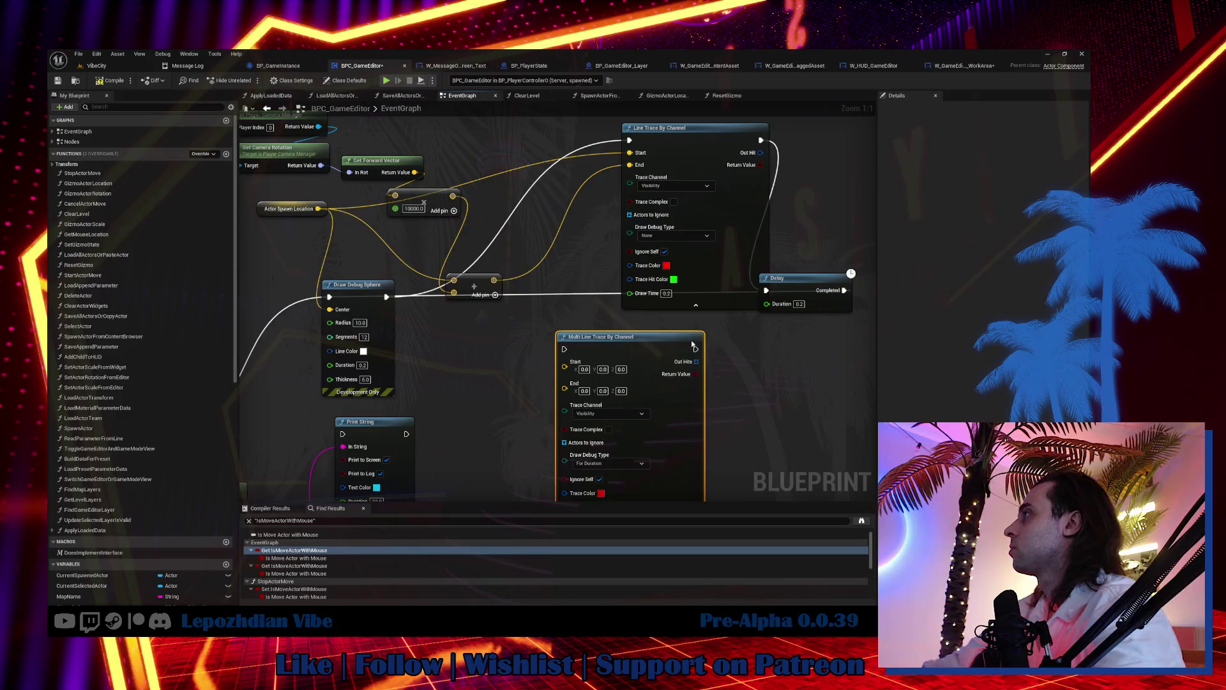
Step: Delete the Multi Line Trace node, move Line Trace By Channel beside Delay, and return to VibeCity
key("ctrl+z")
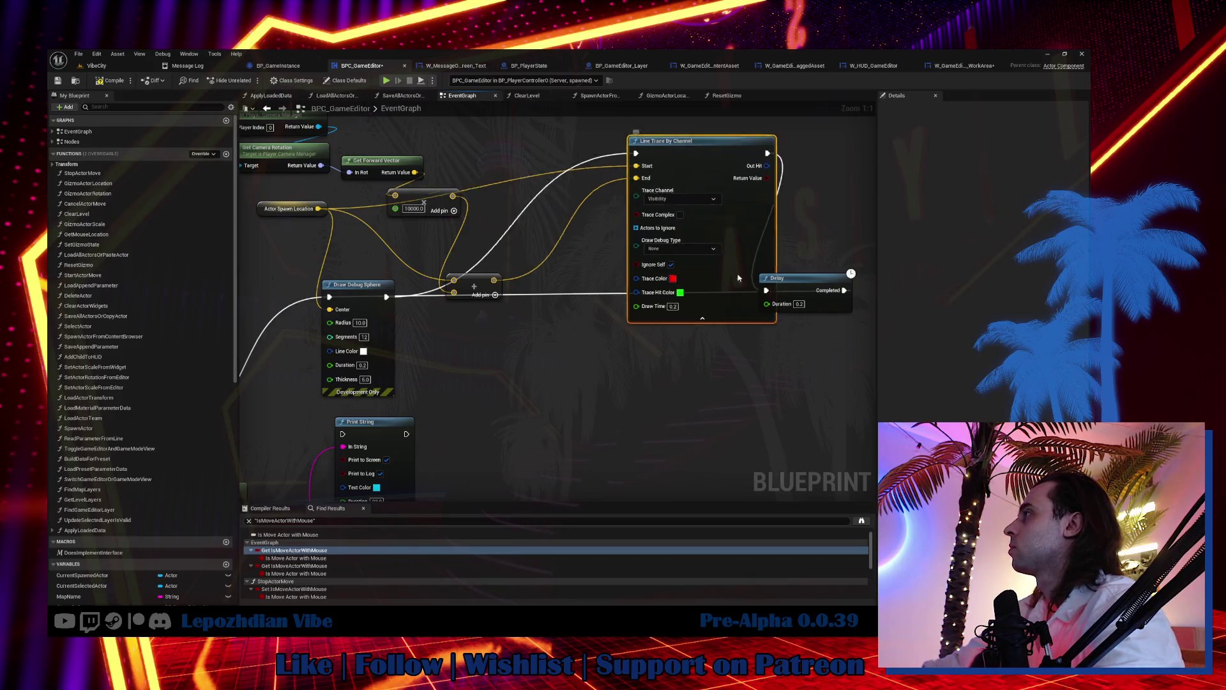
left_click_drag(732, 230, 666, 359)
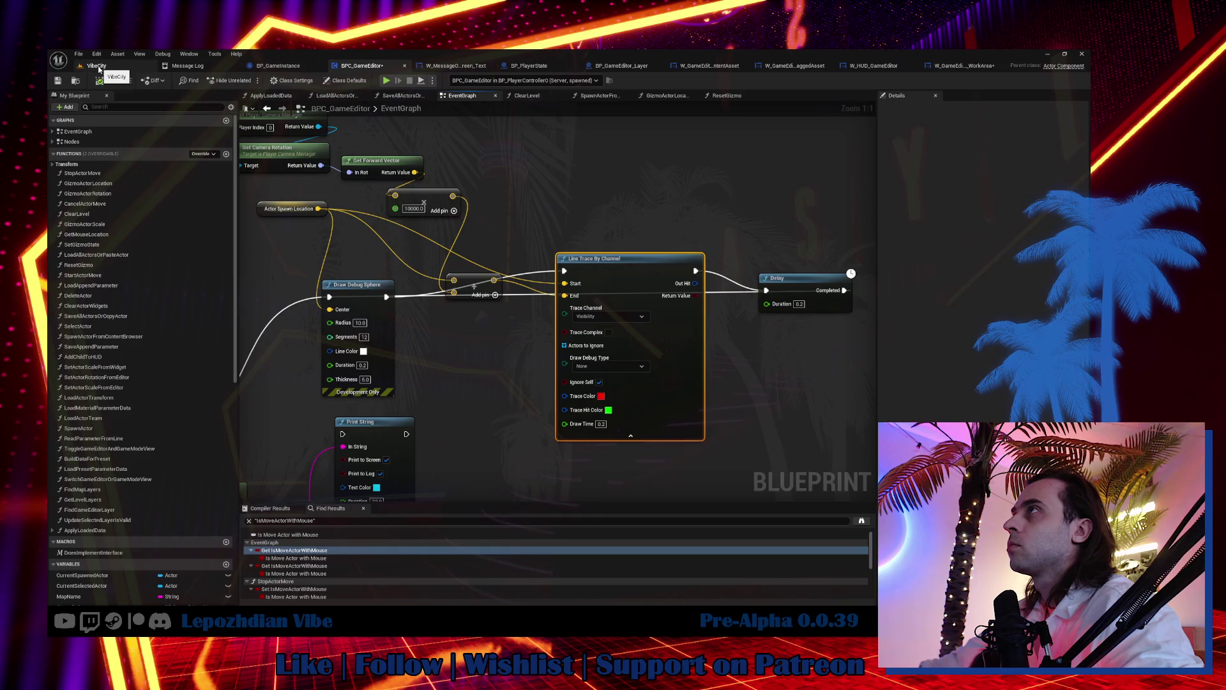
left_click(98, 66)
left_click(78, 54)
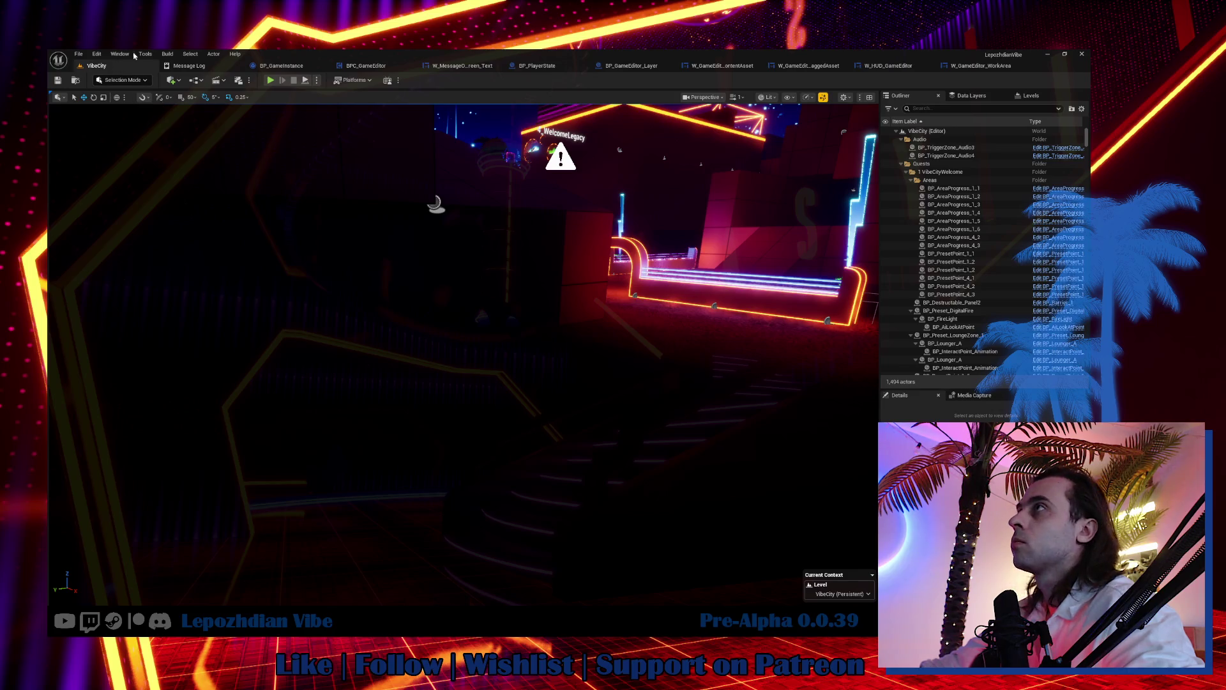
Step: Play VibeCity, drag Emissive_Base from the Vibe Editor's Emissive group into the world, then stop
key("alt+p")
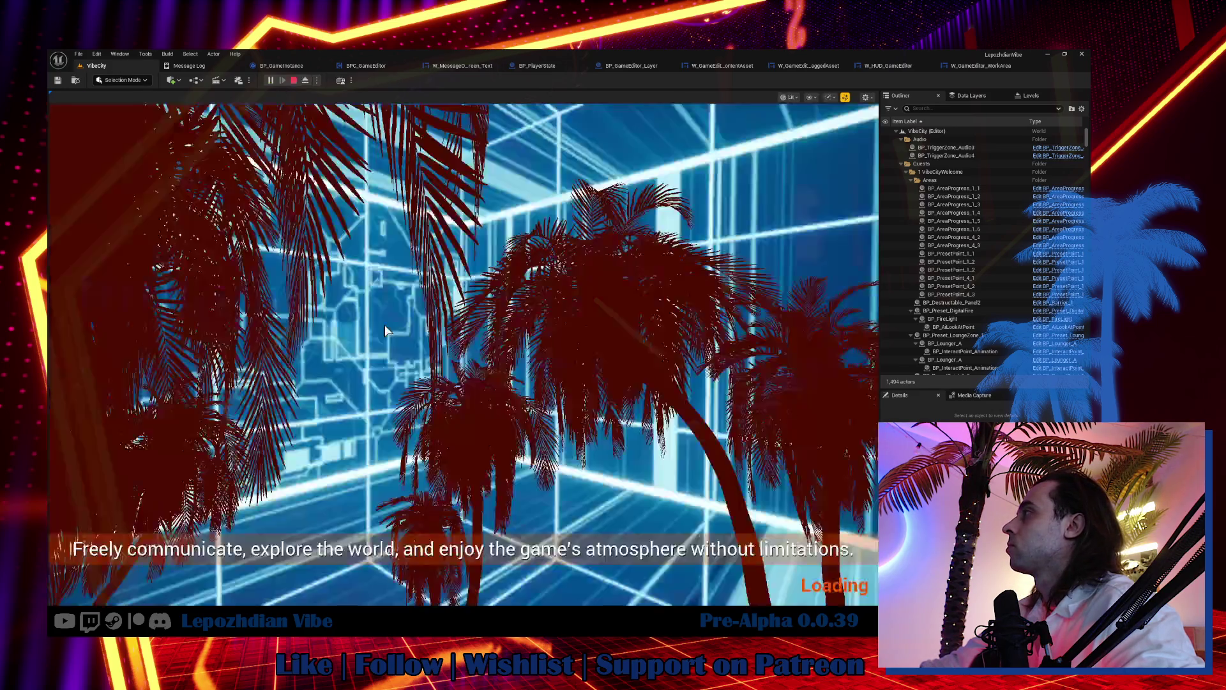
key("Tab")
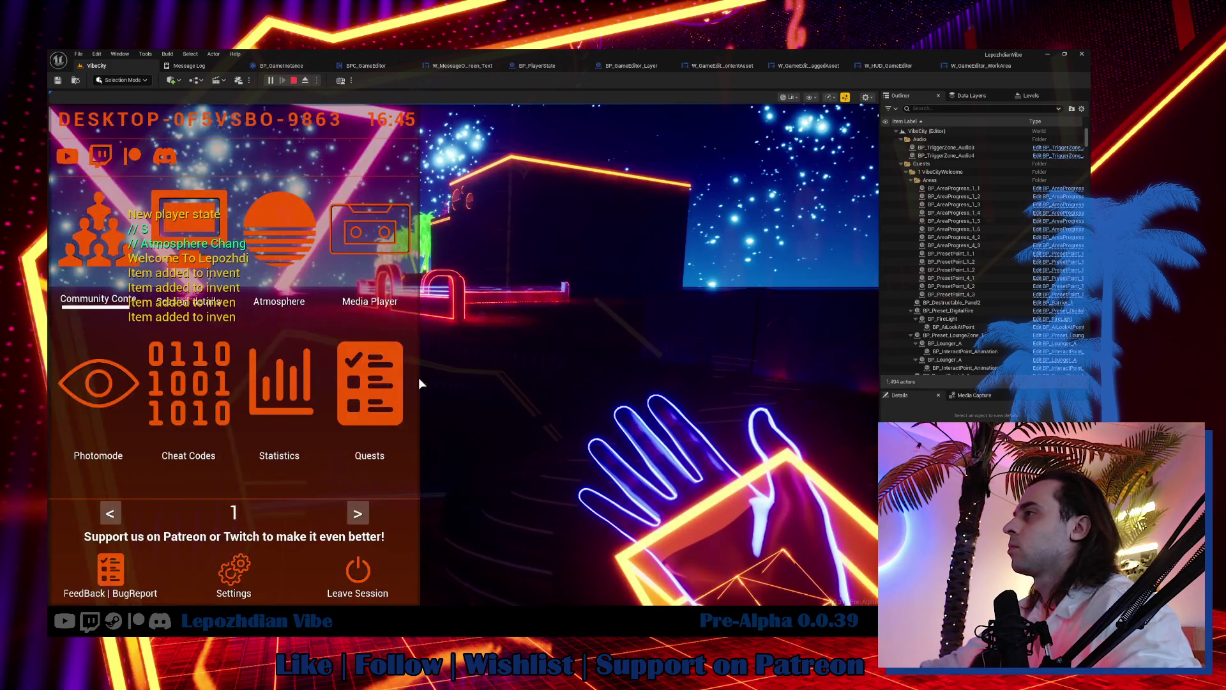
left_click(350, 507)
left_click(339, 410)
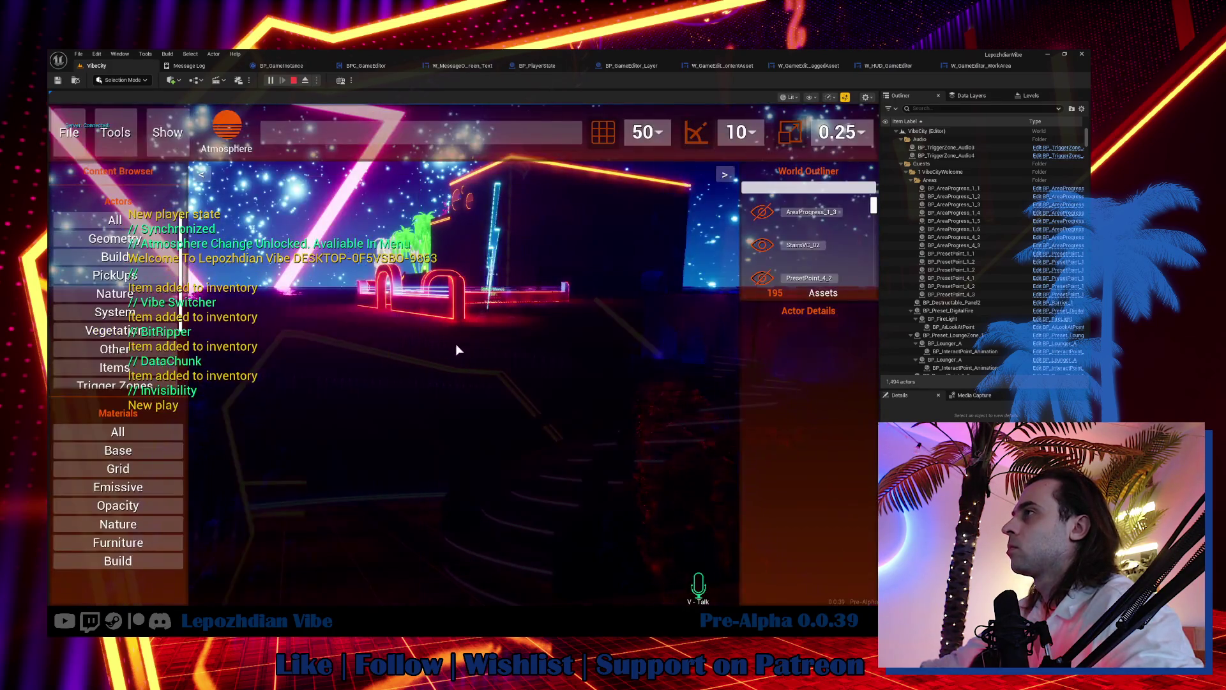
left_click(128, 487)
mouse_move(118, 504)
left_mouse_down()
mouse_move(427, 425)
mouse_move(479, 378)
mouse_move(540, 450)
mouse_move(589, 377)
mouse_move(575, 267)
mouse_move(355, 319)
mouse_move(466, 404)
mouse_move(504, 388)
mouse_move(550, 293)
left_mouse_up()
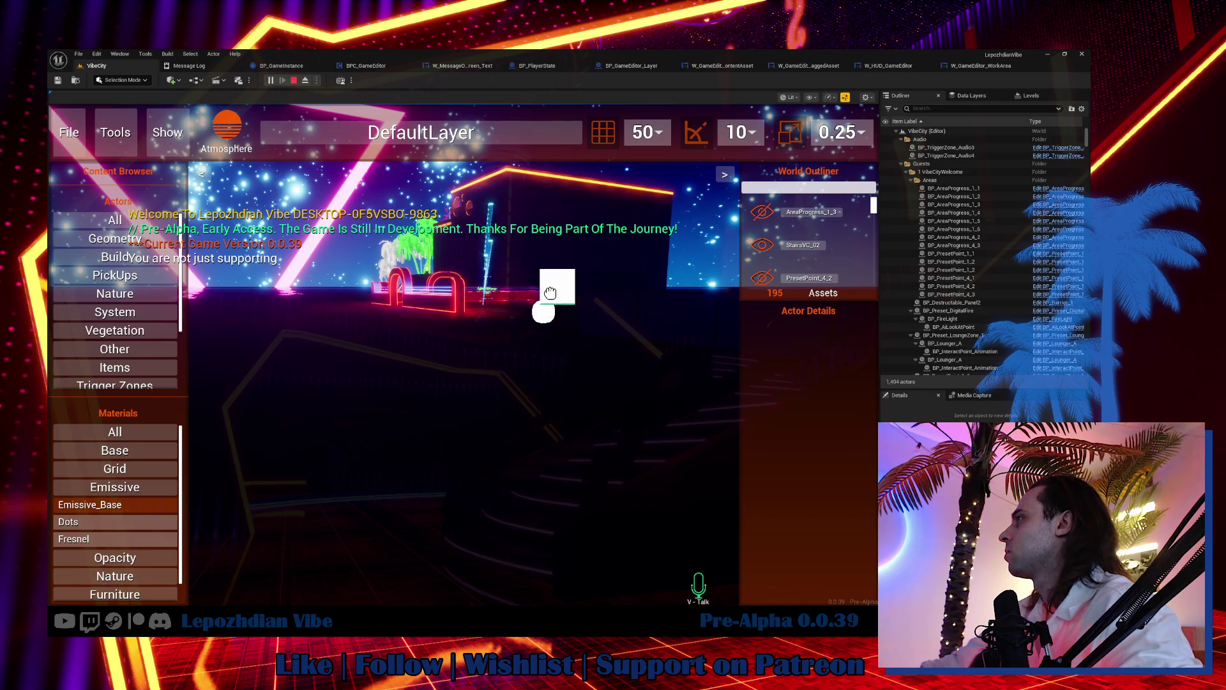
mouse_move(547, 370)
left_mouse_down()
mouse_move(519, 322)
mouse_move(444, 355)
mouse_move(488, 360)
left_mouse_up()
key("Escape")
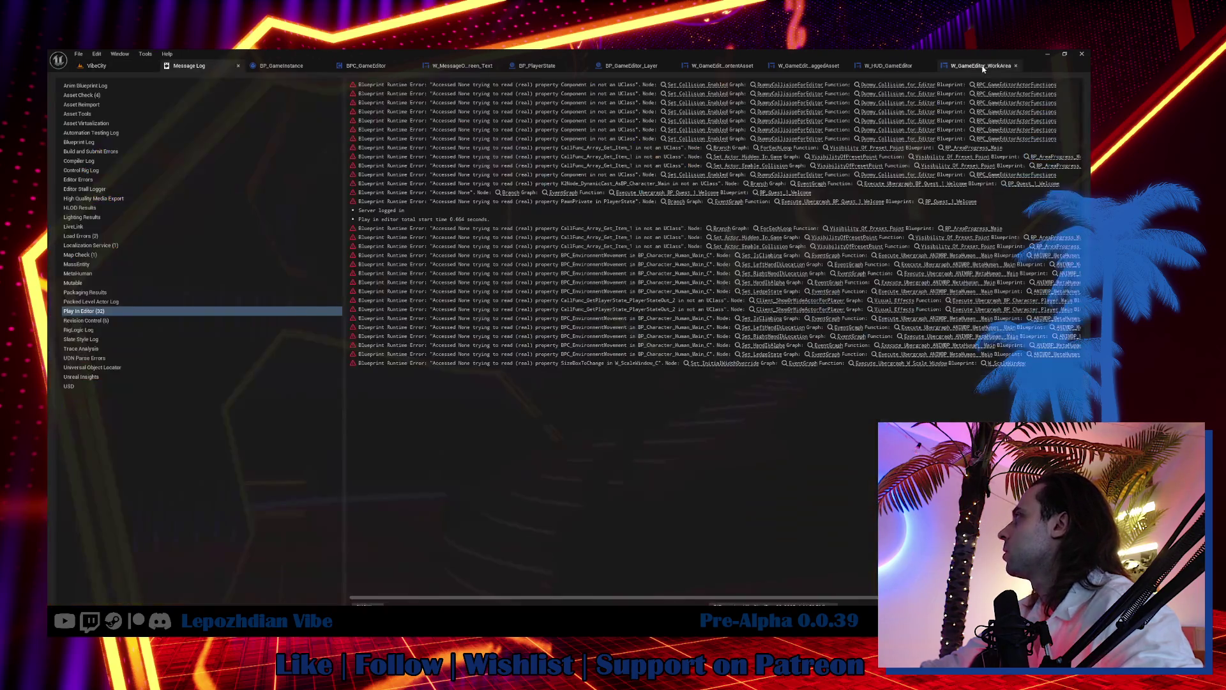
Step: Open BPC_GameEditor's graph at TryToSetMaterial from the W_GameEditor_WorkArea reference
left_click(968, 66)
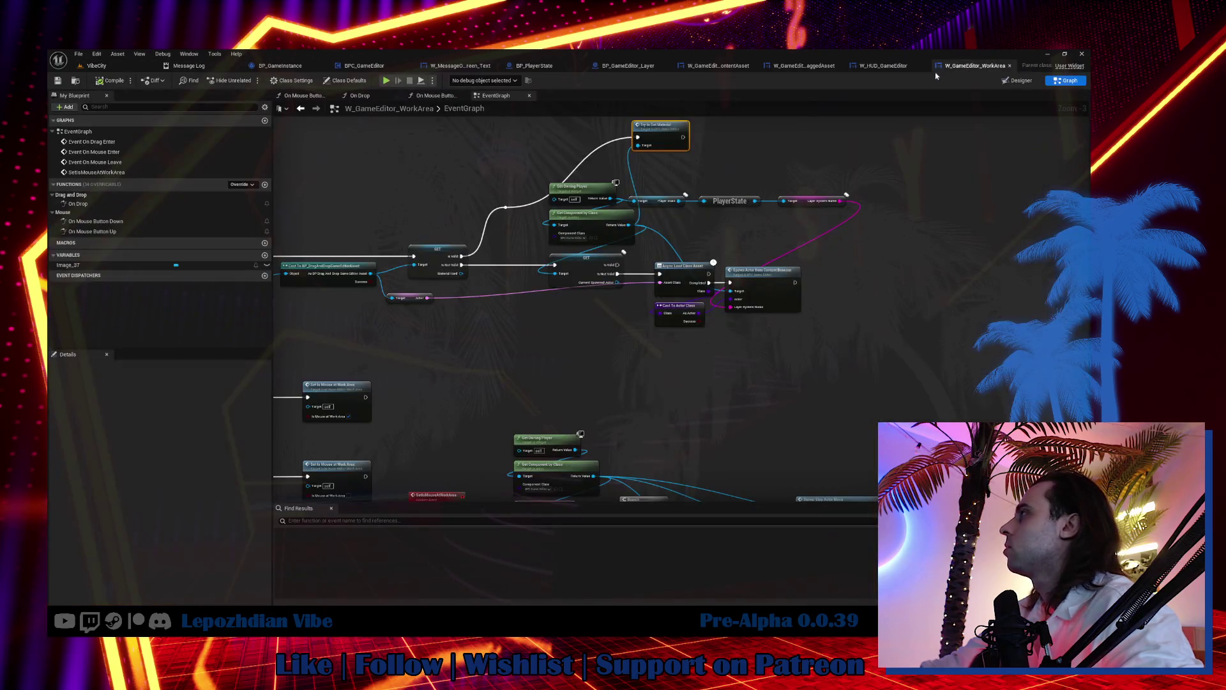
double_click(660, 127)
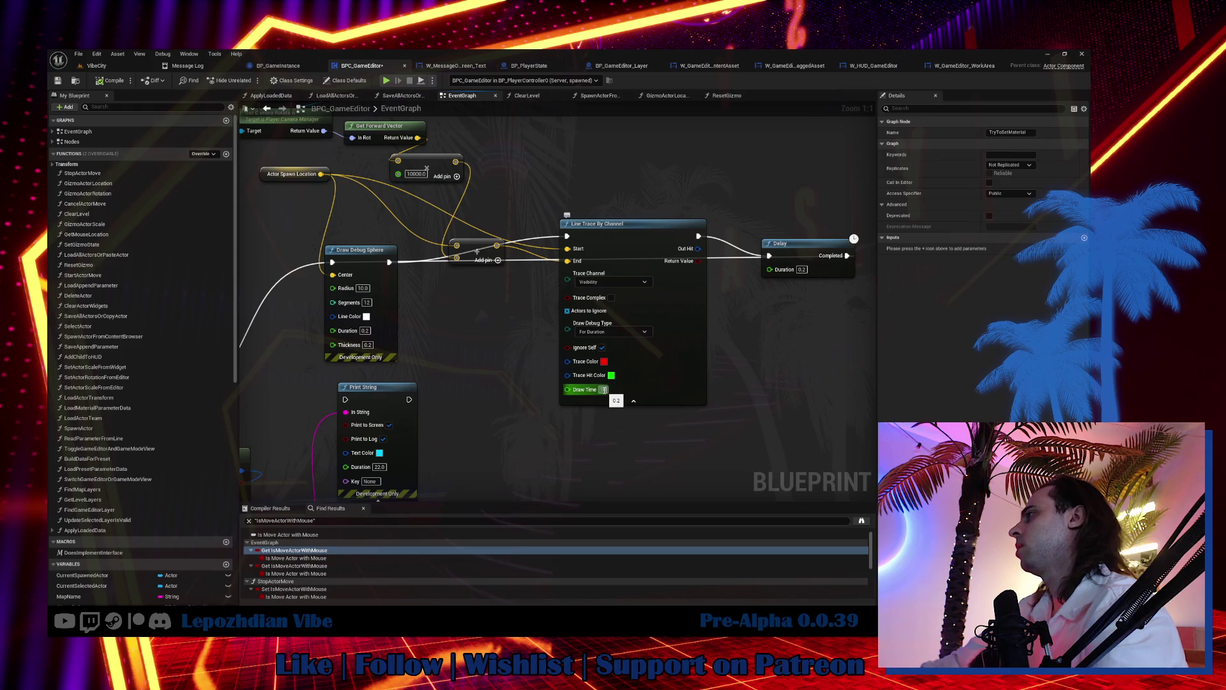
Step: Set the line trace Draw Time to 10 and go back to the VibeCity level
type("0.0")
key("Return")
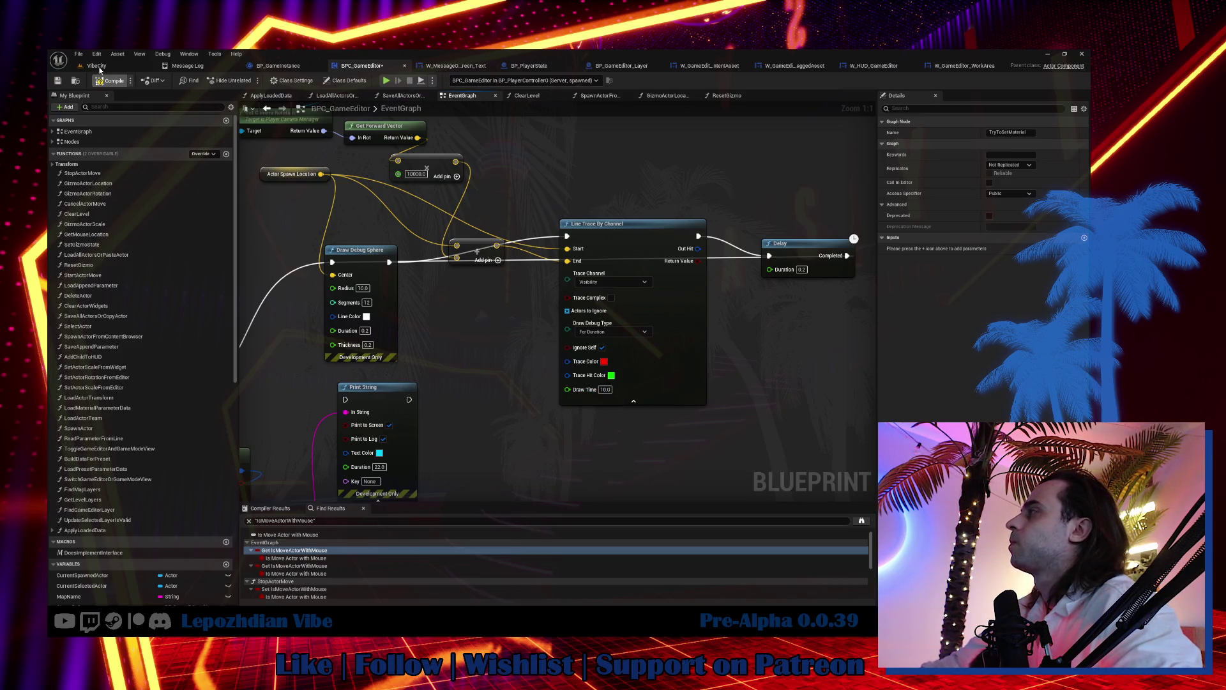
left_click(97, 65)
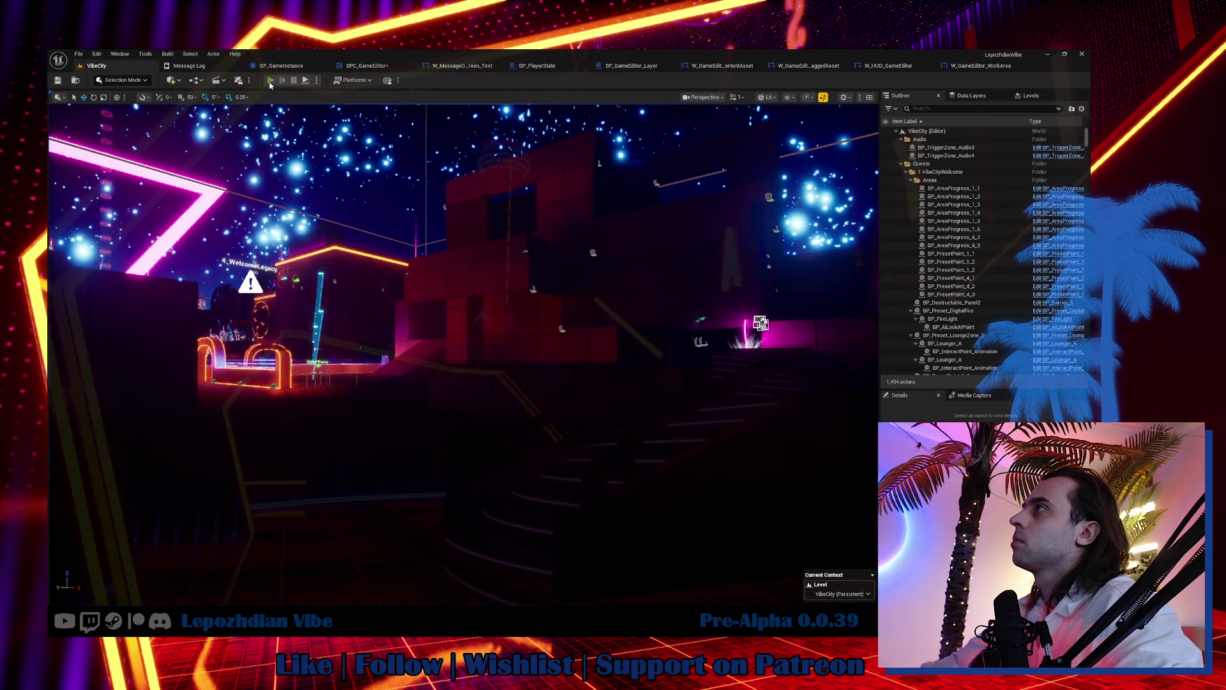
Step: Play-test placing Emissive_Base through the Vibe Editor, then return to the W_GameEditor_WorkArea graph
key("alt+p")
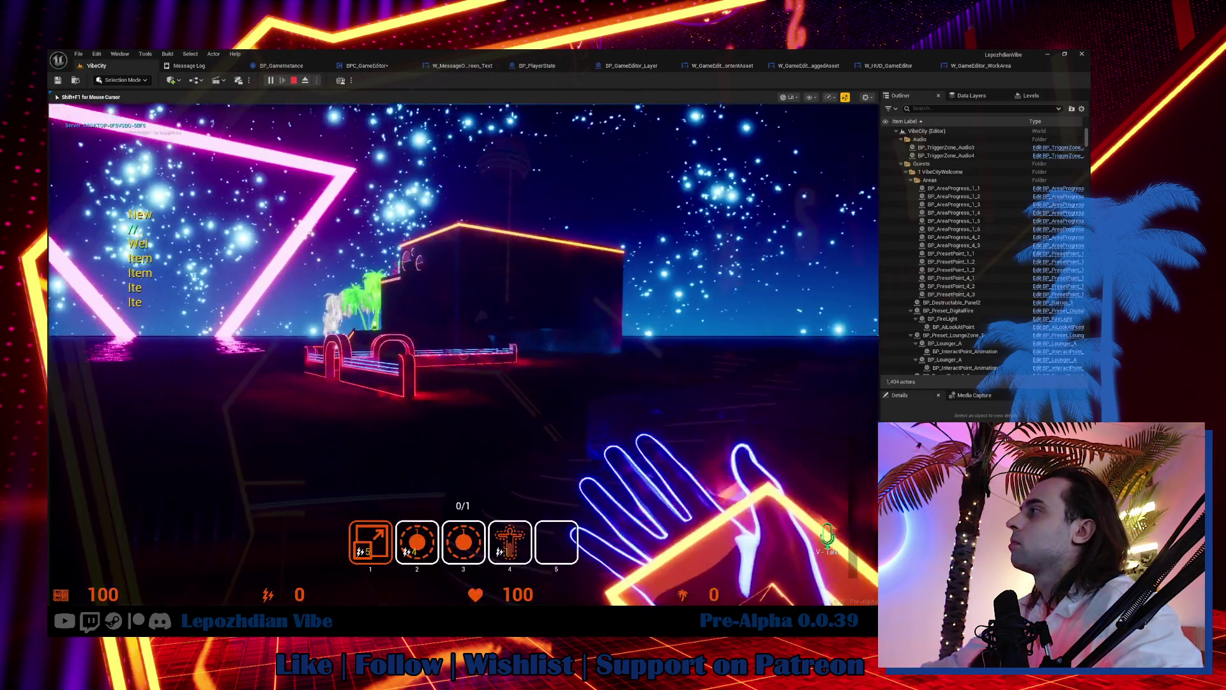
key("Tab")
left_click(365, 513)
left_click(332, 409)
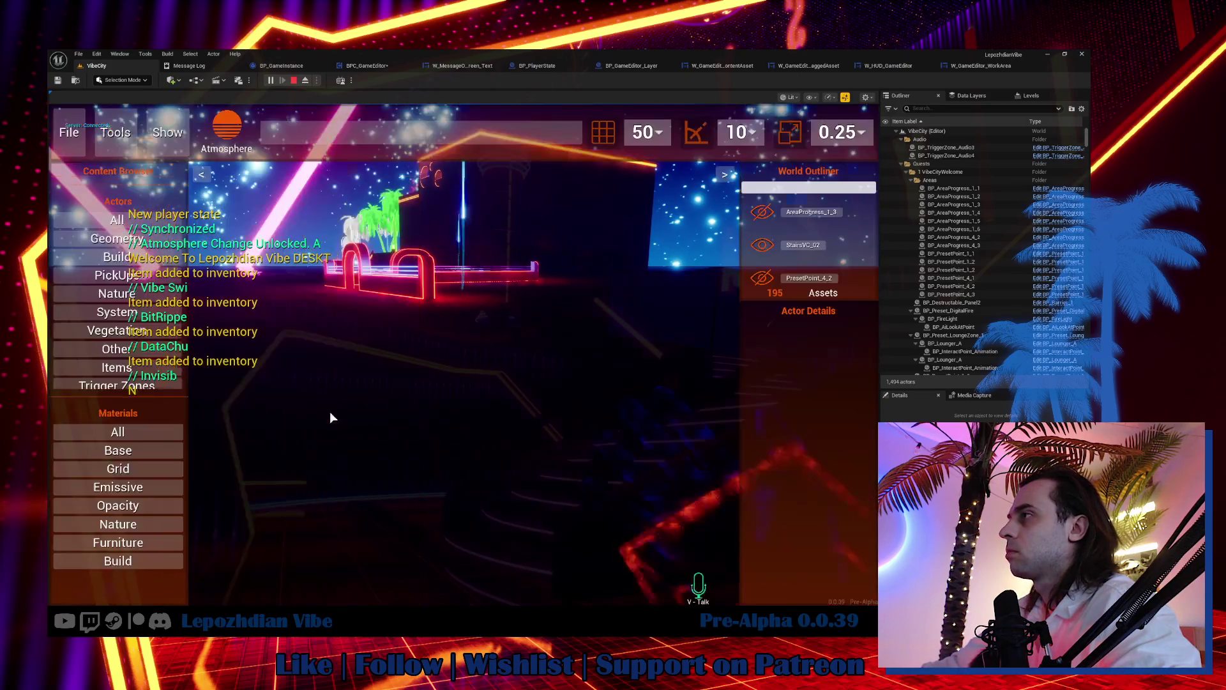
left_click(132, 487)
left_click(78, 505)
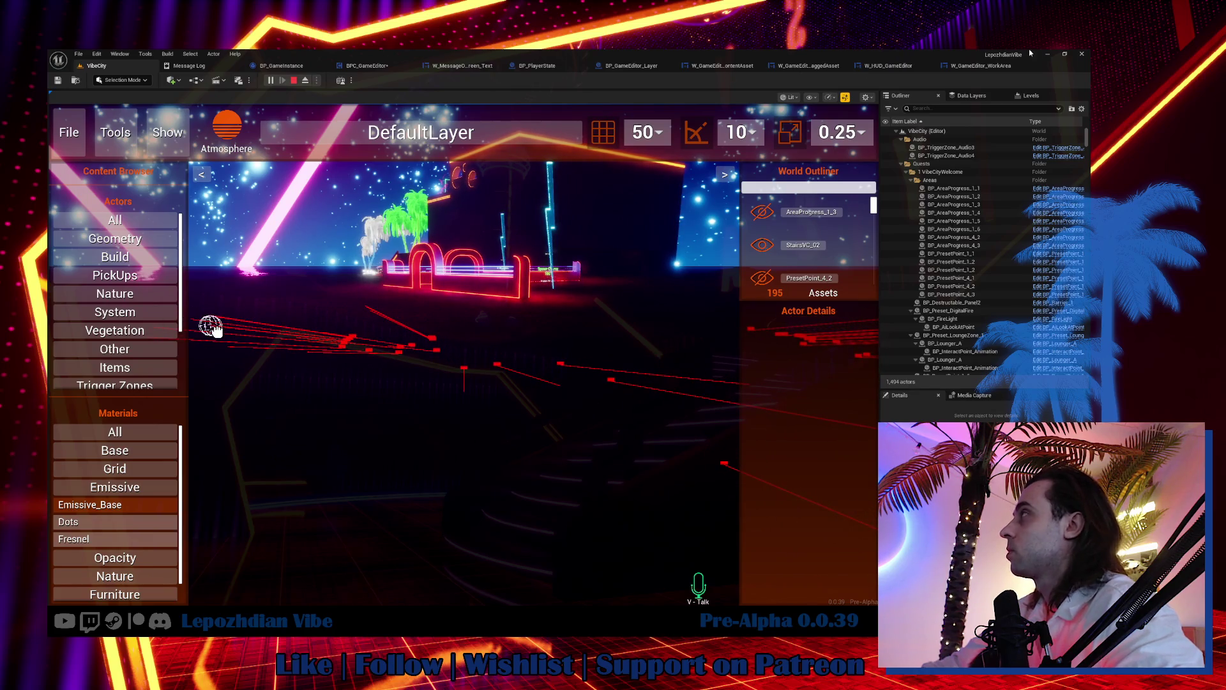
key("Escape")
left_click(975, 68)
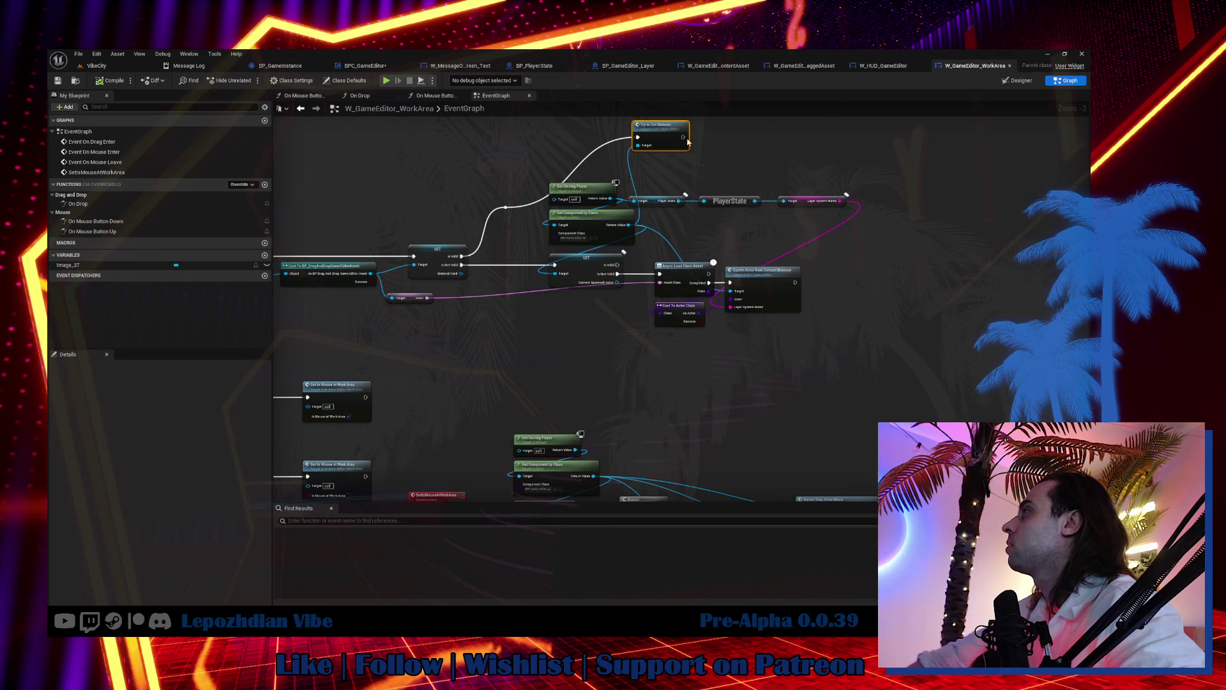
Step: Open BPC_GameEditor at TryToSetMaterial and spread apart the camera, forward vector, spawn location, Add and multiply nodes
double_click(664, 143)
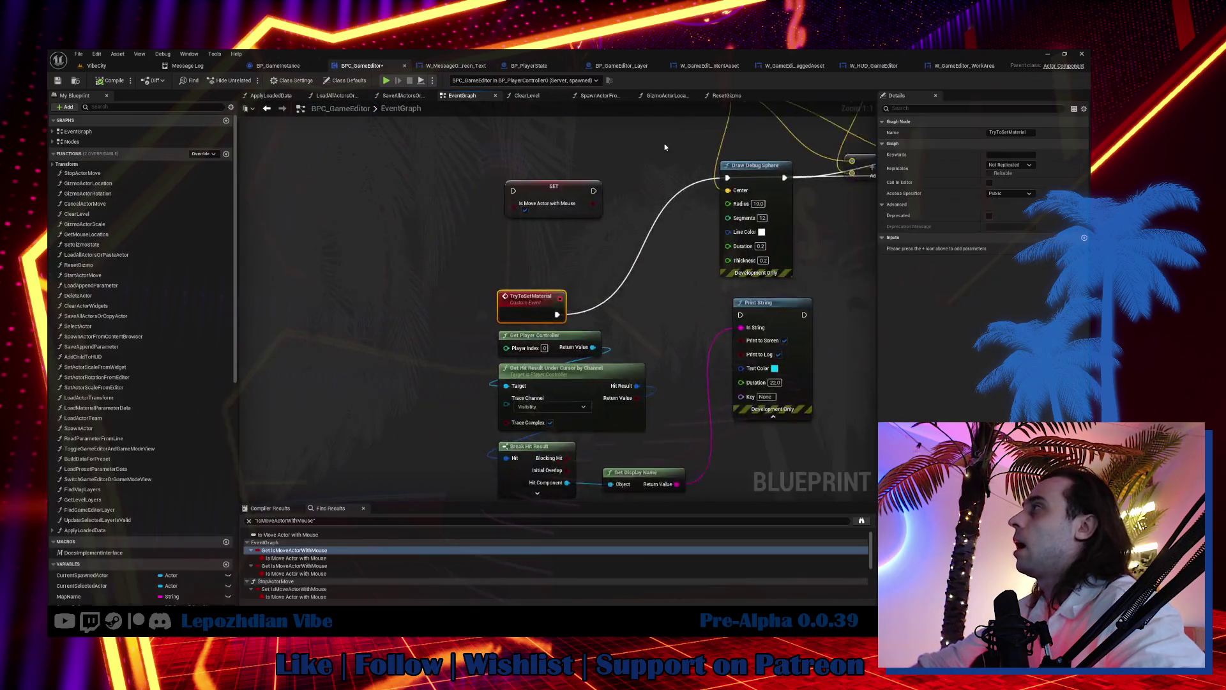
left_click_drag(413, 339, 375, 367)
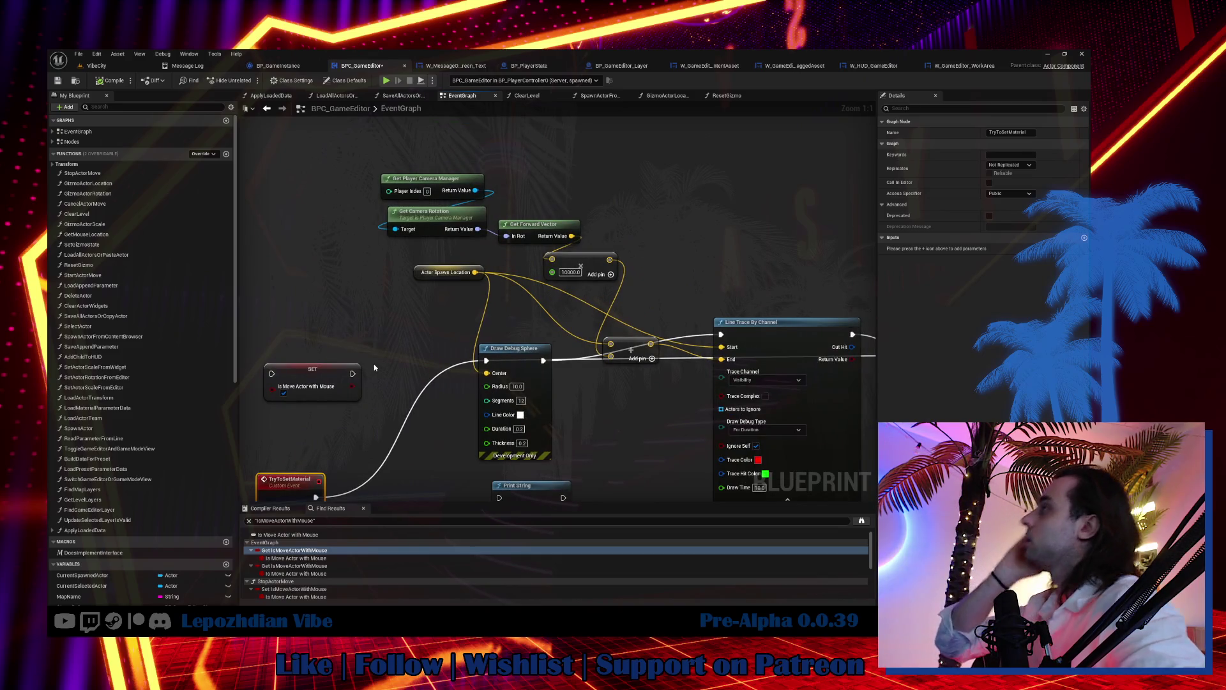
left_click_drag(440, 229, 427, 228)
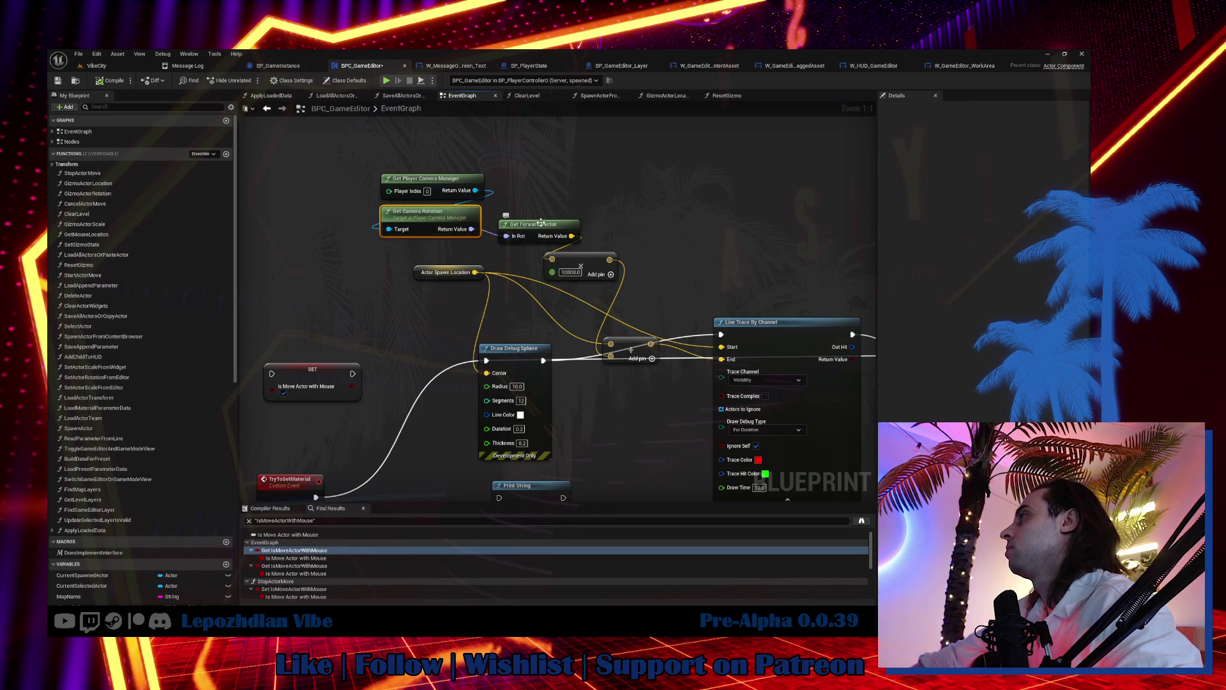
left_click_drag(541, 222, 534, 216)
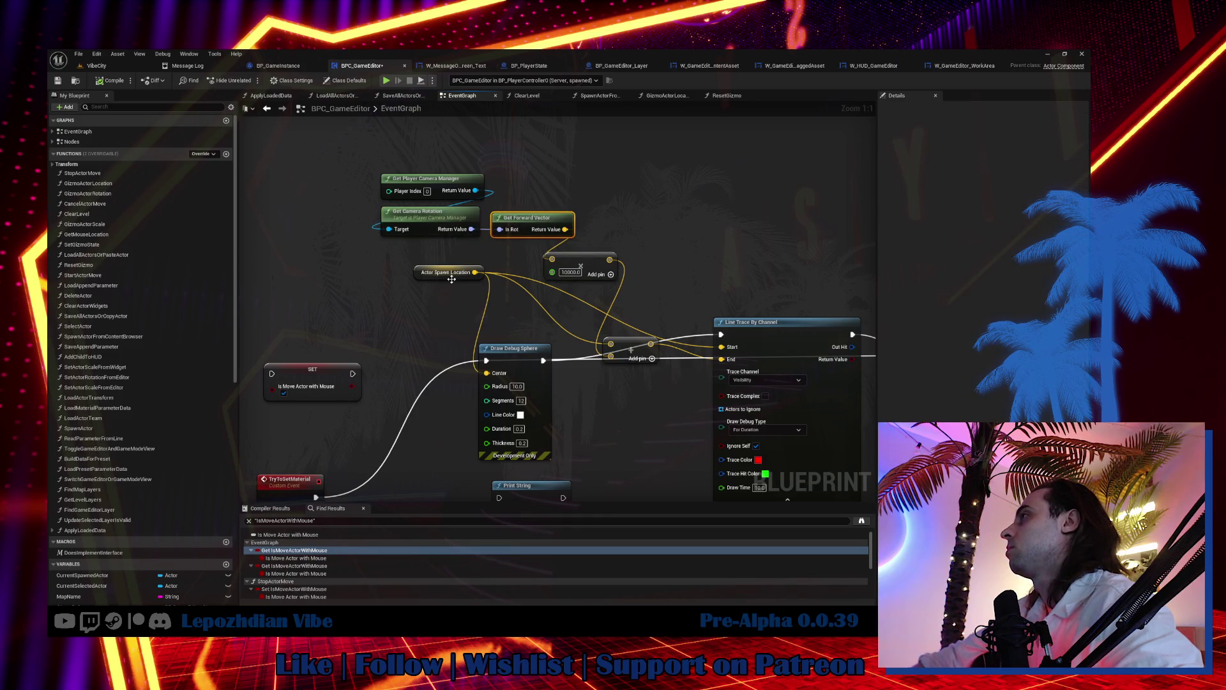
left_click_drag(452, 279, 374, 325)
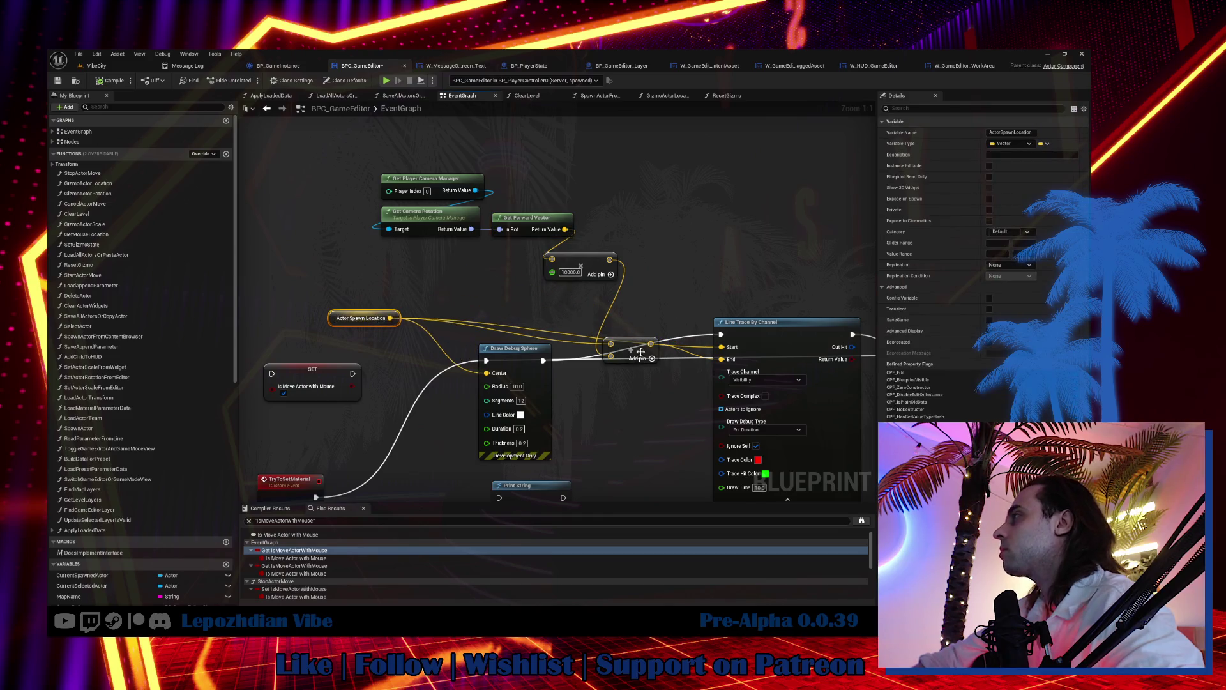
left_click_drag(641, 351, 679, 281)
mouse_move(585, 266)
left_mouse_down()
mouse_move(539, 258)
mouse_move(567, 223)
left_mouse_up()
mouse_move(487, 154)
left_mouse_down()
mouse_move(383, 238)
mouse_move(374, 196)
left_mouse_up()
left_click(440, 262)
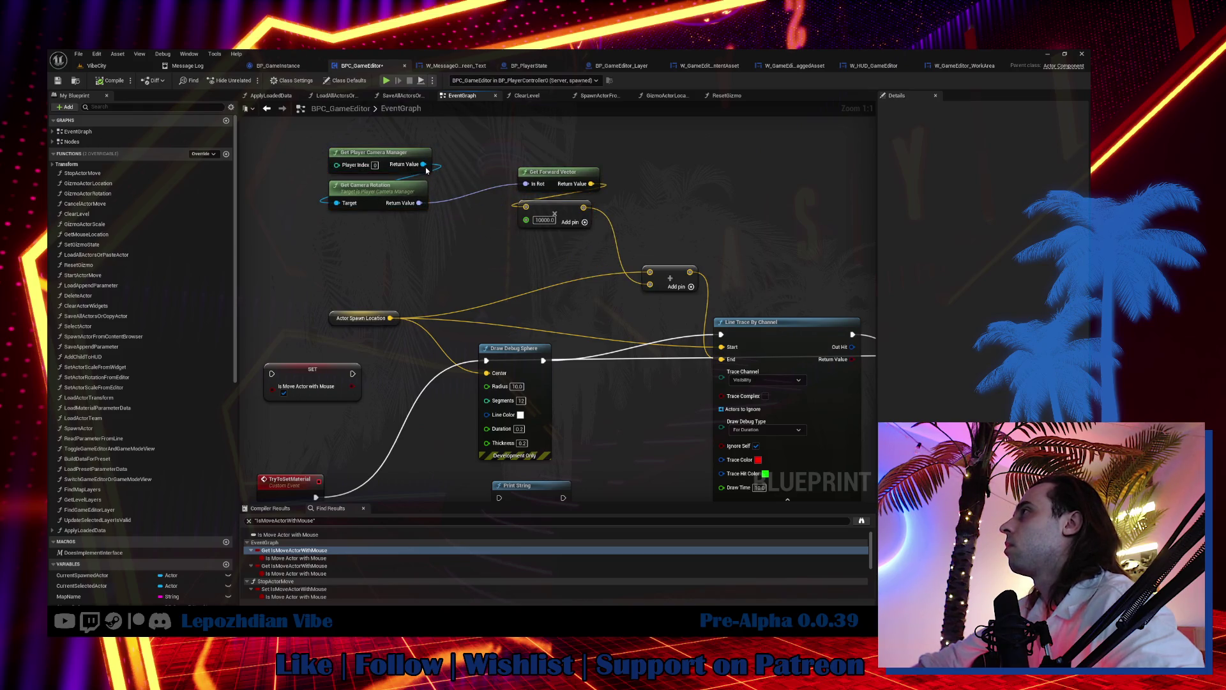
Step: Add a Find Look at Rotation node for Get Forward Vector, with Actor Spawn Location as Target
left_click_drag(424, 164, 452, 161)
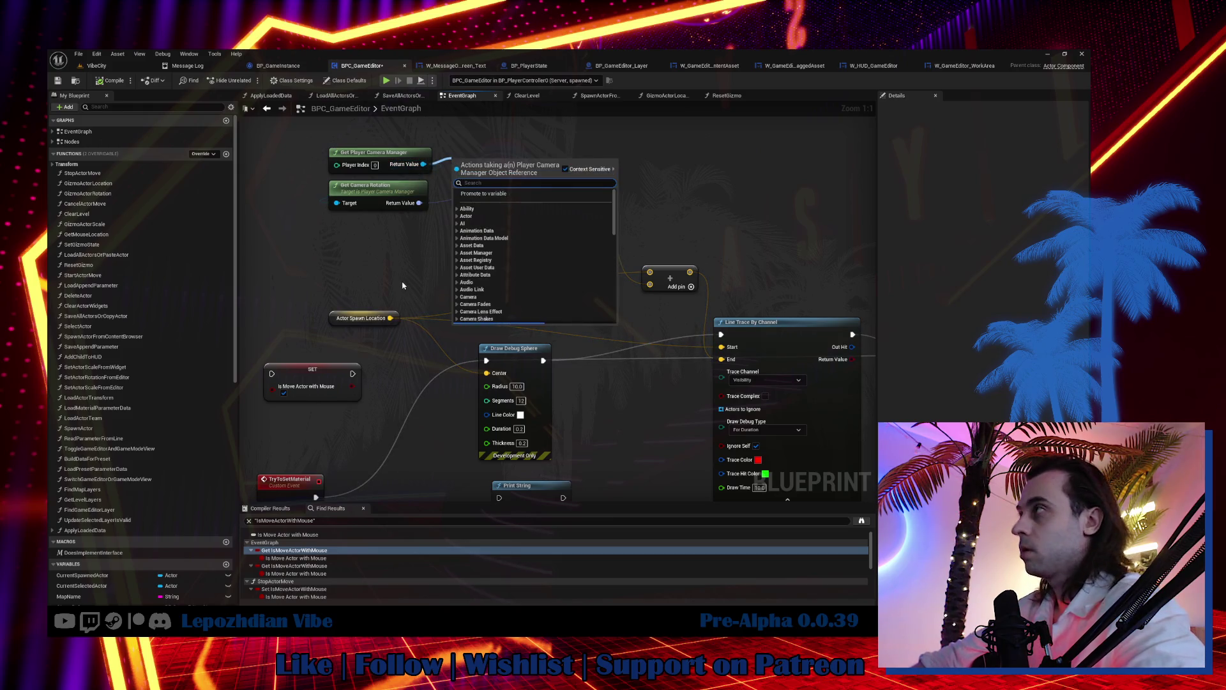
left_click(444, 214)
mouse_move(557, 170)
left_mouse_down()
mouse_move(419, 232)
mouse_move(511, 264)
left_mouse_up()
type("fin")
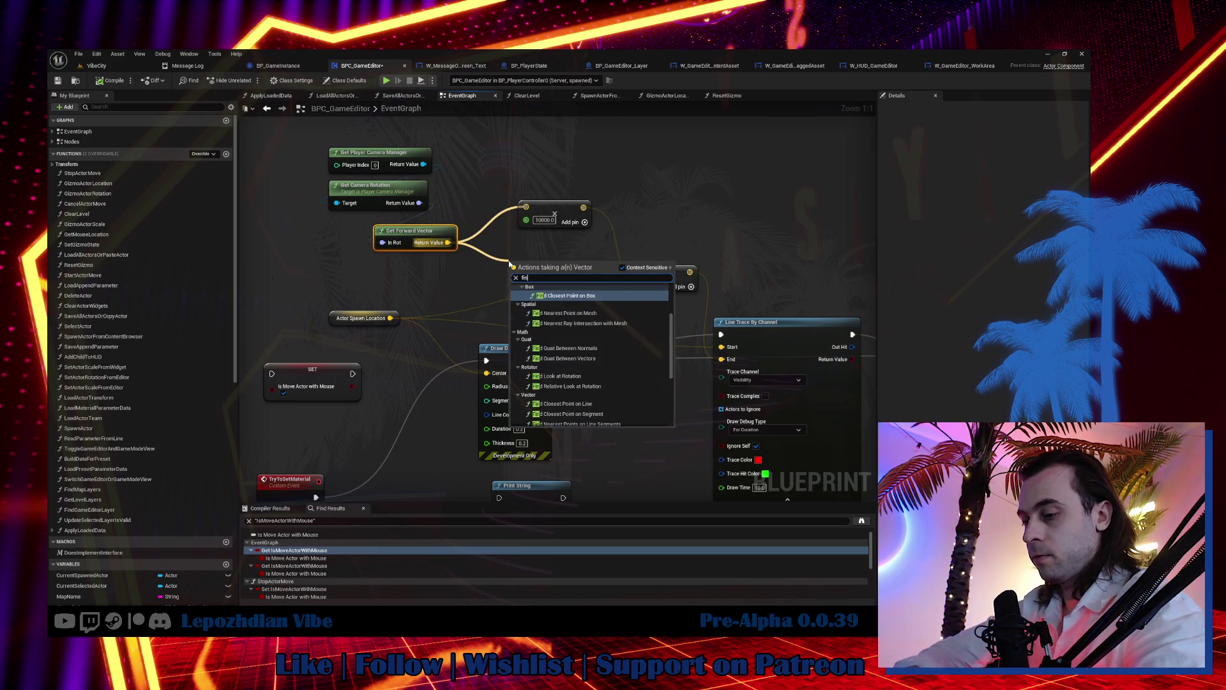
type("d llo")
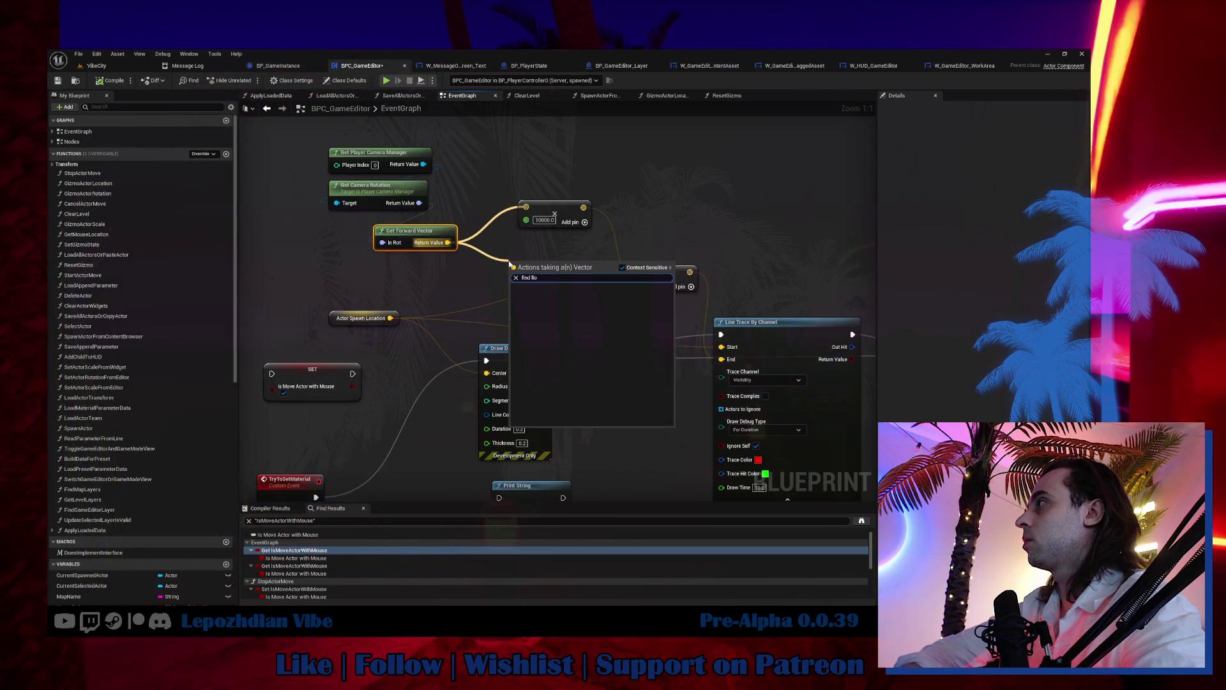
key("BackSpace")
key("BackSpace")
left_click(606, 366)
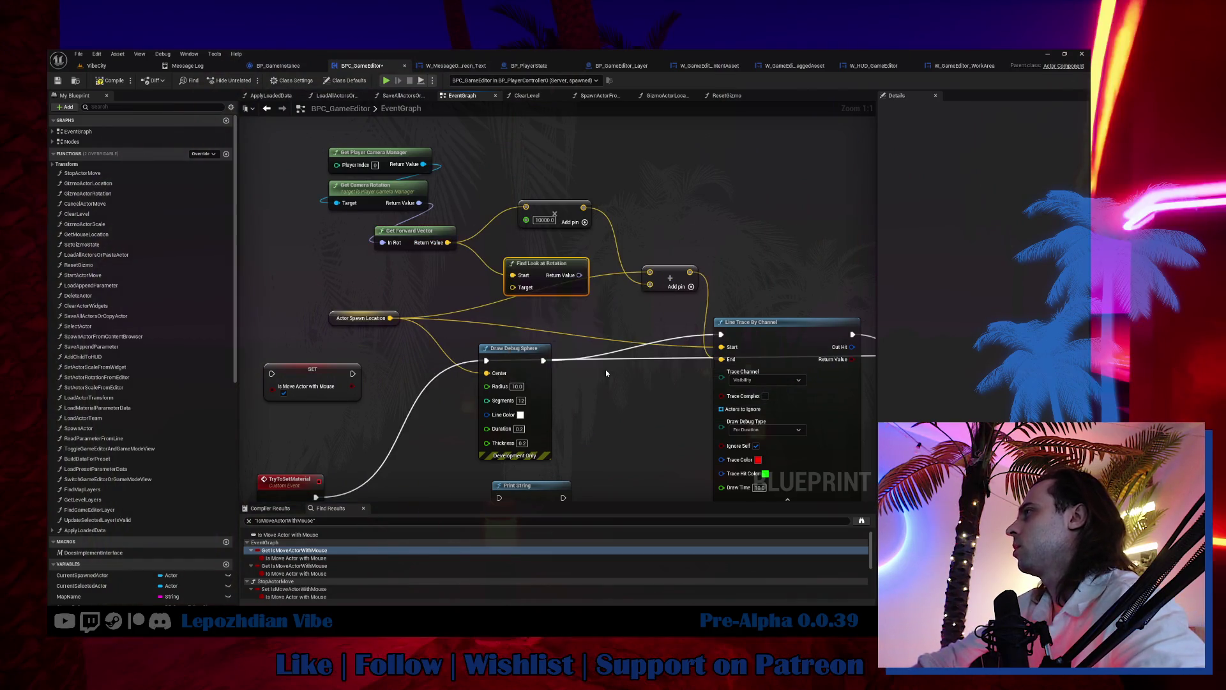
left_click_drag(391, 319, 511, 294)
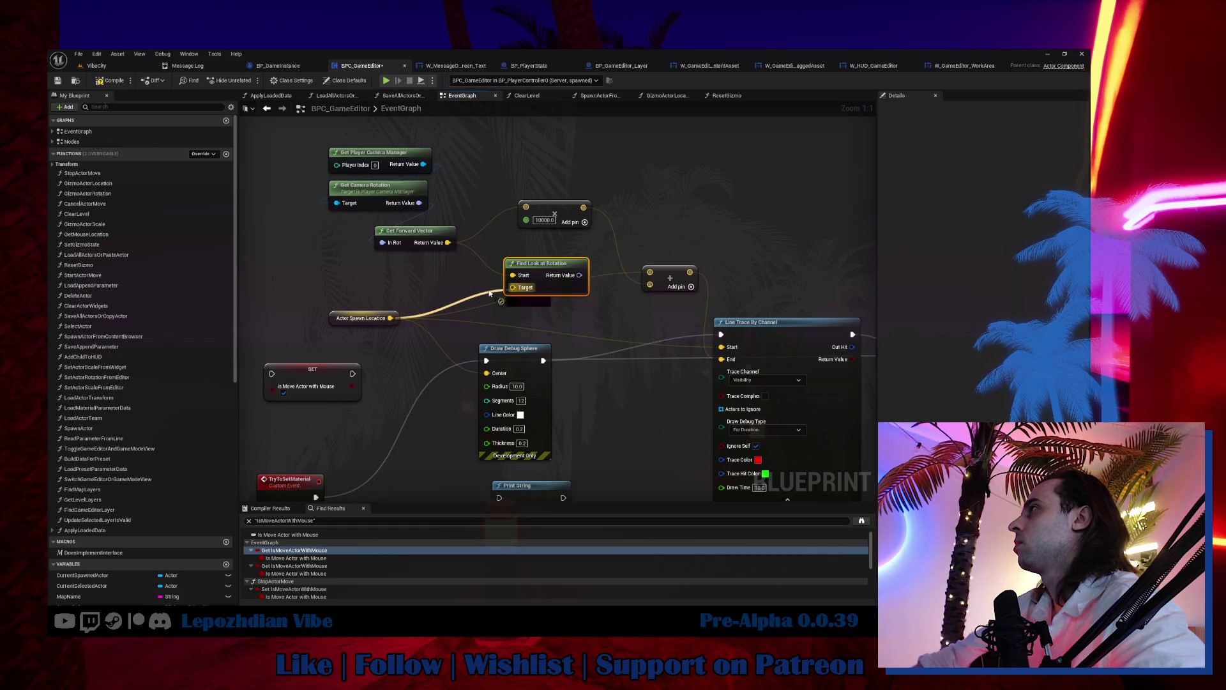
left_click_drag(490, 293, 491, 291)
Step: Add a Get Actor Location node from the camera manager and connect it to the Start input
left_click_drag(433, 165, 471, 153)
type("get actor loca")
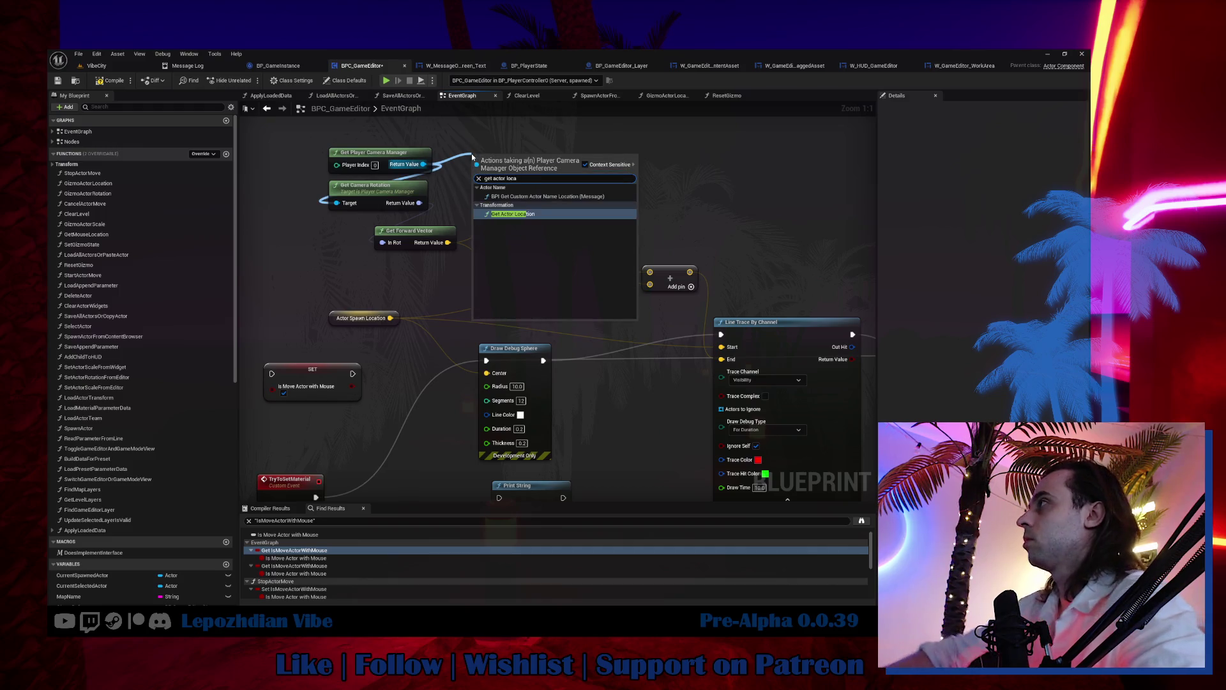
key("Escape")
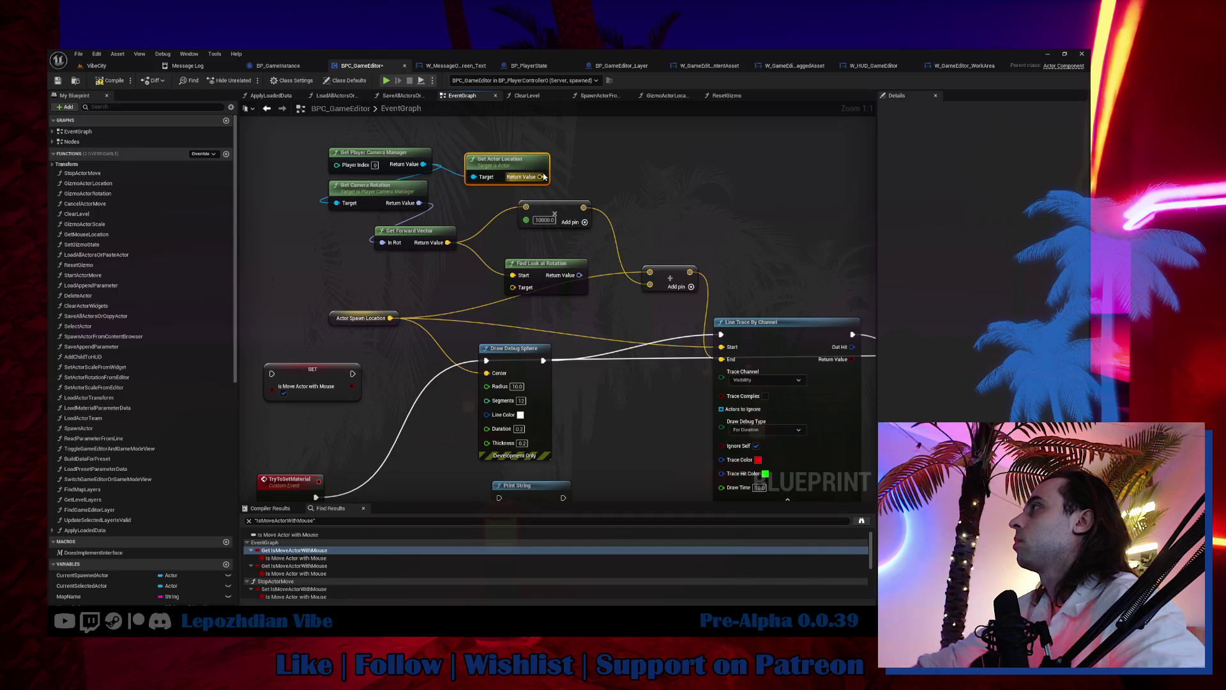
mouse_move(541, 176)
left_mouse_down()
mouse_move(524, 278)
mouse_move(391, 318)
left_mouse_up()
Step: Reposition Find Look at Rotation, Get Forward Vector and the 10000 multiply node, then return to VibeCity
mouse_move(415, 237)
left_mouse_down()
mouse_move(460, 267)
mouse_move(603, 314)
mouse_move(449, 282)
mouse_move(572, 321)
mouse_move(529, 257)
left_mouse_up()
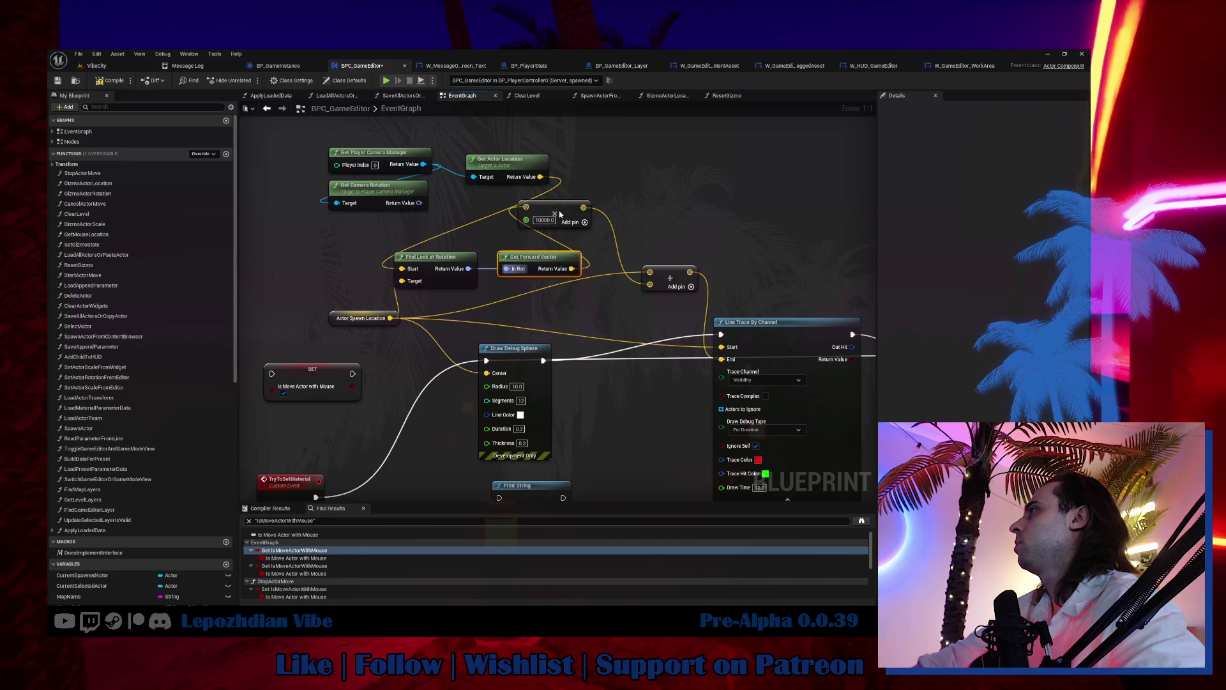
left_click_drag(559, 214, 594, 321)
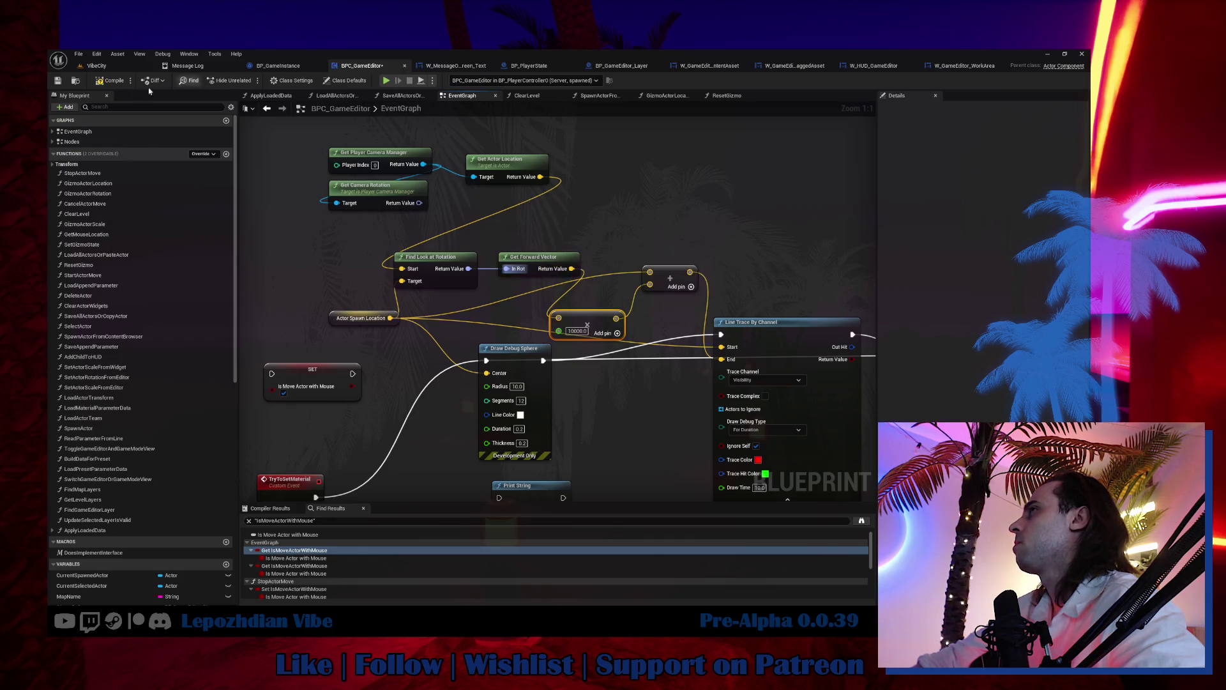
left_click(97, 66)
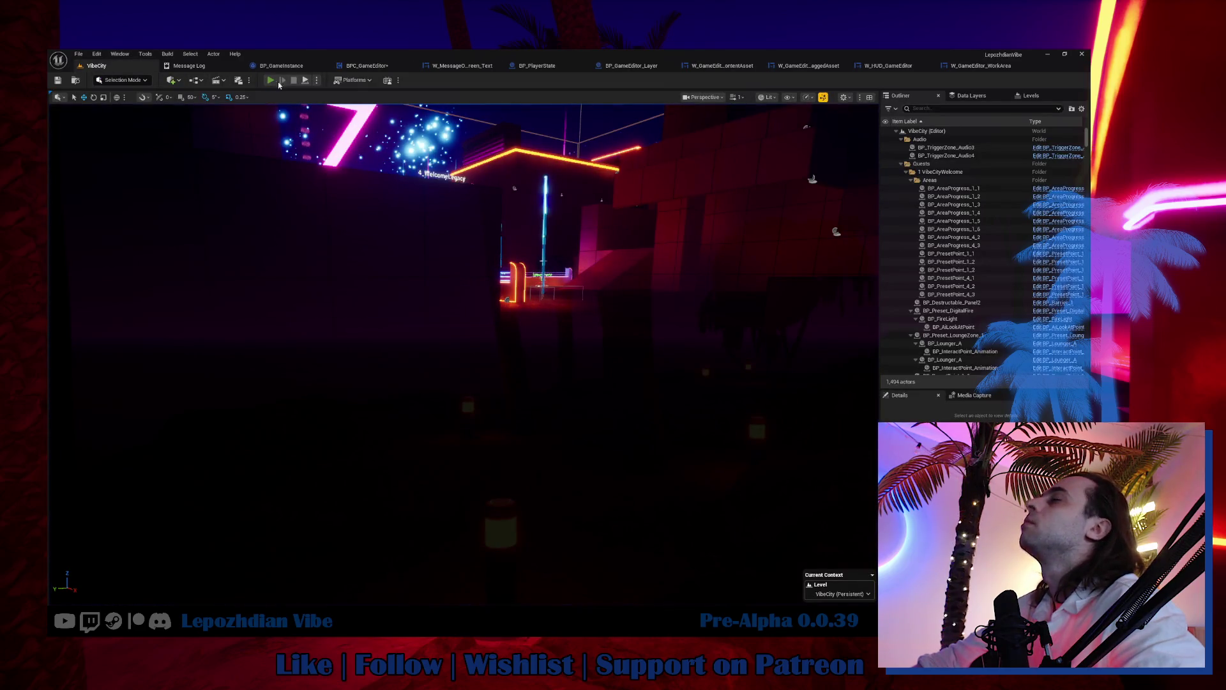
Step: Play VibeCity and drag the Emissive_Base, Dots and Fresnel materials from the Vibe Editor into the scene
key("alt+p")
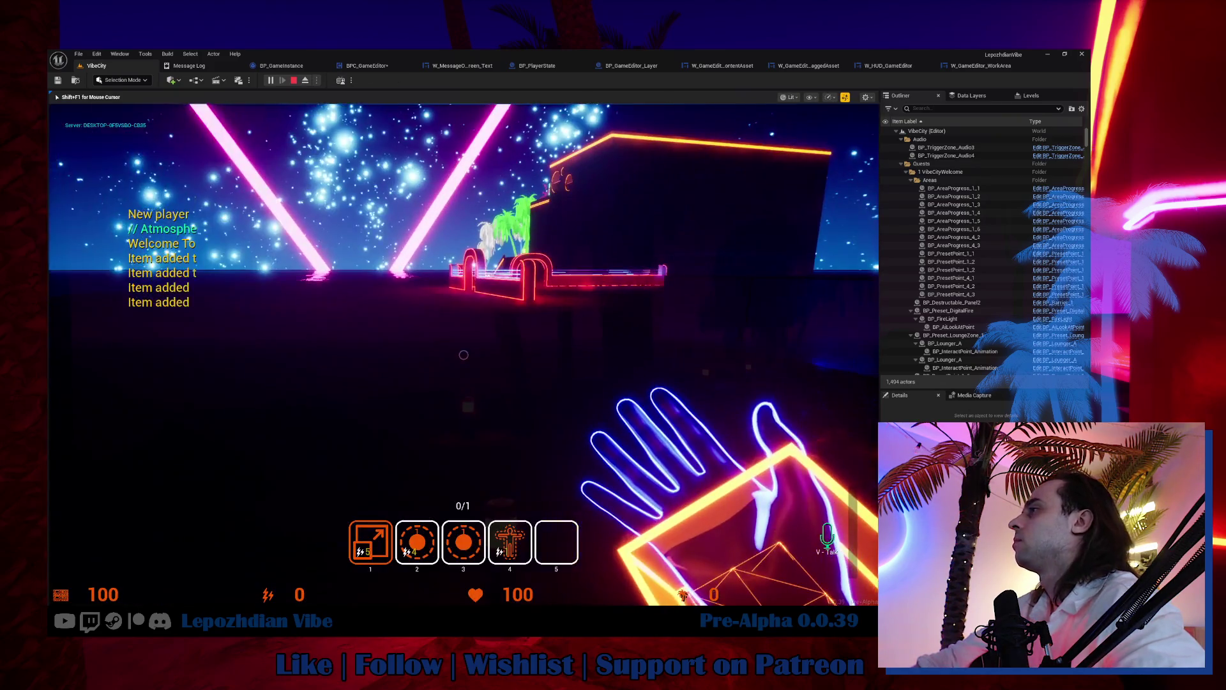
left_click(359, 514)
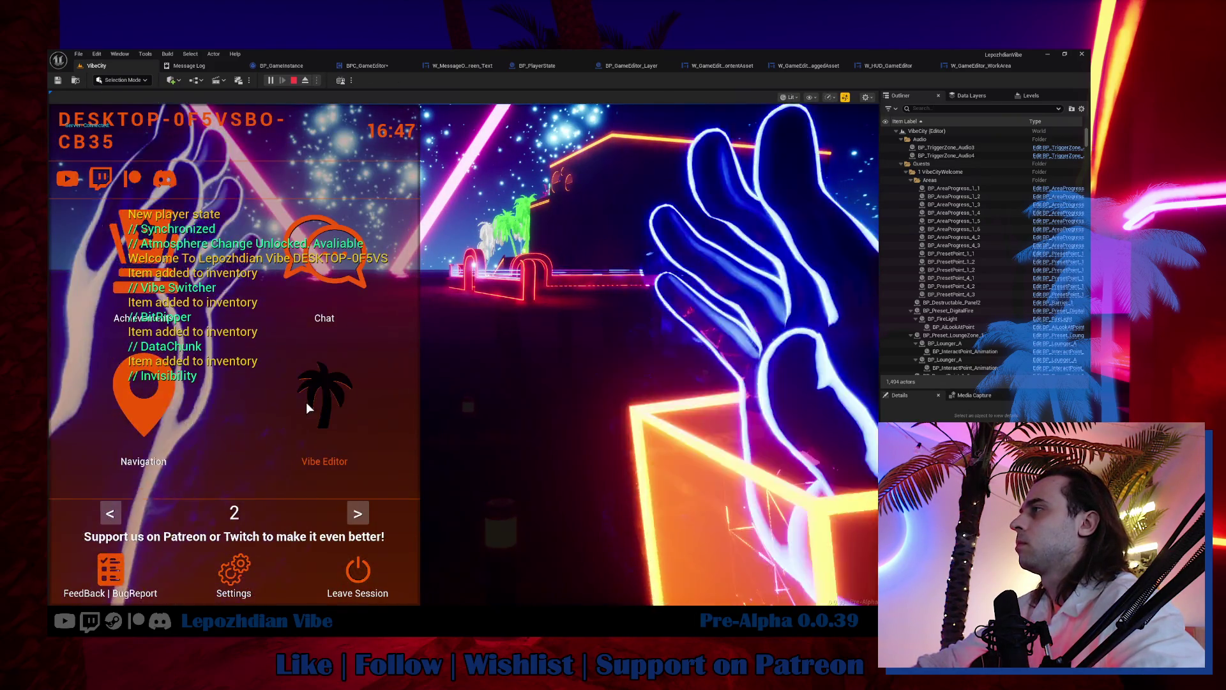
left_click(312, 393)
left_click(149, 489)
mouse_move(90, 504)
left_mouse_down()
mouse_move(341, 410)
mouse_move(313, 361)
mouse_move(255, 311)
mouse_move(599, 355)
mouse_move(649, 375)
mouse_move(689, 431)
mouse_move(671, 518)
mouse_move(525, 356)
mouse_move(440, 310)
mouse_move(427, 357)
mouse_move(526, 541)
mouse_move(594, 515)
mouse_move(463, 518)
mouse_move(485, 465)
mouse_move(415, 293)
mouse_move(241, 294)
mouse_move(308, 483)
mouse_move(588, 496)
mouse_move(683, 436)
mouse_move(597, 471)
mouse_move(487, 485)
mouse_move(601, 487)
mouse_move(692, 450)
mouse_move(672, 381)
mouse_move(677, 421)
mouse_move(588, 438)
mouse_move(265, 401)
mouse_move(453, 406)
mouse_move(587, 391)
mouse_move(390, 301)
mouse_move(301, 299)
mouse_move(301, 285)
mouse_move(438, 282)
mouse_move(608, 301)
mouse_move(638, 285)
mouse_move(662, 237)
mouse_move(646, 309)
mouse_move(652, 402)
left_mouse_up()
mouse_move(658, 461)
left_mouse_down()
mouse_move(667, 525)
mouse_move(419, 589)
mouse_move(462, 580)
mouse_move(515, 527)
left_mouse_up()
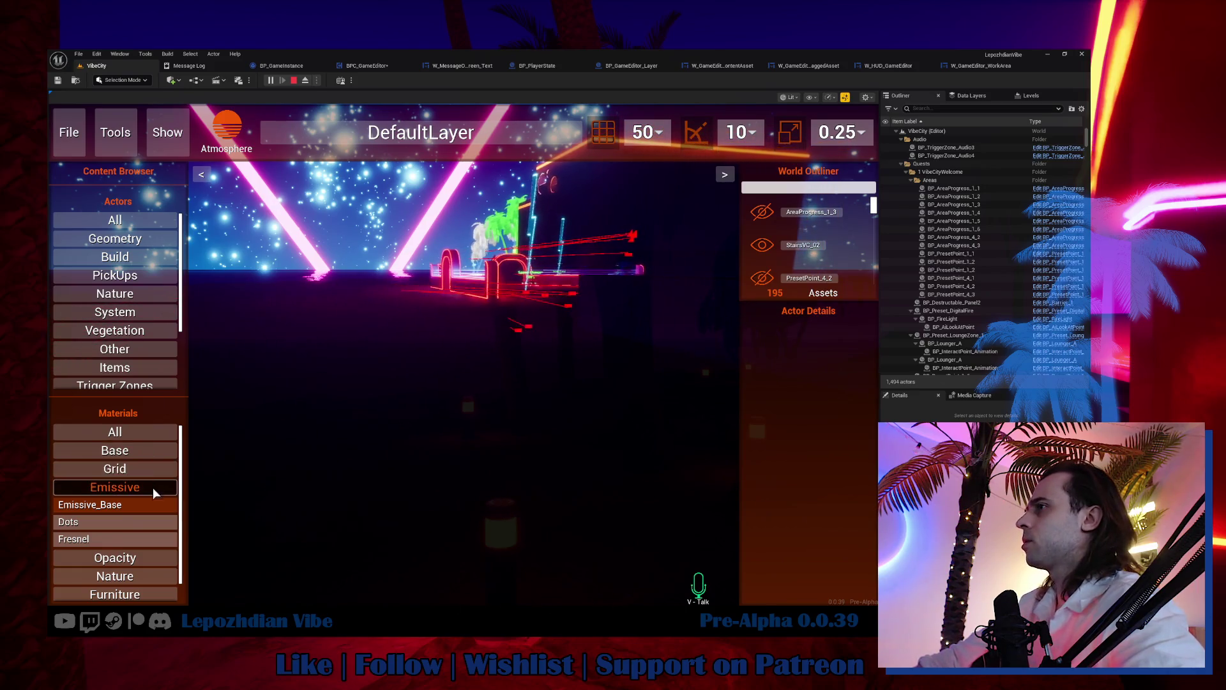
left_click_drag(101, 526, 366, 519)
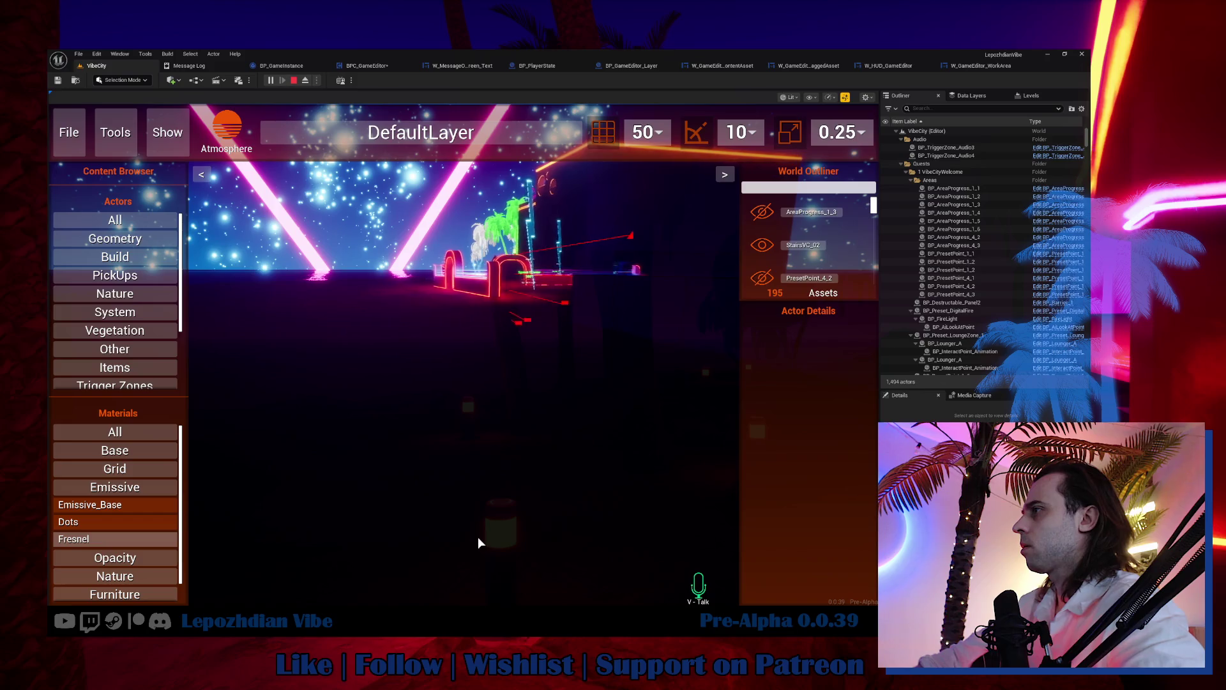
mouse_move(100, 543)
left_mouse_down()
mouse_move(197, 543)
mouse_move(447, 487)
mouse_move(515, 449)
mouse_move(535, 416)
mouse_move(238, 437)
mouse_move(449, 399)
mouse_move(550, 460)
mouse_move(603, 422)
mouse_move(335, 397)
mouse_move(400, 338)
mouse_move(499, 345)
mouse_move(373, 307)
mouse_move(392, 339)
mouse_move(579, 313)
mouse_move(600, 345)
mouse_move(597, 306)
mouse_move(545, 336)
mouse_move(579, 372)
left_mouse_up()
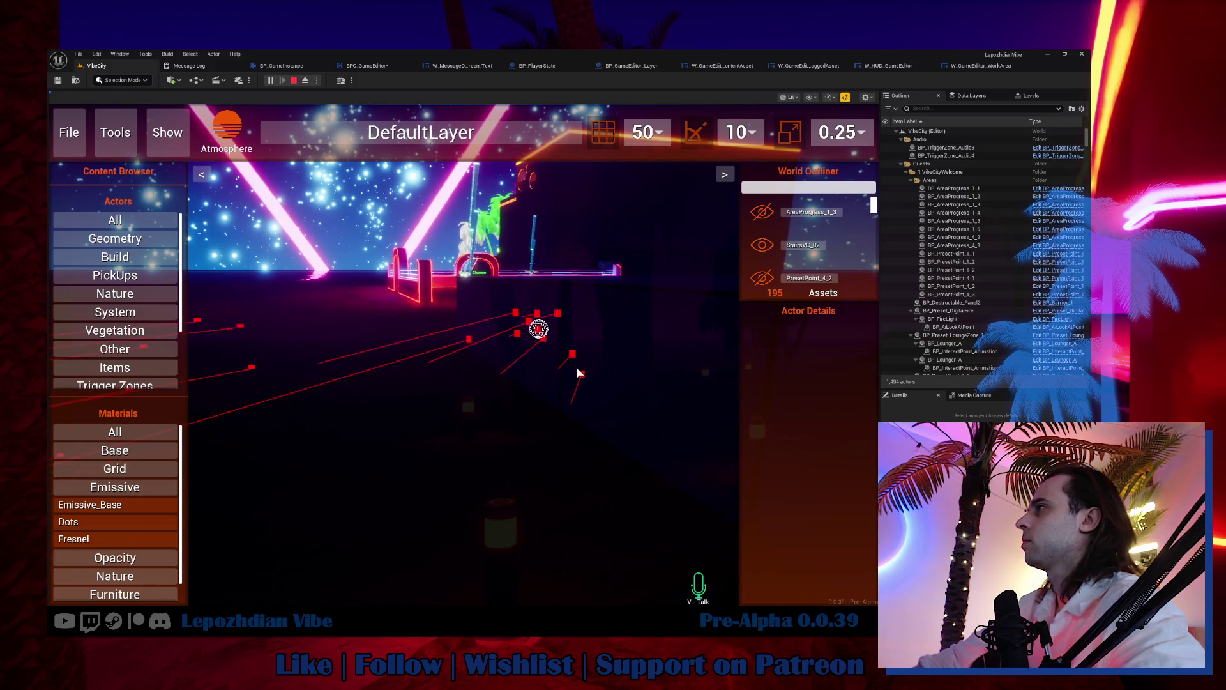
left_click(579, 372)
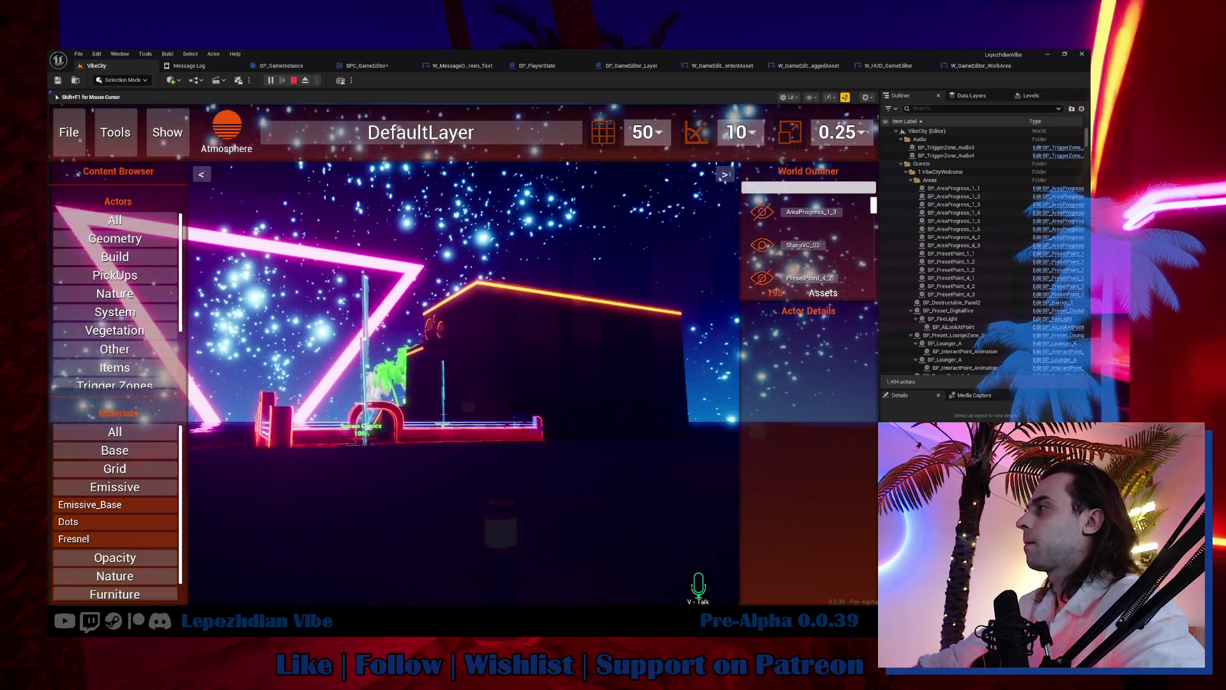
Step: Walk the play camera toward the palm trees, drop Emissive_Base into the scene twice, then stop PIE
key("w")
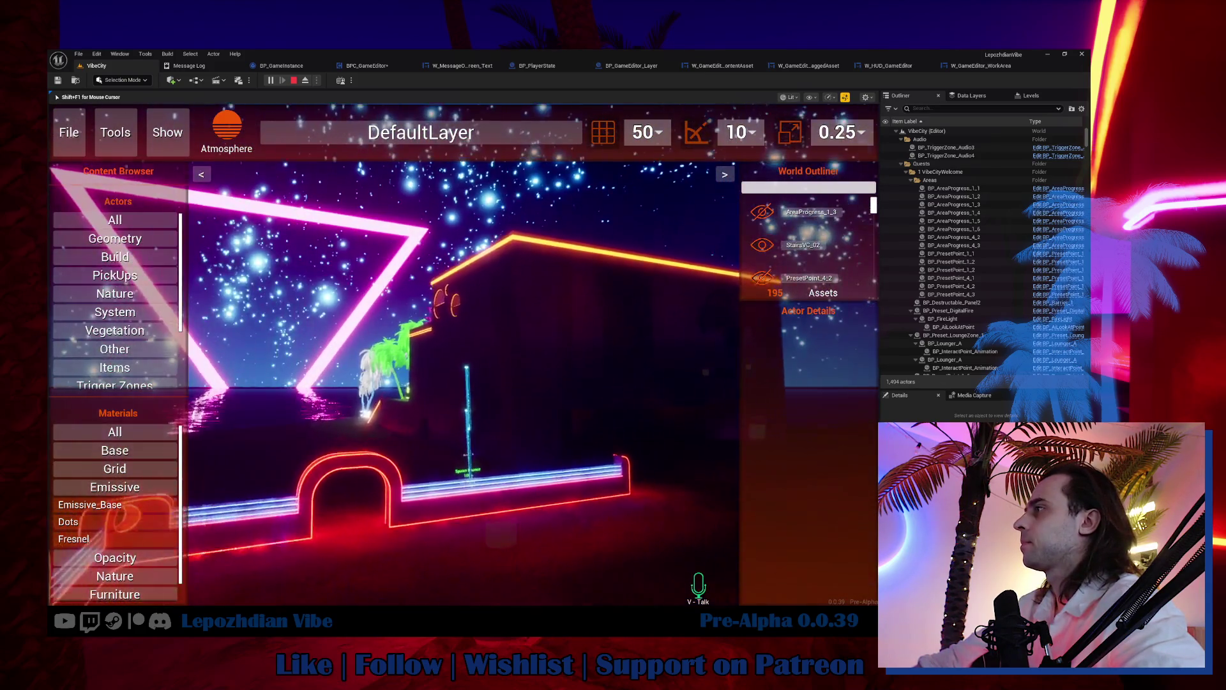
key("w")
key("w")
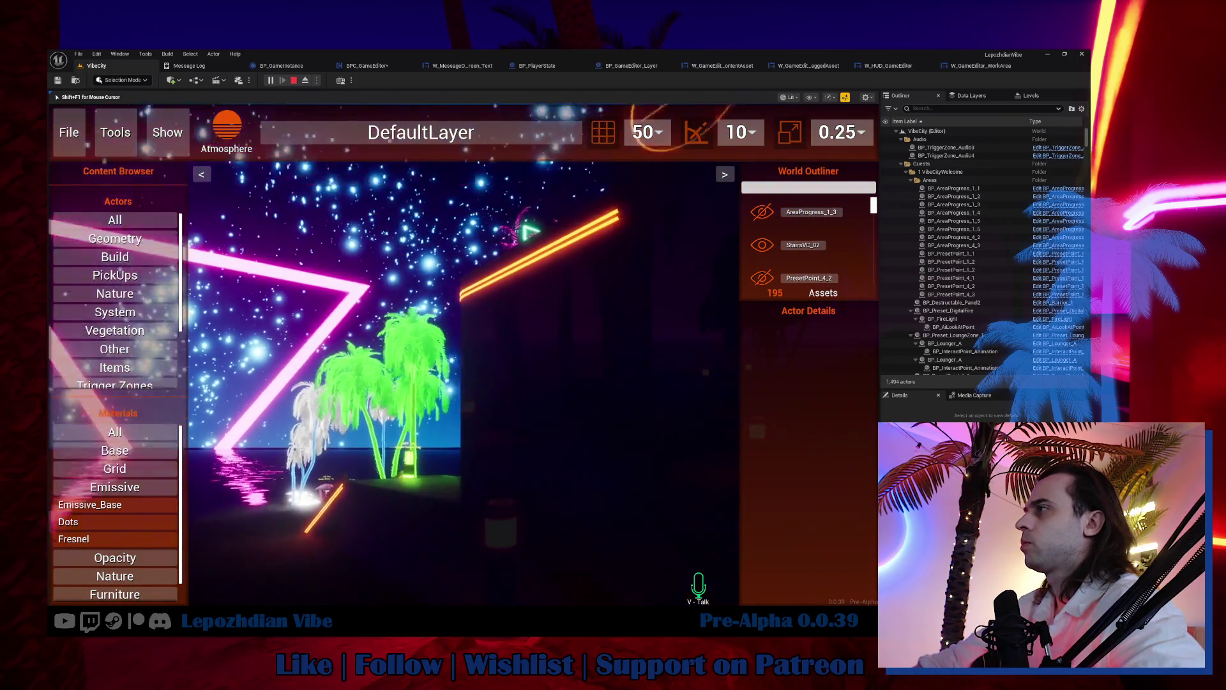
key("w")
key("shift+F1")
key("F11")
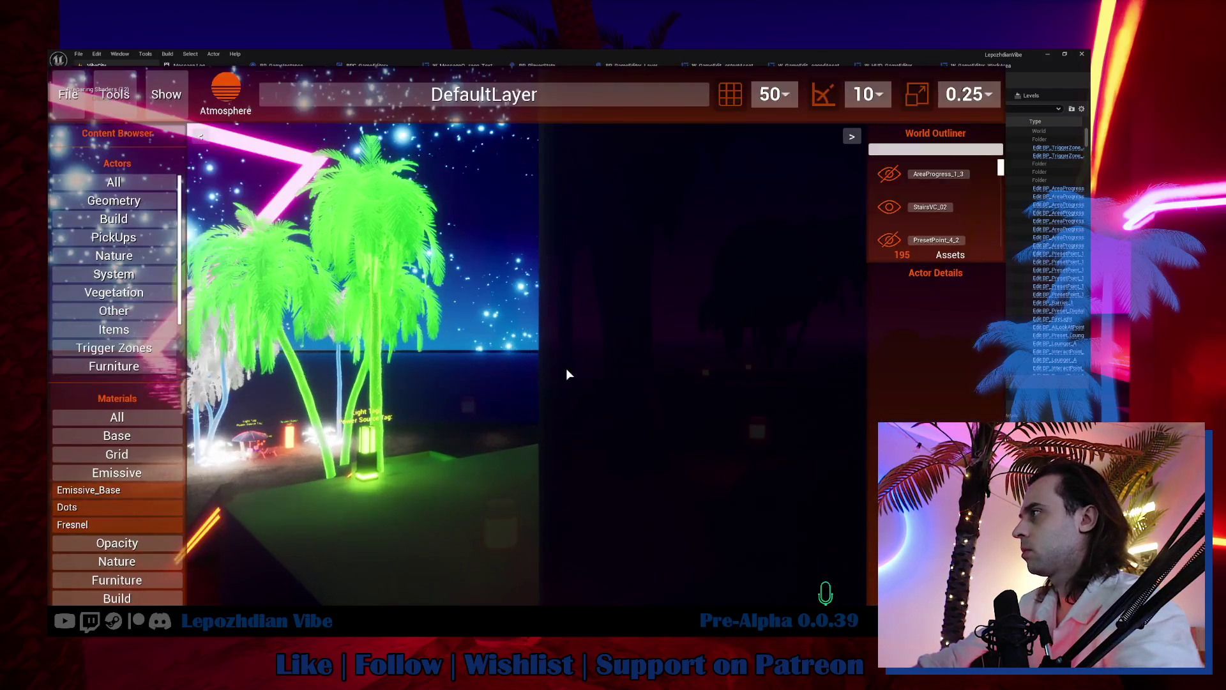
left_click(529, 373)
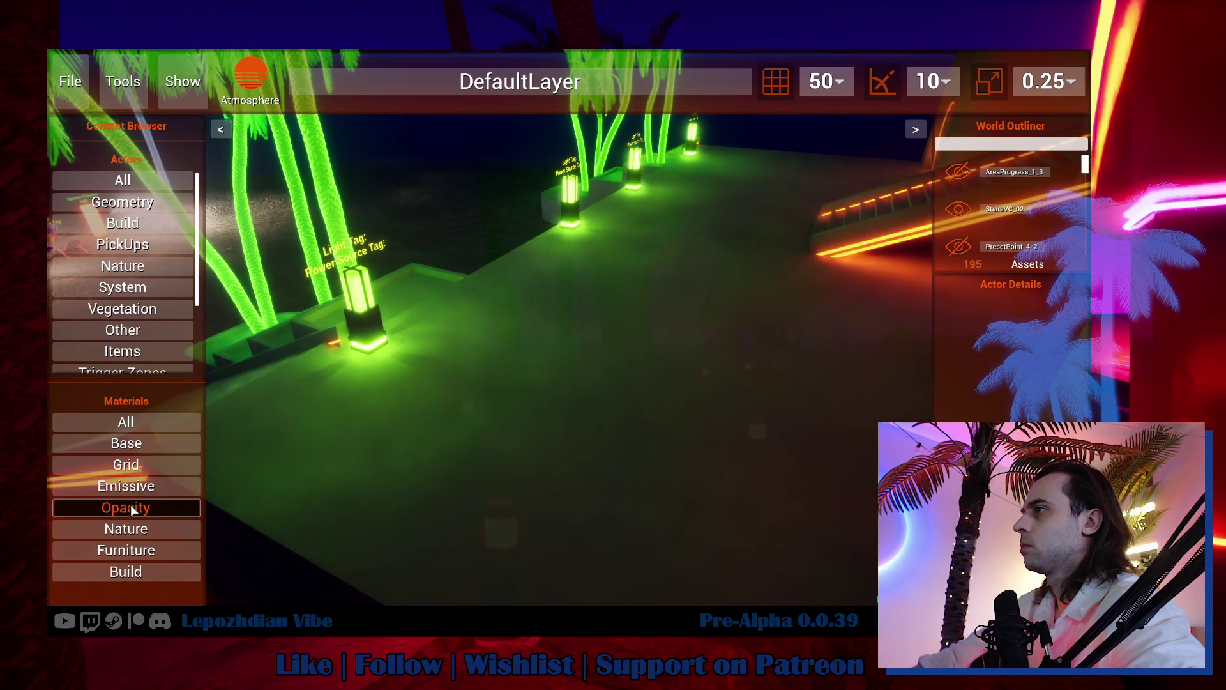
mouse_move(110, 507)
left_mouse_down()
mouse_move(364, 424)
mouse_move(459, 604)
mouse_move(536, 583)
mouse_move(611, 416)
mouse_move(559, 304)
mouse_move(397, 359)
mouse_move(416, 569)
mouse_move(323, 592)
mouse_move(415, 603)
mouse_move(612, 584)
mouse_move(611, 328)
left_mouse_up()
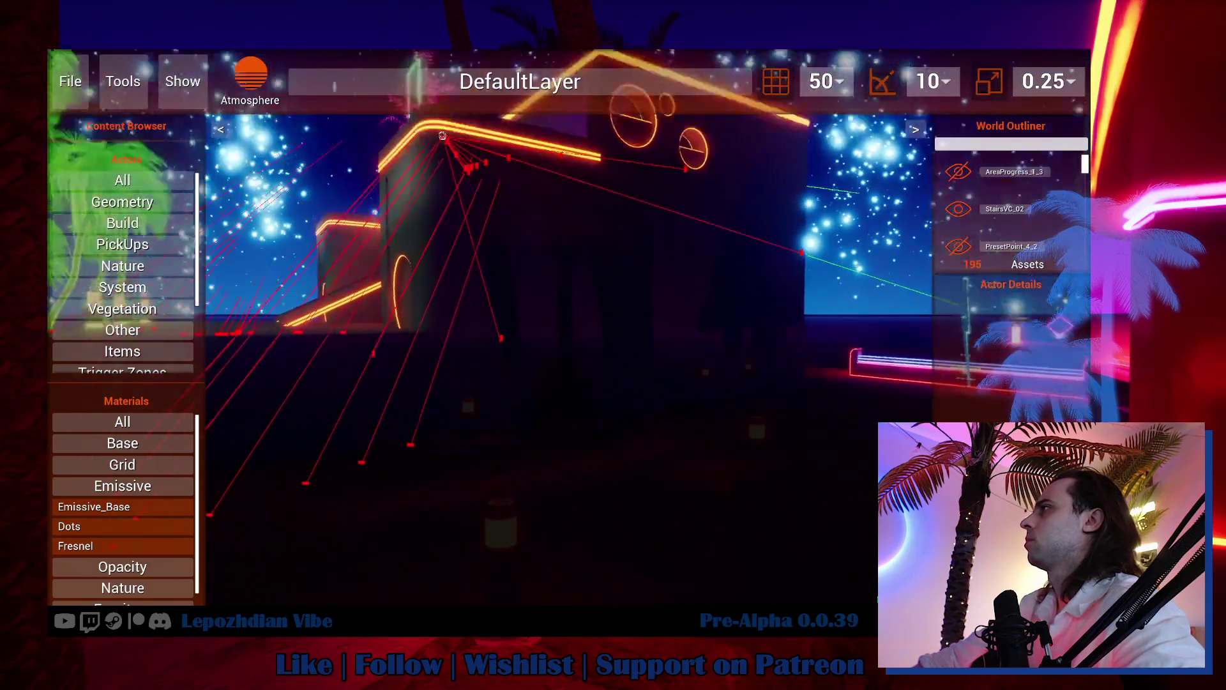
mouse_move(167, 506)
left_mouse_down()
mouse_move(429, 554)
mouse_move(582, 600)
mouse_move(766, 594)
mouse_move(530, 600)
mouse_move(271, 511)
mouse_move(458, 391)
mouse_move(498, 394)
mouse_move(520, 435)
mouse_move(717, 361)
mouse_move(684, 280)
mouse_move(663, 334)
mouse_move(549, 418)
mouse_move(556, 297)
mouse_move(528, 238)
mouse_move(405, 241)
mouse_move(369, 323)
mouse_move(460, 338)
mouse_move(424, 430)
mouse_move(347, 408)
mouse_move(579, 398)
mouse_move(642, 382)
mouse_move(658, 428)
mouse_move(465, 404)
mouse_move(449, 390)
left_mouse_up()
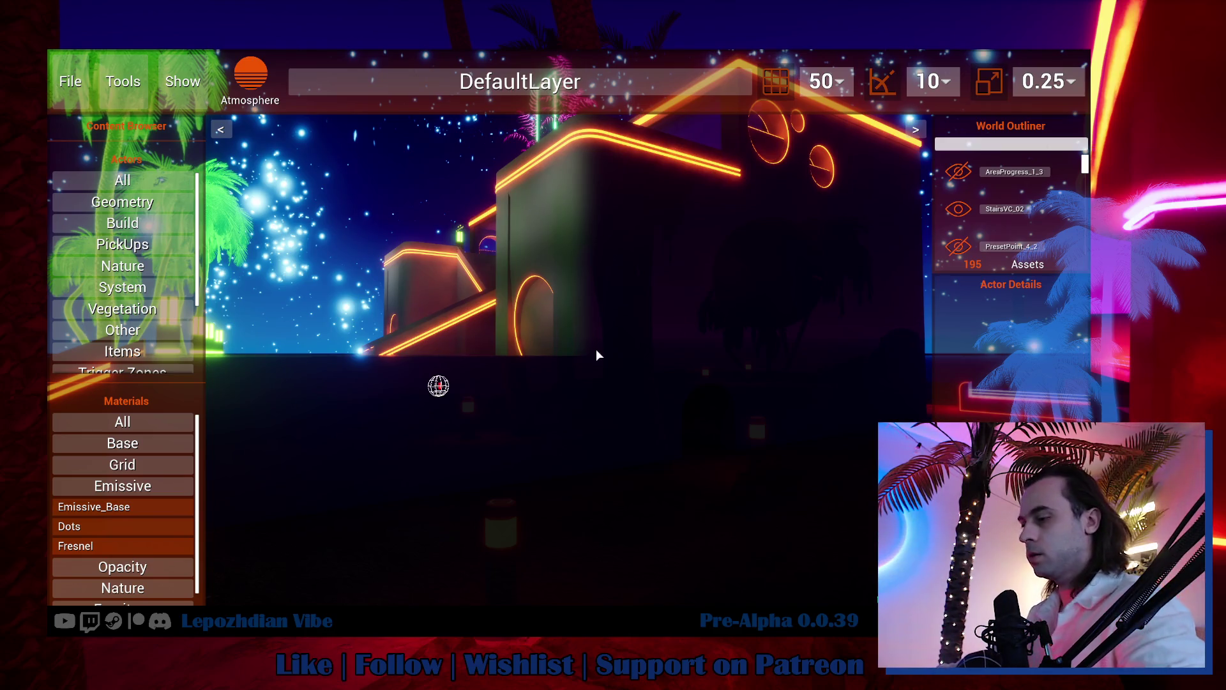
key("Escape")
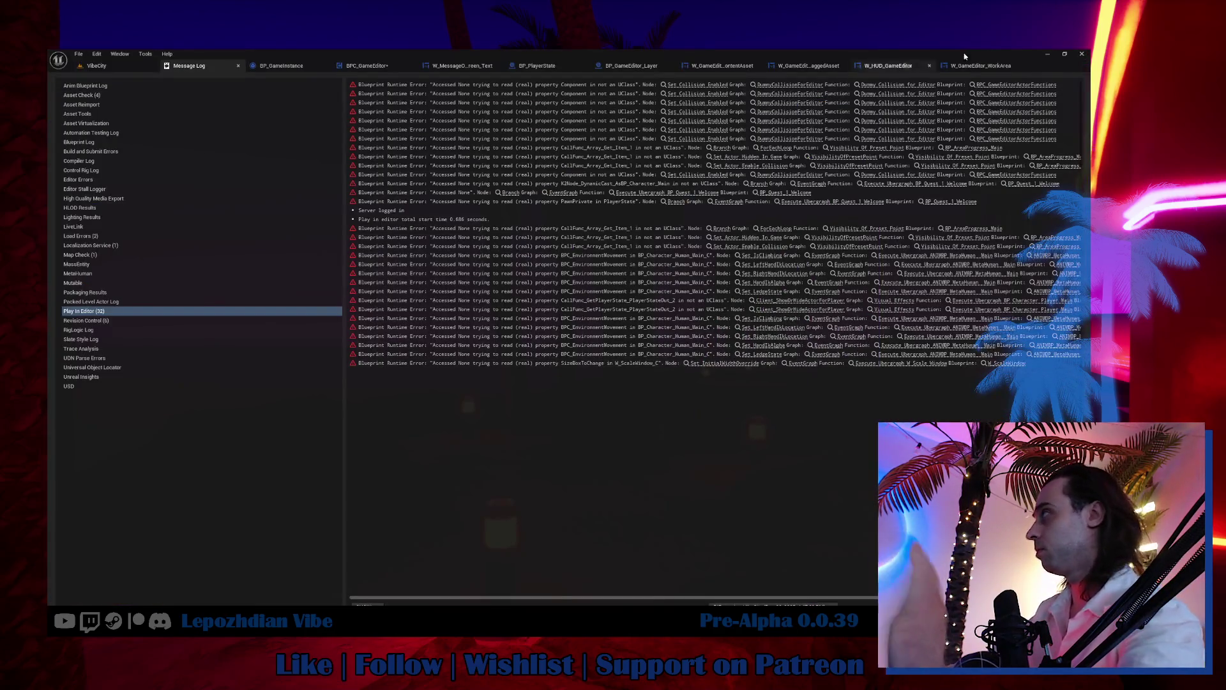
Step: Look through the open blueprint tabs, then locate and open W_GameEditor_DraggedAsset
left_click(974, 65)
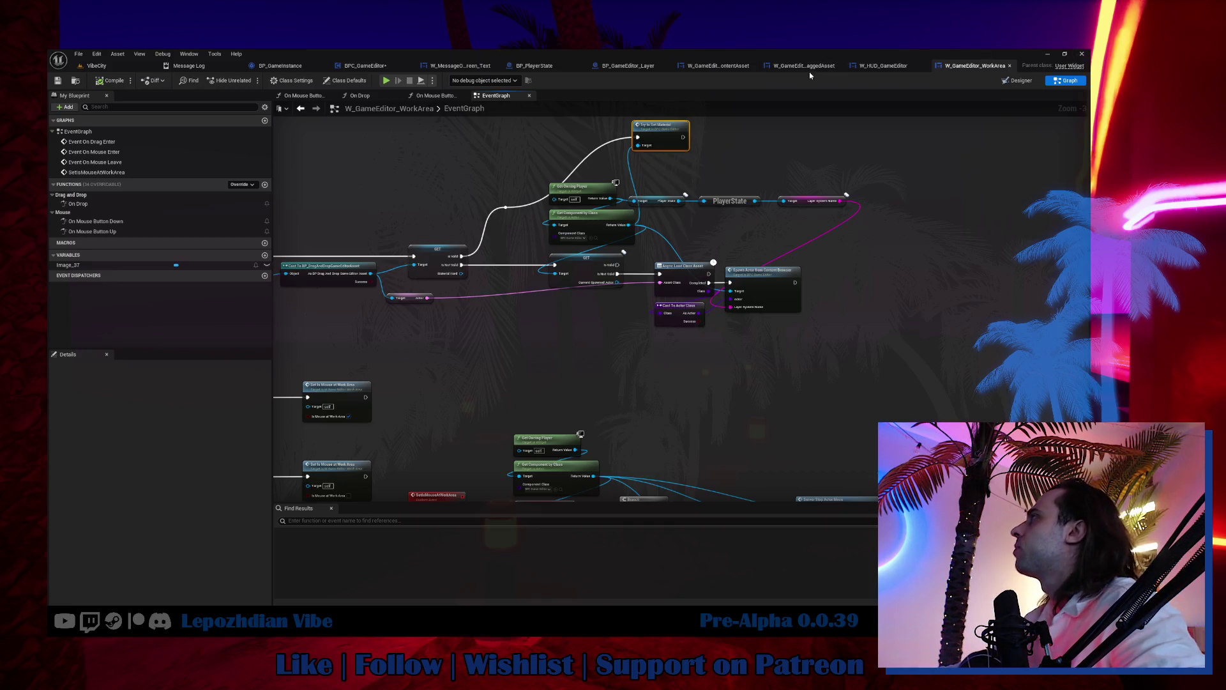
left_click(627, 68)
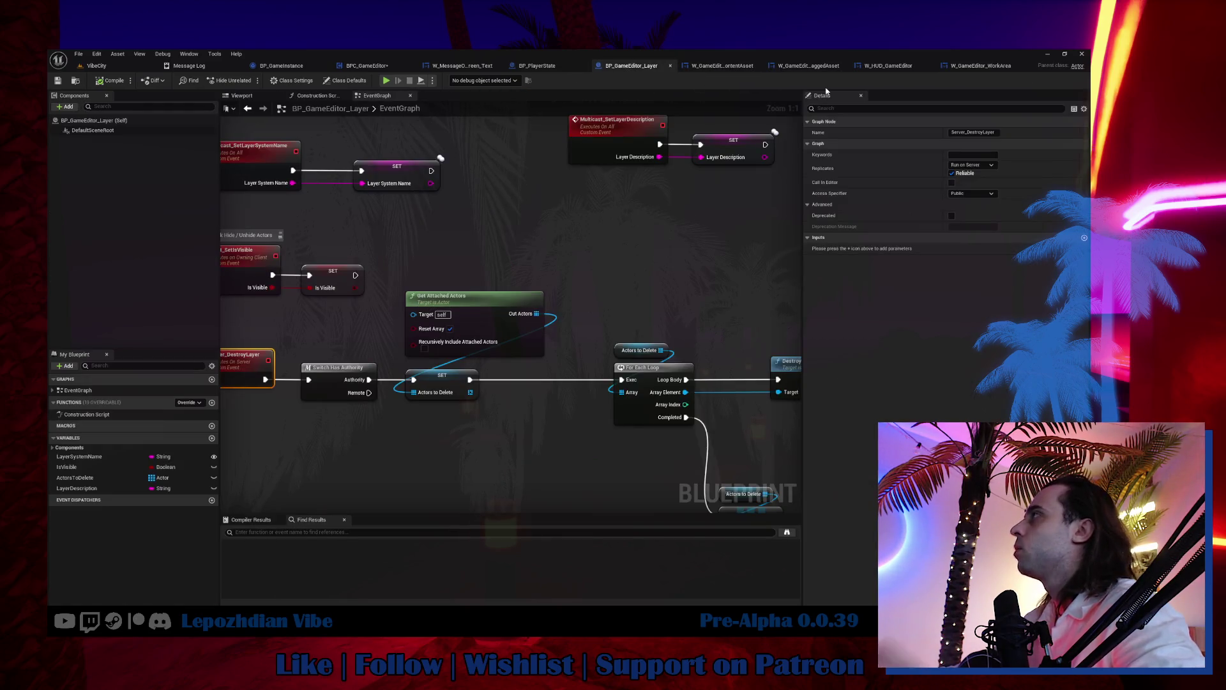
left_click(722, 67)
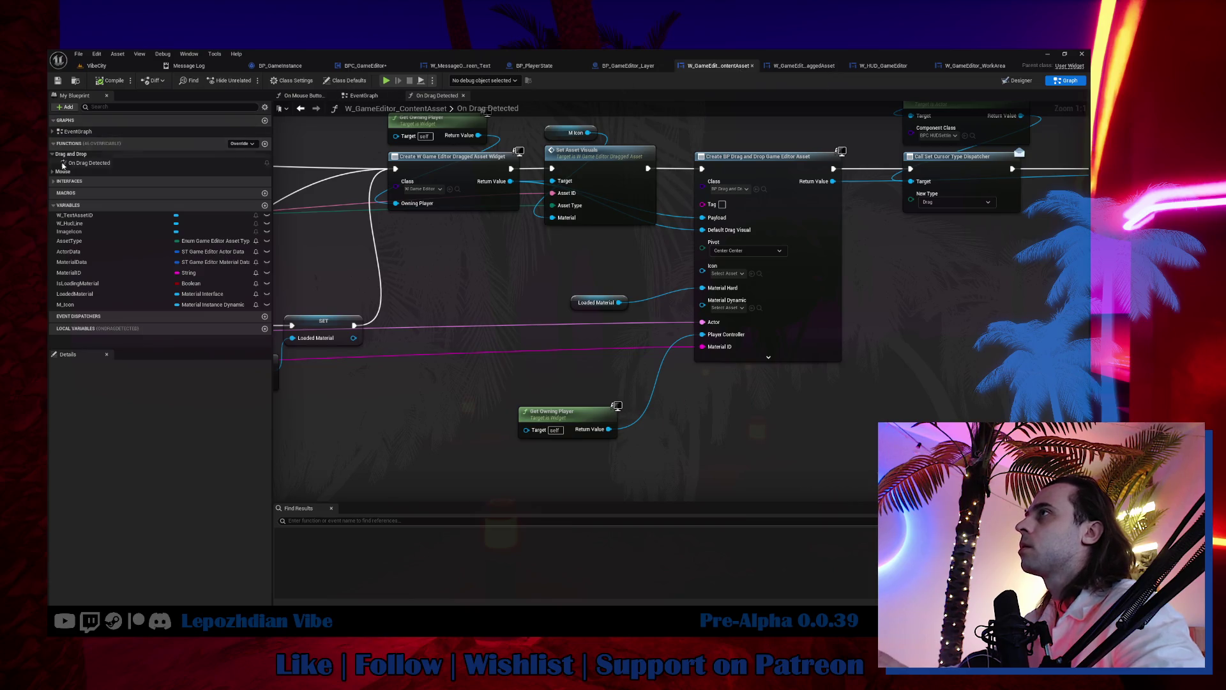
left_click(802, 66)
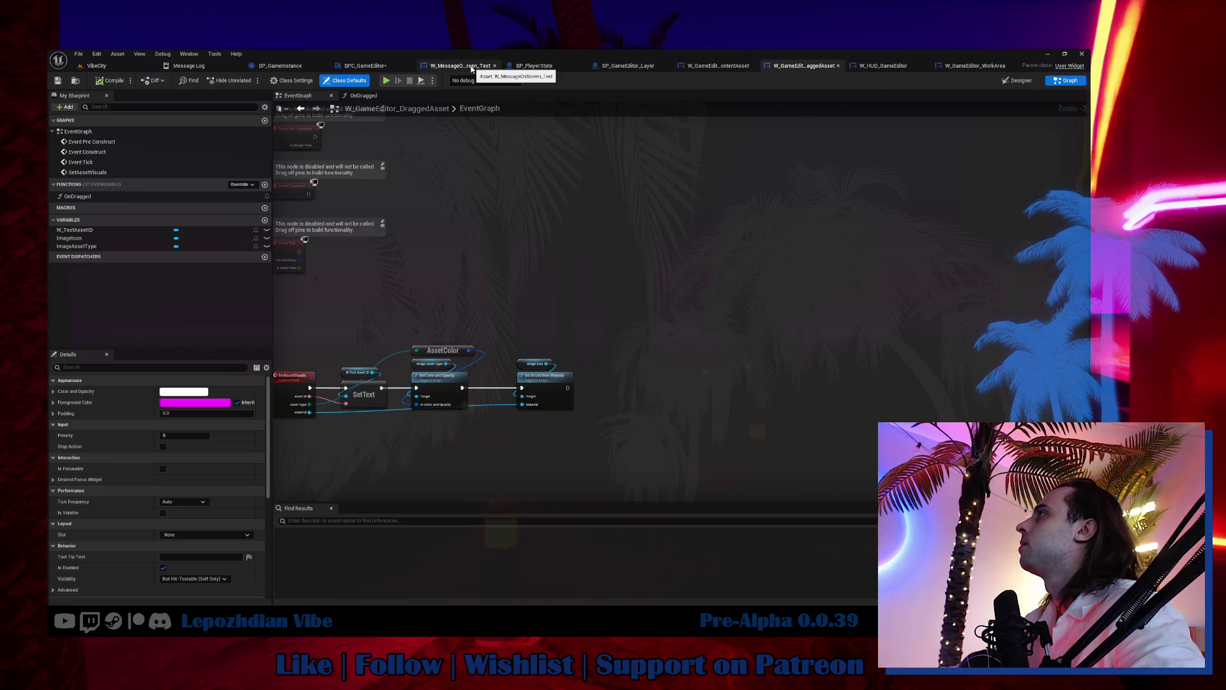
left_click(701, 68)
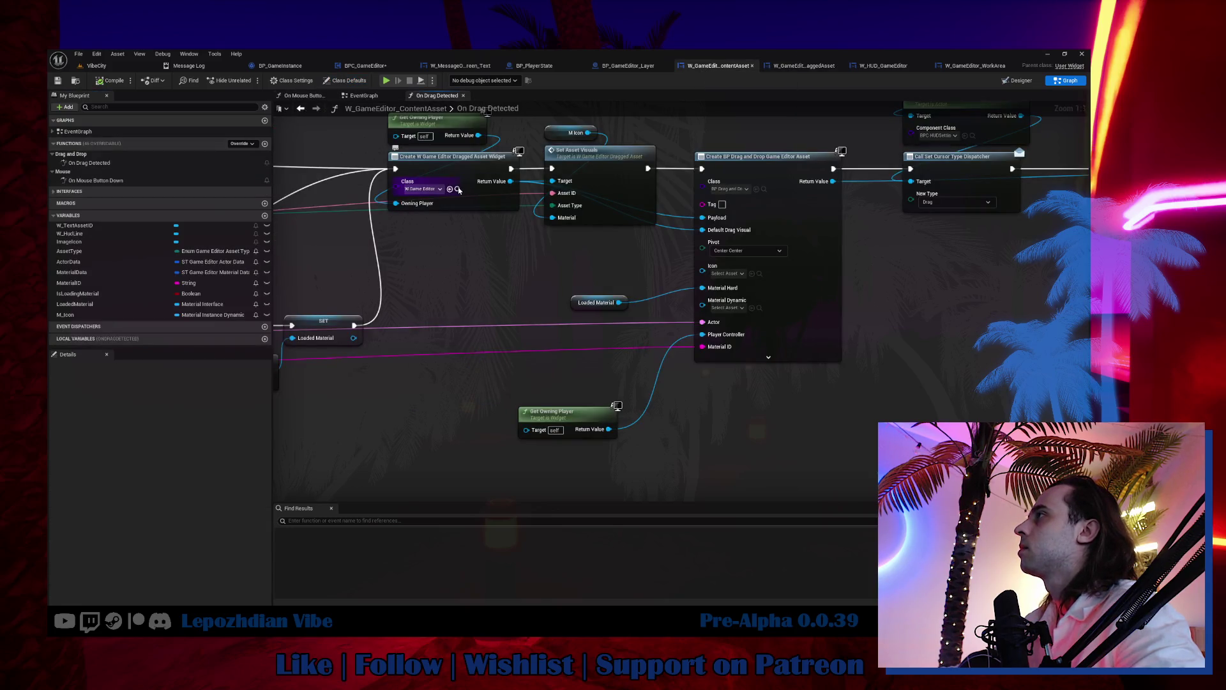
left_click(458, 189)
double_click(458, 448)
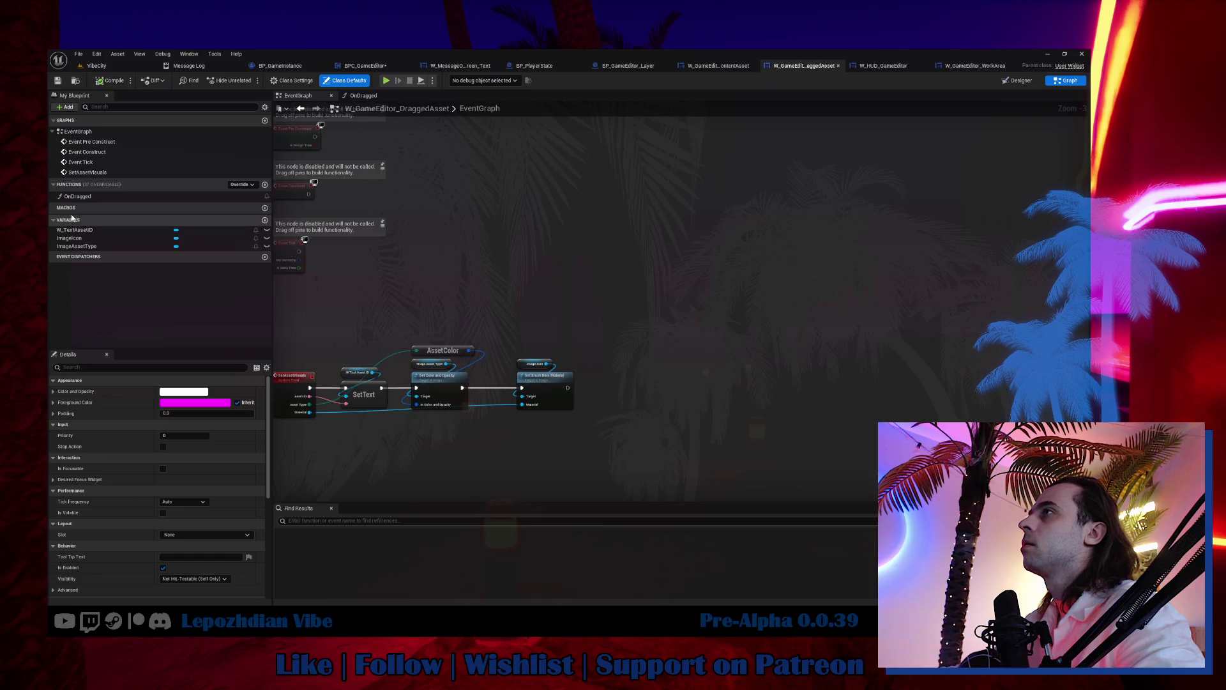
Step: Open W_GameEditor_WorkArea from the HUD, close W_HUD_GameEditor, and open its On Mouse Button Up function
left_click(868, 69)
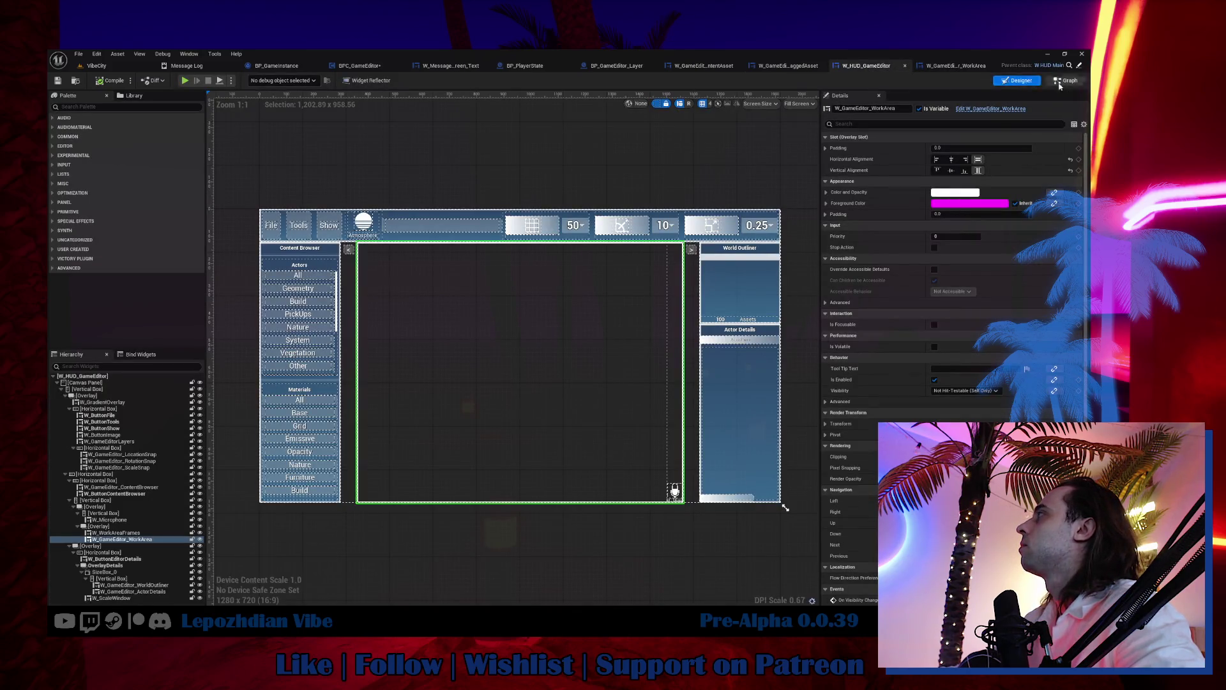
left_click(1009, 109)
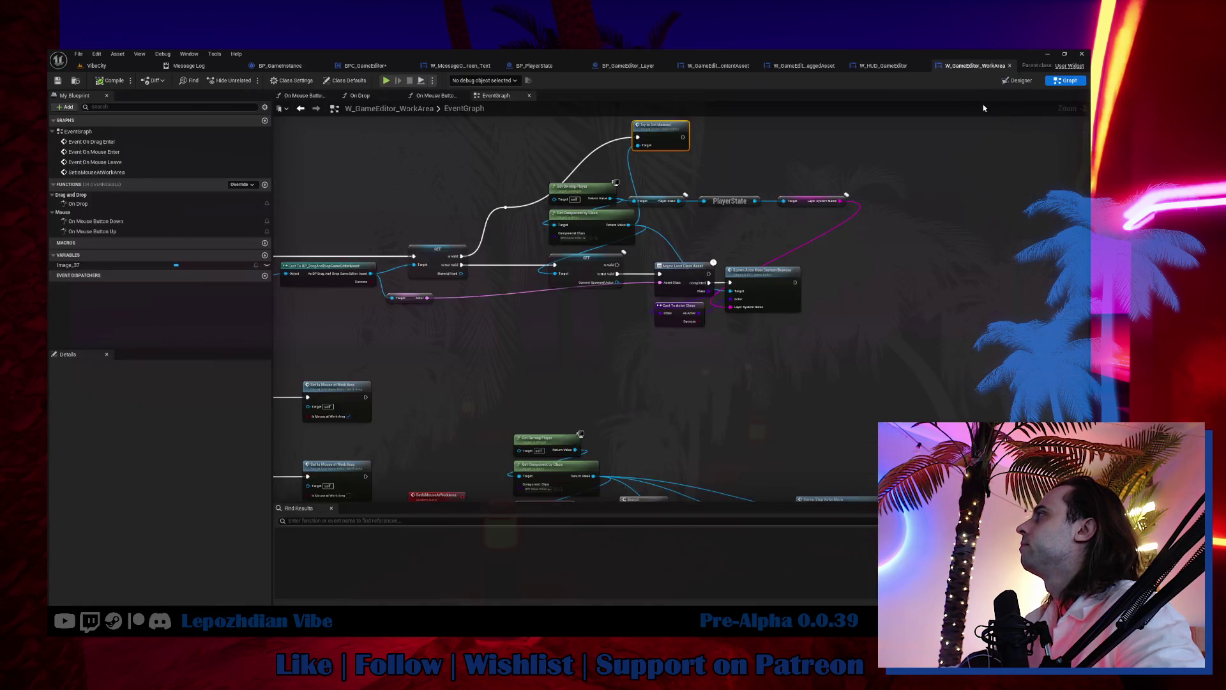
left_click(923, 67)
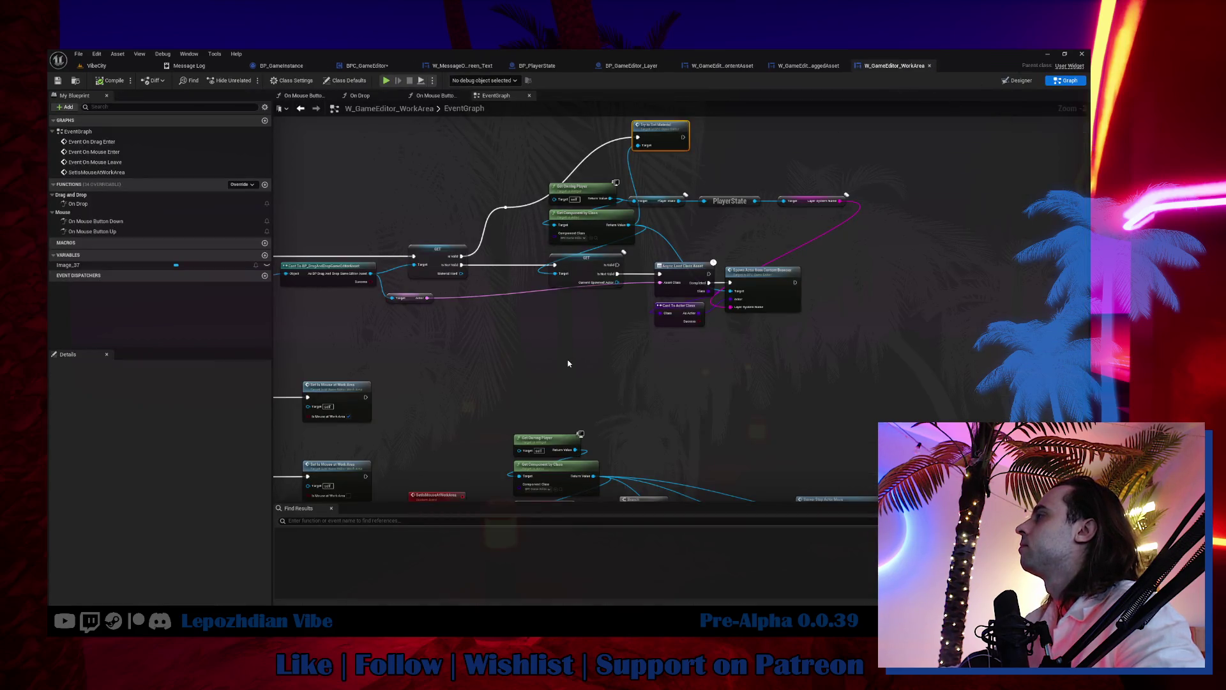
scroll(570, 355, "down", 1)
scroll(508, 299, "down", 2)
double_click(116, 234)
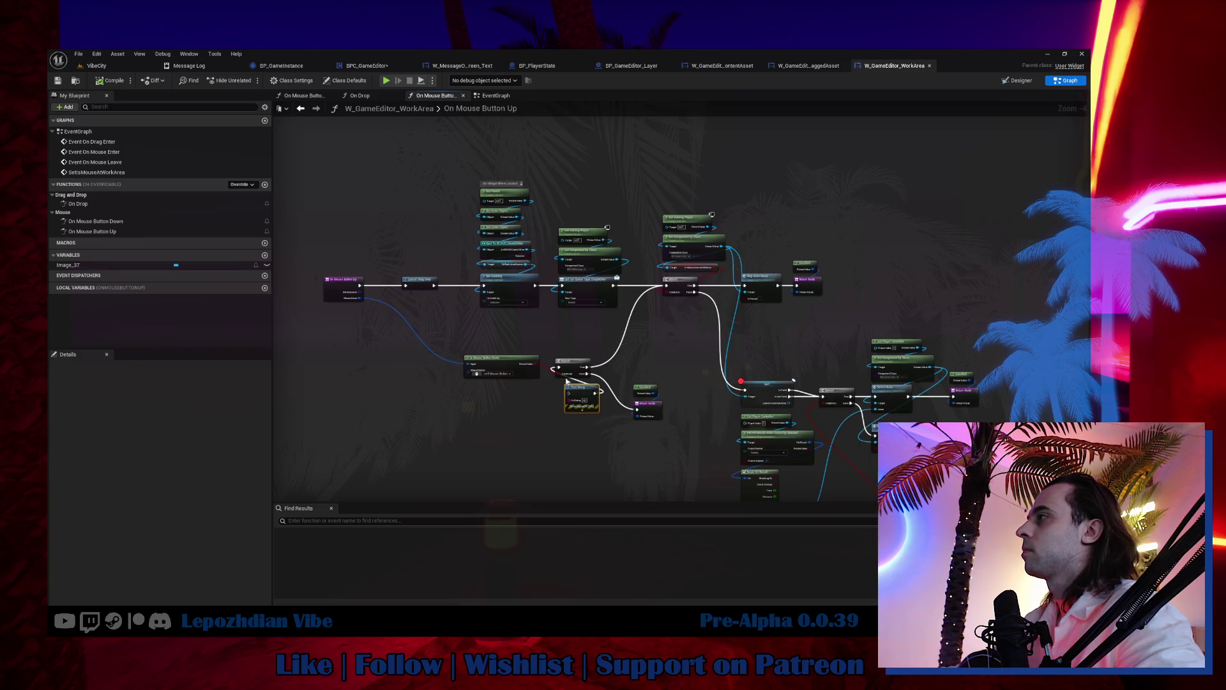
Step: Paste a Print String node and wire it after On Mouse Button Up
scroll(496, 347, "up", 3)
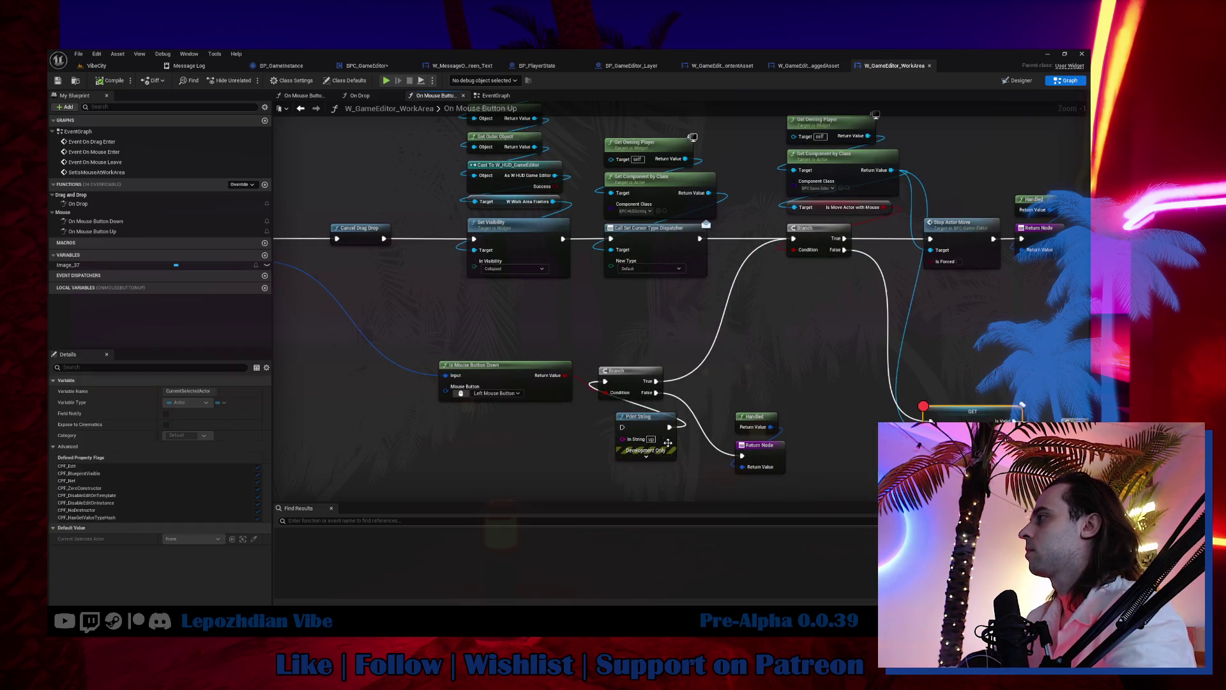
left_click_drag(304, 276, 523, 338)
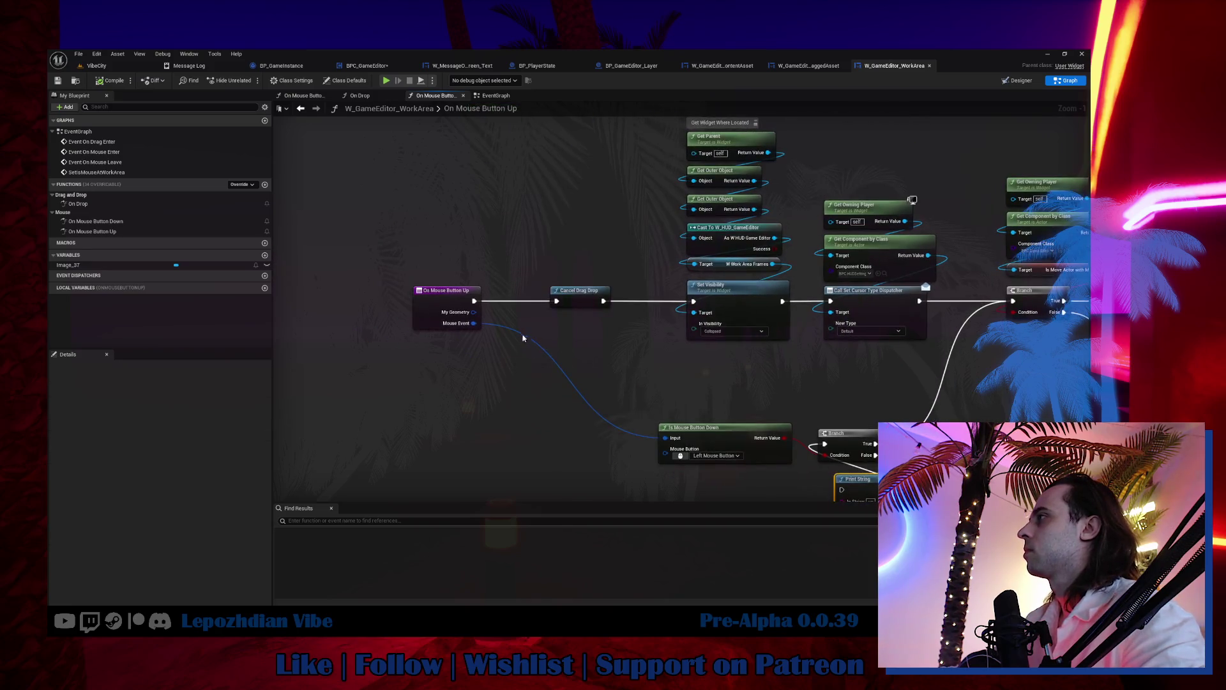
scroll(510, 310, "up", 1)
key("ctrl+v")
mouse_move(465, 299)
left_mouse_down()
mouse_move(530, 351)
mouse_move(573, 303)
mouse_move(563, 300)
left_mouse_up()
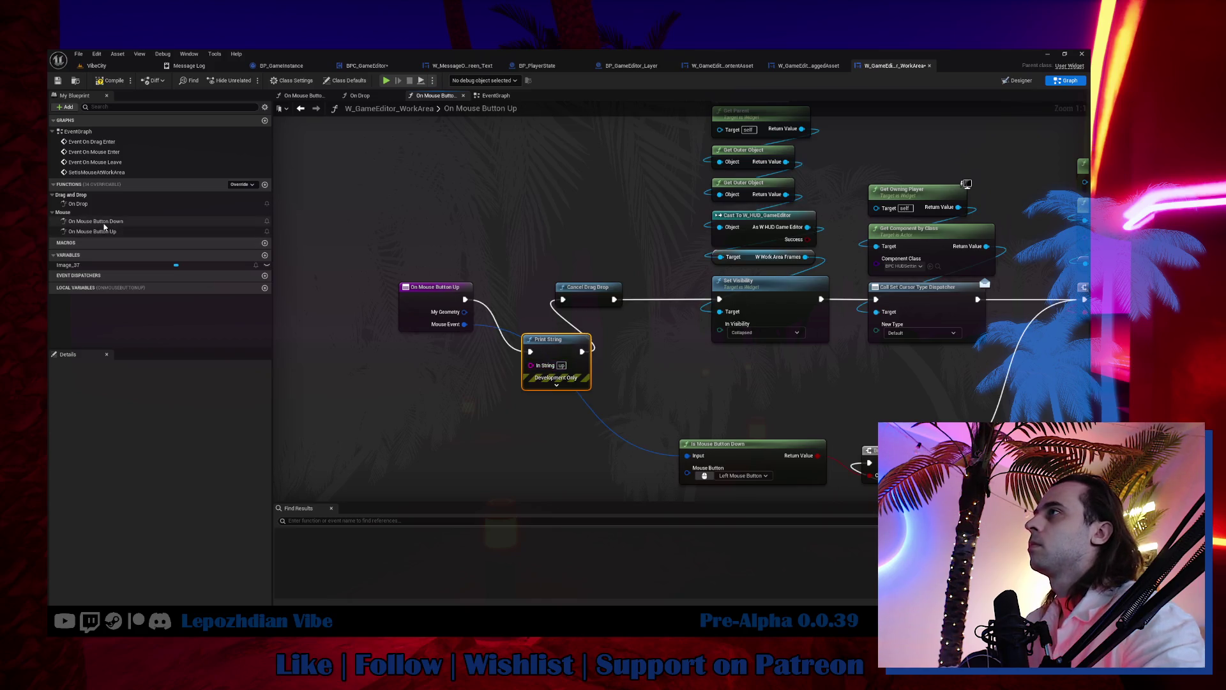
Step: In On Mouse Button Down, add a Print String reading "down" and run it first
double_click(104, 222)
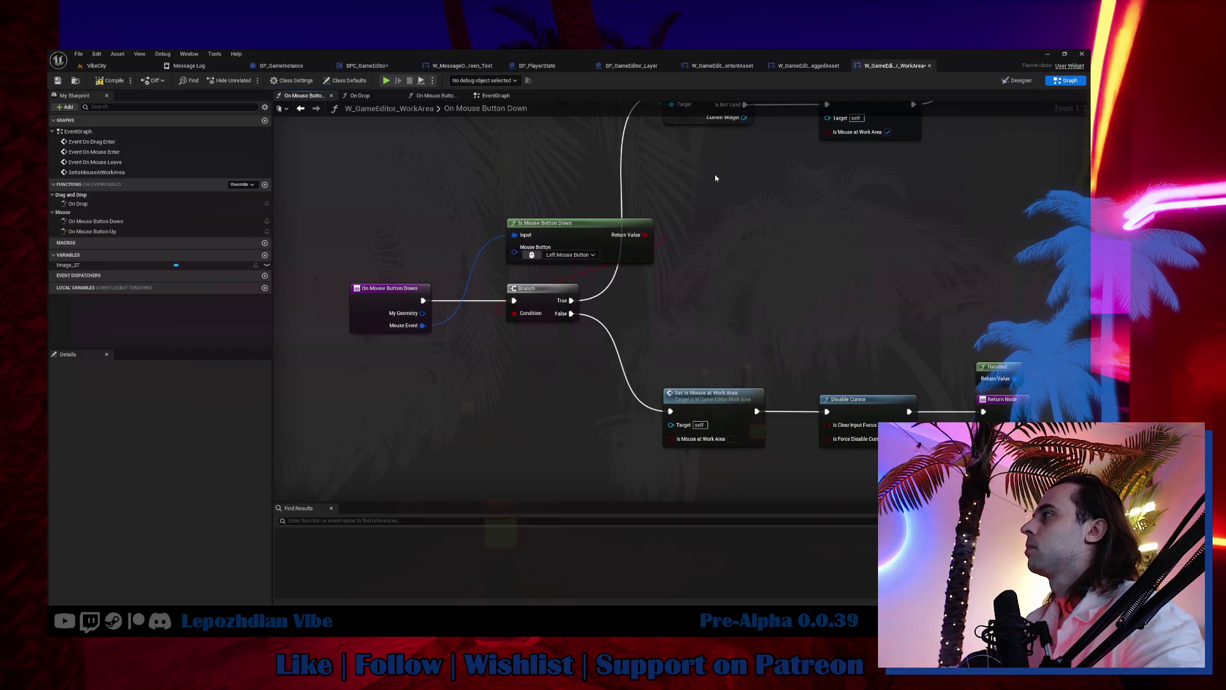
key("ctrl+v")
double_click(427, 203)
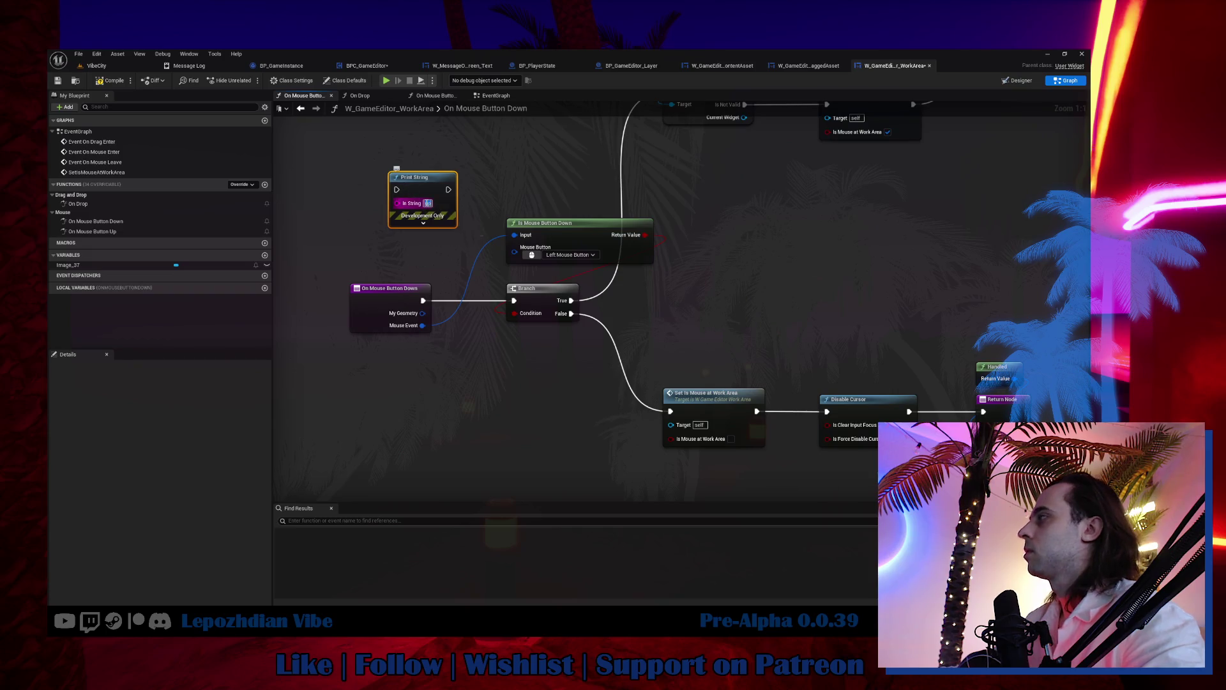
type("down")
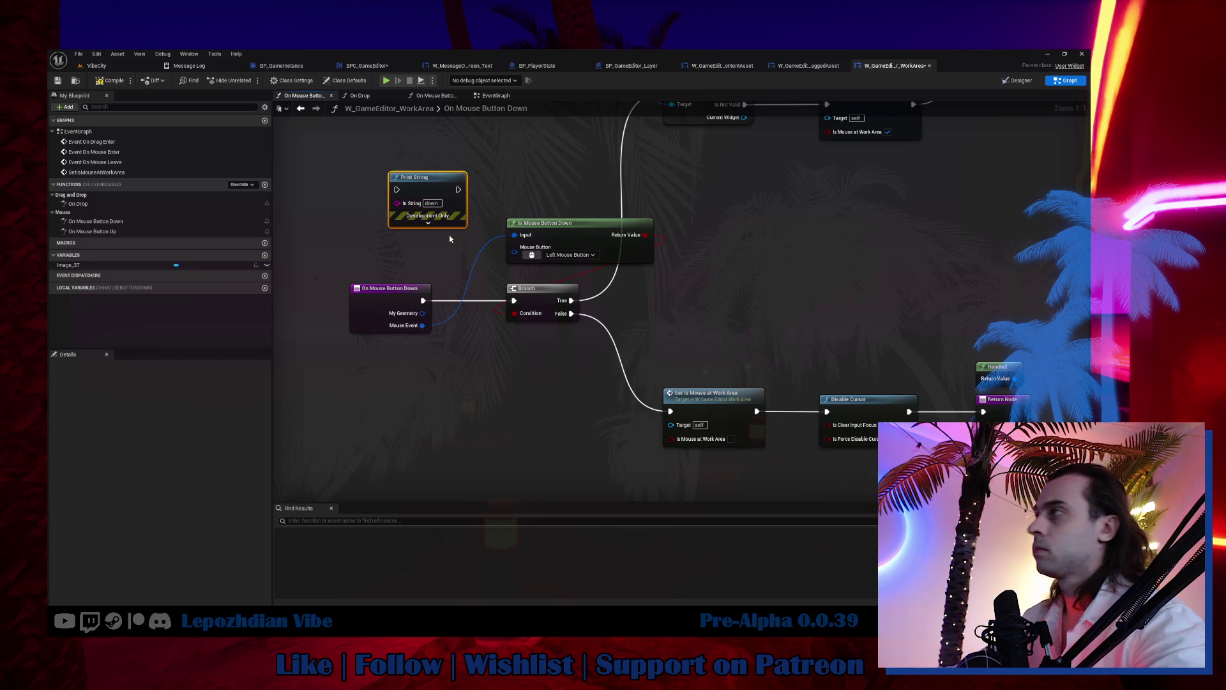
mouse_move(423, 300)
left_mouse_down()
mouse_move(412, 229)
mouse_move(429, 193)
mouse_move(514, 300)
left_mouse_up()
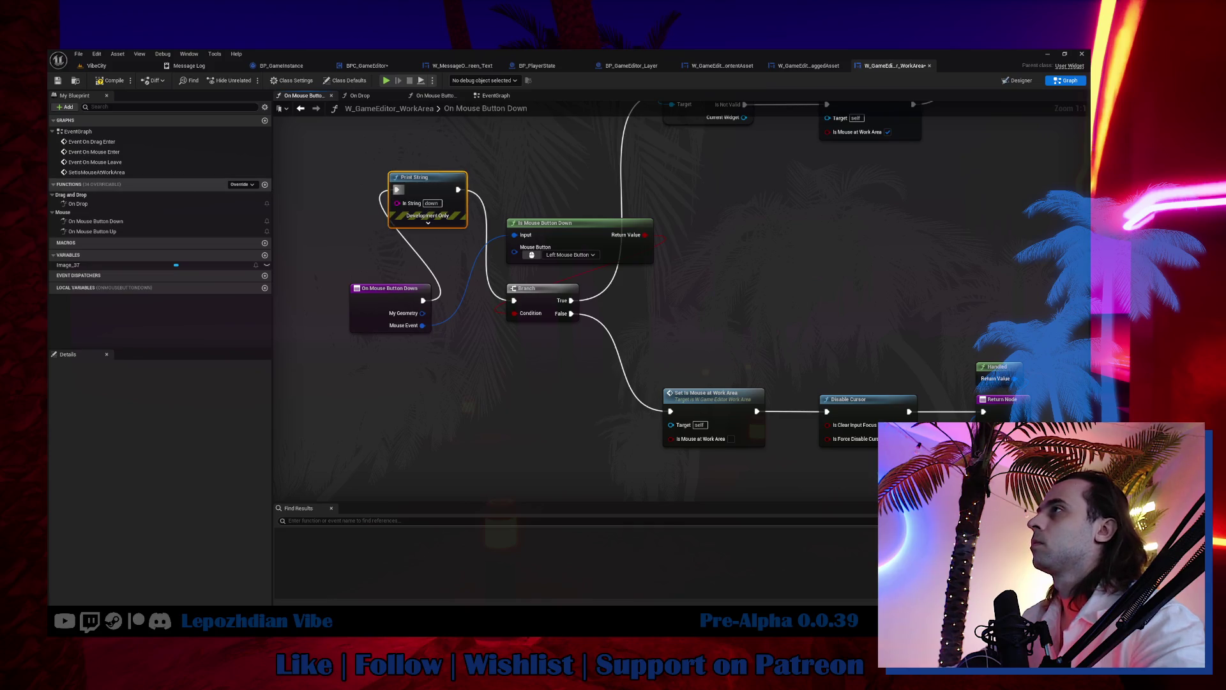
Step: Make On Drop run a Print String first, then go back to the VibeCity level
double_click(192, 203)
key("ctrl+v")
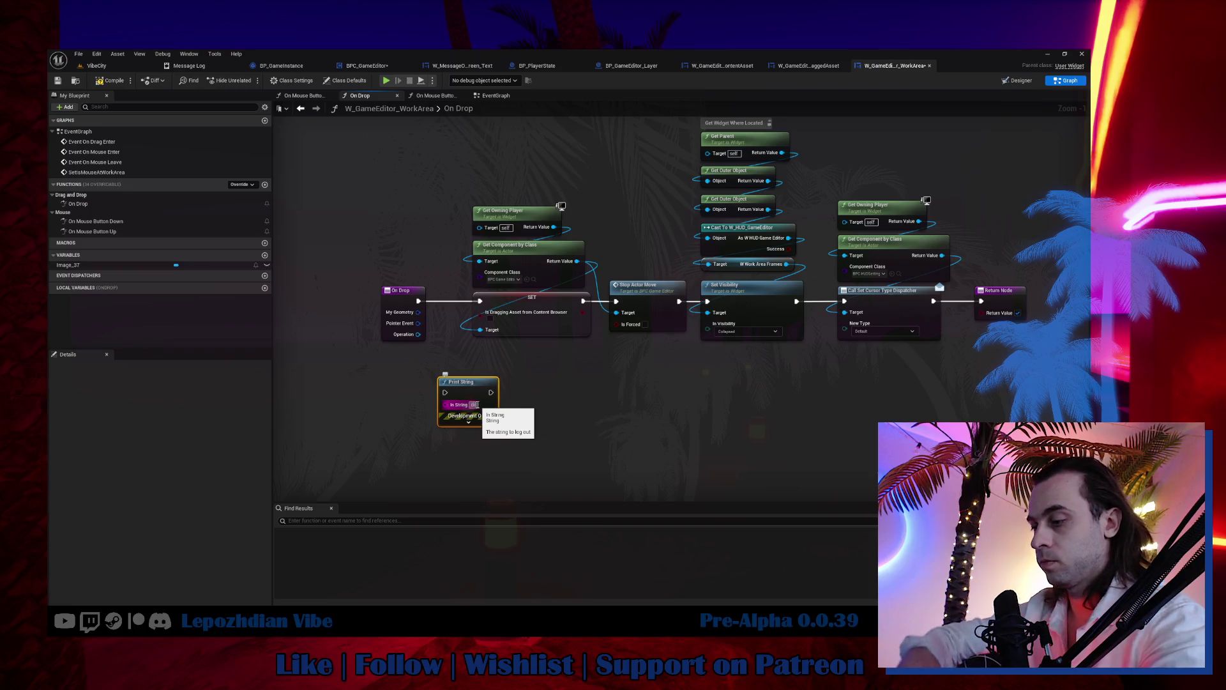
mouse_move(417, 301)
left_mouse_down()
mouse_move(445, 392)
mouse_move(479, 301)
left_mouse_up()
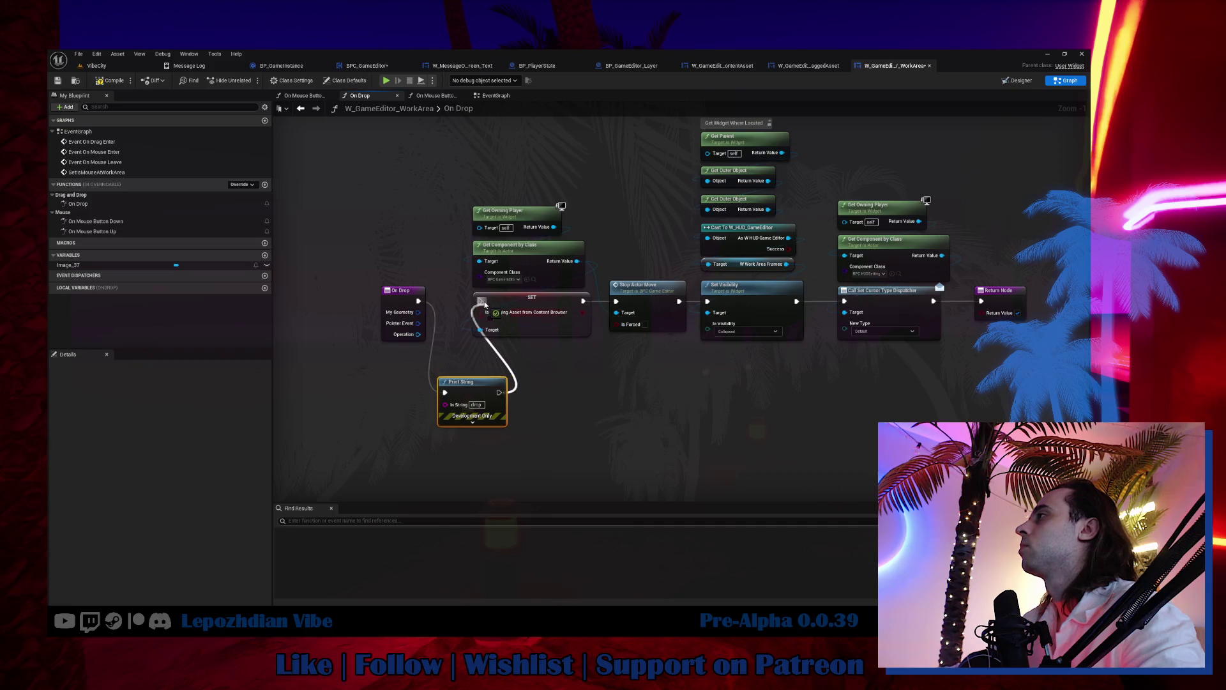
left_click(97, 66)
left_click(78, 53)
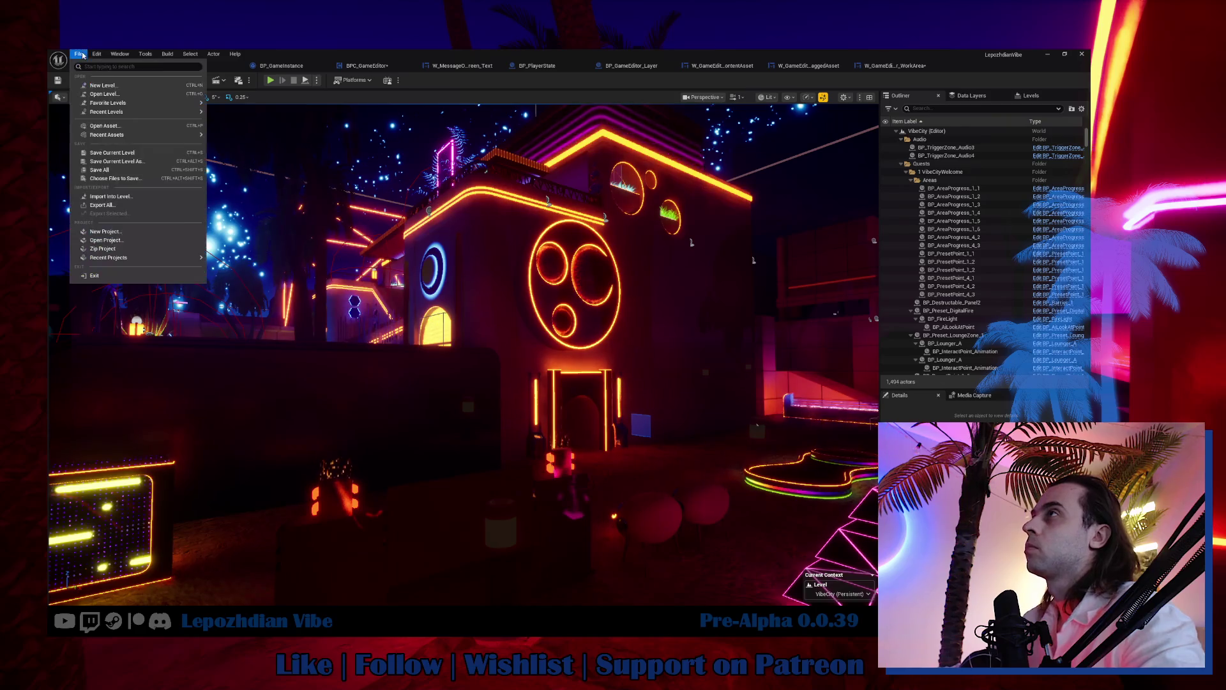
Step: Save all assets, start a play-in-editor session and open the in-game Vibe Editor
left_click(128, 169)
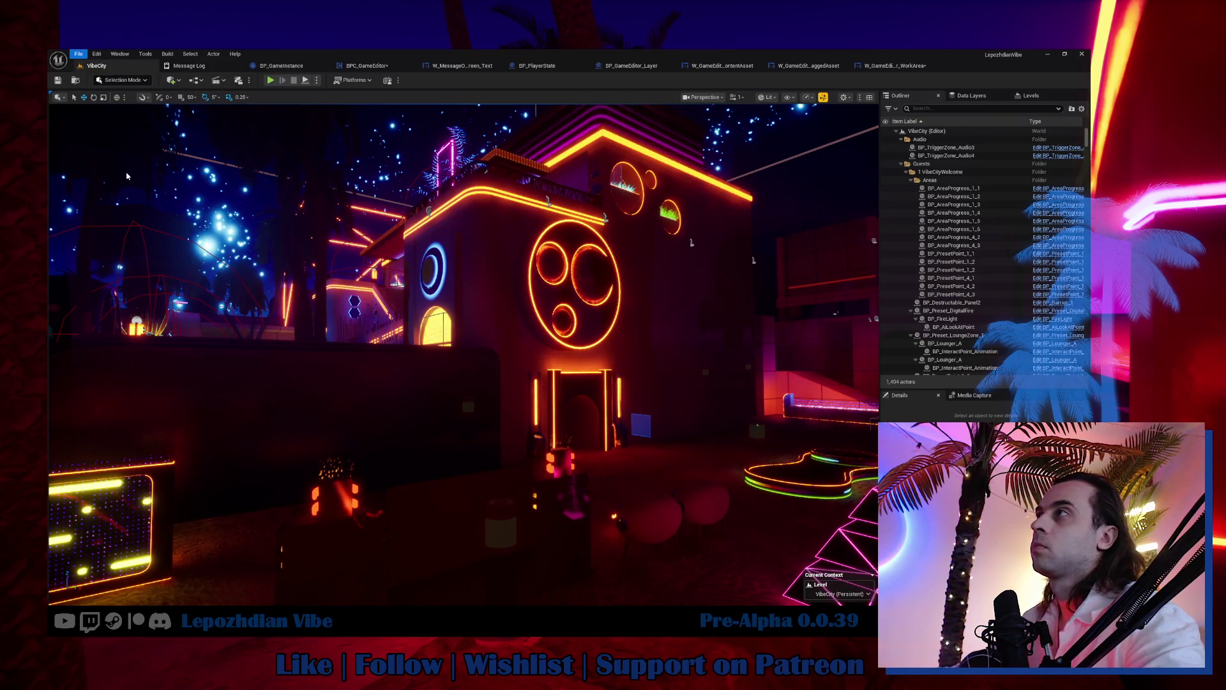
left_click(271, 80)
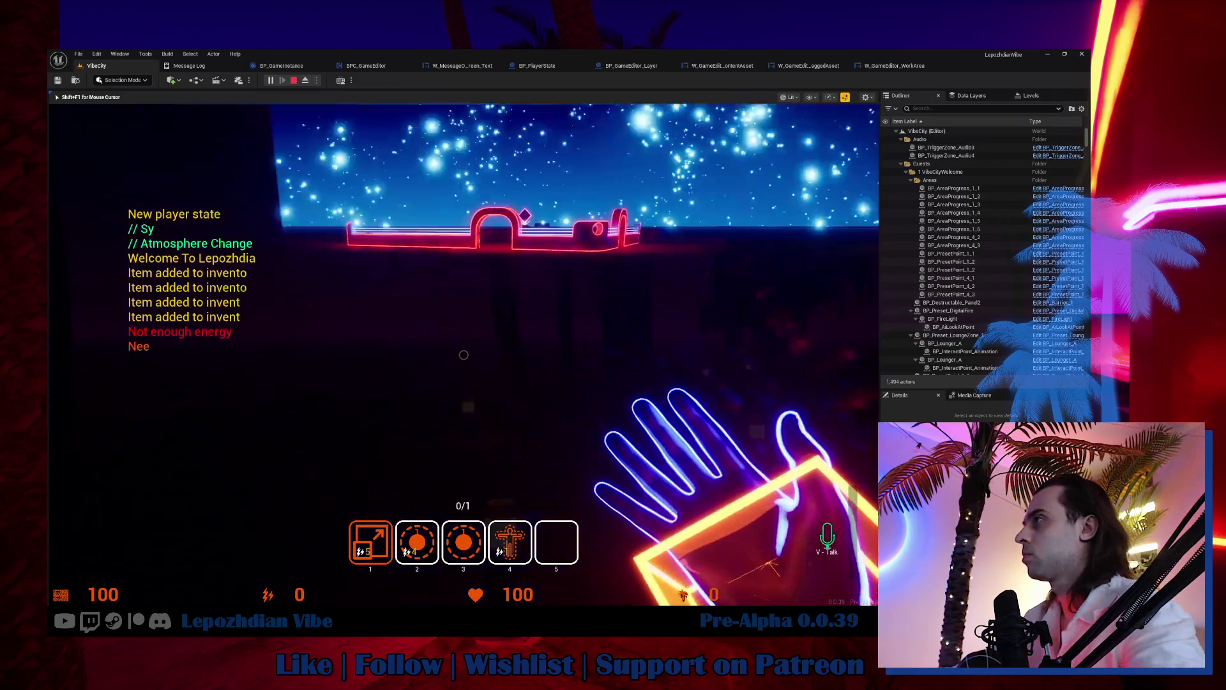
key("Tab")
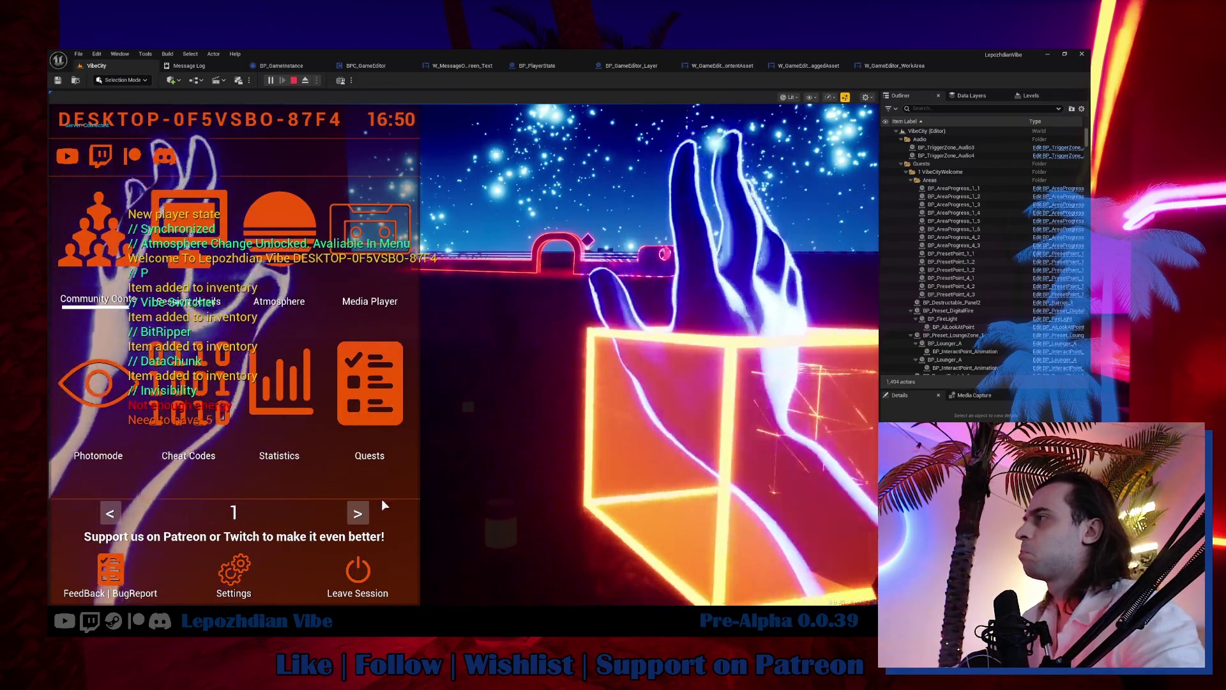
left_click(359, 515)
left_click(319, 393)
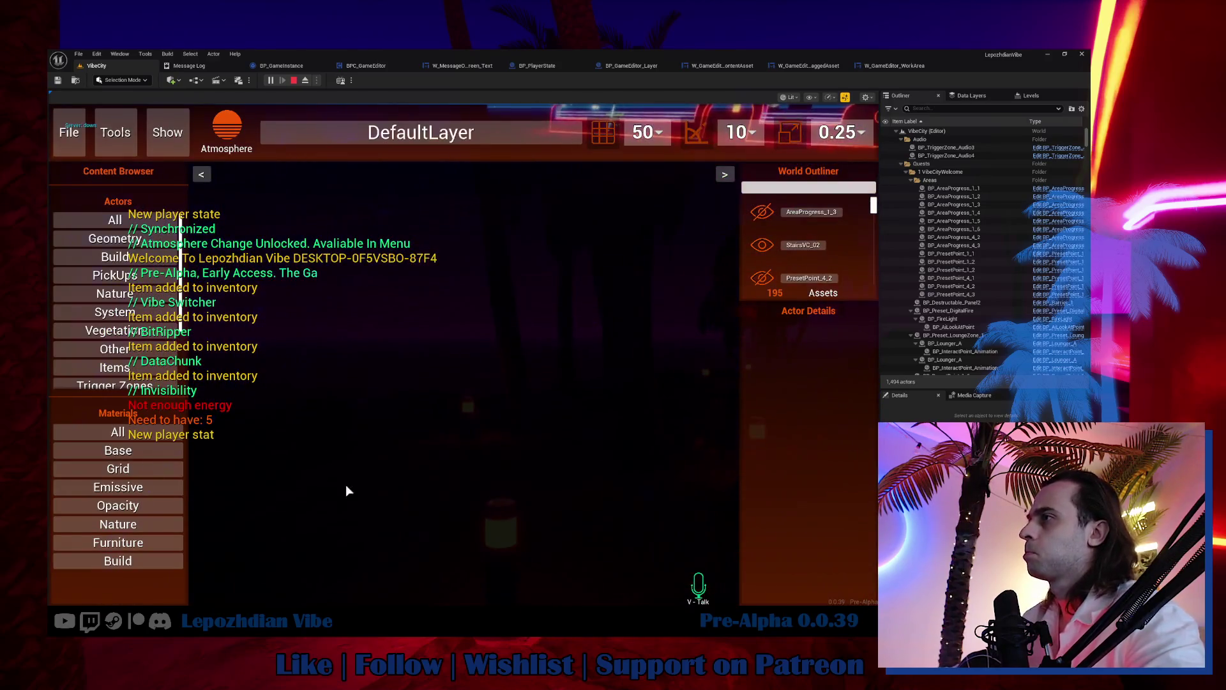
Step: Drop the Emissive_Base and Fresnel materials into the scene, then stop the play session
left_click(127, 486)
mouse_move(131, 507)
left_mouse_down()
mouse_move(138, 485)
mouse_move(535, 295)
mouse_move(578, 317)
mouse_move(551, 342)
left_mouse_up()
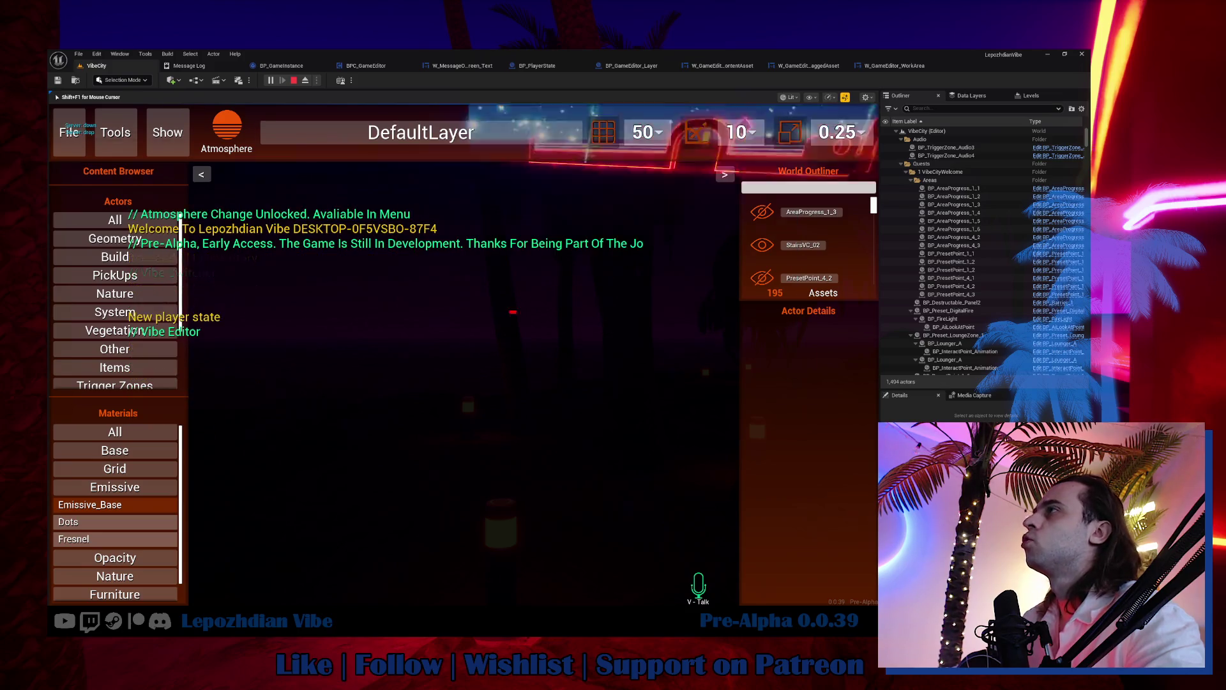
mouse_move(113, 536)
left_mouse_down()
mouse_move(286, 469)
mouse_move(373, 296)
mouse_move(557, 361)
left_mouse_up()
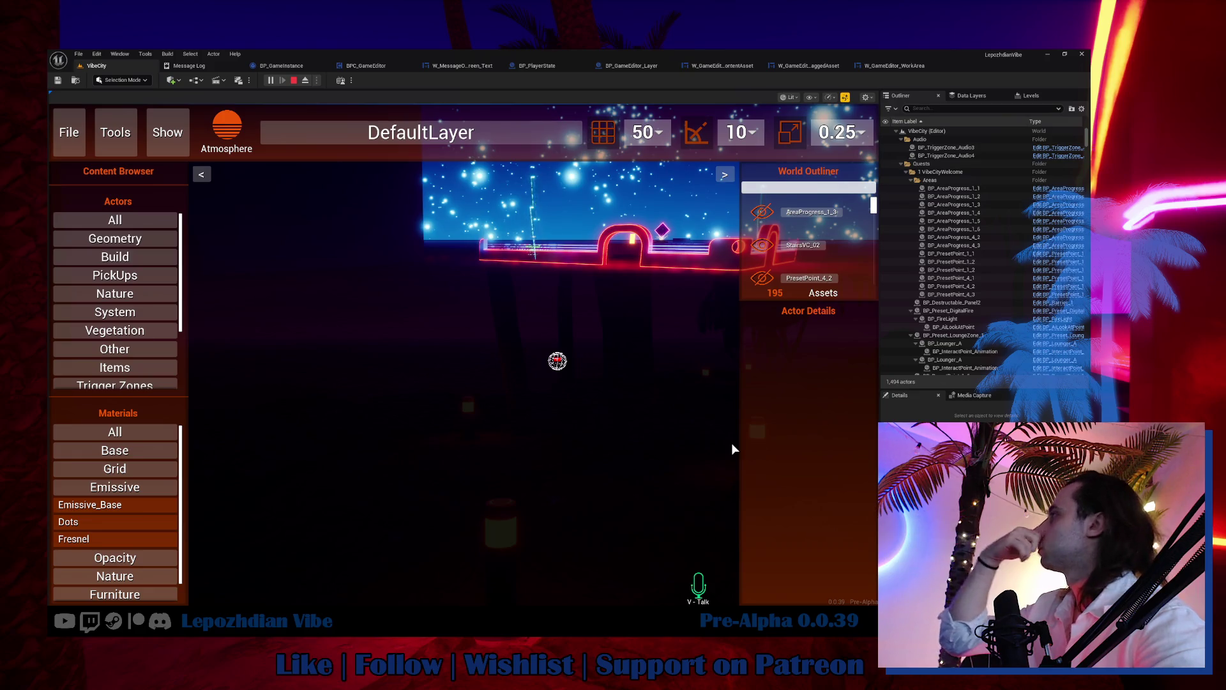
key("Escape")
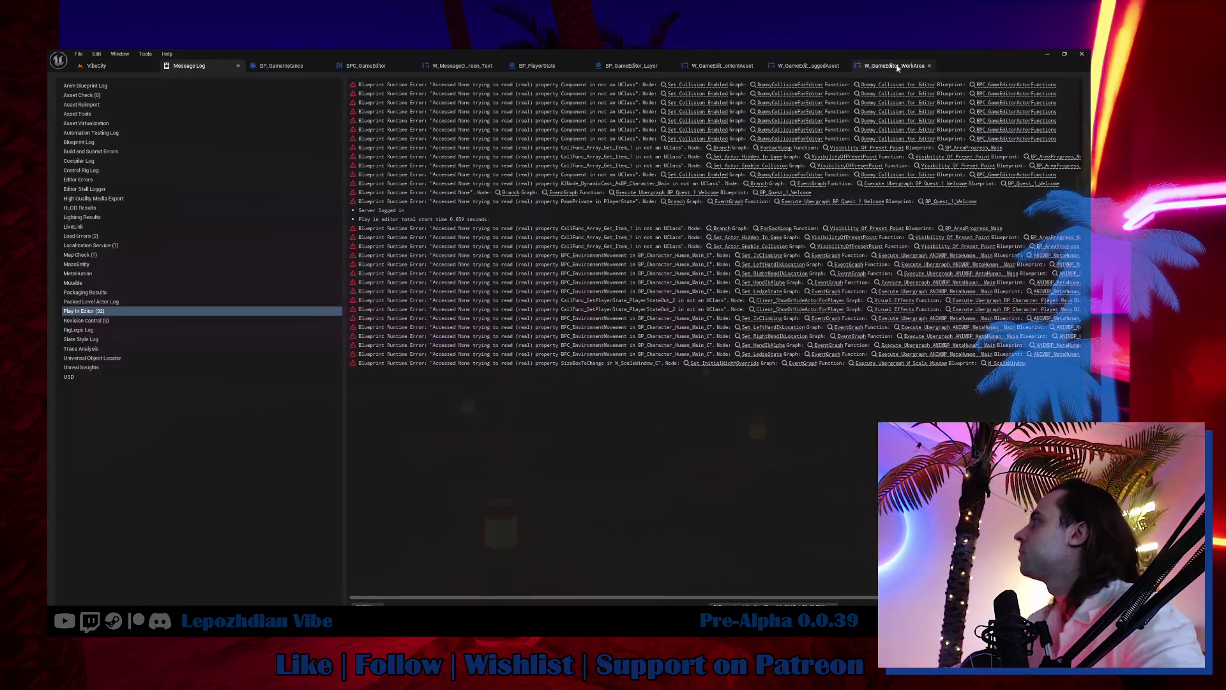
Step: Review the open blueprint graphs and close the BP_GameInstance and DraggedAsset blueprints
left_click(806, 66)
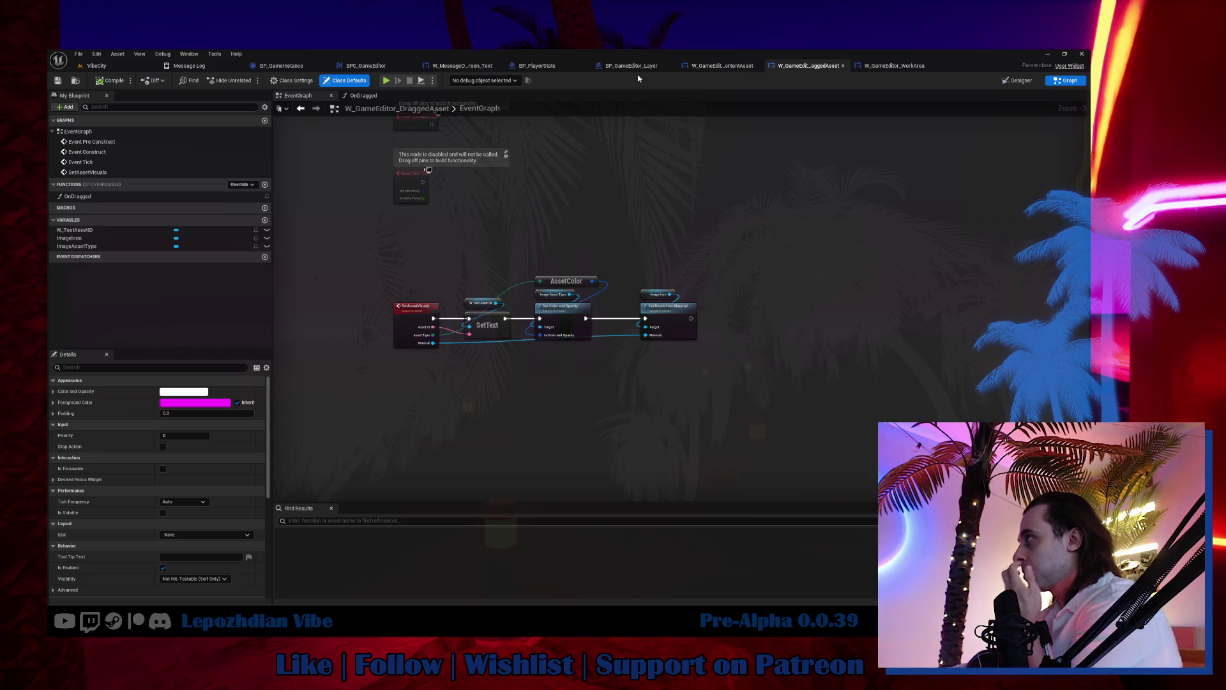
left_click(631, 66)
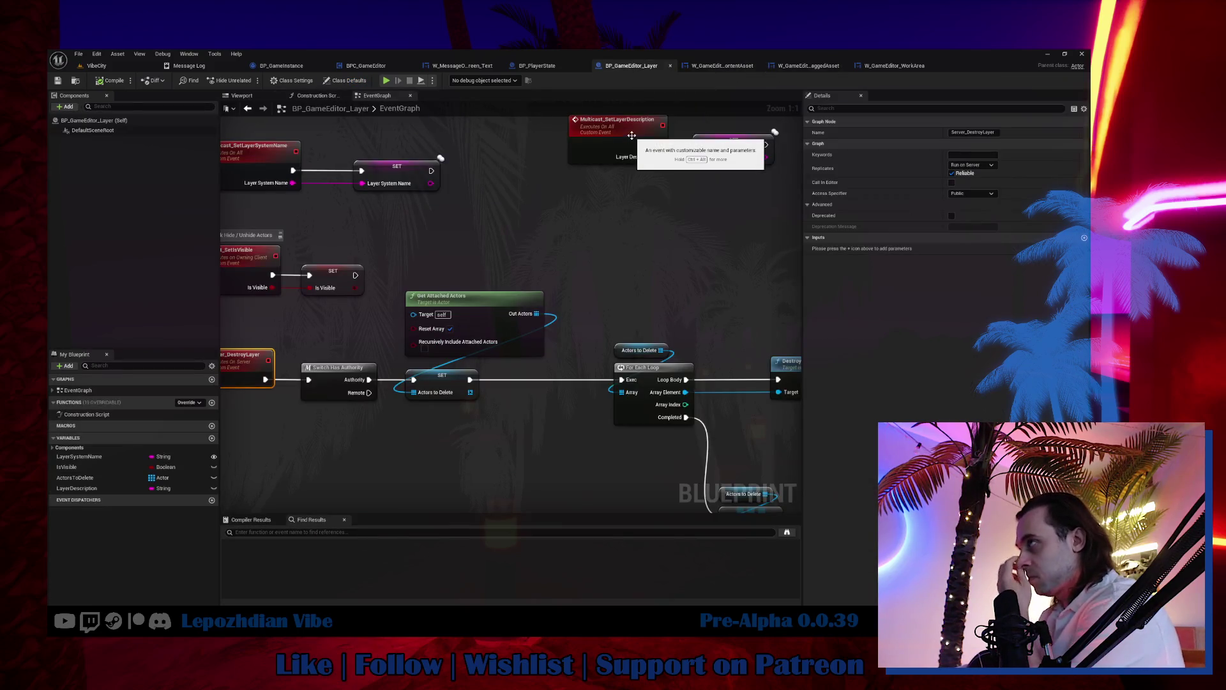
left_click(462, 66)
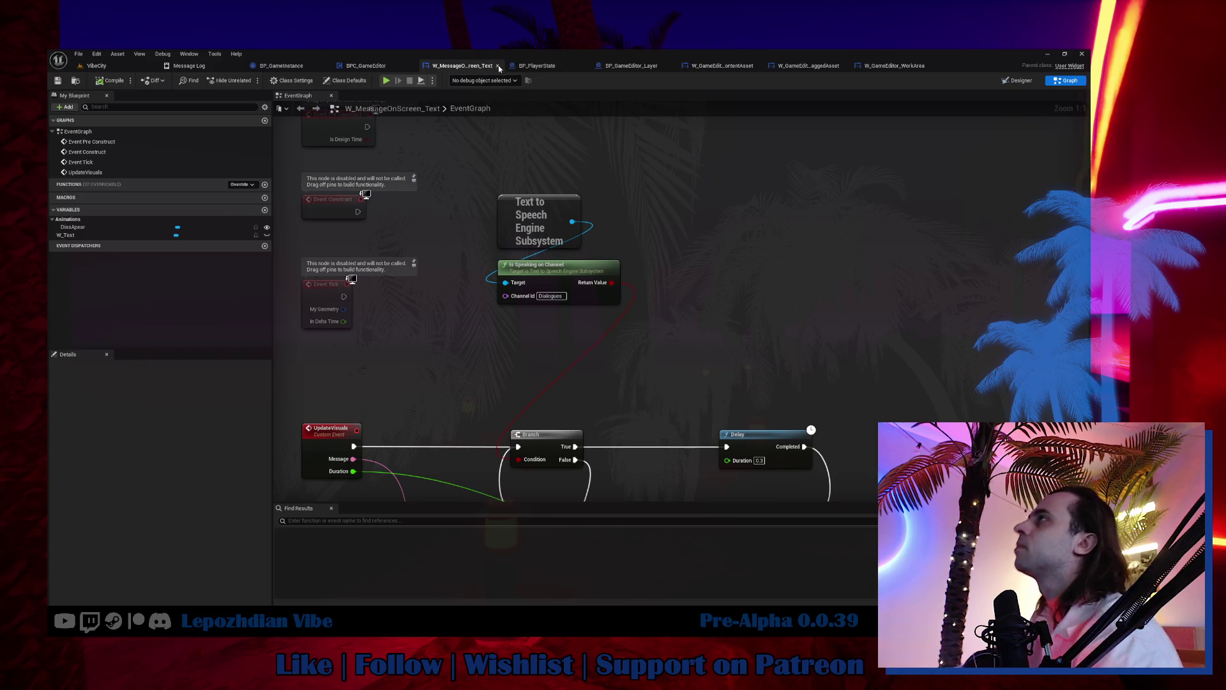
left_click(350, 65)
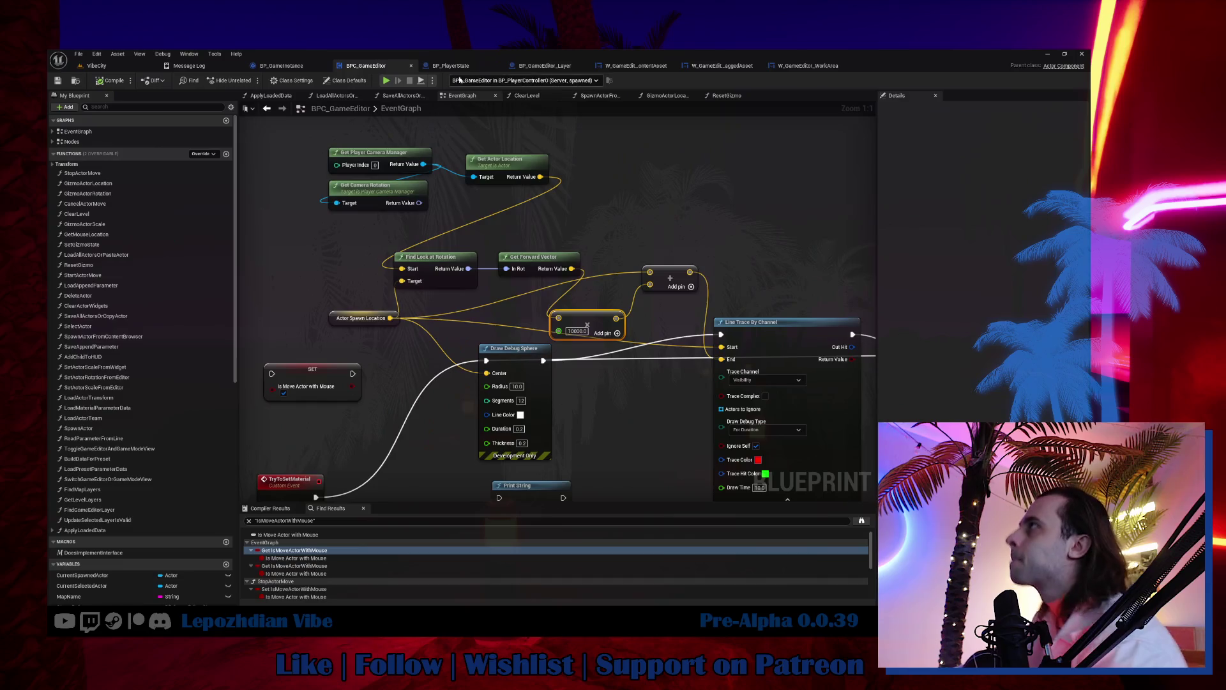
left_click(326, 66)
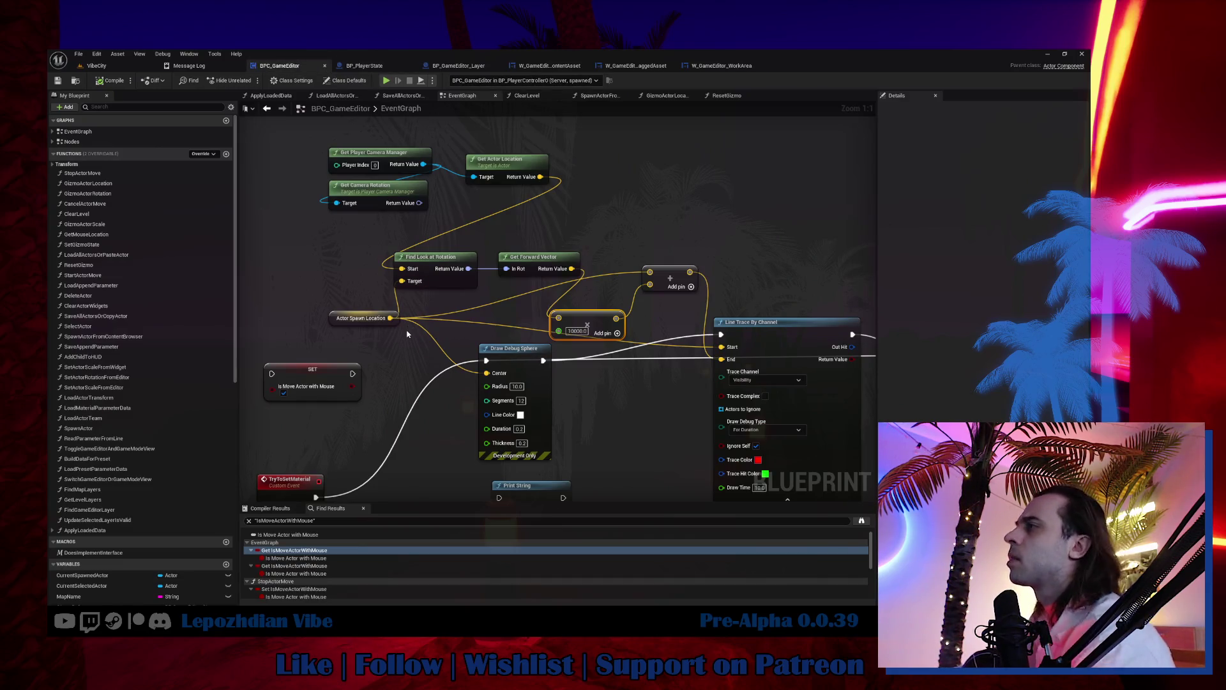
left_click(550, 65)
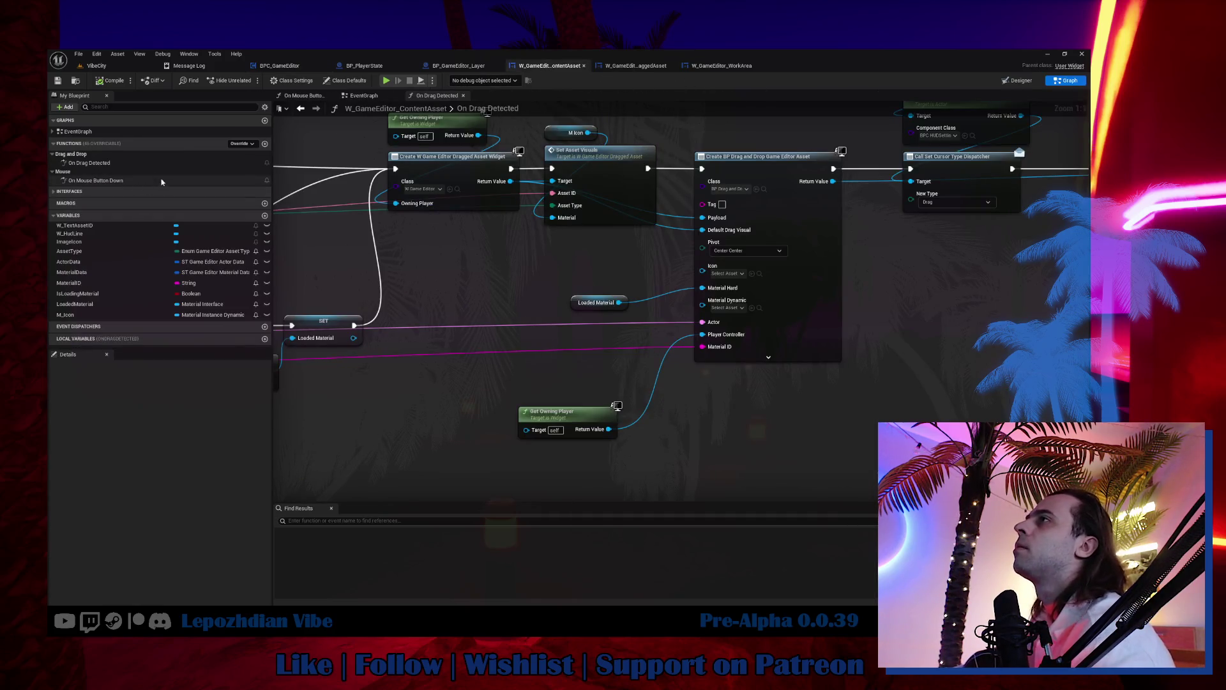
left_click(617, 67)
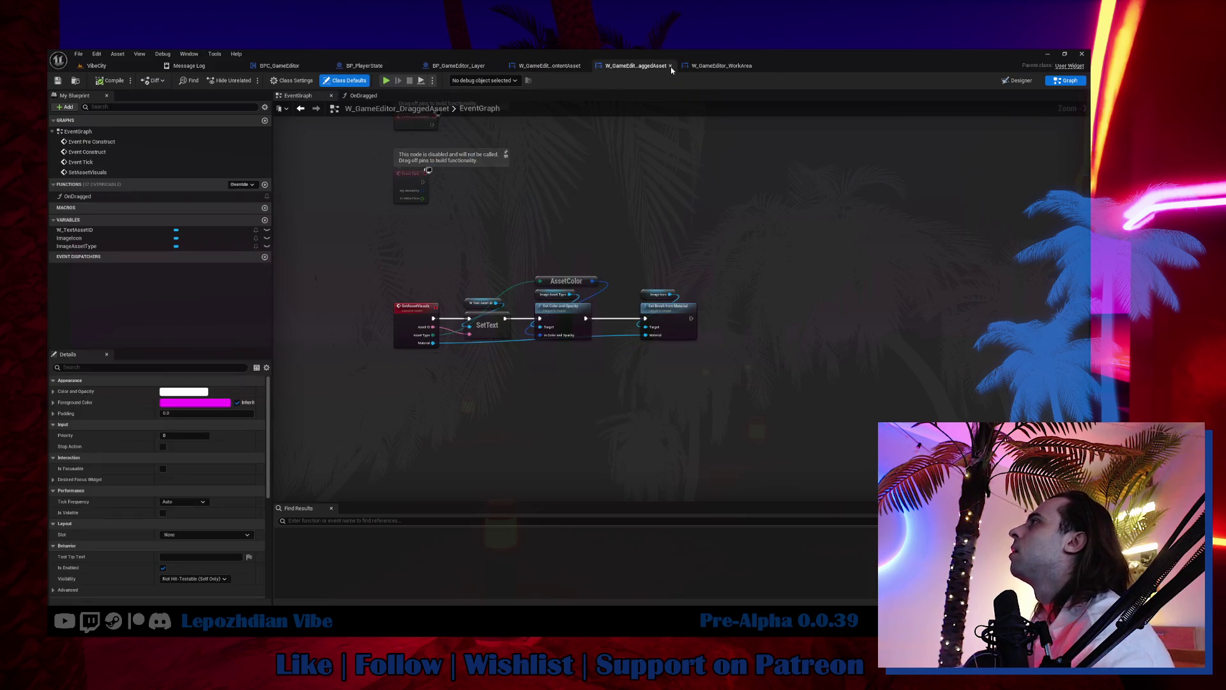
left_click(670, 66)
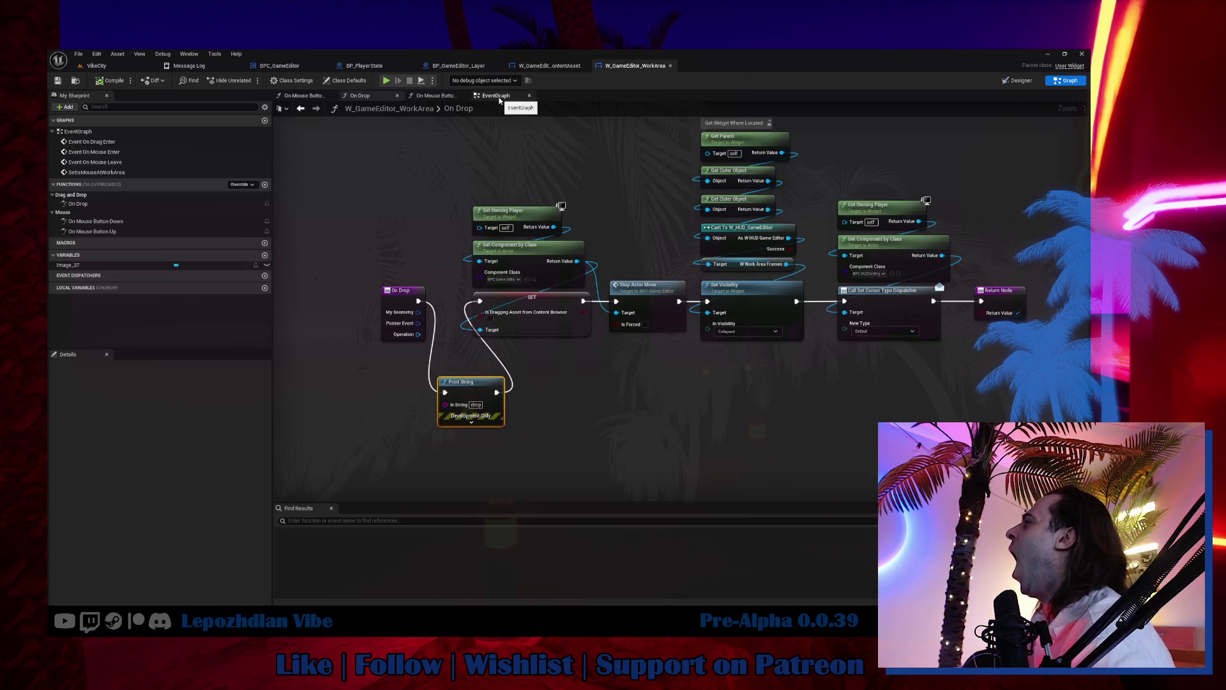
Step: Inspect the WorkArea EventGraph's Get Owning Player and Get Component by Class nodes, then open BPC_GameEditor
left_click(500, 96)
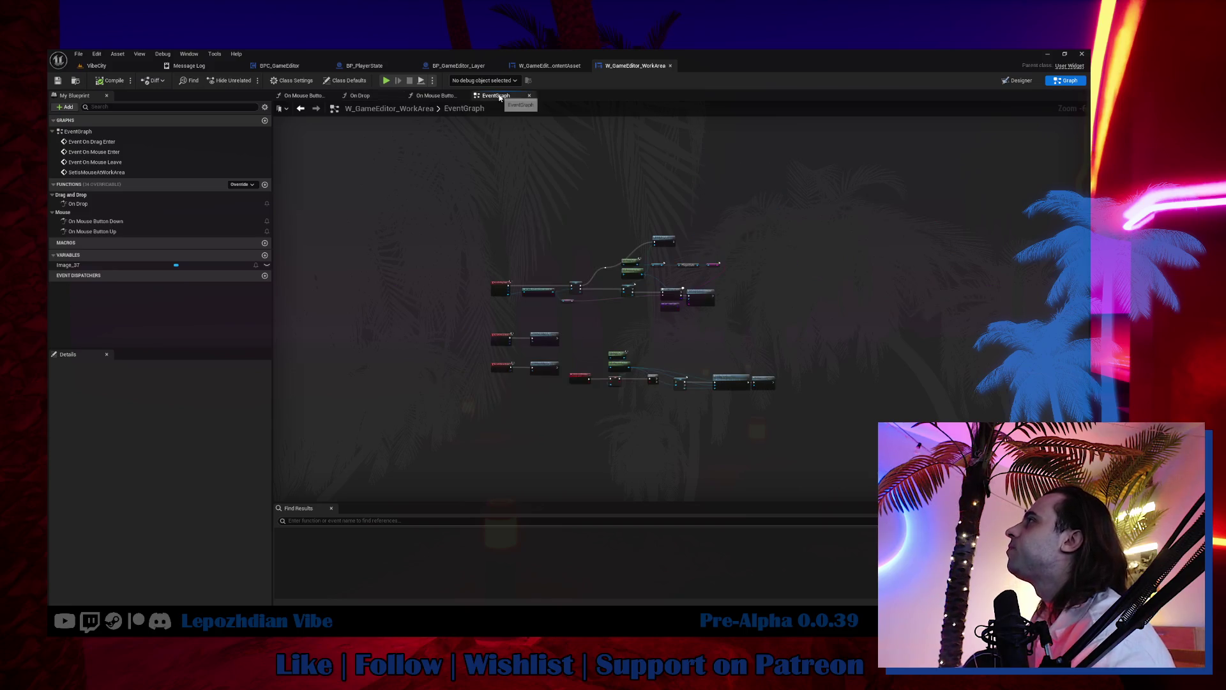
scroll(666, 266, "up", 8)
left_click_drag(607, 377, 623, 416)
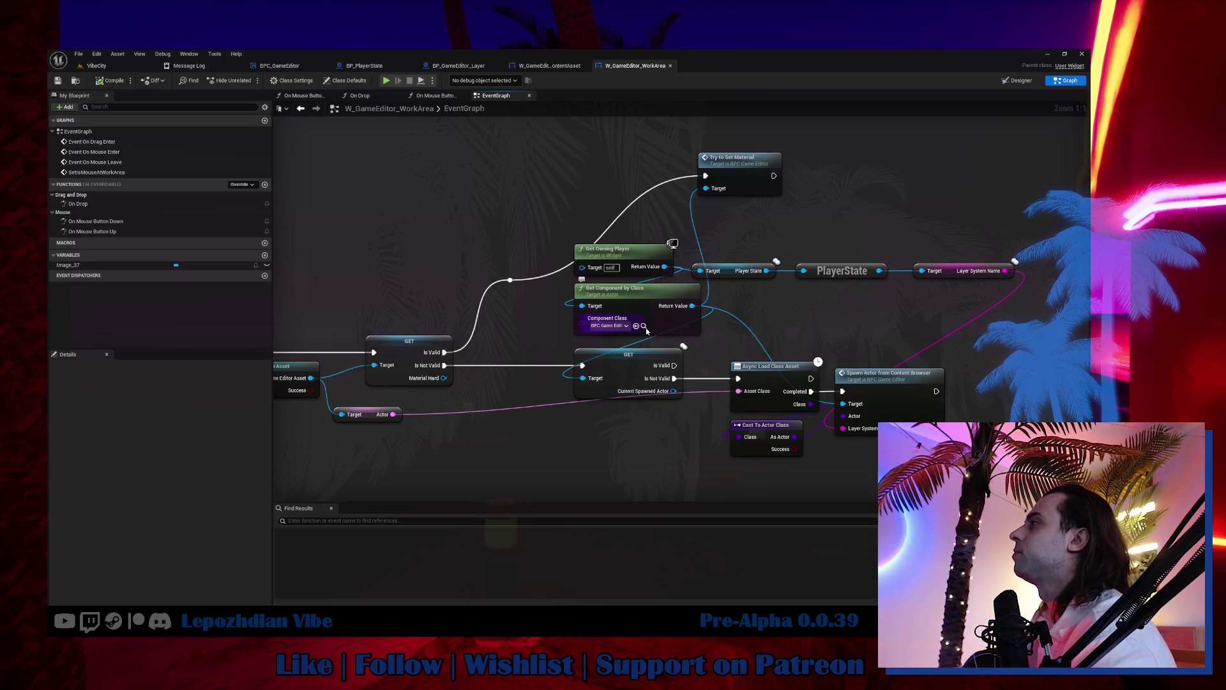
mouse_move(629, 231)
left_mouse_down()
mouse_move(629, 319)
mouse_move(371, 260)
mouse_move(364, 277)
left_mouse_up()
left_click_drag(487, 332, 553, 347)
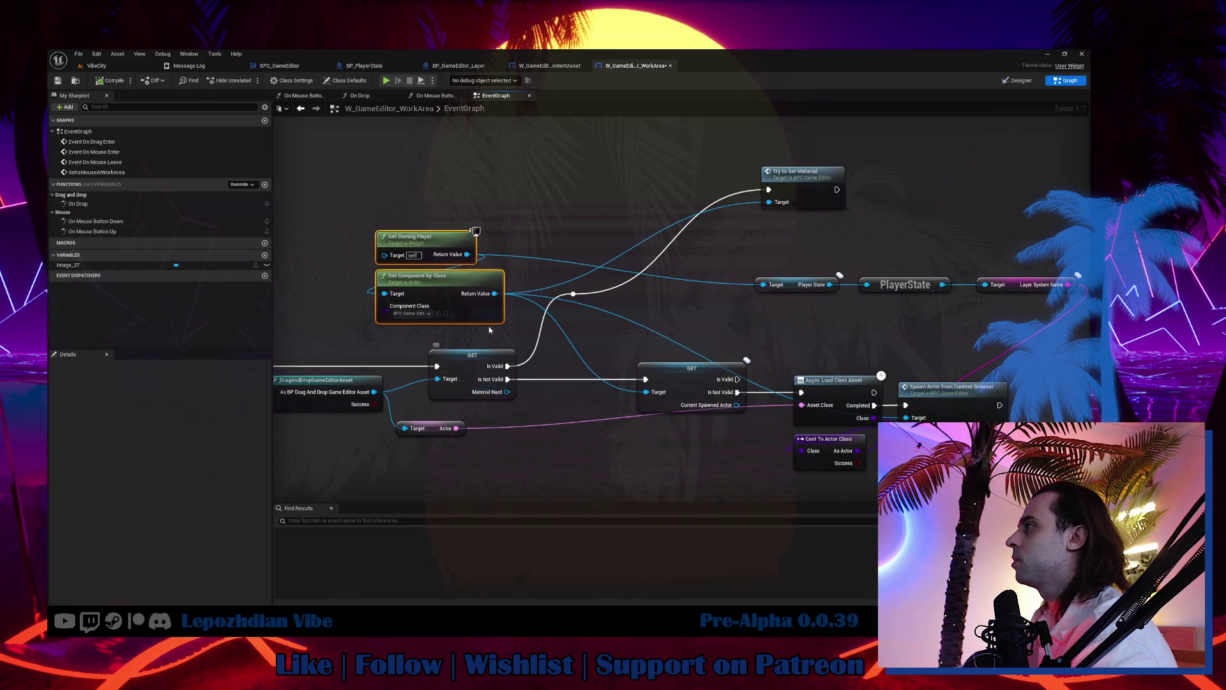
left_click(446, 313)
double_click(679, 486)
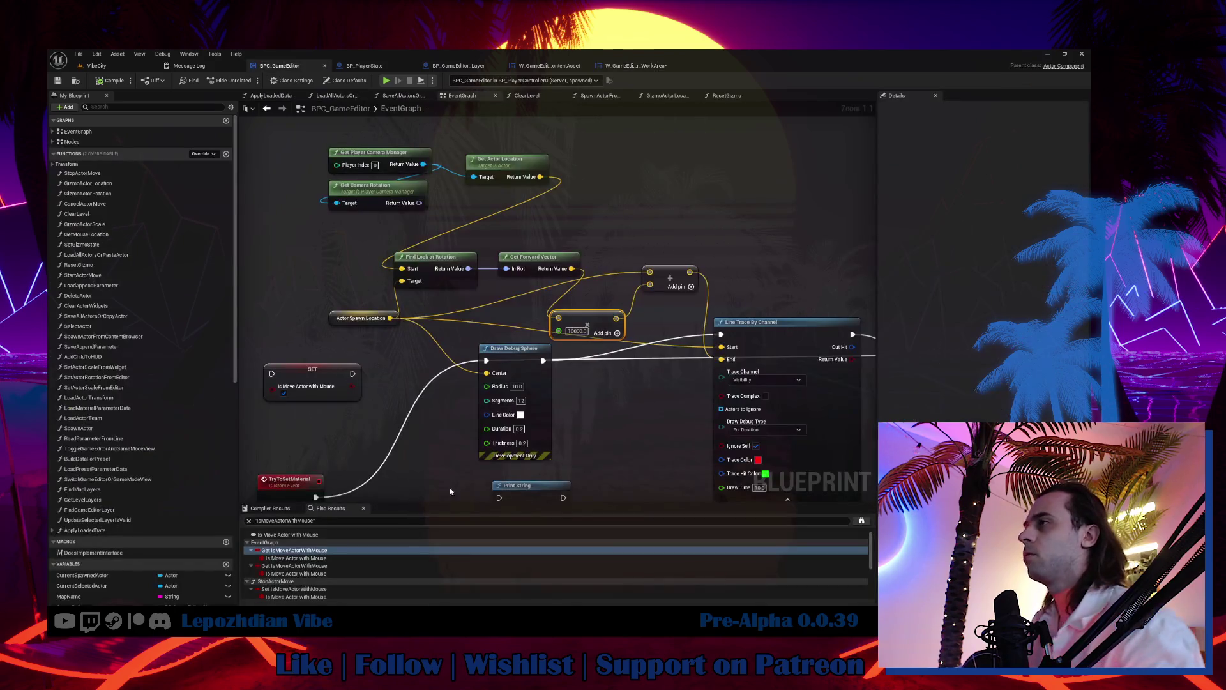
Step: Add a Boolean variable named IsDropMaterial to BPC_GameEditor and compile with F7
left_click(226, 566)
type("IsDropMaterial")
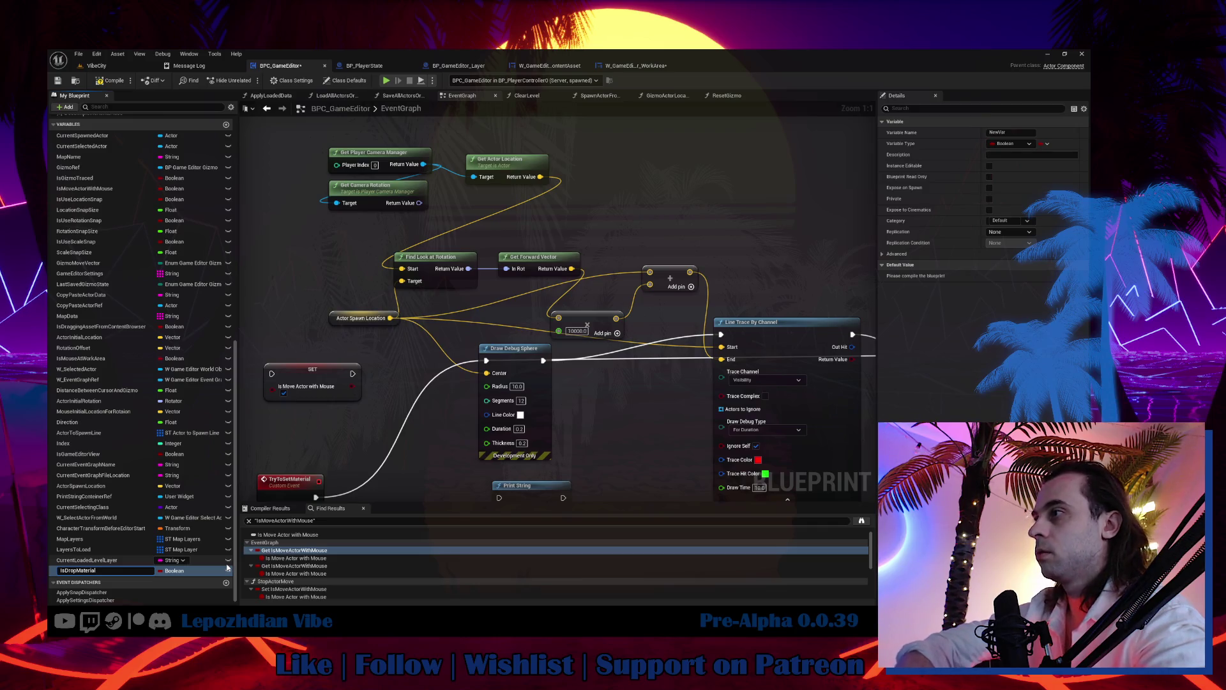
key("Return")
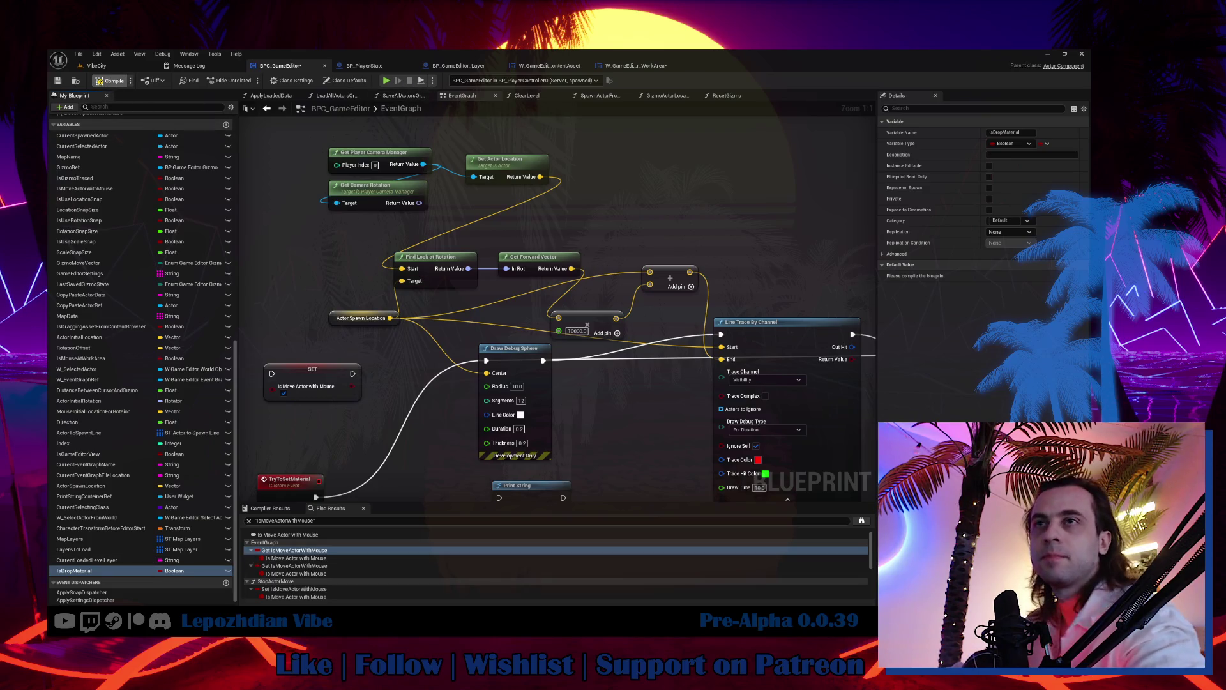
key("F7")
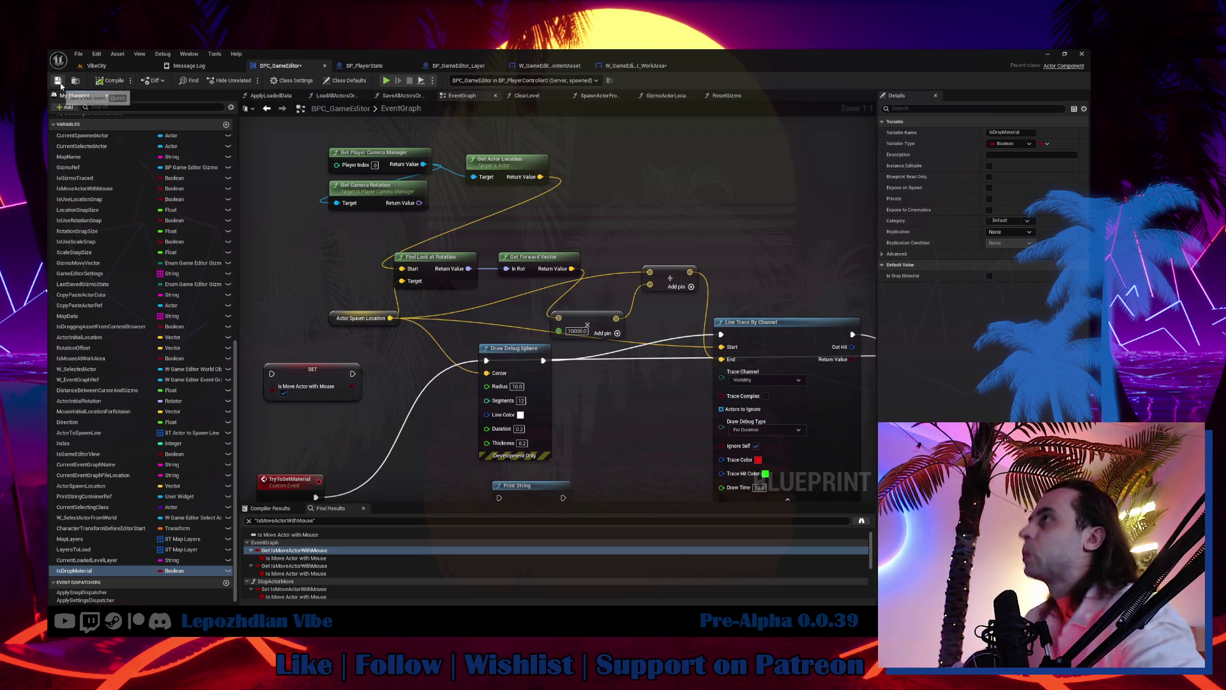
left_click(637, 65)
Step: Add a Set Is Drop Material node from the component's Return Value and move it lower
left_click_drag(495, 294, 533, 271)
type("set is drop")
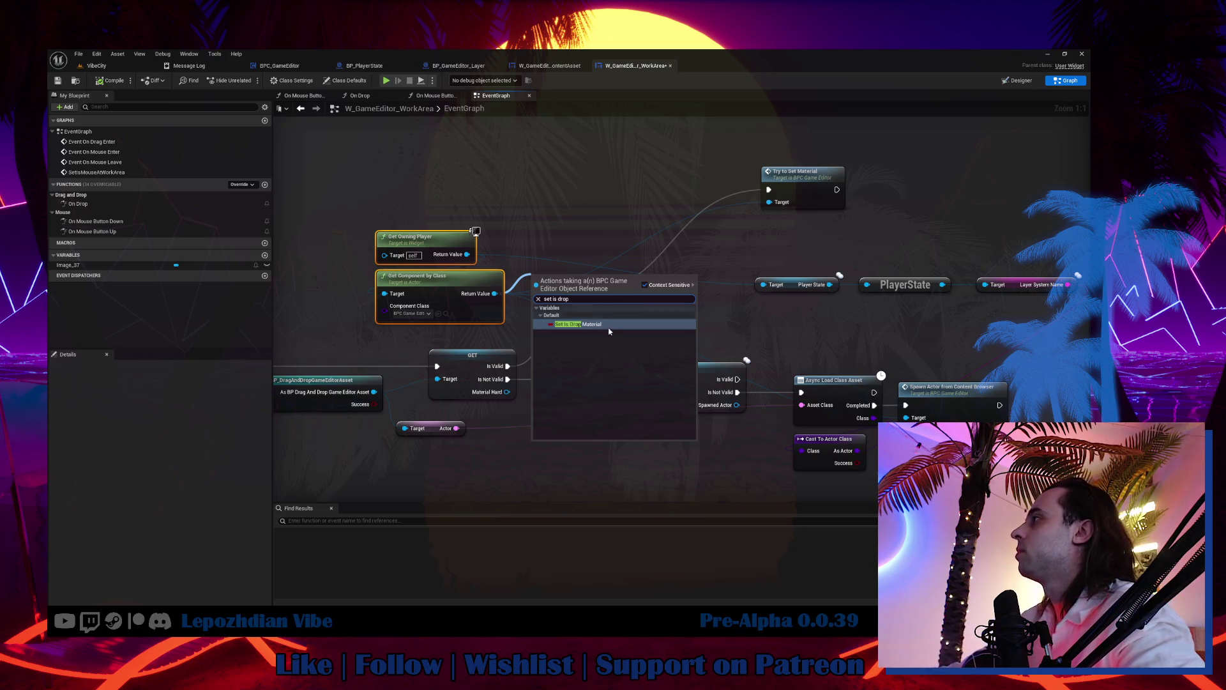
left_click(604, 325)
left_click_drag(564, 275, 577, 422)
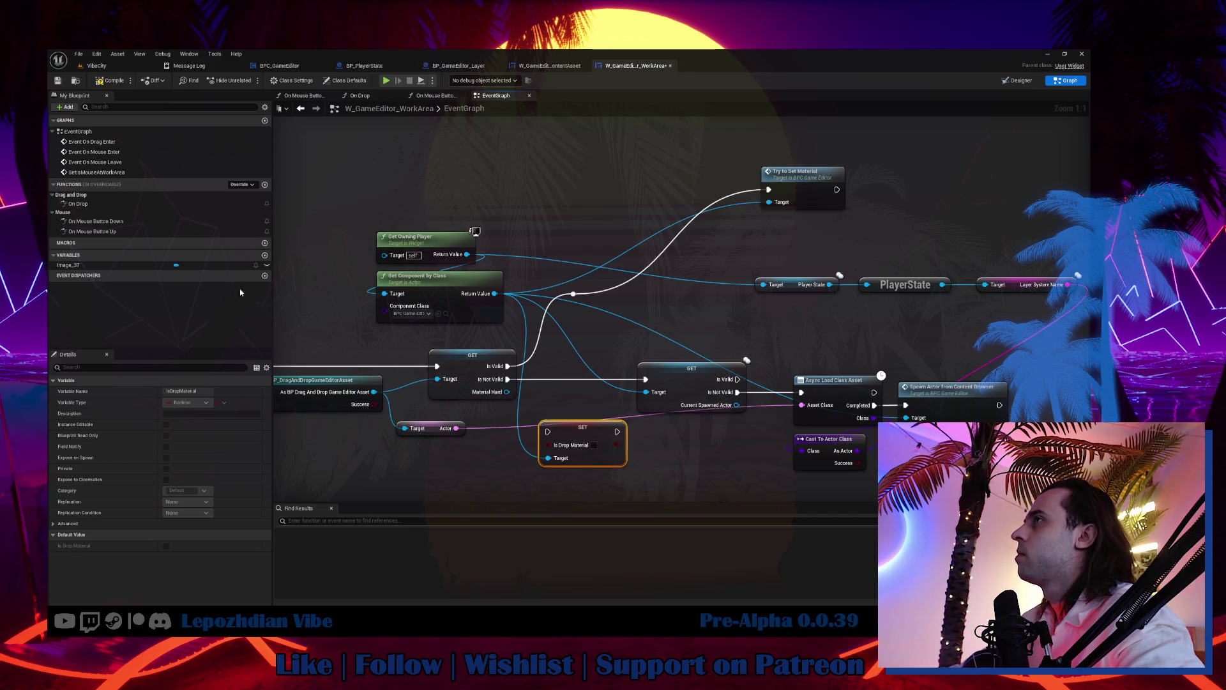
Step: In the On Drop graph, connect On Drop's execution to the SET node and delete Print String
double_click(89, 205)
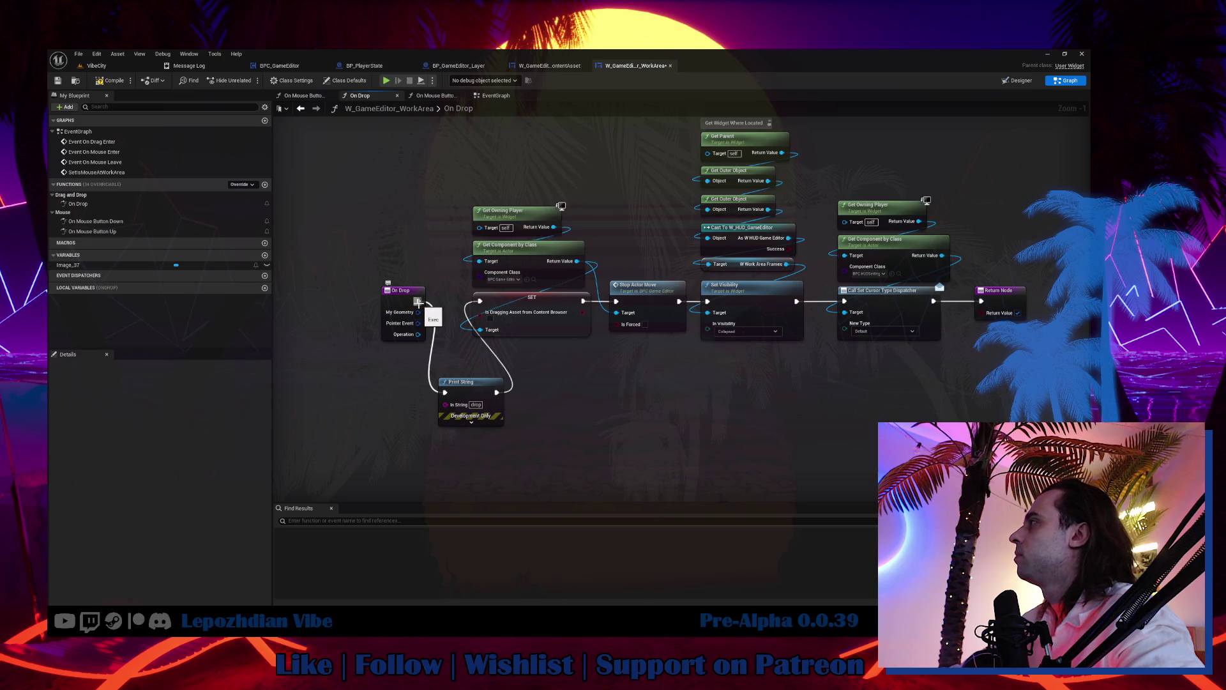
left_click_drag(418, 300, 481, 301)
left_click_drag(461, 362, 489, 404)
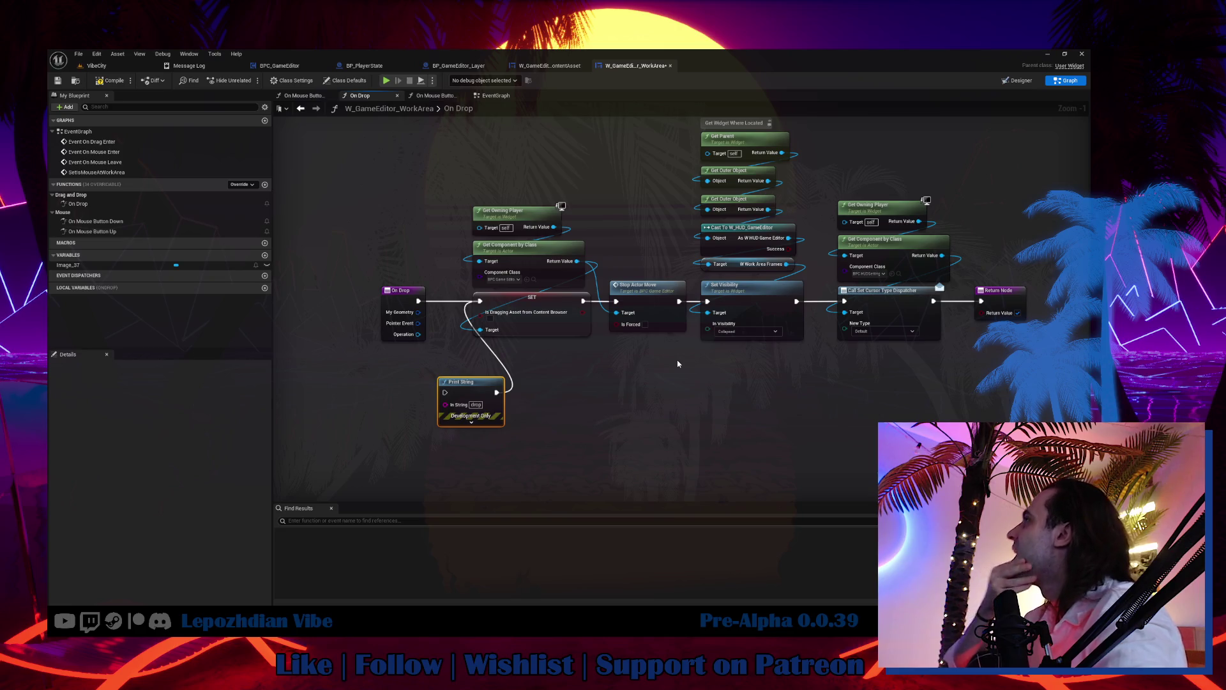
key("Delete")
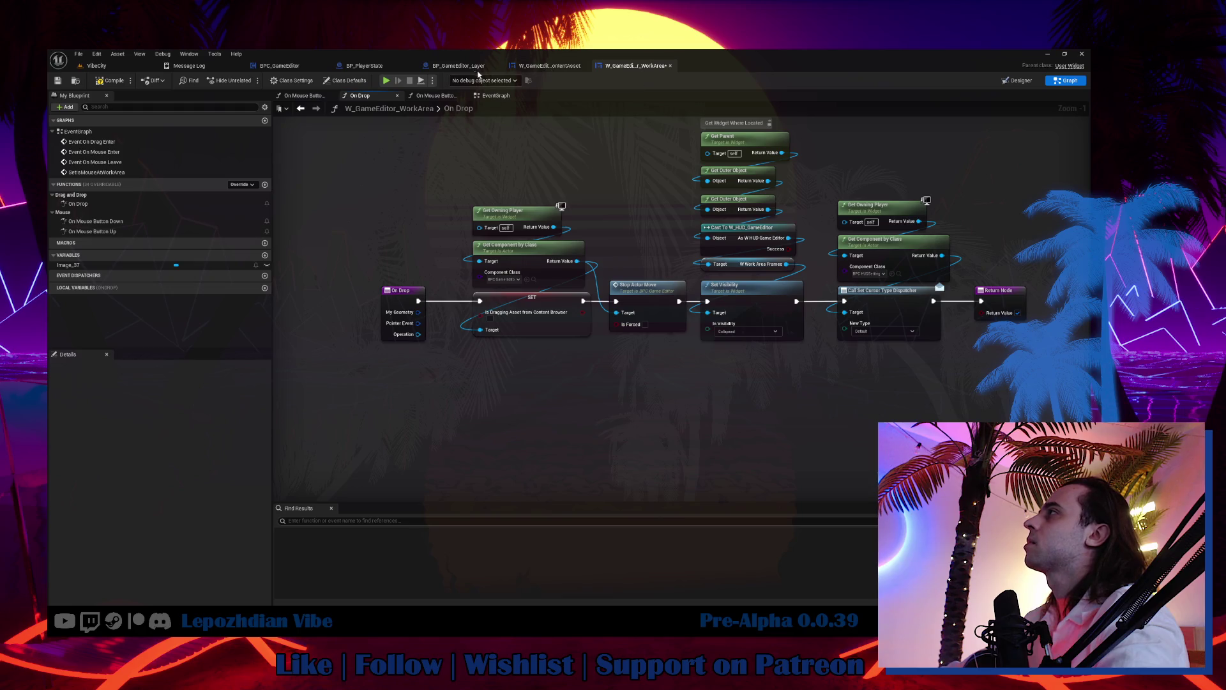
left_click(279, 65)
Step: Delete the in-use IsDropMaterial variable from BPC_GameEditor, confirming the prompt
left_click(90, 570)
key("Delete")
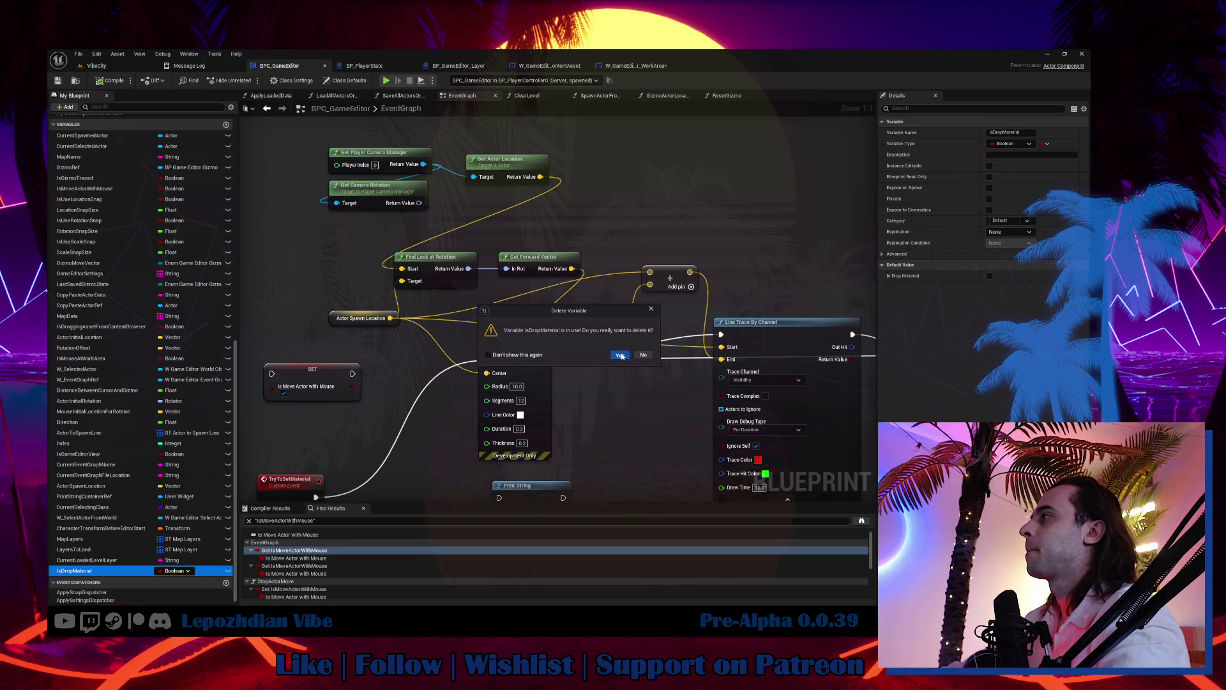
left_click(621, 355)
Step: Delete the SET Is Drop Material node in the WorkArea EventGraph and add a new variable
left_click(646, 66)
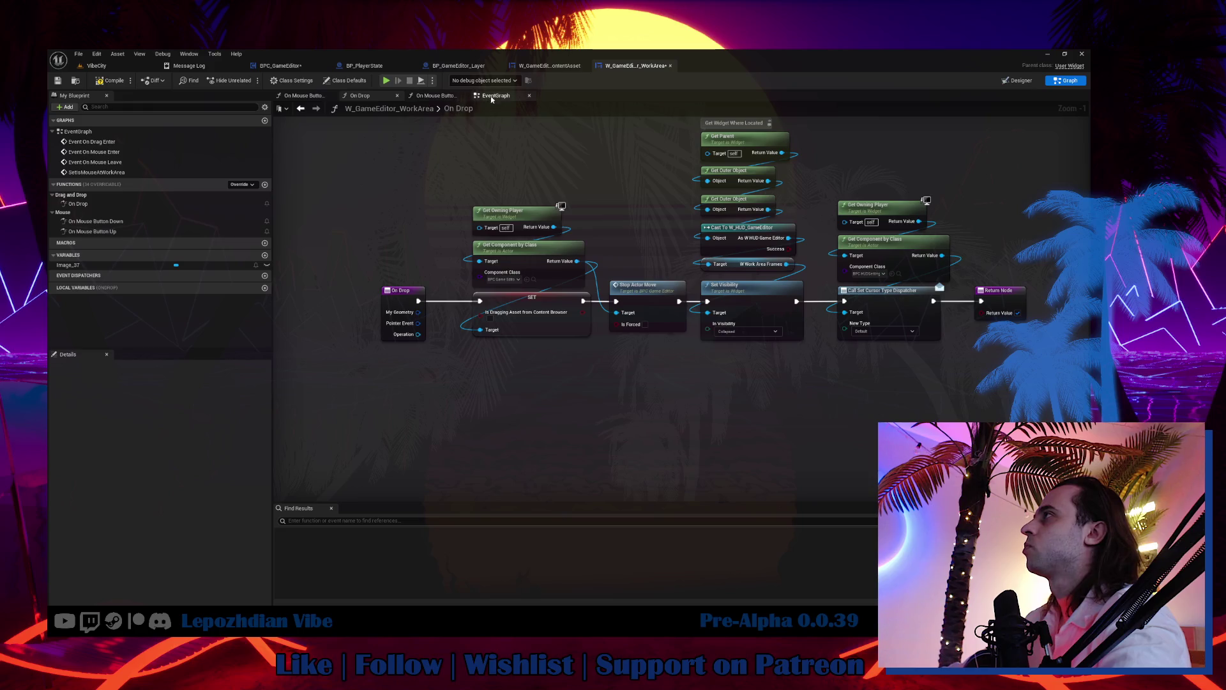
left_click(492, 96)
left_click(578, 427)
key("Delete")
mouse_move(421, 362)
left_mouse_down()
mouse_move(528, 346)
mouse_move(497, 336)
left_mouse_up()
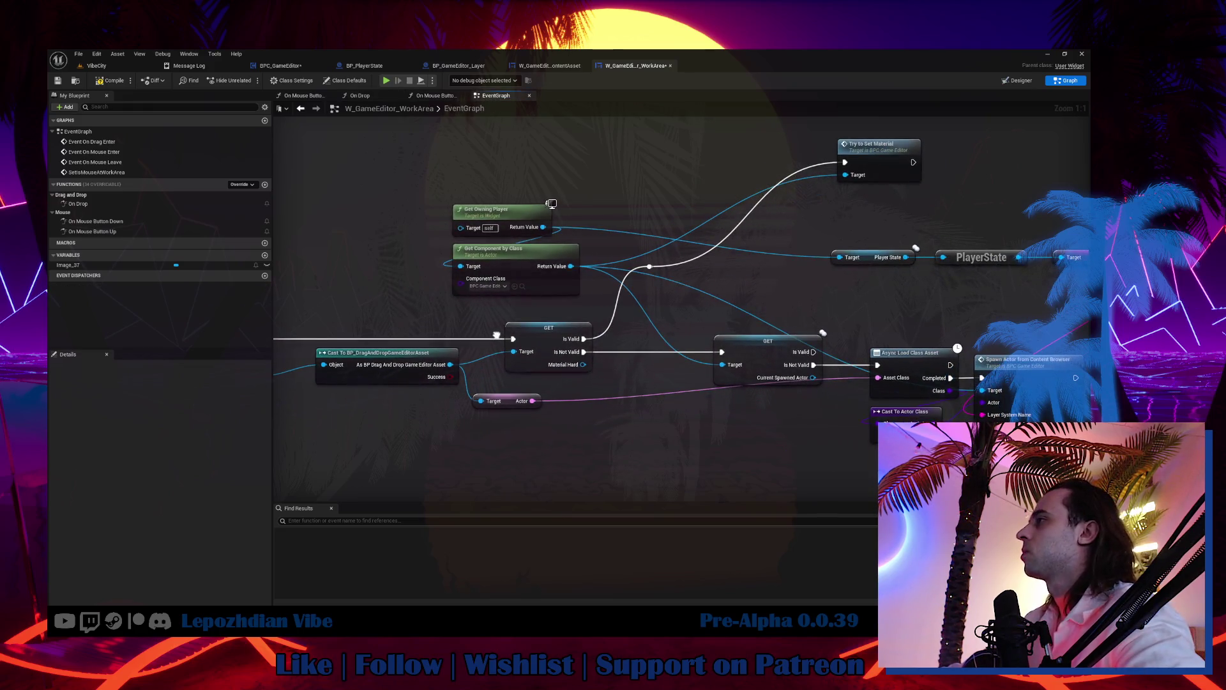
left_click(265, 256)
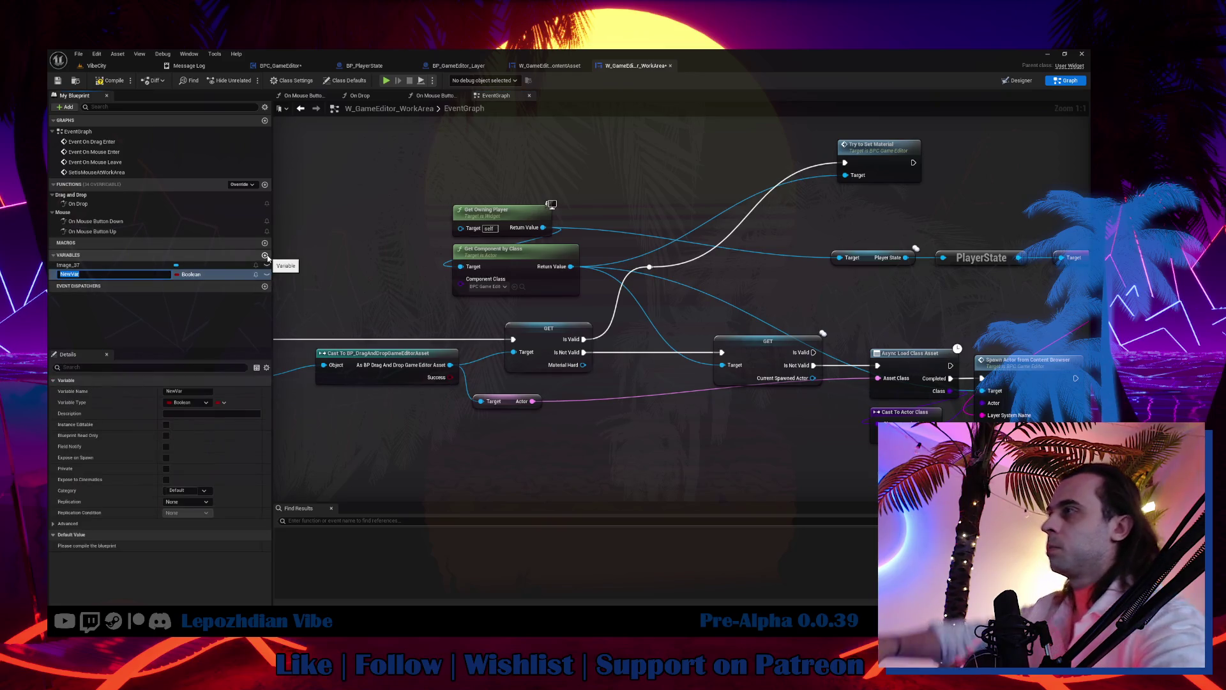
Step: Name the Boolean IsDropMaterial and add a SET node setting it true on the Is Valid path
type("IsDro")
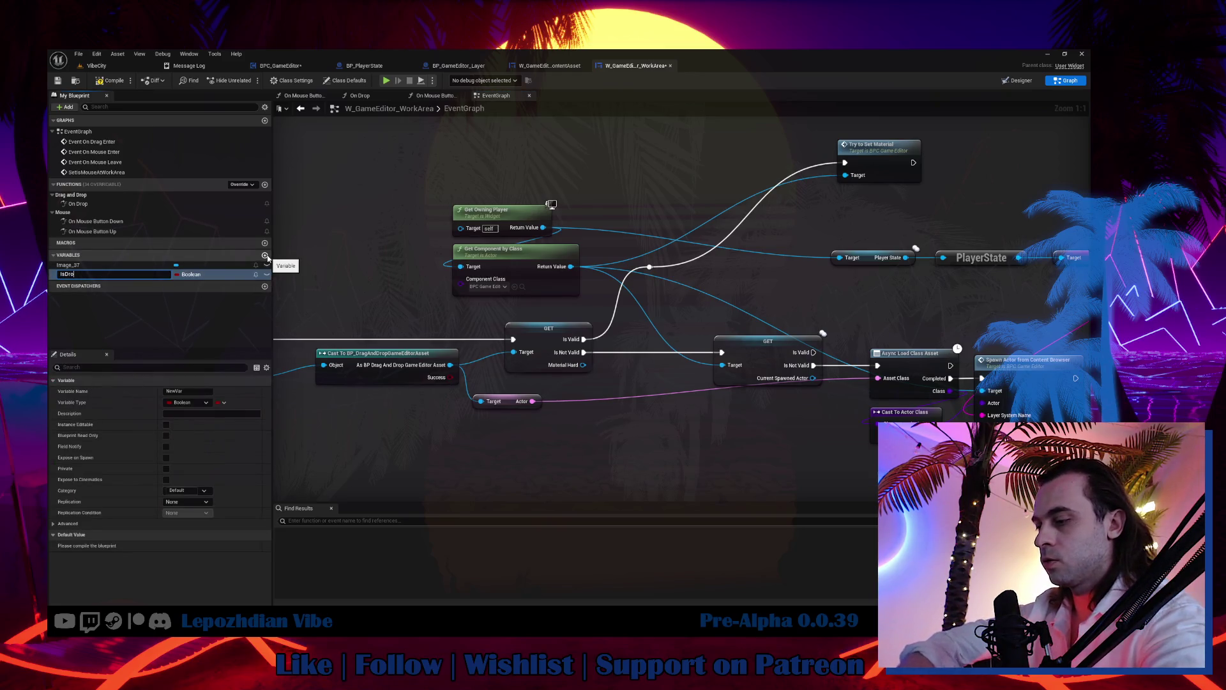
type("pMateria")
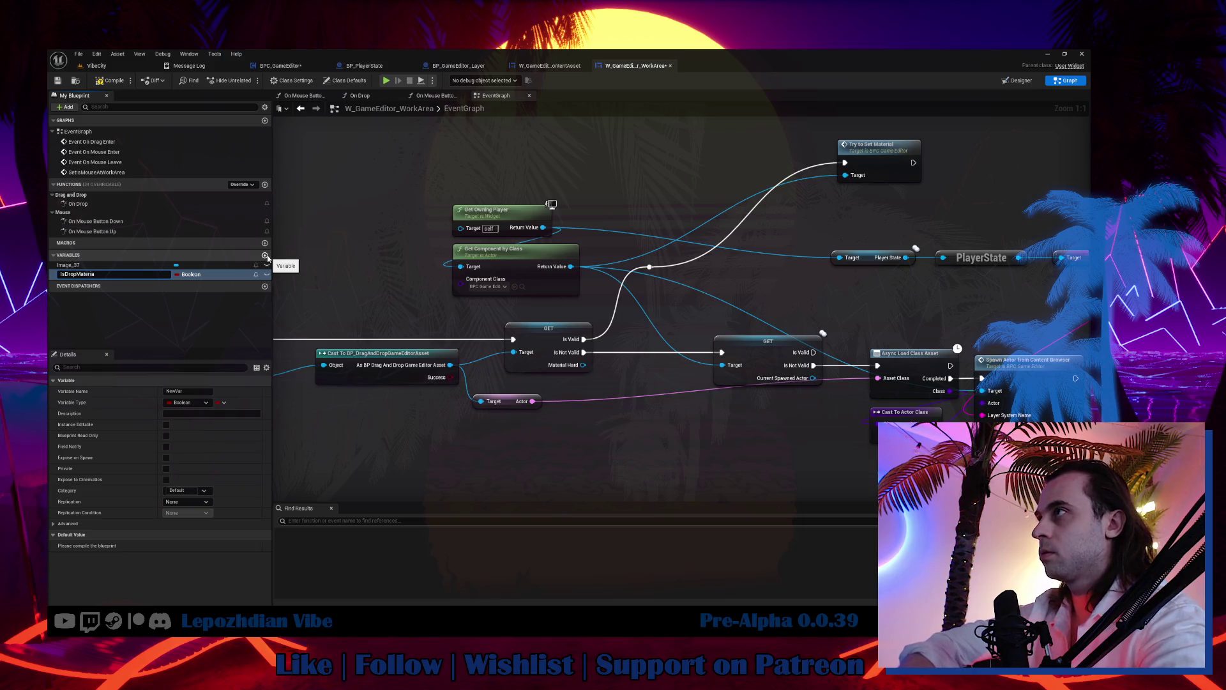
key("Return")
left_click(82, 279)
mouse_move(82, 279)
left_mouse_down()
mouse_move(709, 383)
mouse_move(645, 383)
left_mouse_up()
left_click_drag(584, 352, 643, 378)
mouse_move(552, 337)
left_mouse_down()
mouse_move(514, 337)
mouse_move(723, 351)
mouse_move(653, 321)
mouse_move(615, 326)
mouse_move(721, 339)
left_mouse_up()
left_click(670, 377)
left_click(664, 339)
key("Escape")
left_click_drag(652, 321, 632, 295)
Step: Delete the reroute wire to Try to Set Material and copy the lookup and Try to Set Material nodes
left_click(650, 267)
left_click_drag(776, 224, 669, 269)
key("Delete")
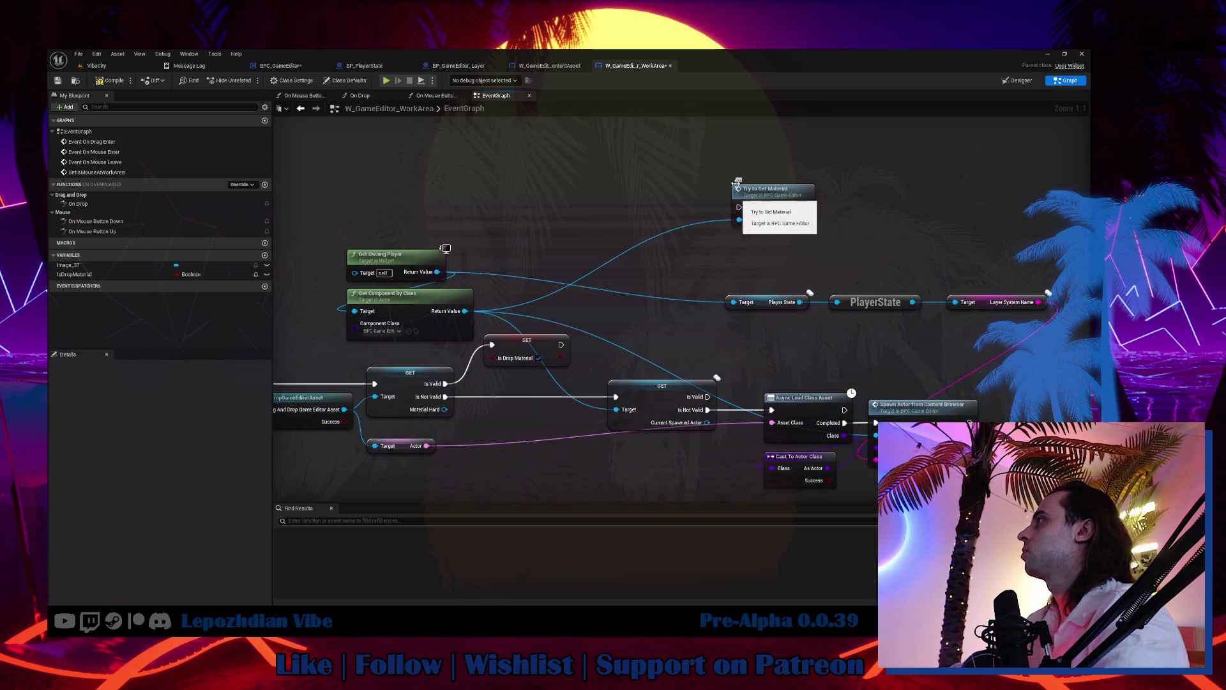
left_click_drag(453, 207, 384, 300)
left_click(770, 189, "ctrl")
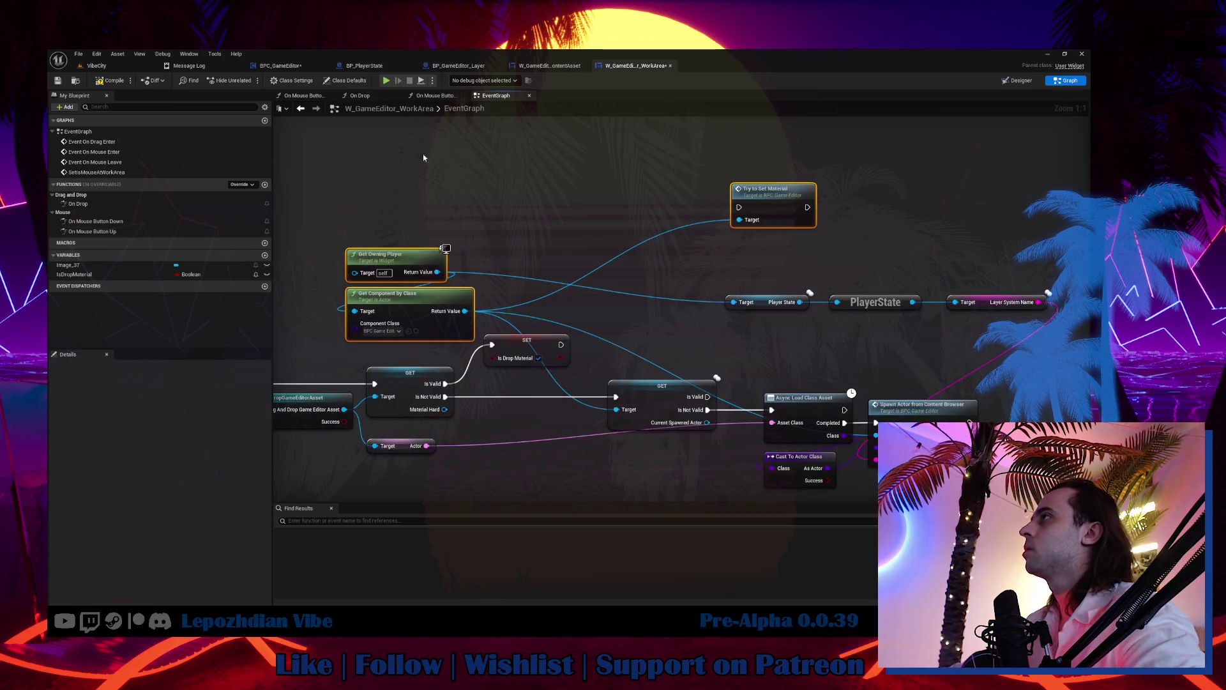
key("ctrl+c")
left_click(359, 96)
Step: Paste the copied nodes into On Drop and add a Branch conditioned on Is Drop Material
key("ctrl+v")
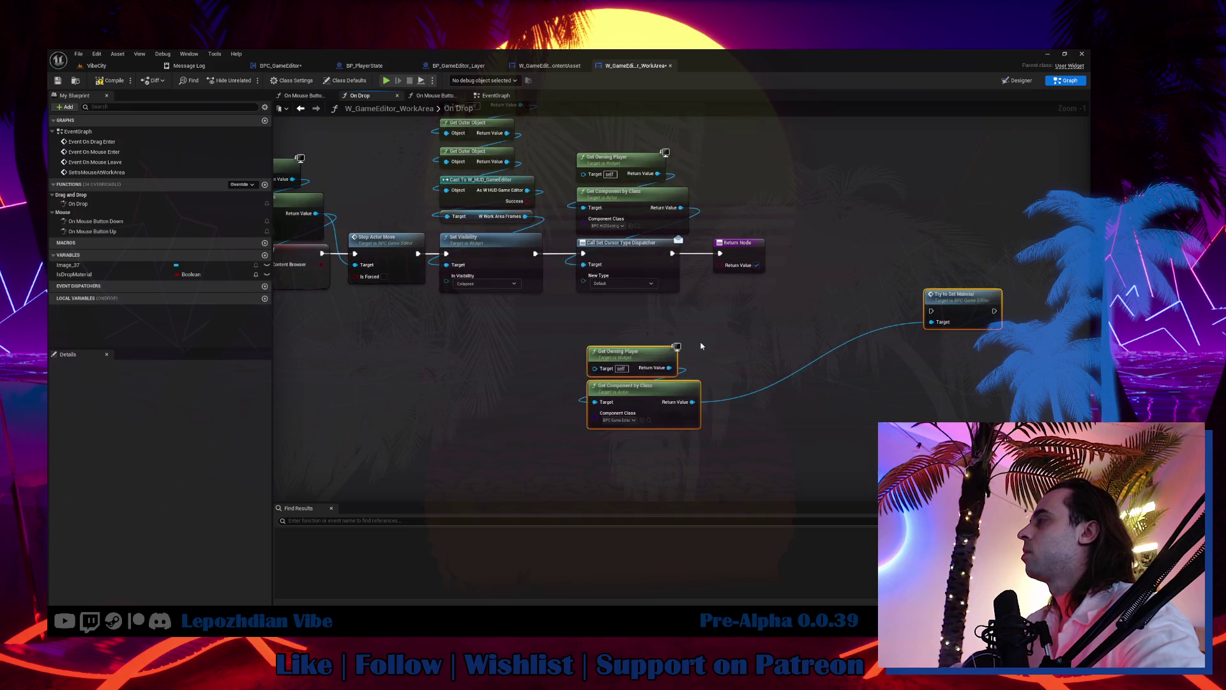
mouse_move(74, 274)
left_mouse_down()
mouse_move(465, 323)
mouse_move(658, 319)
left_mouse_up()
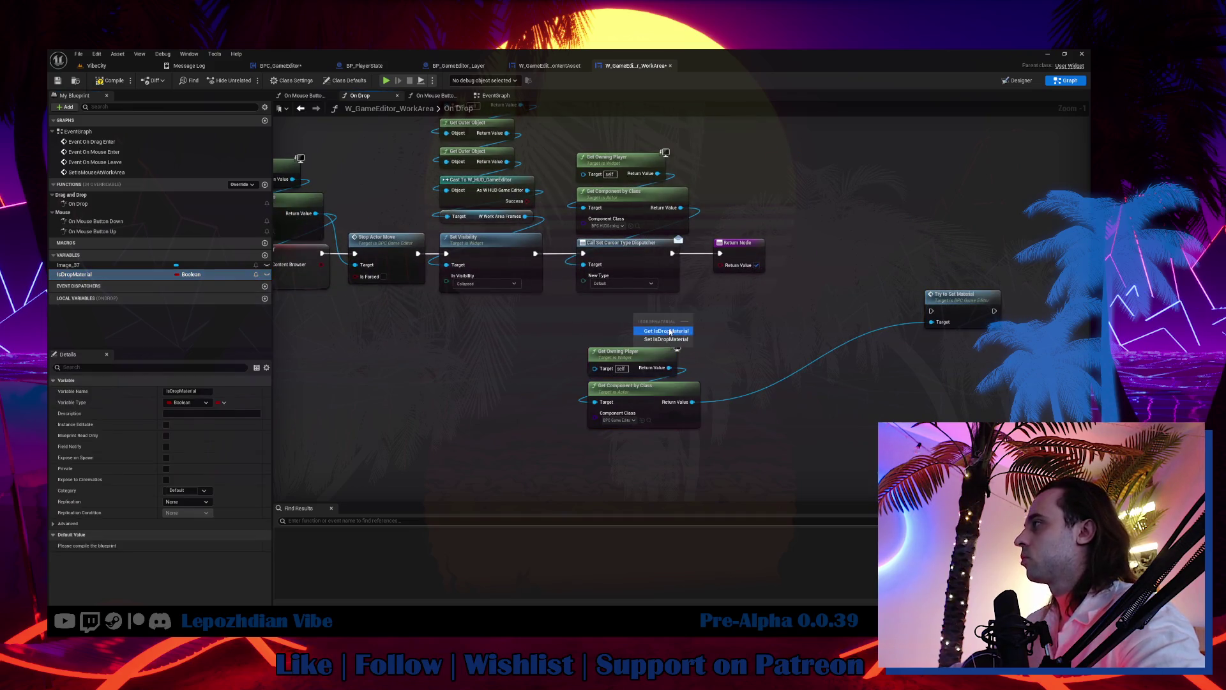
key("b")
left_click(711, 309)
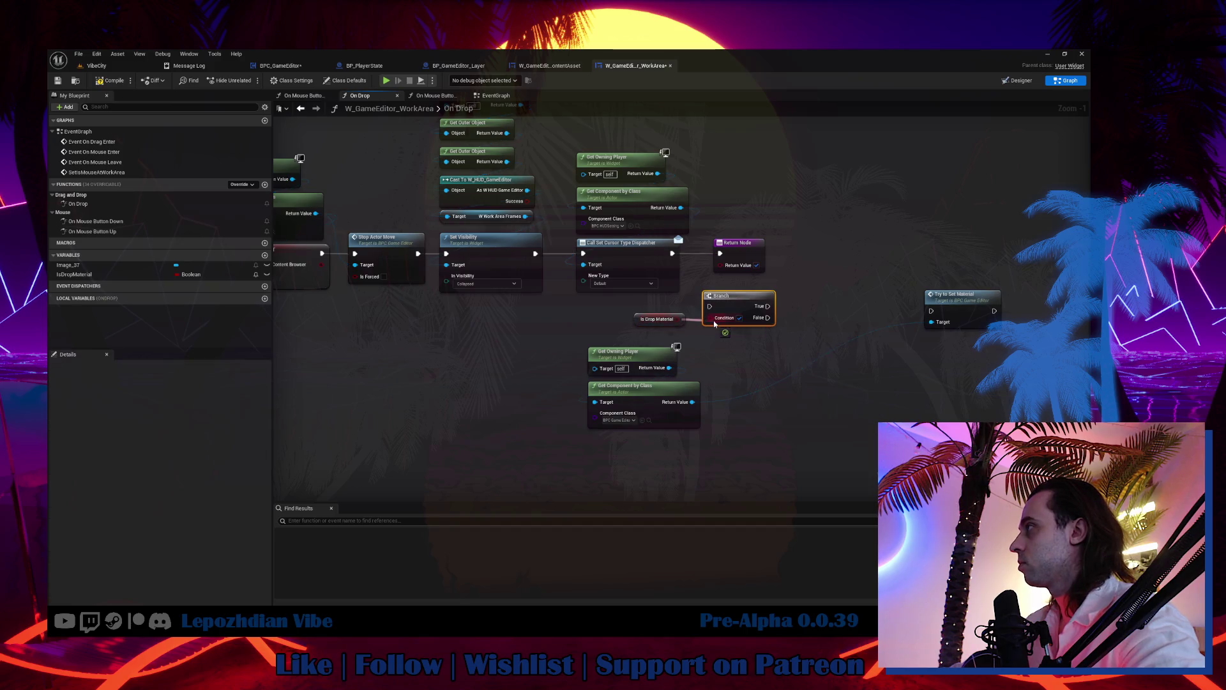
mouse_move(714, 320)
left_mouse_down()
mouse_move(660, 345)
mouse_move(728, 328)
left_mouse_up()
Step: Wire the dispatcher call into the Branch, True into Try to Set Material, and both paths to Return Node
mouse_move(742, 260)
left_mouse_down()
mouse_move(894, 268)
mouse_move(885, 254)
left_mouse_up()
left_click_drag(677, 254, 692, 328)
mouse_move(681, 281)
left_mouse_down()
mouse_move(753, 350)
mouse_move(751, 257)
left_mouse_up()
mouse_move(672, 341)
left_mouse_down()
mouse_move(669, 405)
mouse_move(781, 189)
mouse_move(803, 181)
mouse_move(798, 205)
left_mouse_up()
mouse_move(776, 252)
left_mouse_down()
mouse_move(931, 311)
mouse_move(901, 186)
mouse_move(946, 206)
mouse_move(862, 253)
mouse_move(779, 268)
left_mouse_up()
left_click_drag(905, 259, 1003, 264)
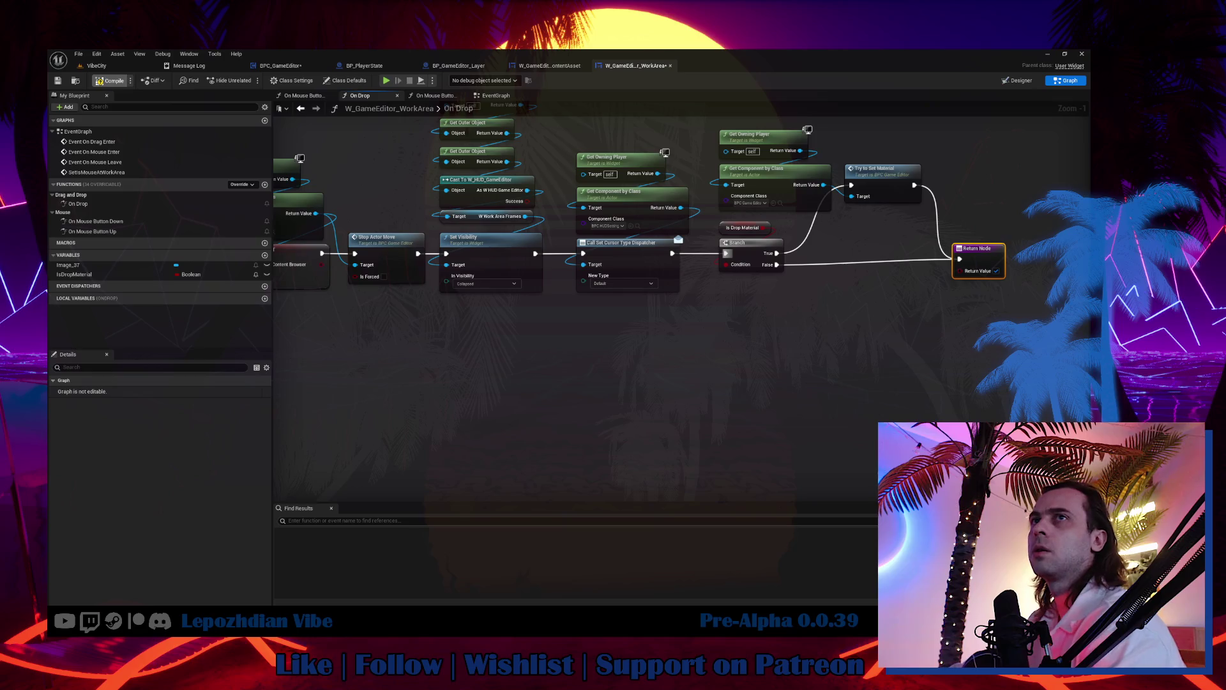
Step: Save all assets from the VibeCity level editor and start a play-in-editor session
left_click(94, 66)
left_click(79, 53)
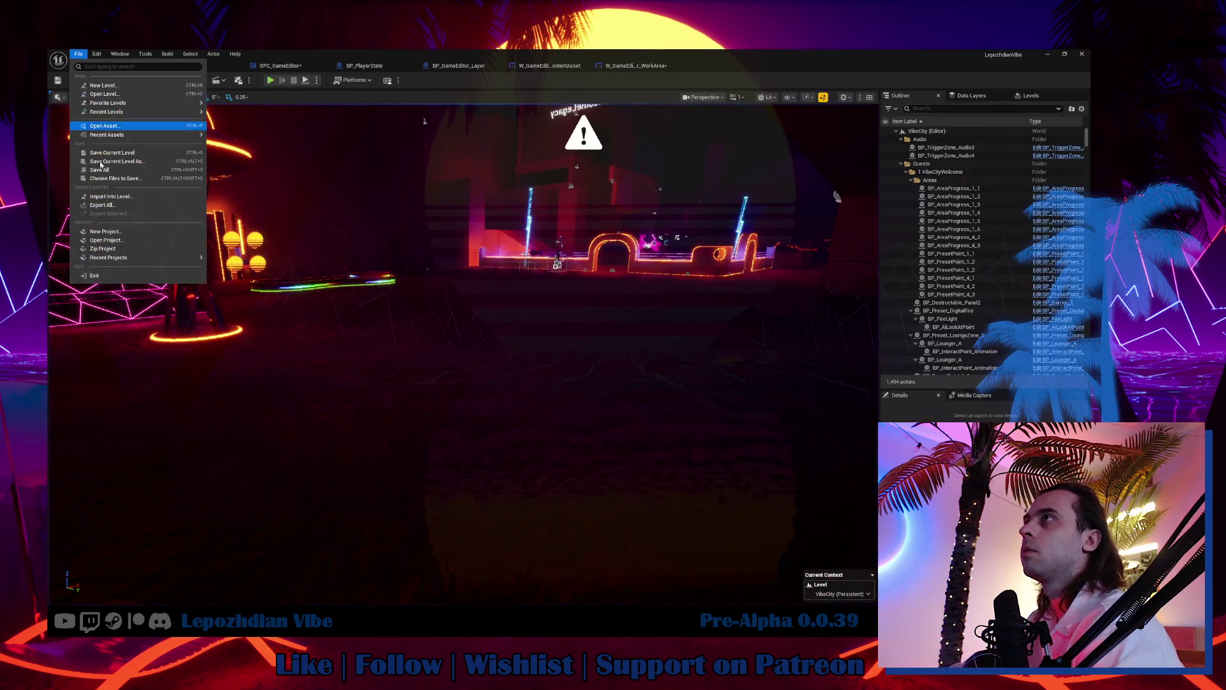
left_click(104, 171)
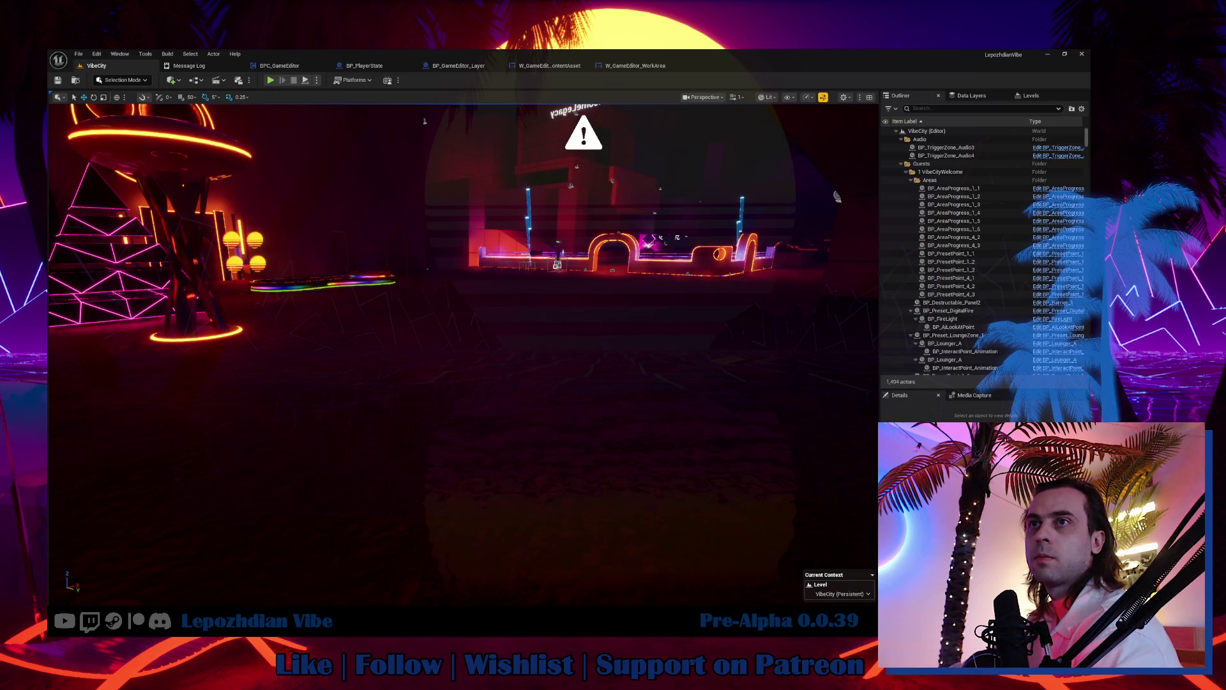
left_click(270, 81)
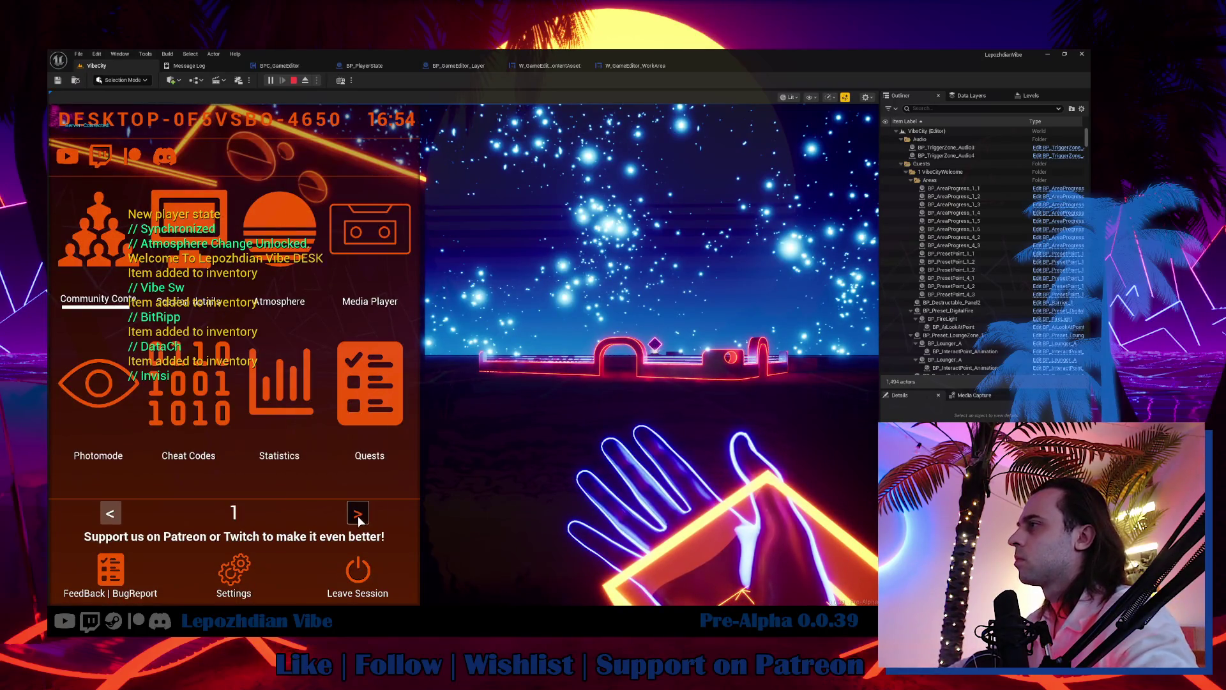
Step: Open the Vibe Editor's Emissive materials and turn the game camera toward the walkway
left_click(358, 514)
left_click(342, 428)
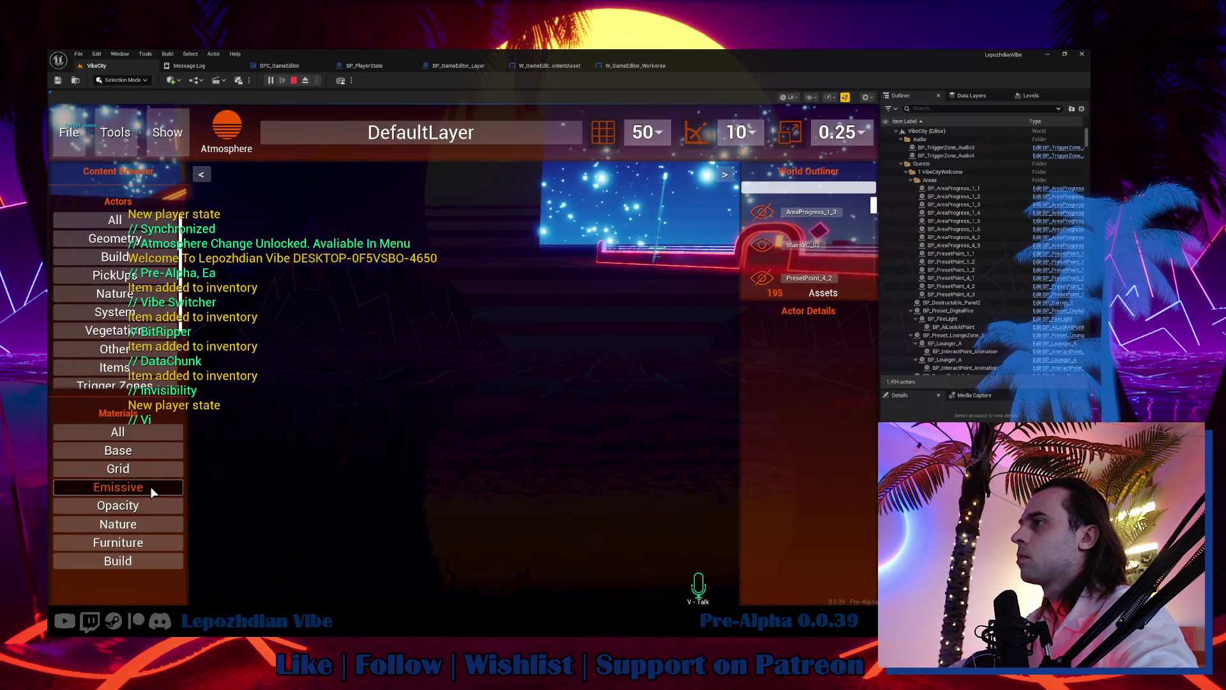
left_click(150, 487)
left_click(122, 502)
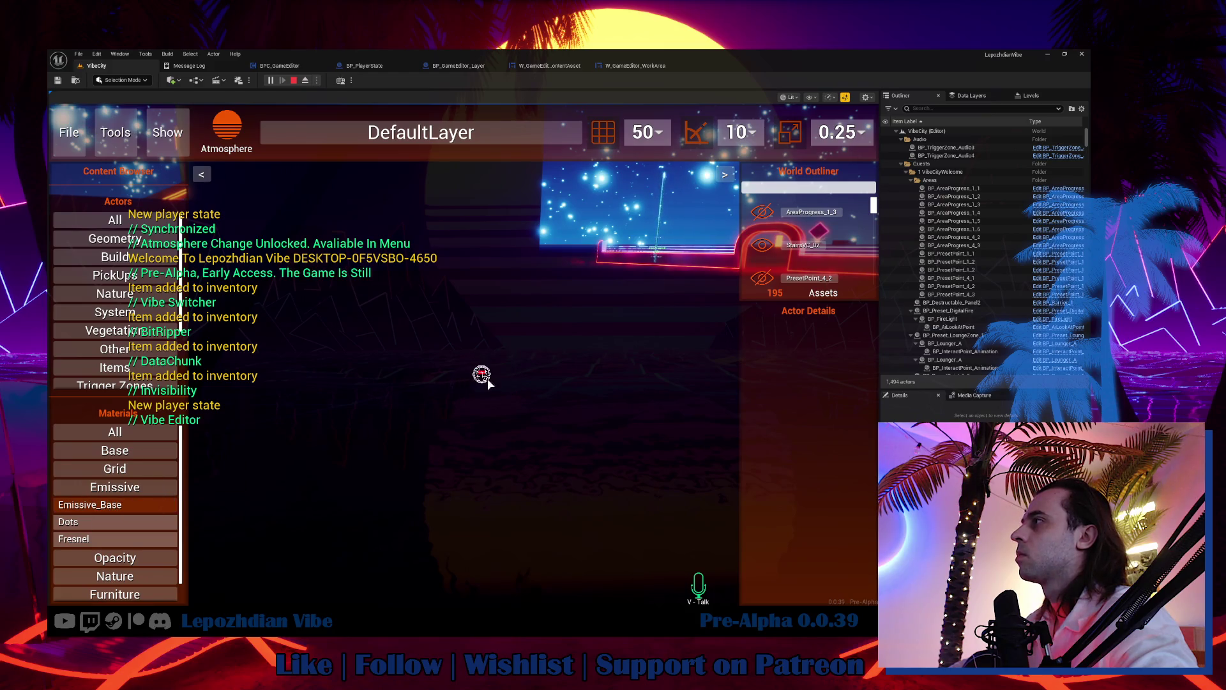
left_click(505, 445)
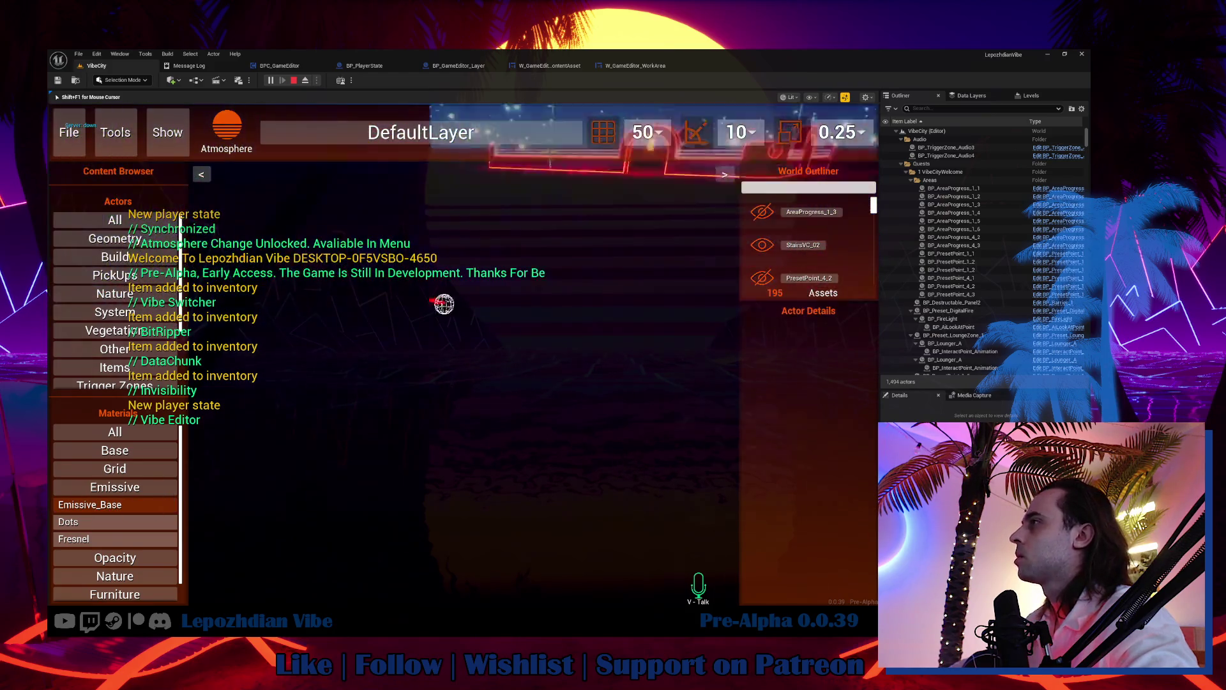
key("shift+F1")
left_click(322, 338)
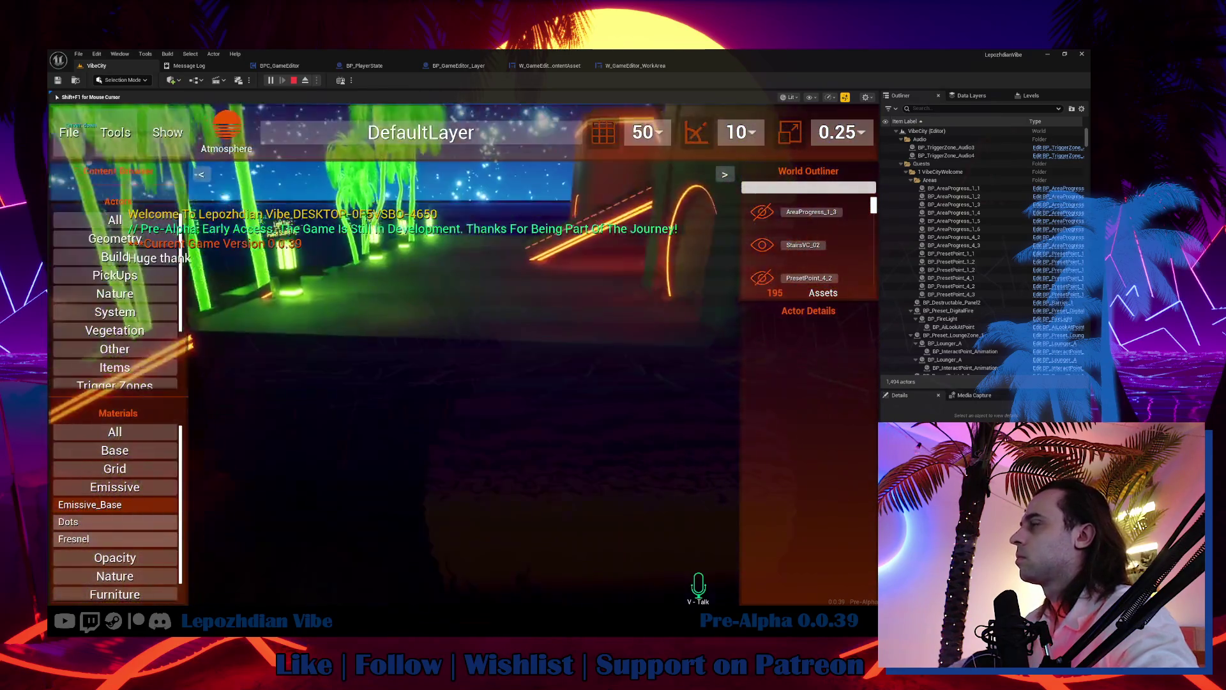
key("shift+F1")
Step: Drop the Dots and Emissive_Base materials onto the walkway, then stop the play session
mouse_move(113, 521)
left_mouse_down()
mouse_move(461, 332)
mouse_move(446, 361)
mouse_move(534, 392)
left_mouse_up()
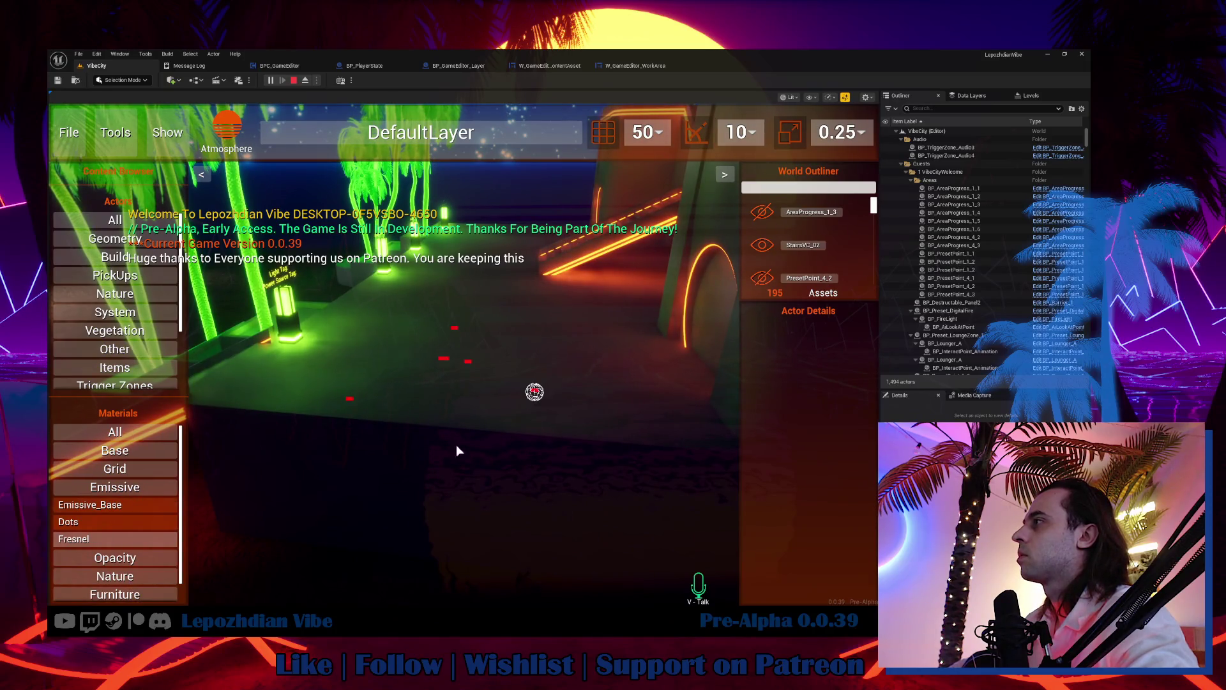
mouse_move(106, 506)
left_mouse_down()
mouse_move(454, 443)
mouse_move(448, 345)
mouse_move(572, 356)
mouse_move(411, 396)
mouse_move(558, 378)
mouse_move(591, 411)
mouse_move(550, 396)
left_mouse_up()
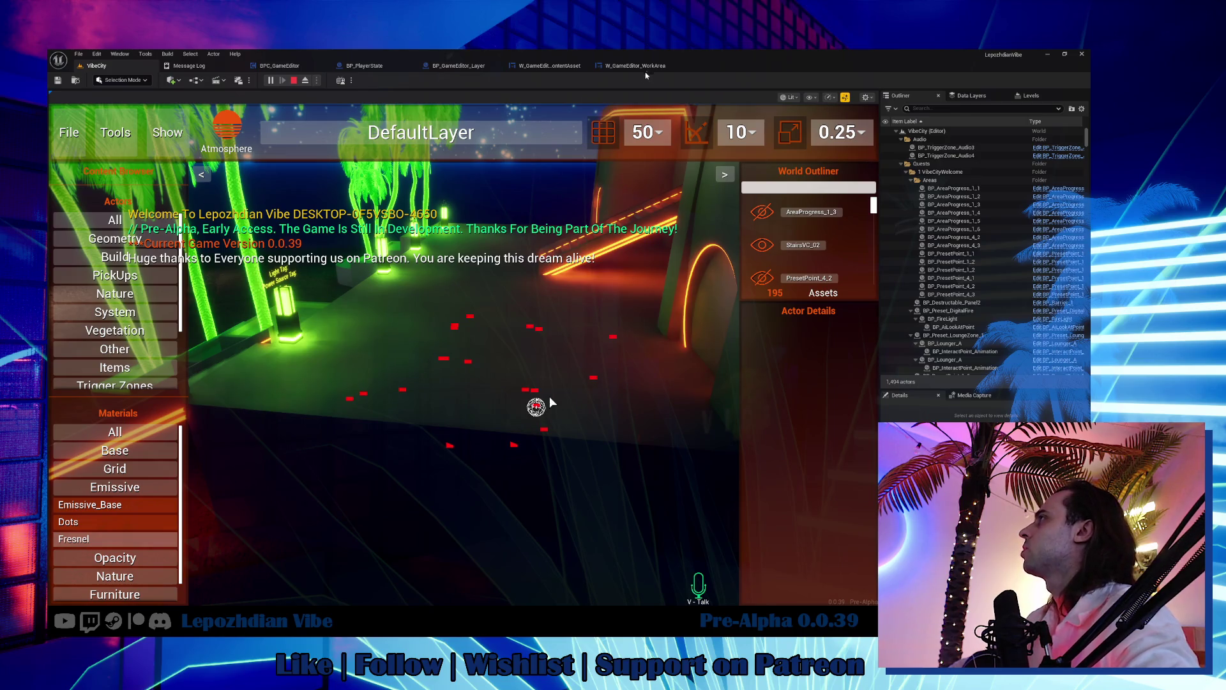
key("Escape")
left_click(485, 95)
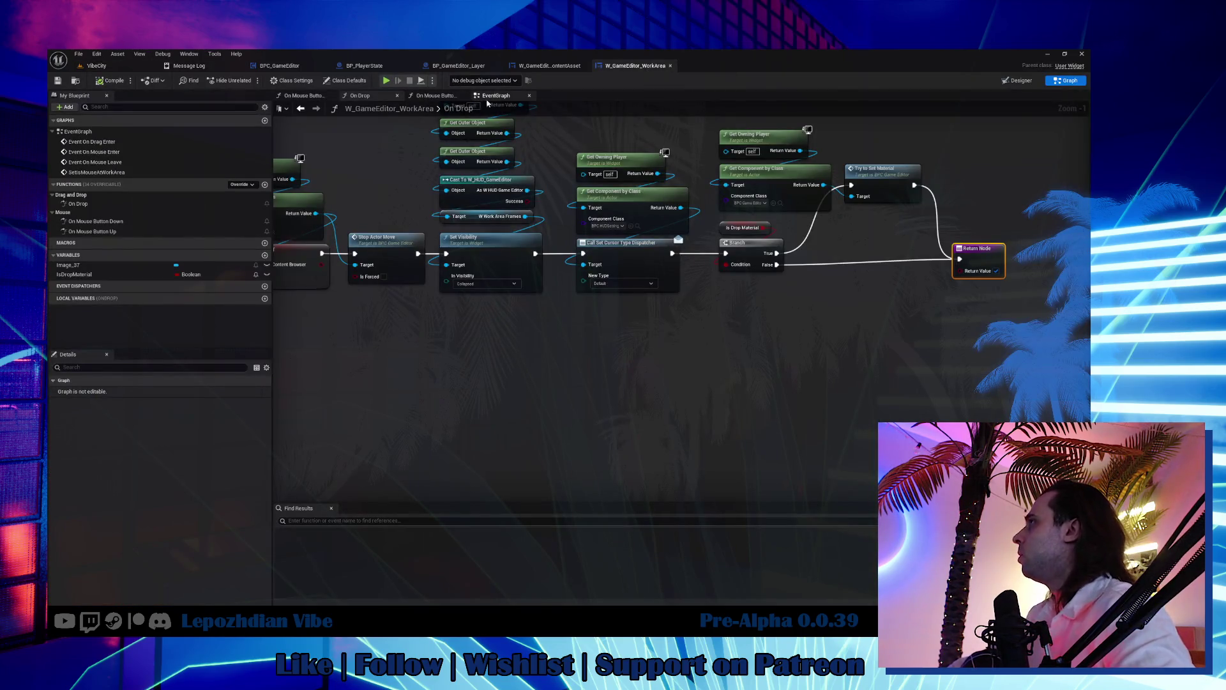
Step: Paste an unchecked SET Is Drop Material node and wire Is Not Valid through it to the second GET
key("ctrl+v")
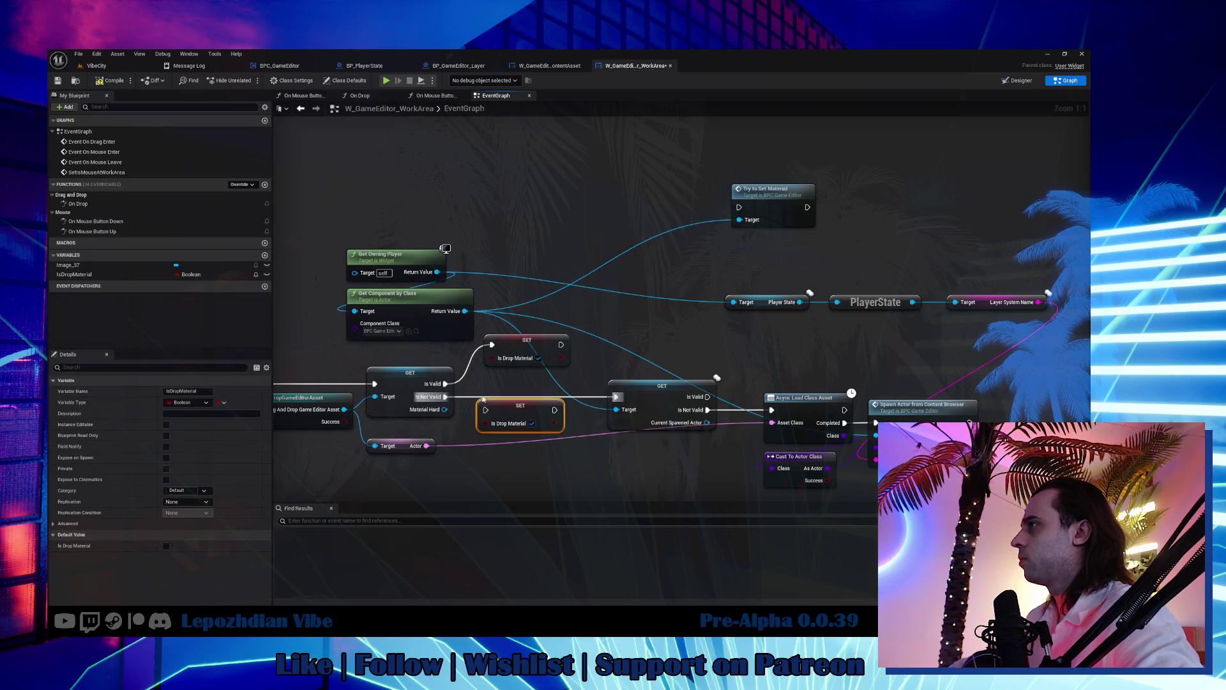
left_click_drag(445, 396, 486, 409)
left_click_drag(554, 410, 616, 397)
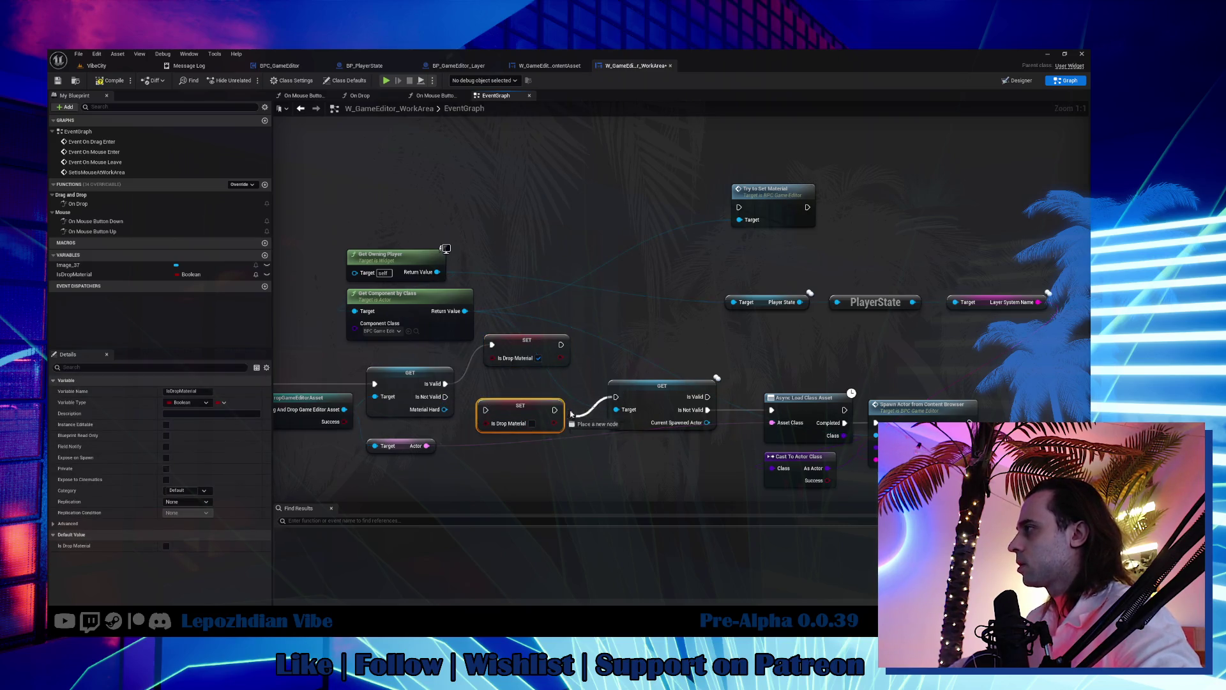
left_click_drag(487, 415, 527, 393)
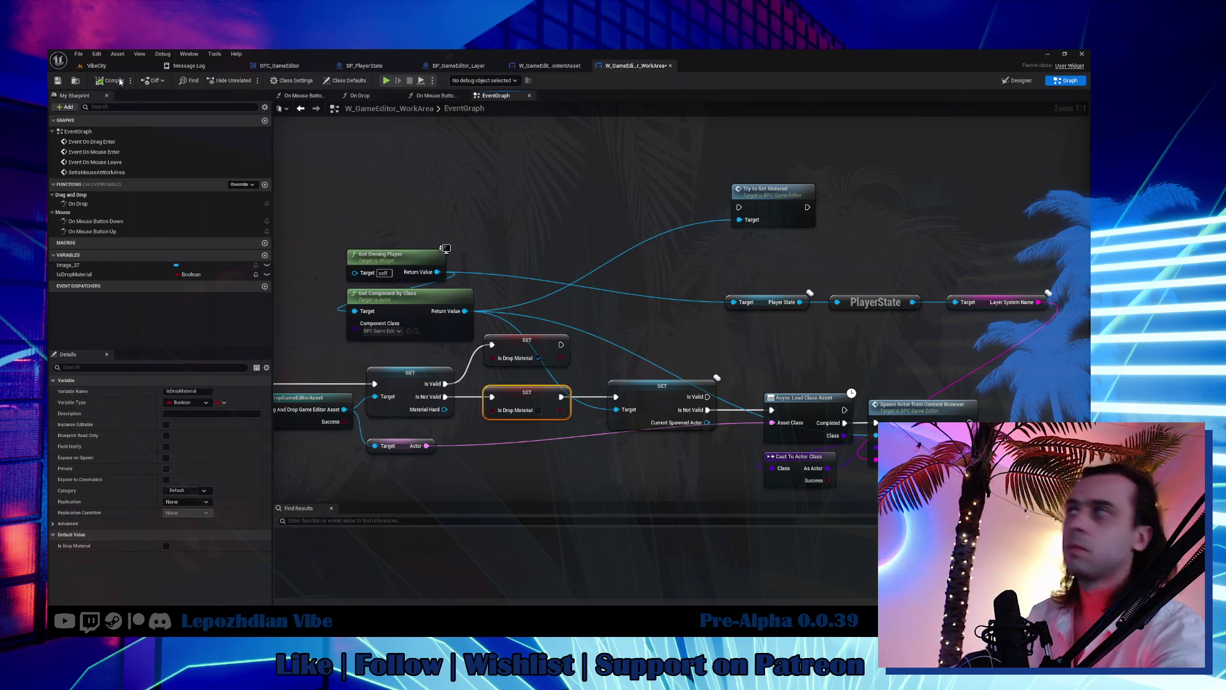
Step: Save all modified assets from the VibeCity level editor
left_click(95, 66)
left_click(79, 53)
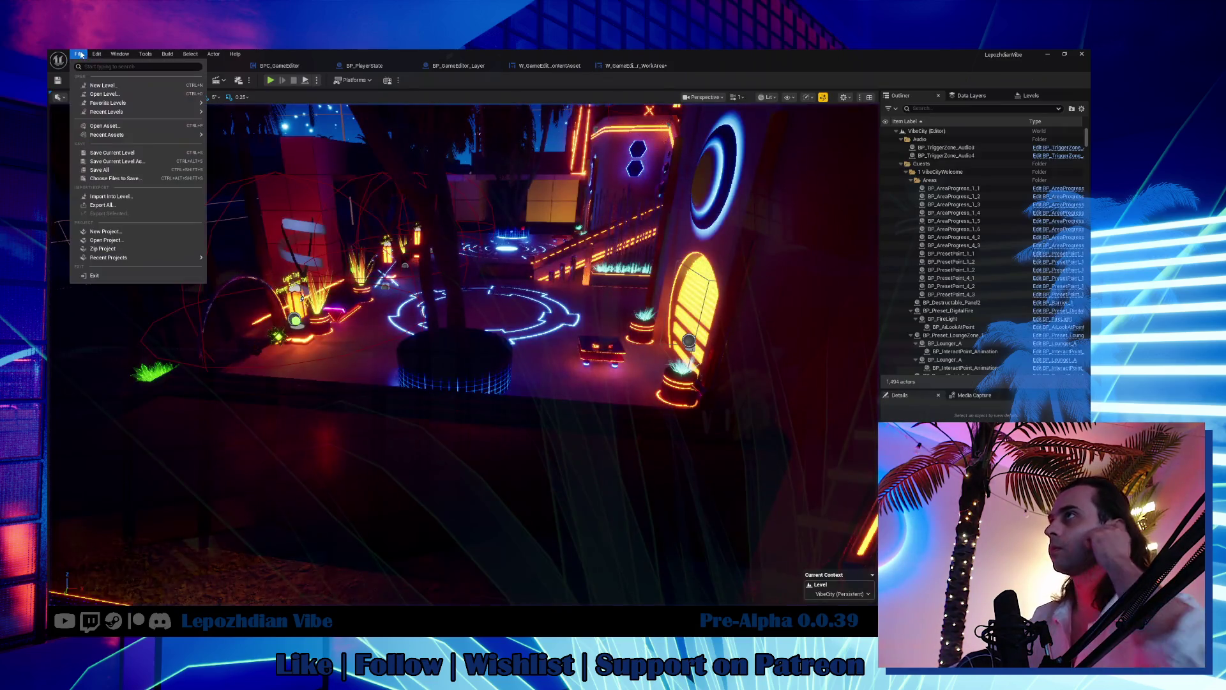
left_click(115, 169)
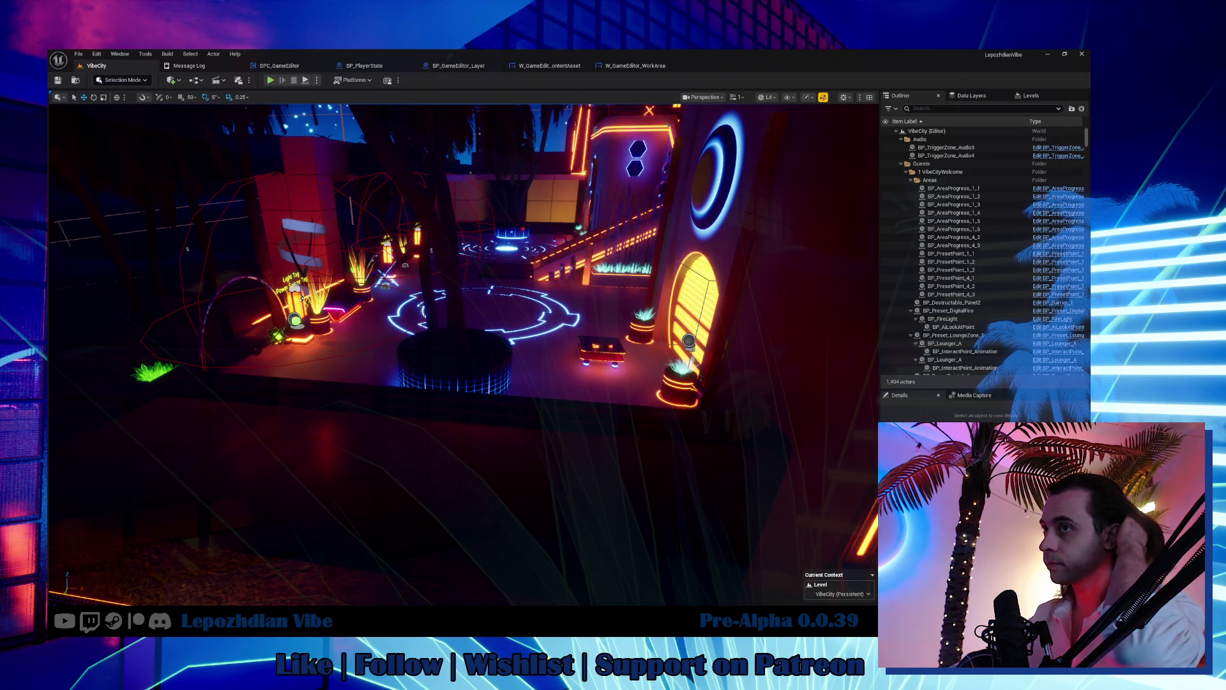
left_click(275, 66)
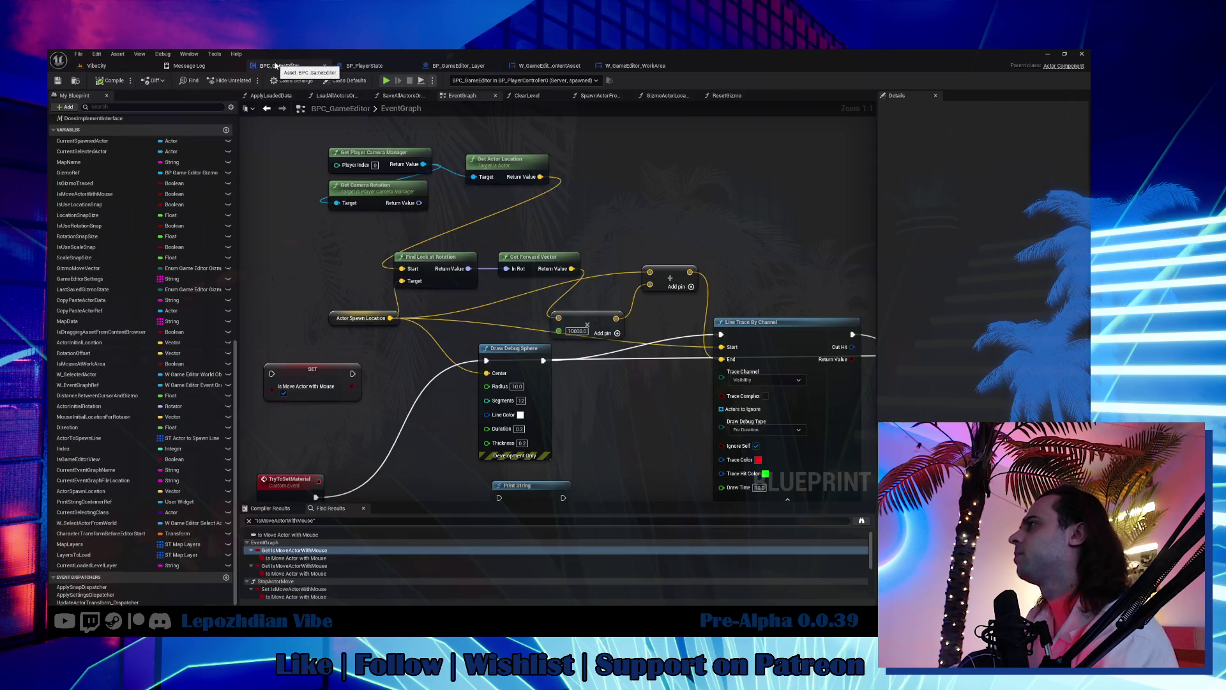
Step: Delete the old hit-result, Print String and SET Is Move Actor with Mouse nodes; wire TryToSetMaterial to Line Trace By Channel
mouse_move(599, 482)
left_mouse_down()
mouse_move(599, 405)
mouse_move(622, 406)
mouse_move(630, 262)
left_mouse_up()
left_click_drag(422, 305, 284, 462)
key("Delete")
mouse_move(543, 358)
left_mouse_down()
mouse_move(513, 342)
mouse_move(448, 465)
left_mouse_up()
key("Delete")
left_click_drag(273, 268, 399, 306)
key("Delete")
left_click_drag(325, 403, 732, 239)
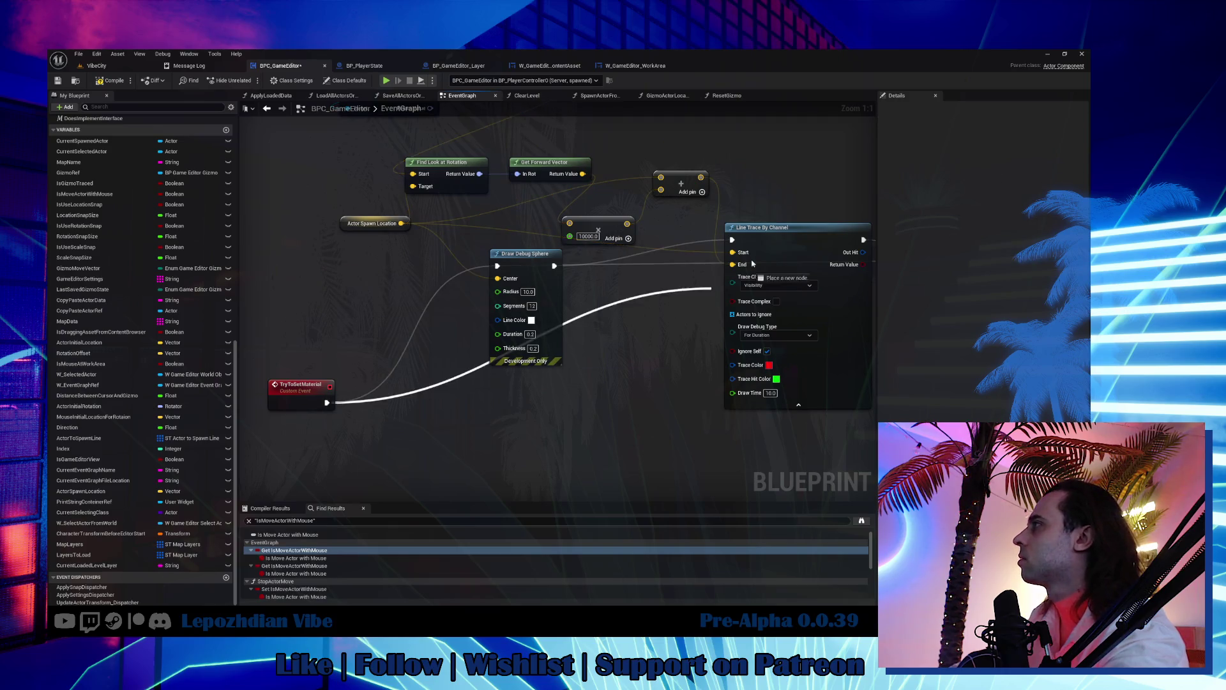
Step: Delete the Draw Debug Sphere, Delay and Get Camera Rotation nodes
left_click_drag(535, 281, 572, 372)
key("Delete")
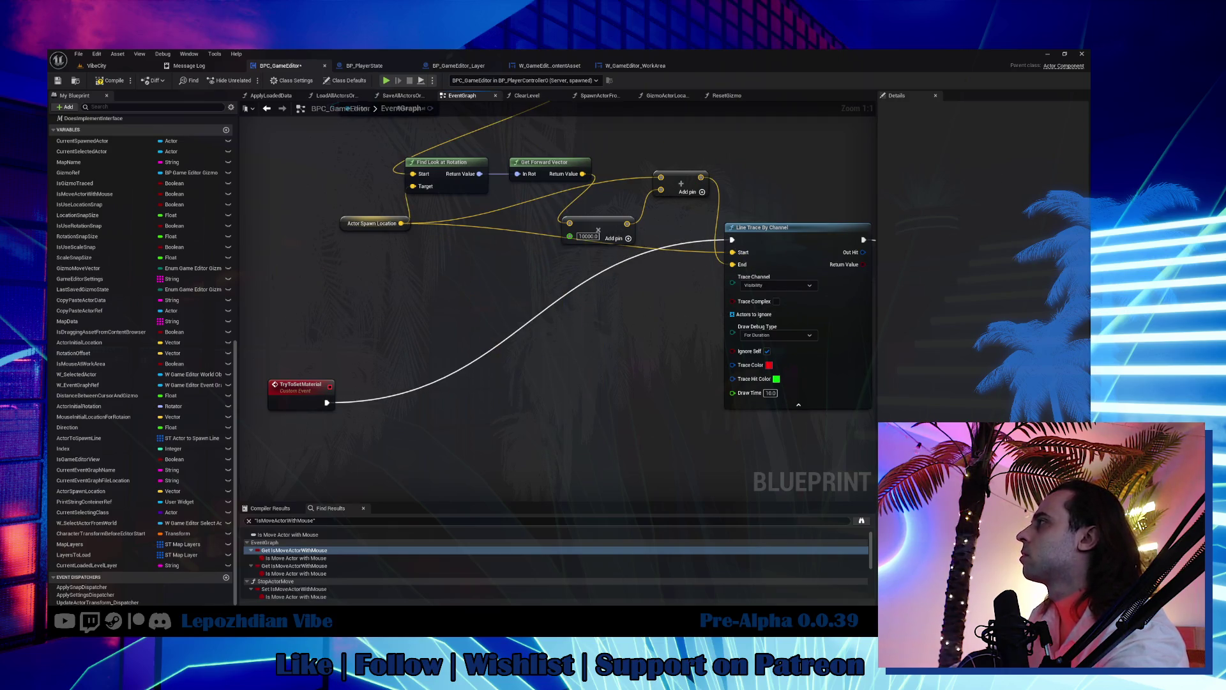
left_click_drag(615, 271, 608, 307)
mouse_move(546, 246)
left_mouse_down()
mouse_move(243, 210)
mouse_move(334, 255)
left_mouse_up()
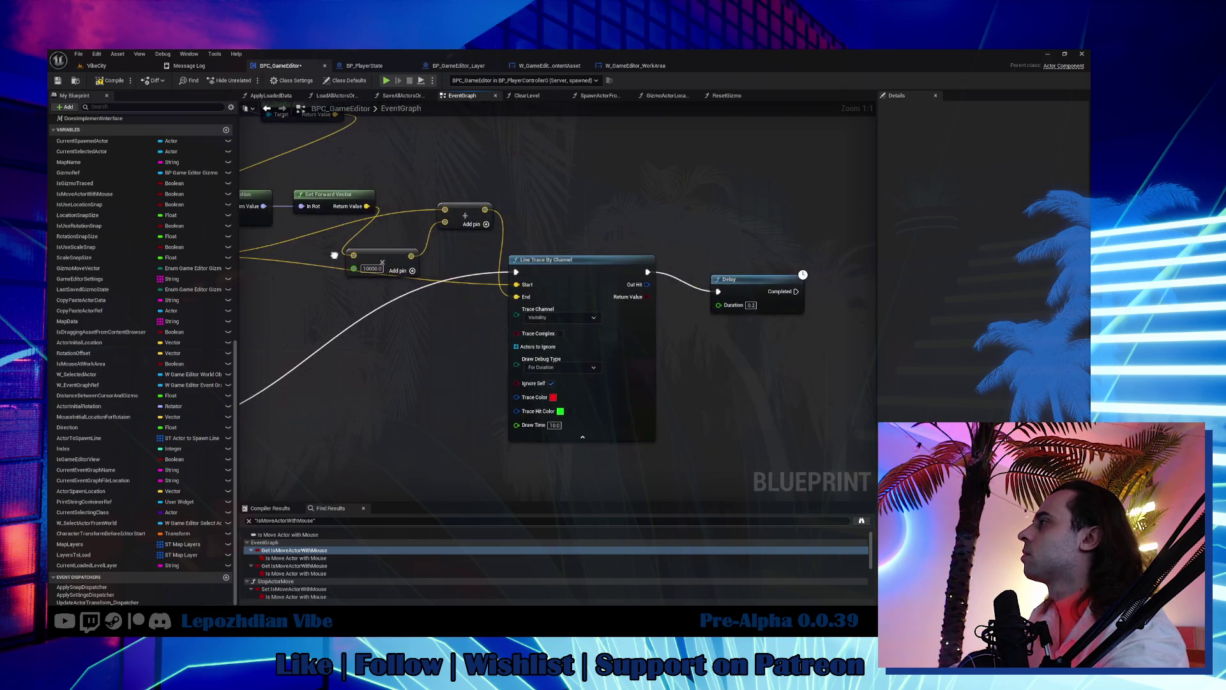
left_click(741, 279)
key("Delete")
scroll(734, 383, "down", 2)
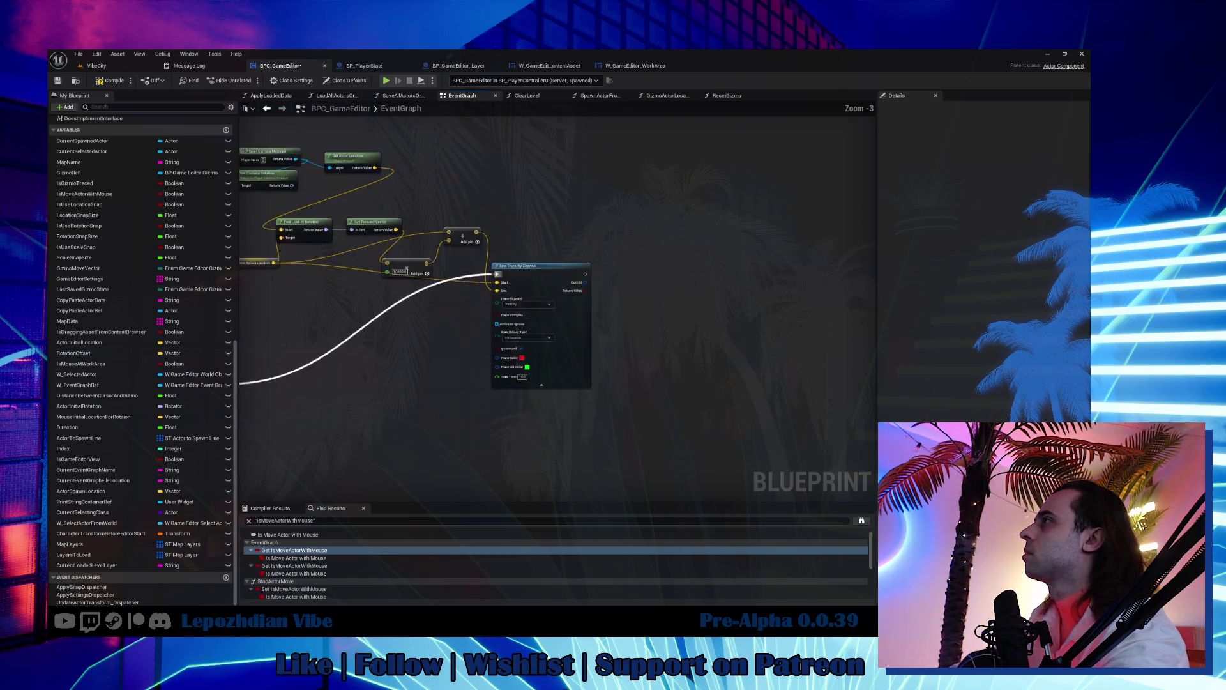
scroll(438, 253, "up", 2)
key("Delete")
Step: Rearrange Get Actor Location, Find Look at Rotation, Get Forward Vector, the 10000.0 multiply and add nodes compactly
left_click_drag(485, 202, 342, 227)
left_click_drag(402, 292, 442, 227)
left_click_drag(332, 359, 331, 268)
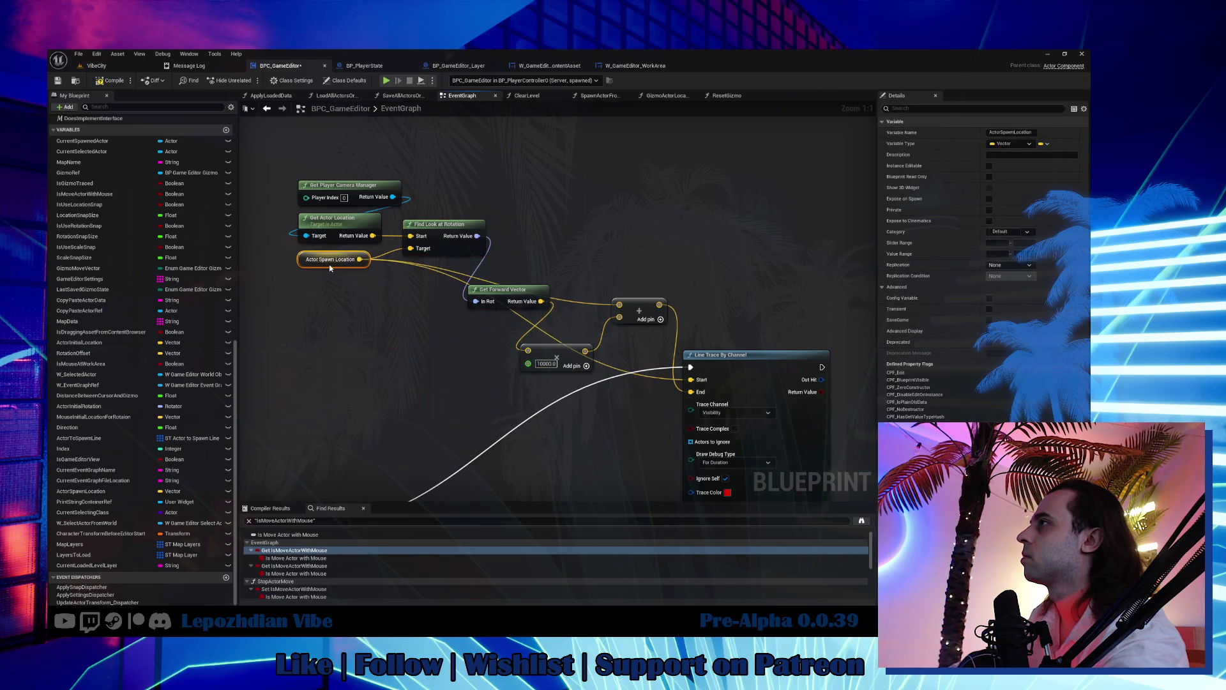
left_click_drag(514, 292, 545, 234)
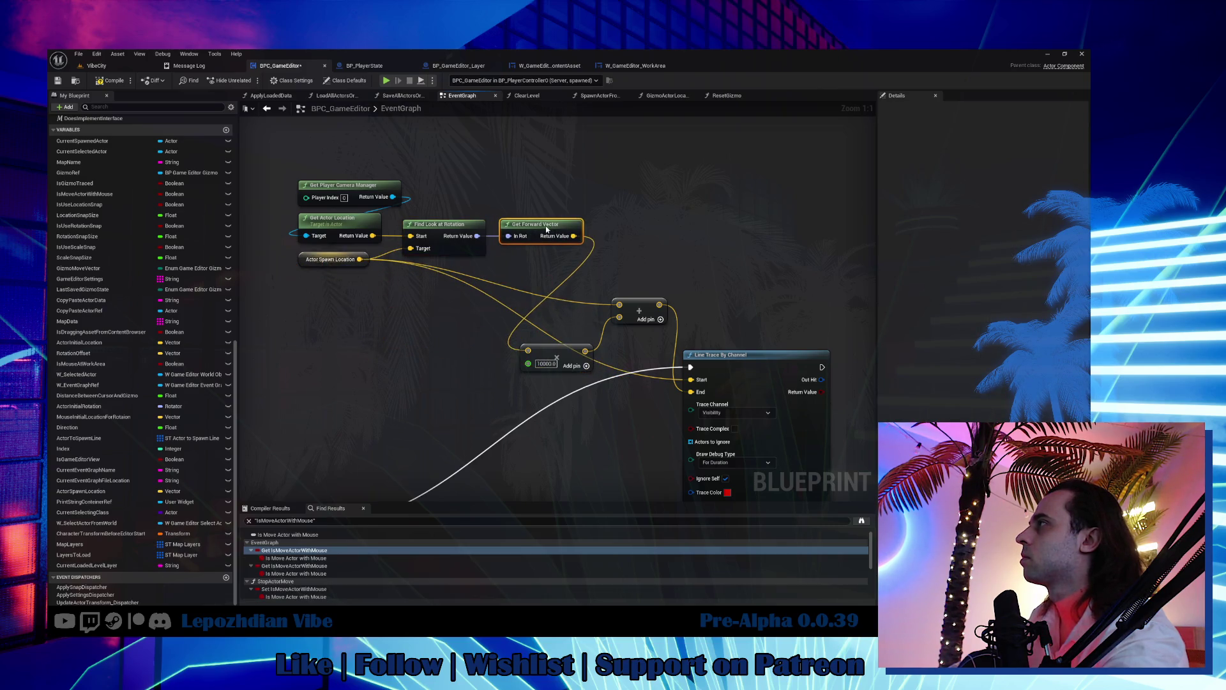
left_click_drag(568, 357, 552, 267)
mouse_move(649, 313)
left_mouse_down()
mouse_move(558, 298)
mouse_move(539, 281)
mouse_move(537, 301)
left_mouse_up()
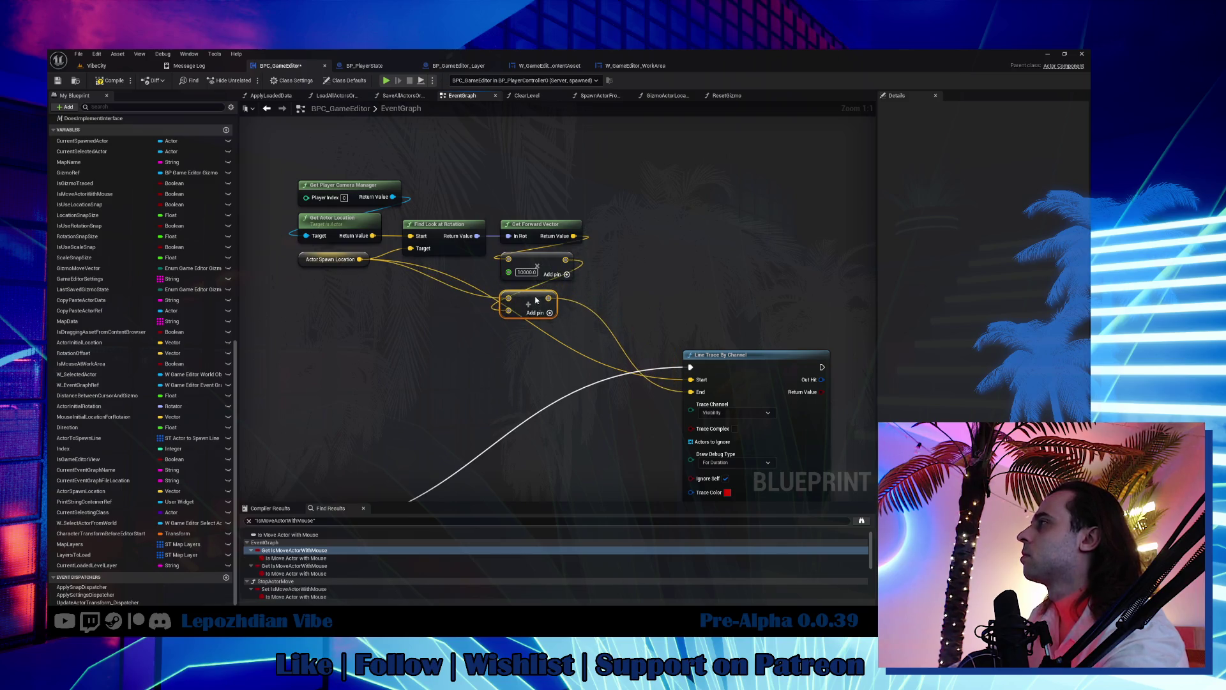
mouse_move(741, 361)
left_mouse_down()
mouse_move(728, 271)
mouse_move(690, 211)
mouse_move(688, 245)
mouse_move(657, 237)
left_mouse_up()
Step: Move the trace setup nodes beside TryToSetMaterial and place Line Trace By Channel next to Get Forward Vector
left_click_drag(287, 159, 540, 321)
scroll(540, 321, "down", 1)
mouse_move(519, 185)
left_mouse_down()
mouse_move(468, 422)
mouse_move(481, 440)
left_mouse_up()
mouse_move(735, 227)
left_mouse_down()
mouse_move(728, 455)
mouse_move(695, 480)
mouse_move(728, 477)
left_mouse_up()
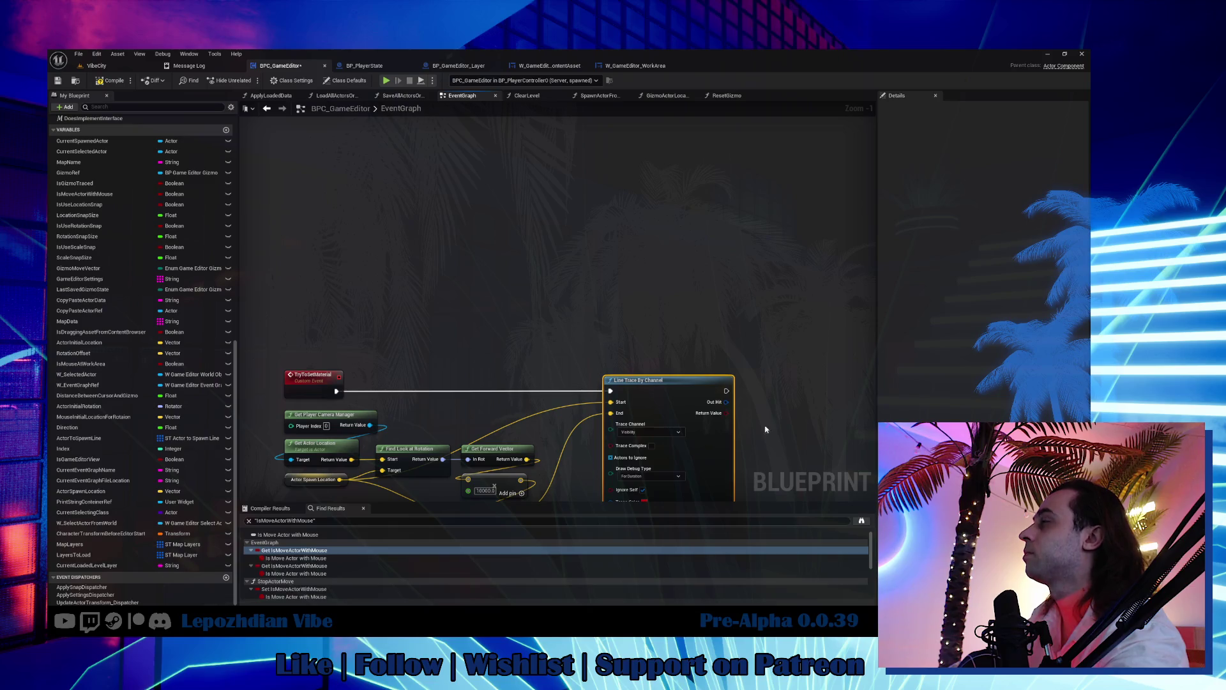
left_click_drag(766, 429, 619, 287)
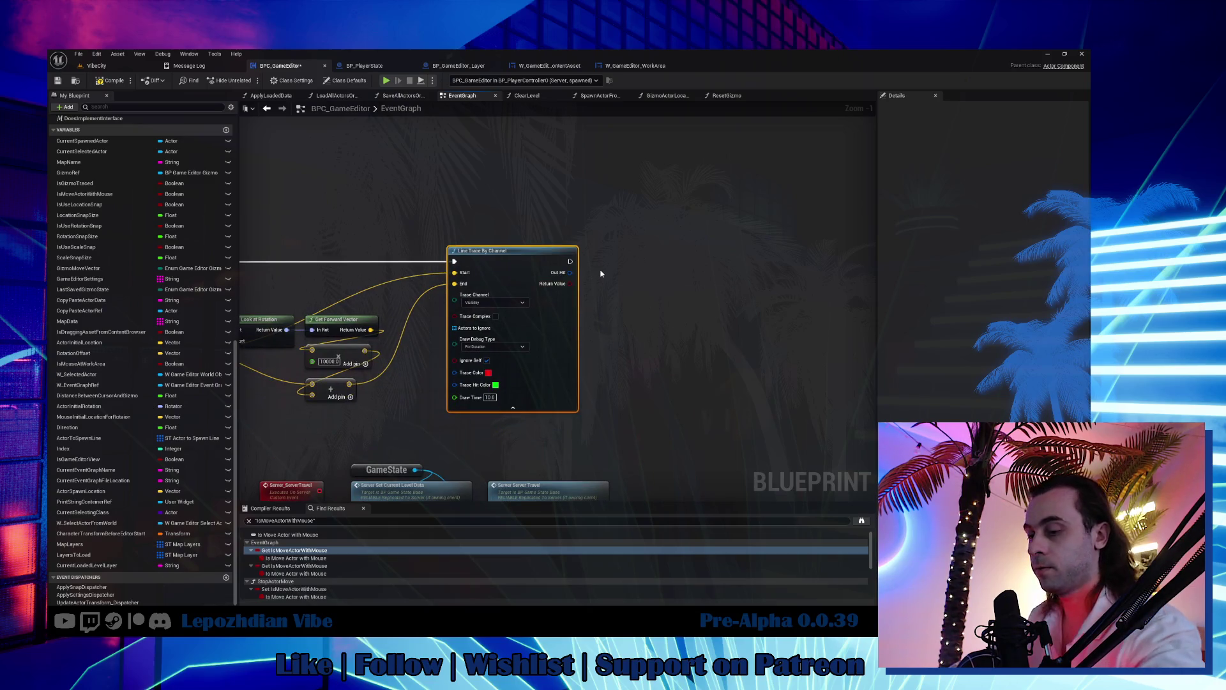
Step: Add a Branch after Line Trace By Channel and an expanded Break Hit Result from Out Hit
left_click(601, 250)
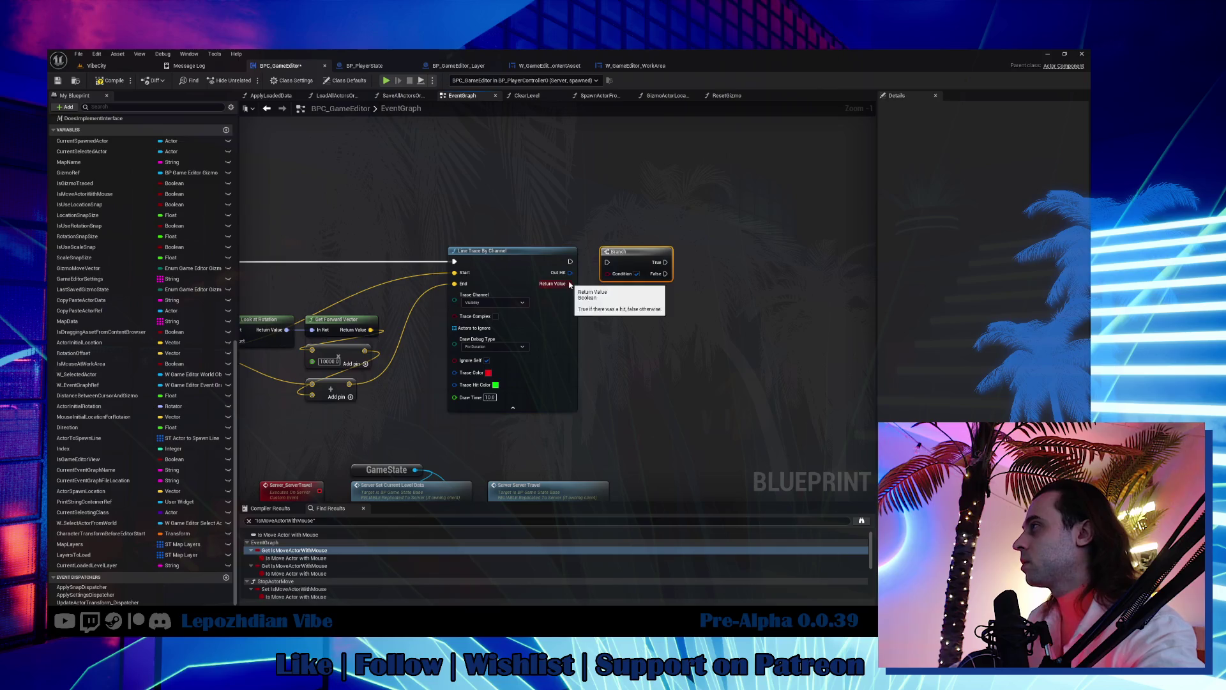
mouse_move(570, 261)
left_mouse_down()
mouse_move(608, 262)
mouse_move(633, 301)
left_mouse_up()
type("break hit")
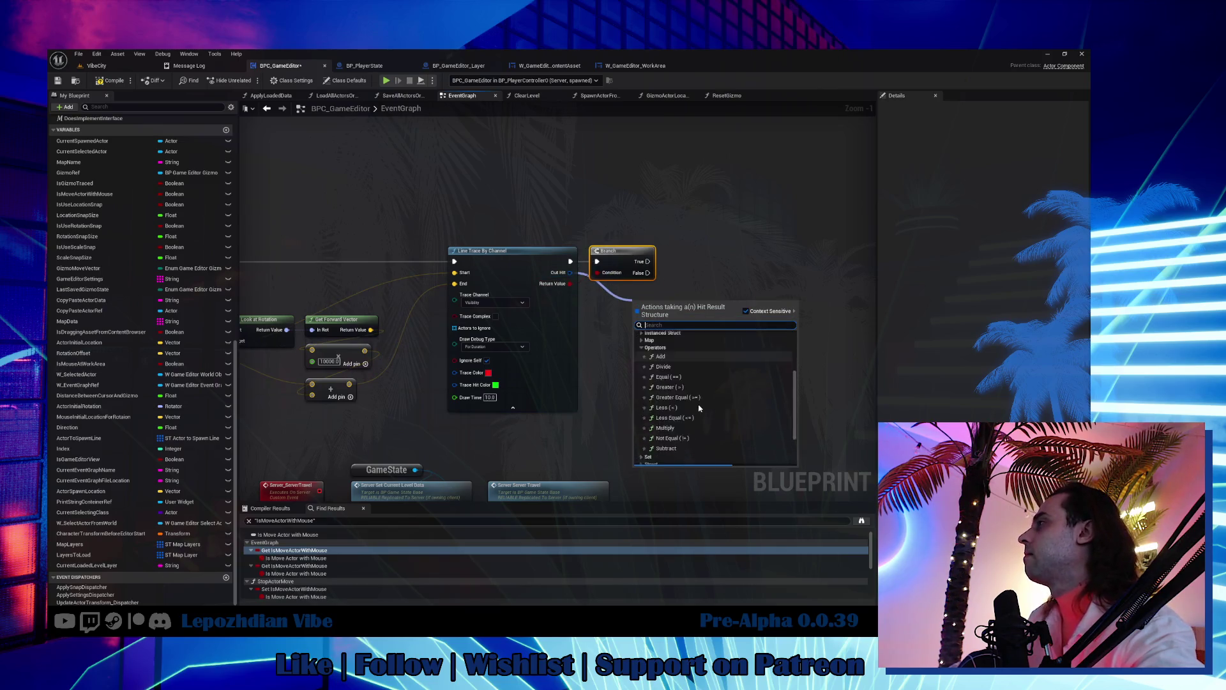
left_click(702, 451)
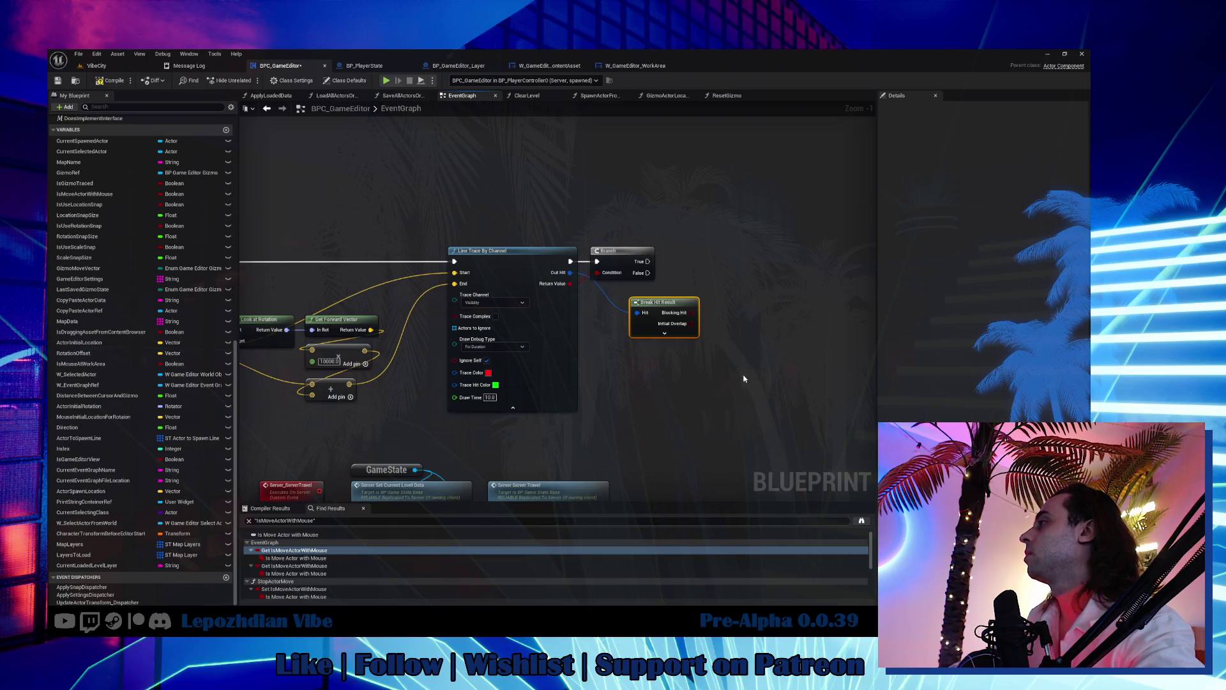
left_click(664, 333)
mouse_move(674, 376)
left_mouse_down()
mouse_move(633, 366)
mouse_move(636, 332)
left_mouse_up()
Step: Add Get Material from Collision Face Index, fed by the hit component and Face Index
left_click_drag(584, 363, 629, 348)
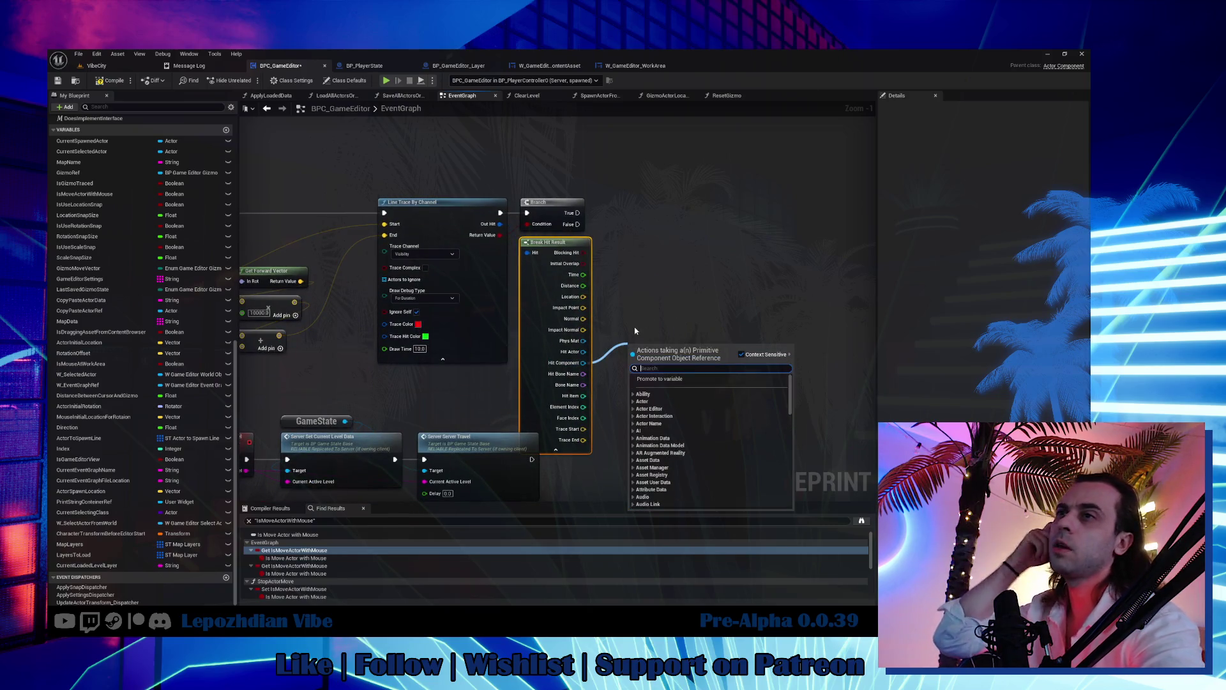
type("get")
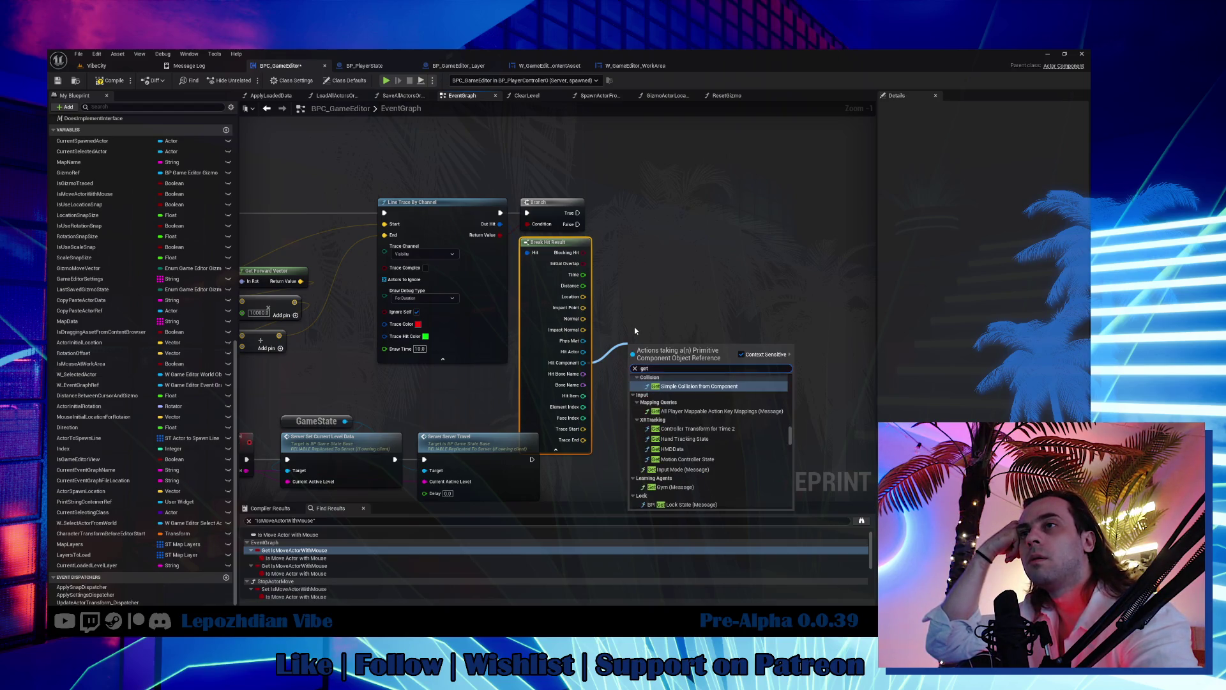
type(" m")
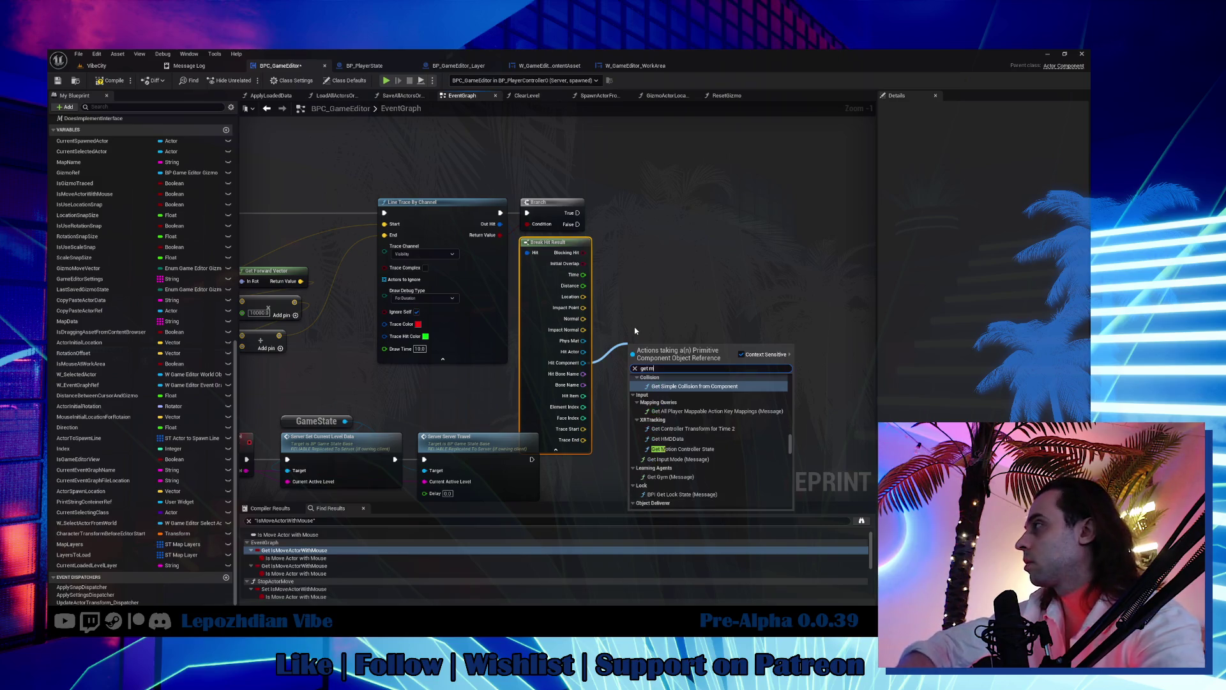
type("eteria")
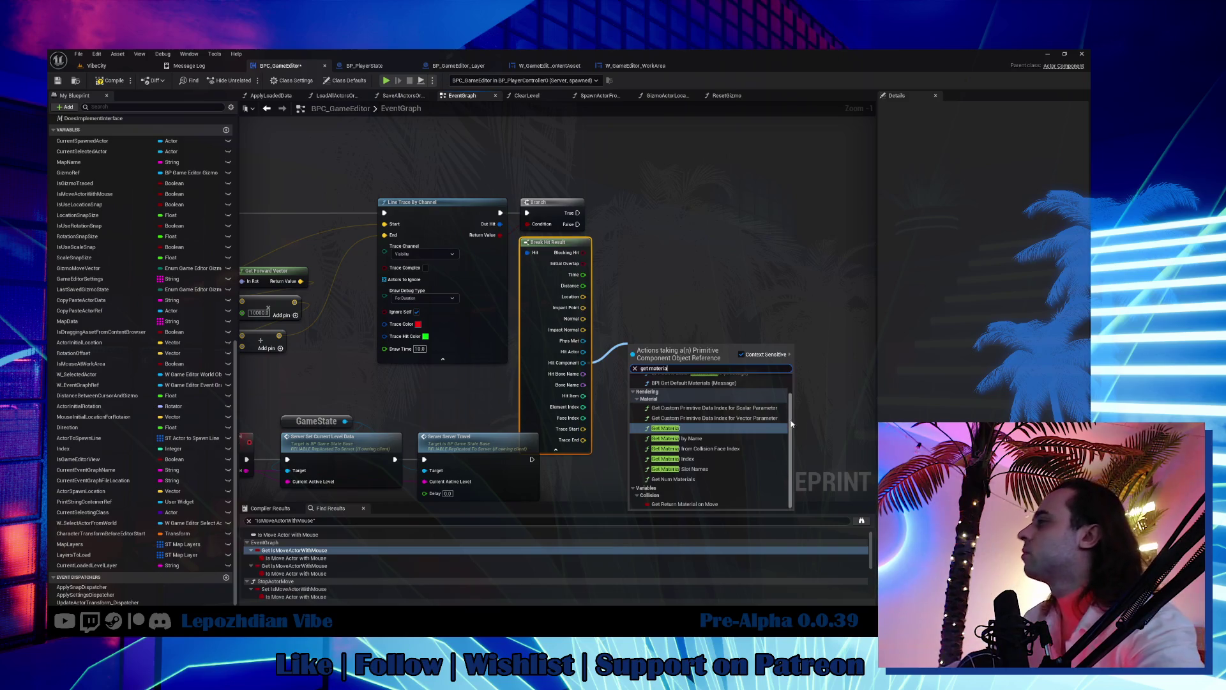
left_click(759, 450)
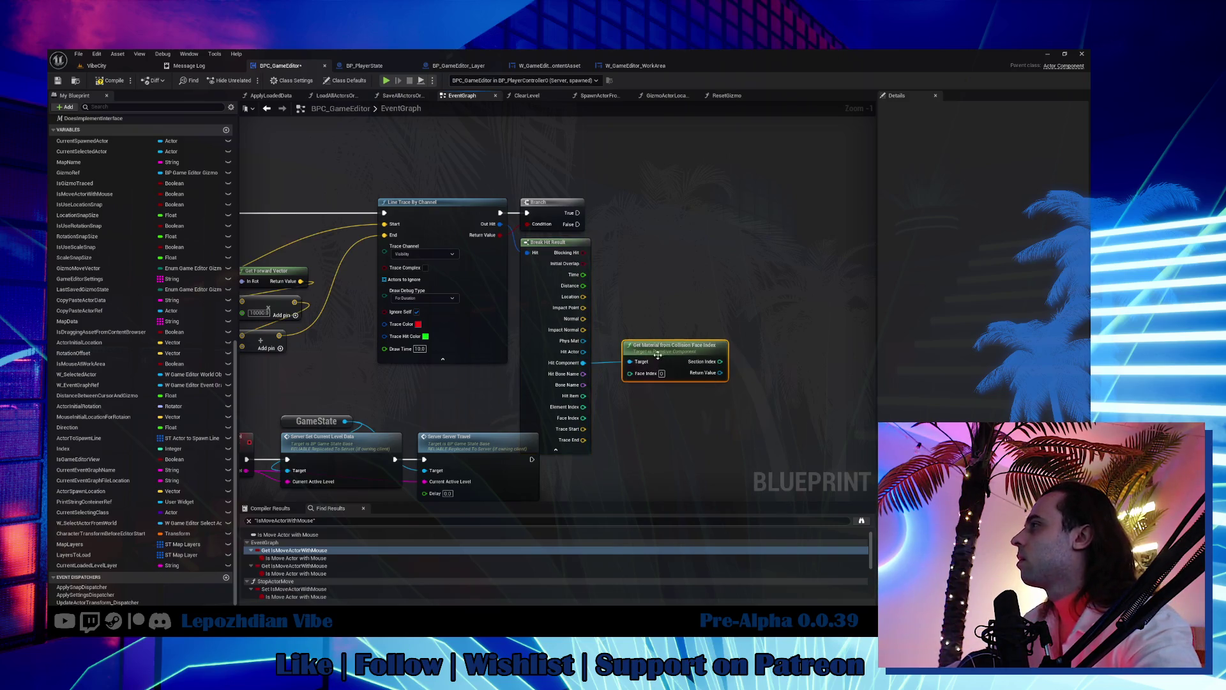
left_click_drag(584, 418, 631, 373)
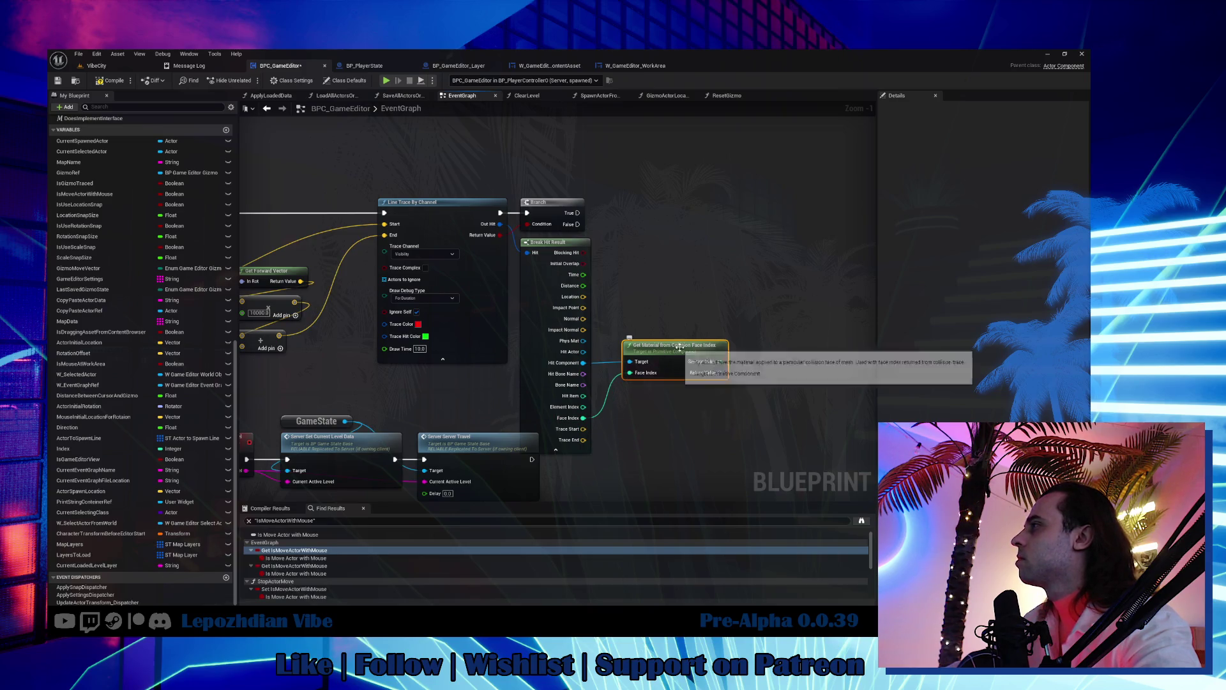
left_click_drag(679, 339, 669, 353)
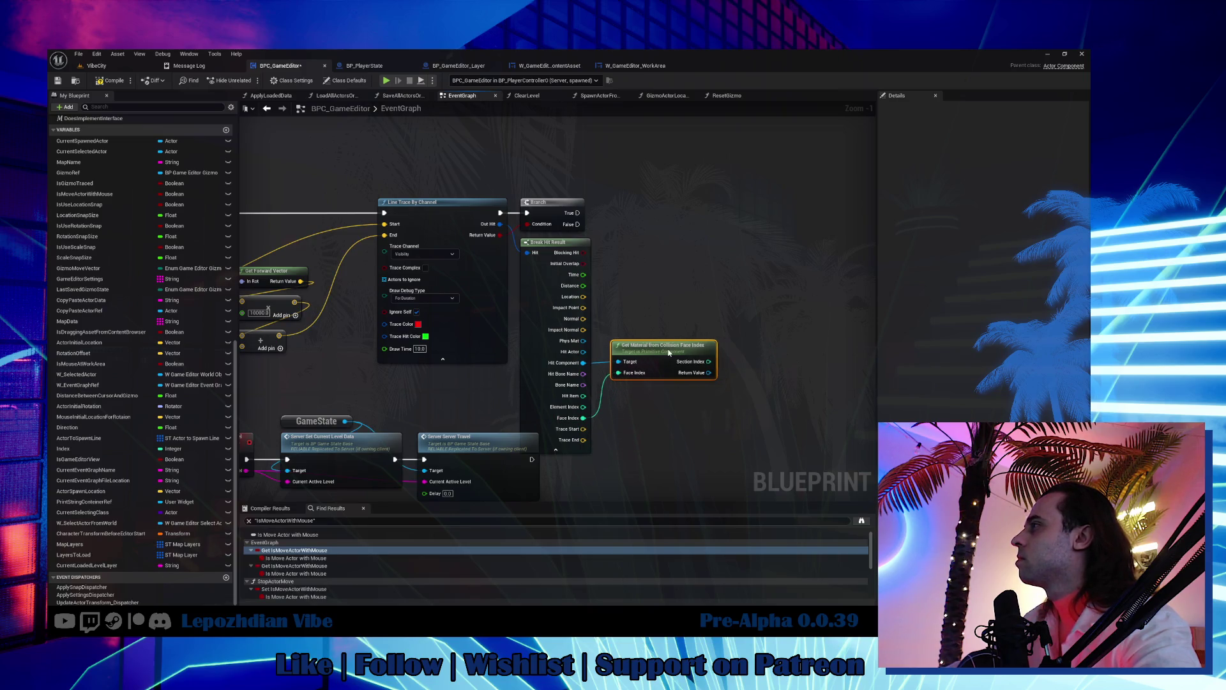
Step: Add a Print String node that runs on the Branch's True output
right_click(730, 306)
type("pr")
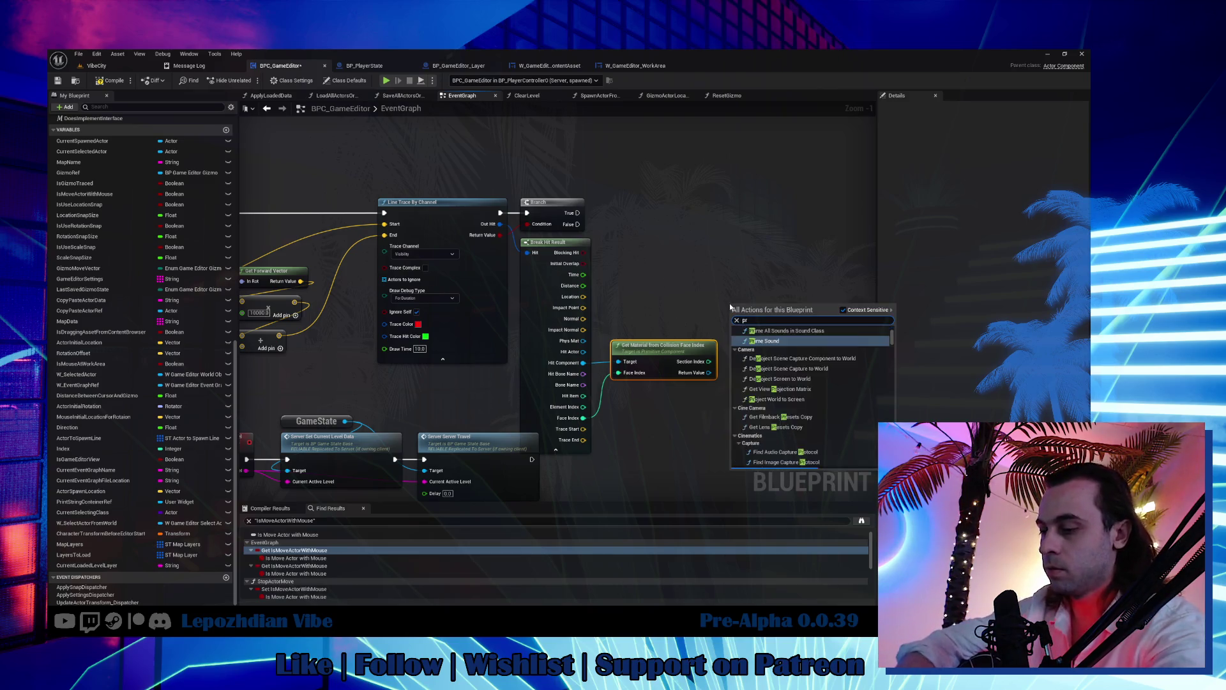
type("in")
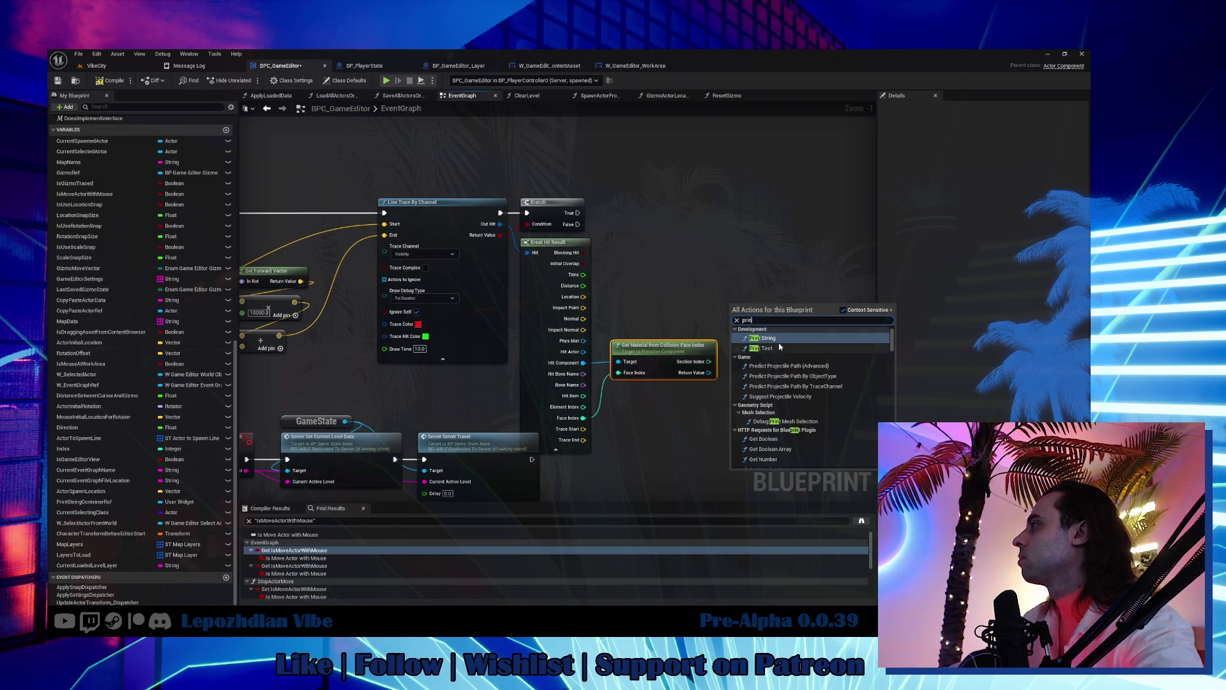
left_click(783, 339)
mouse_move(578, 213)
left_mouse_down()
mouse_move(732, 316)
mouse_move(780, 241)
left_mouse_up()
mouse_move(789, 283)
left_mouse_down()
mouse_move(806, 261)
mouse_move(746, 261)
left_mouse_up()
Step: Feed the material's display name through a three-input Append into Print String, then compile
type("appen")
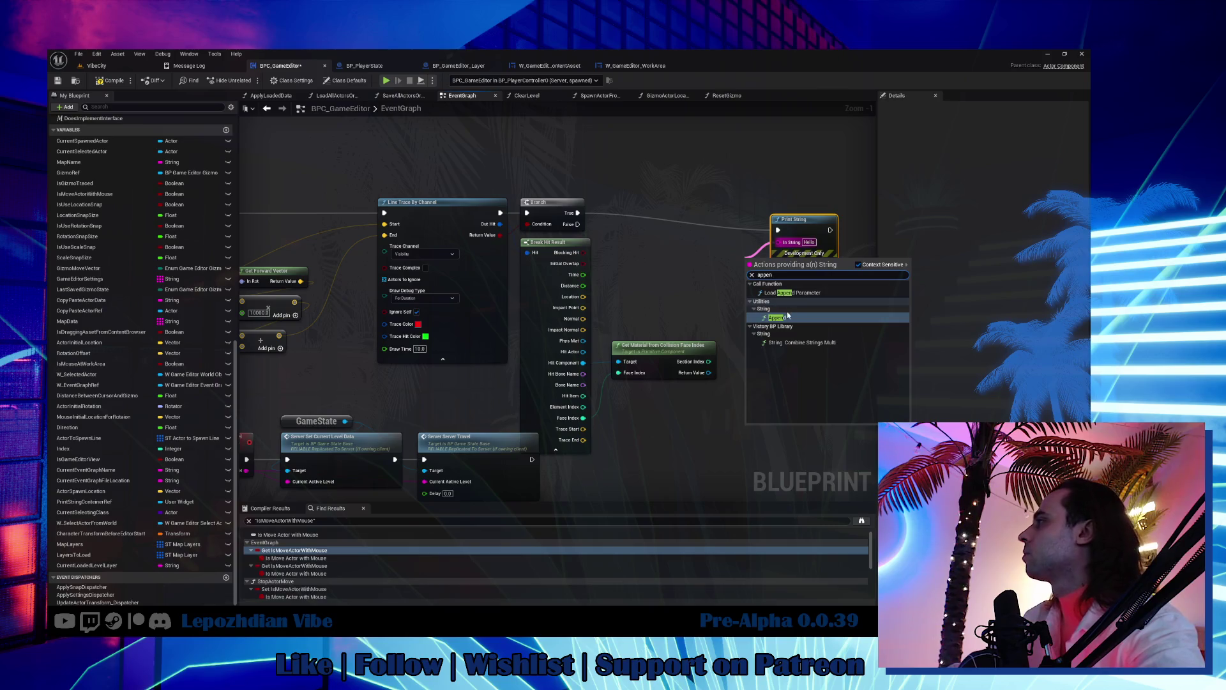
left_click(785, 316)
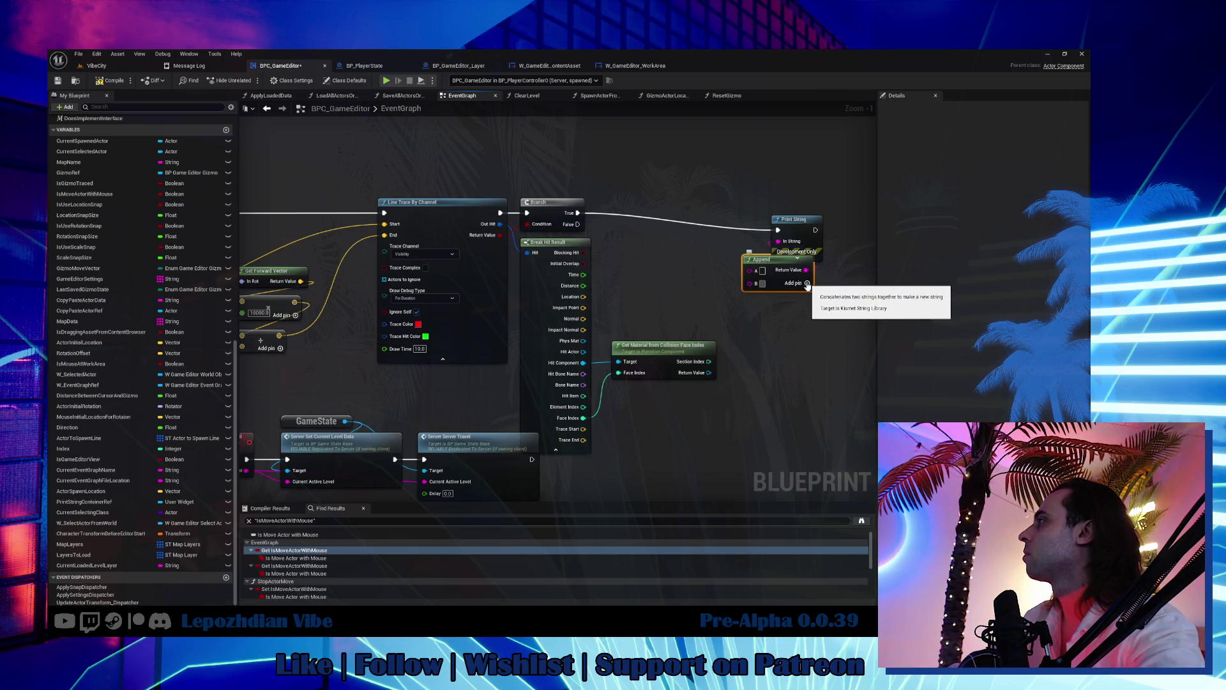
left_click(785, 285)
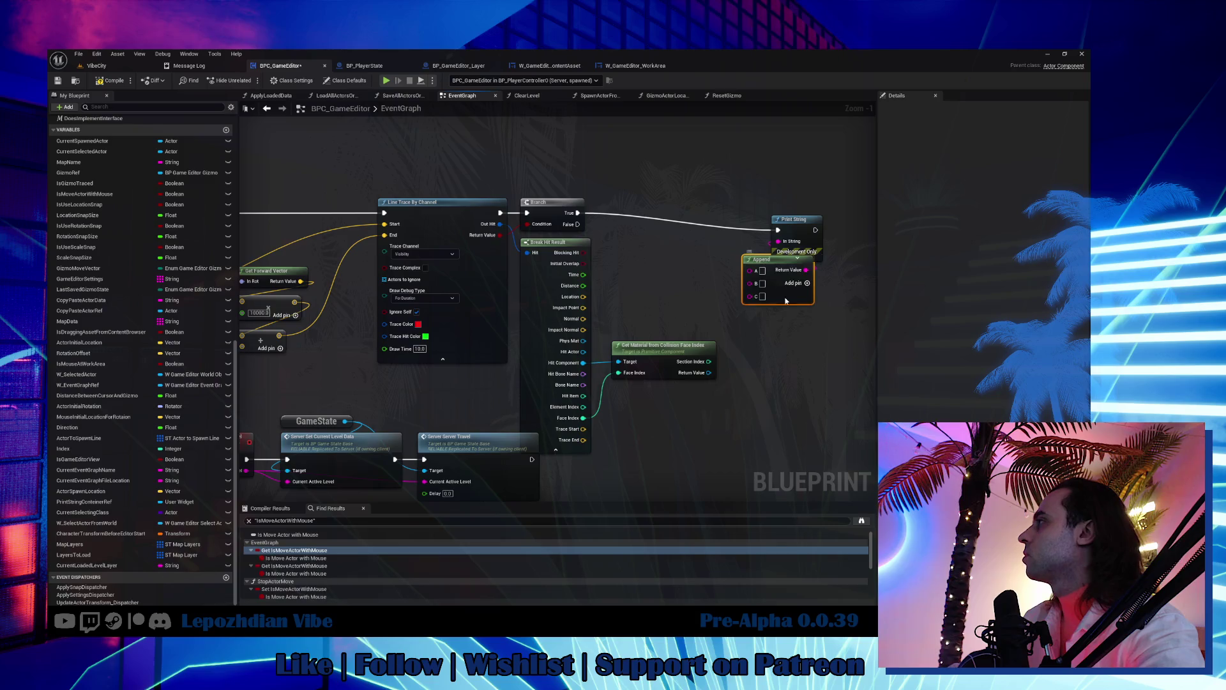
left_click_drag(786, 285, 803, 320)
mouse_move(709, 362)
left_mouse_down()
mouse_move(771, 309)
mouse_move(770, 329)
mouse_move(767, 305)
left_mouse_up()
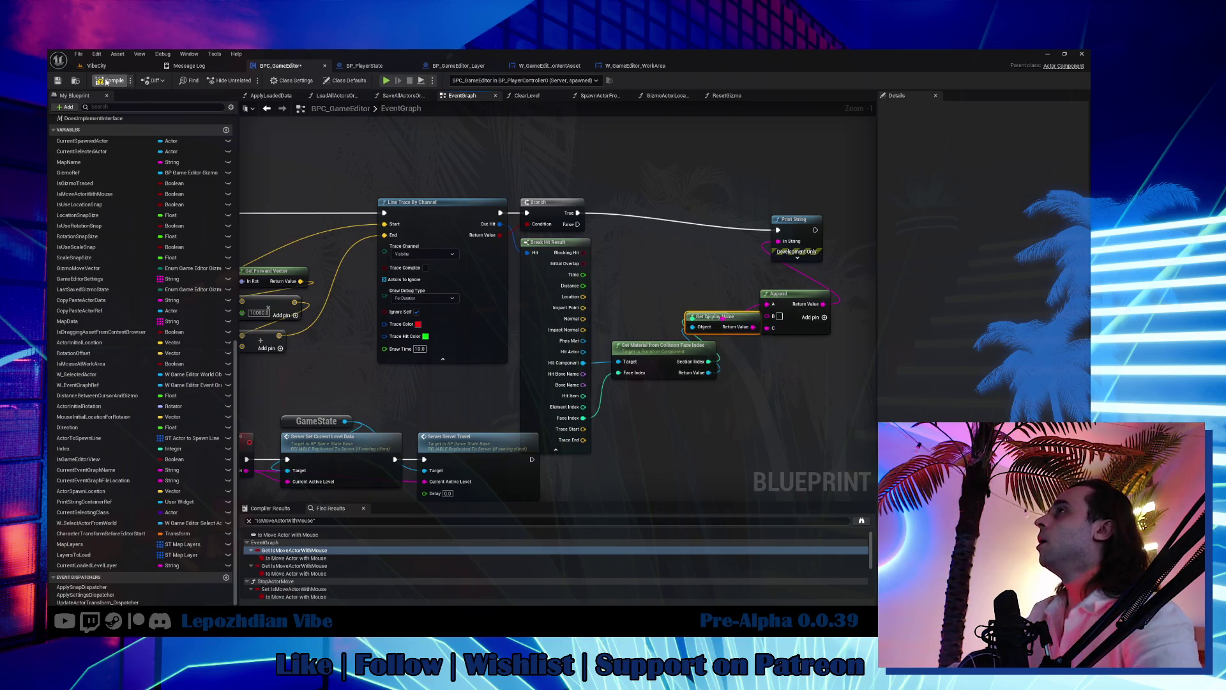
left_click(100, 81)
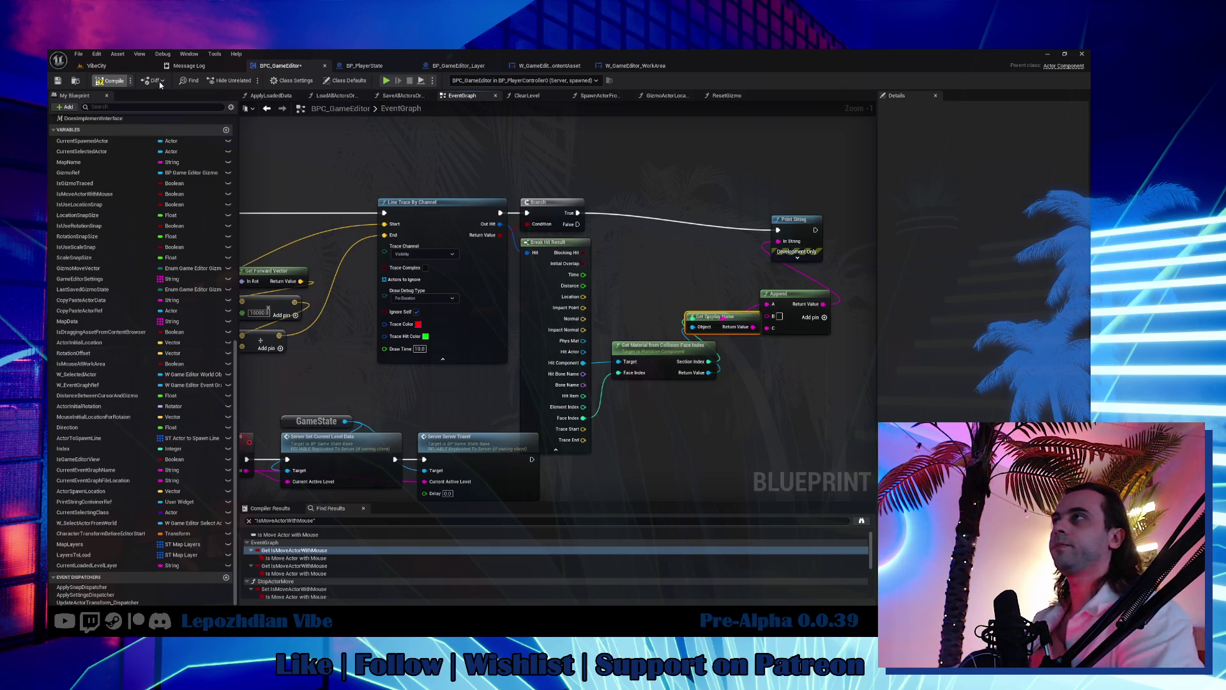
left_click(97, 65)
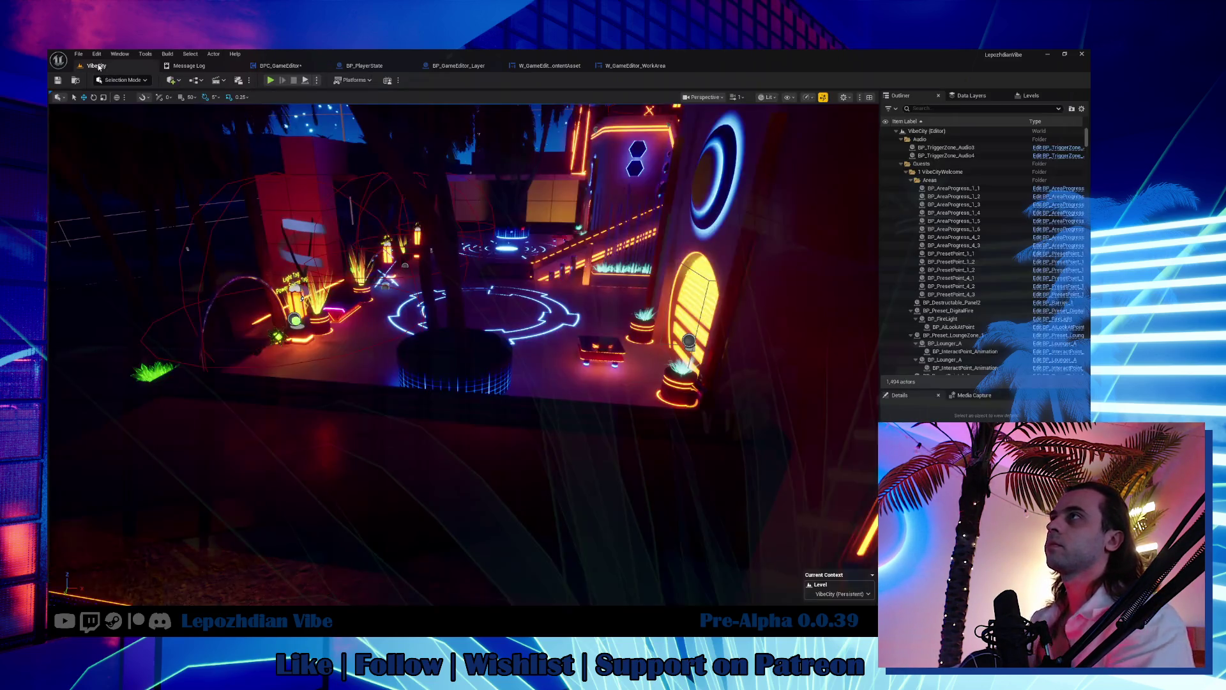
Step: Save all modified assets and start a Play-in-Editor session
left_click(78, 53)
left_click(112, 169)
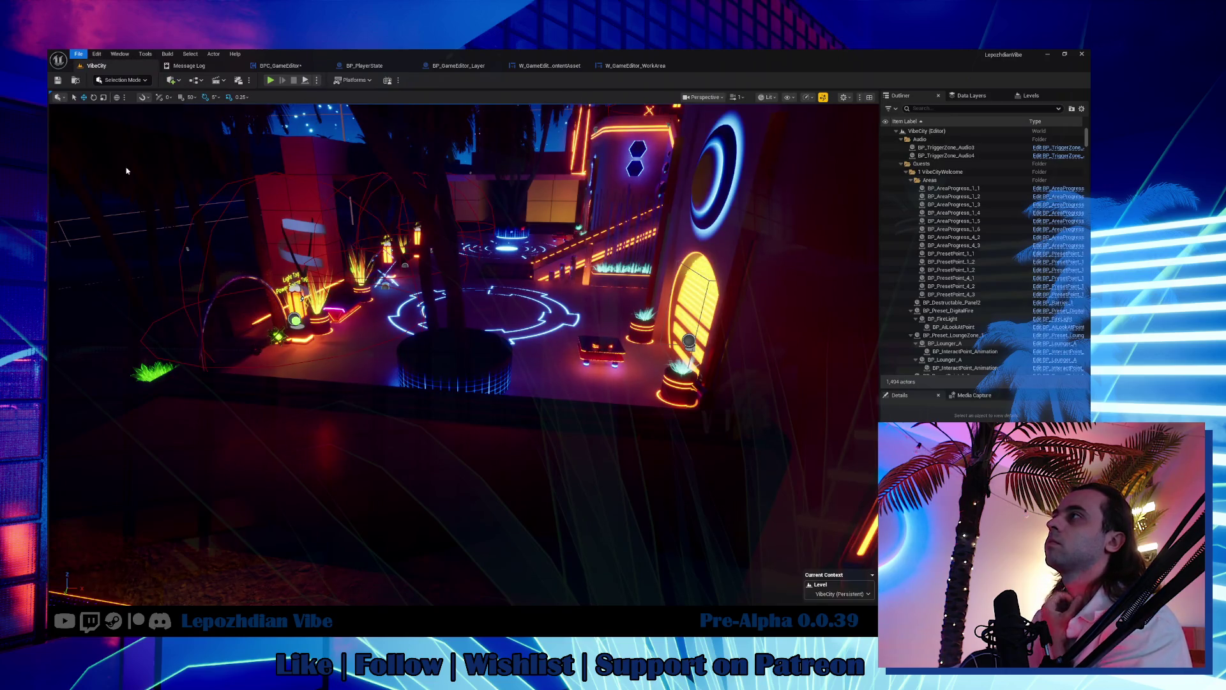
left_click(273, 80)
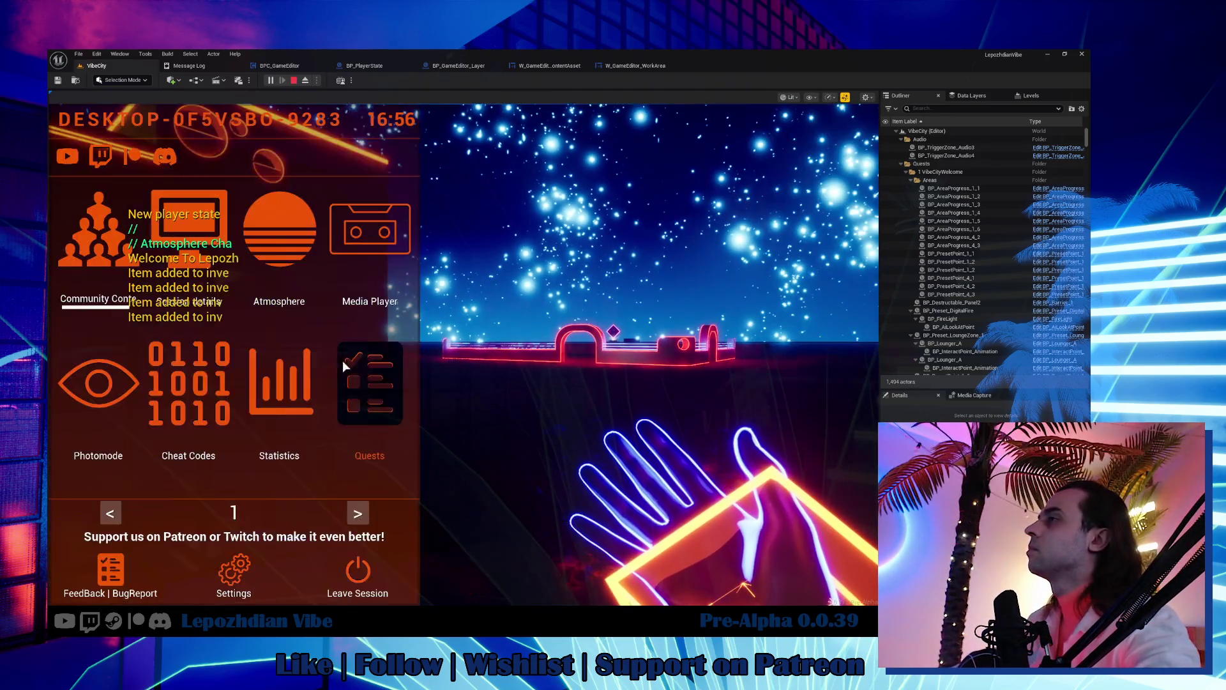
Step: In the in-game Vibe Editor, drop Emissive_Base and another material into the level
left_click(350, 421)
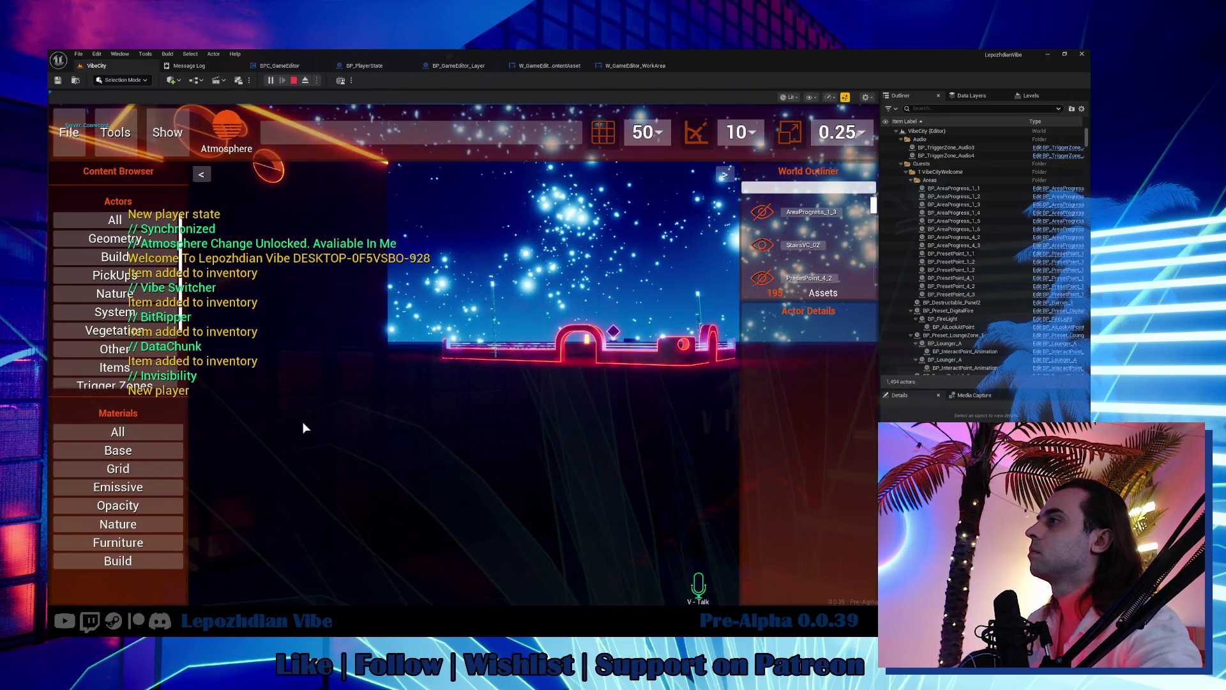
left_click(115, 487)
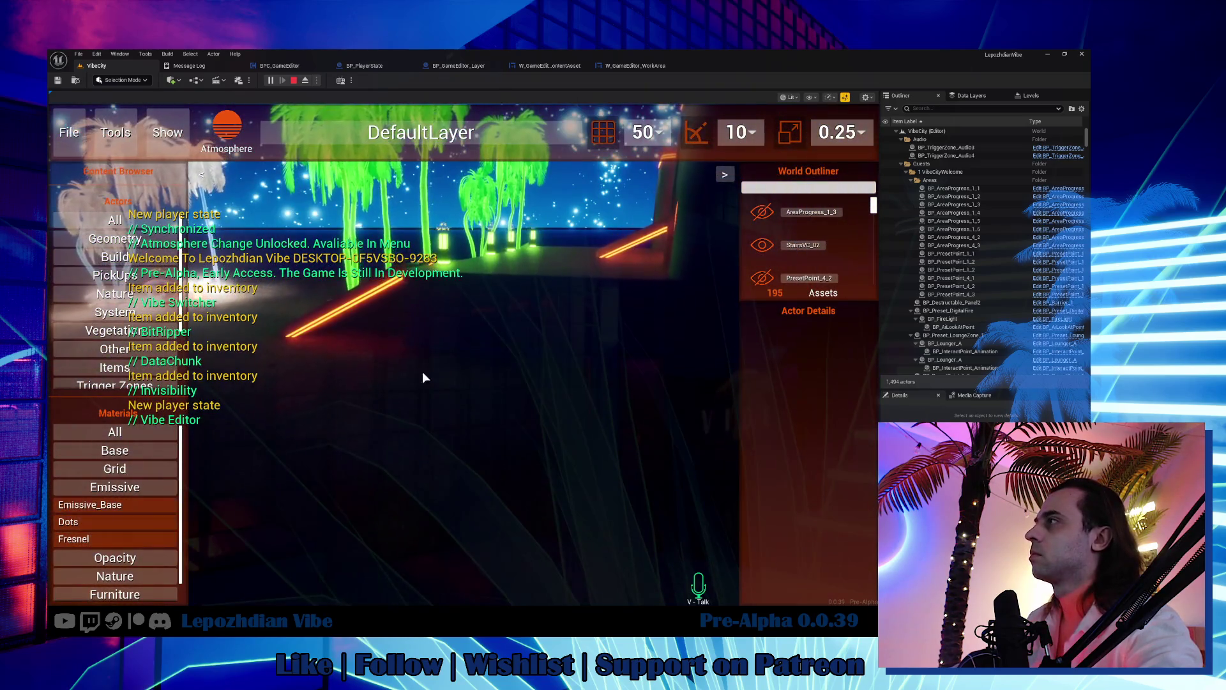
mouse_move(95, 504)
left_mouse_down()
mouse_move(186, 447)
mouse_move(511, 317)
left_mouse_up()
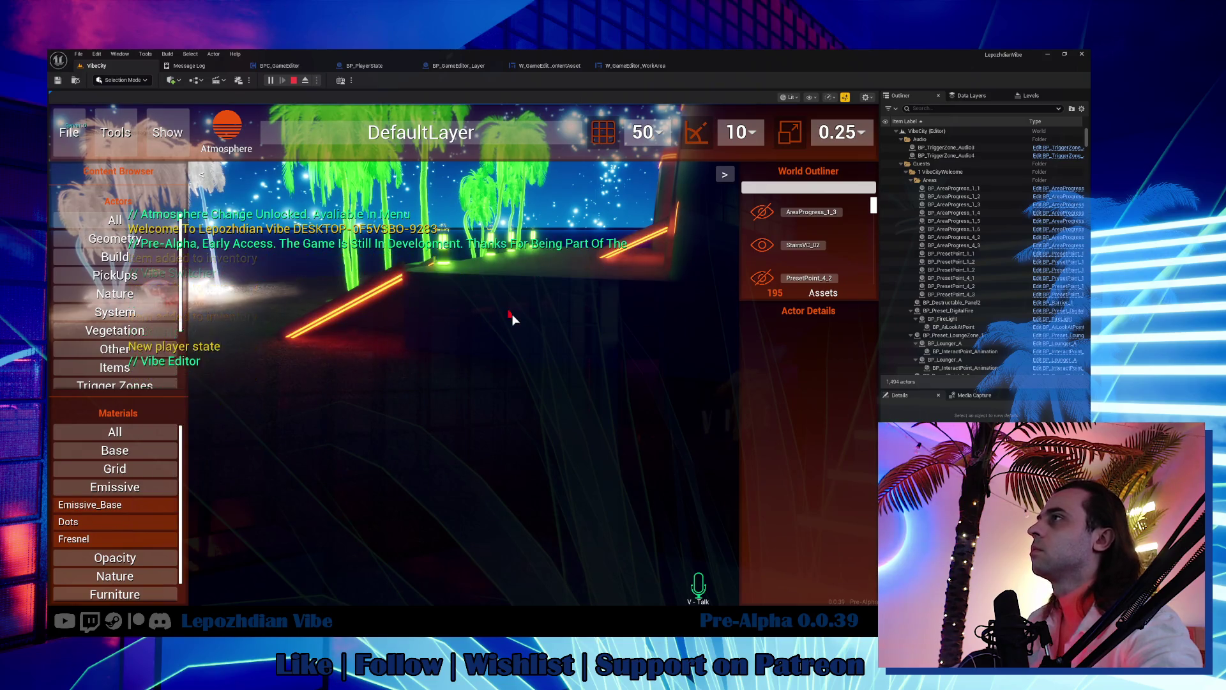
left_click(511, 399)
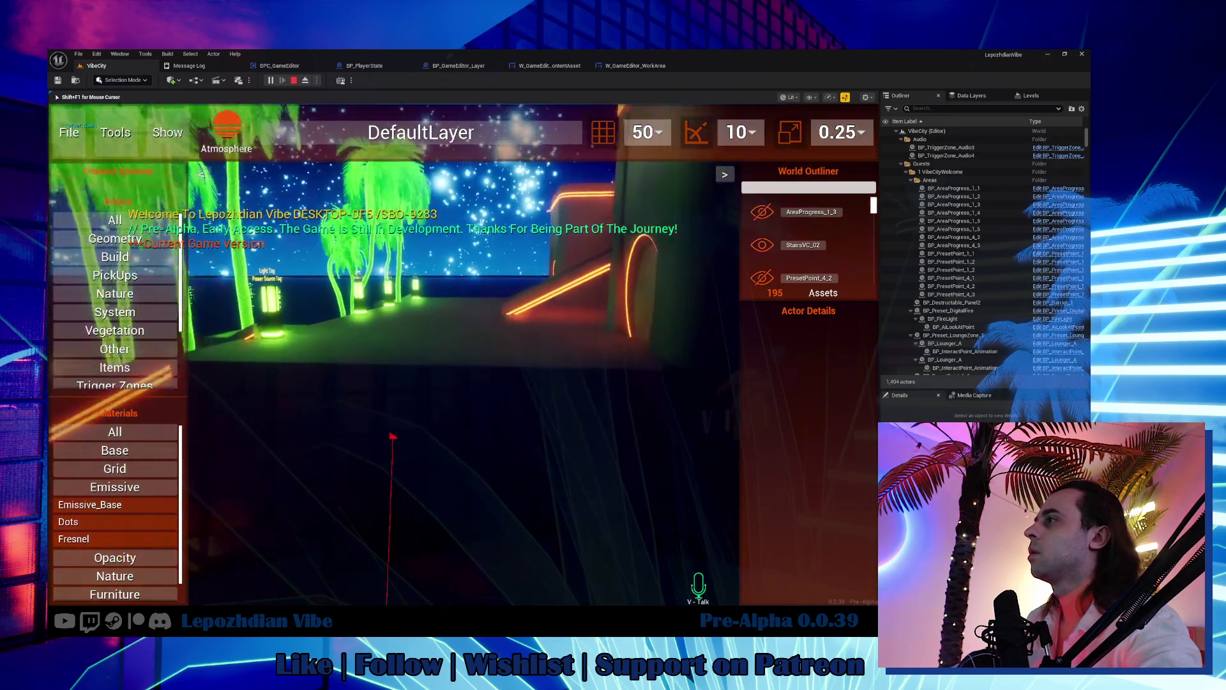
key("shift+F1")
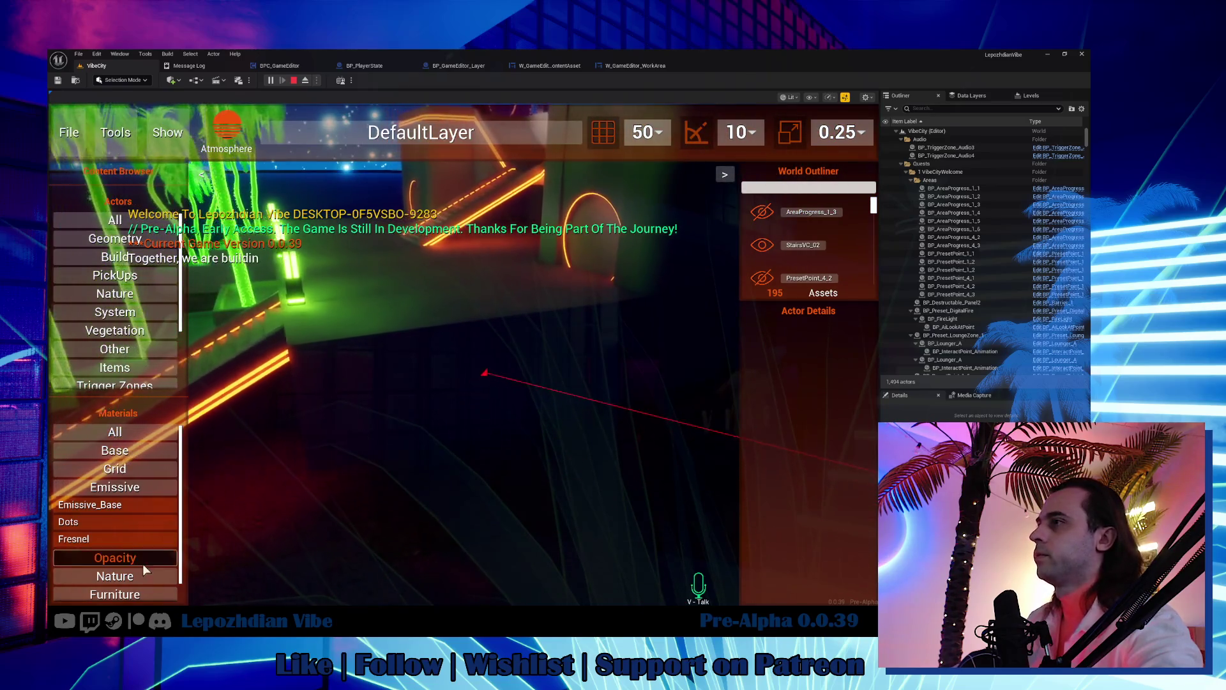
mouse_move(112, 526)
left_mouse_down()
mouse_move(482, 358)
mouse_move(413, 380)
left_mouse_up()
left_click(412, 380)
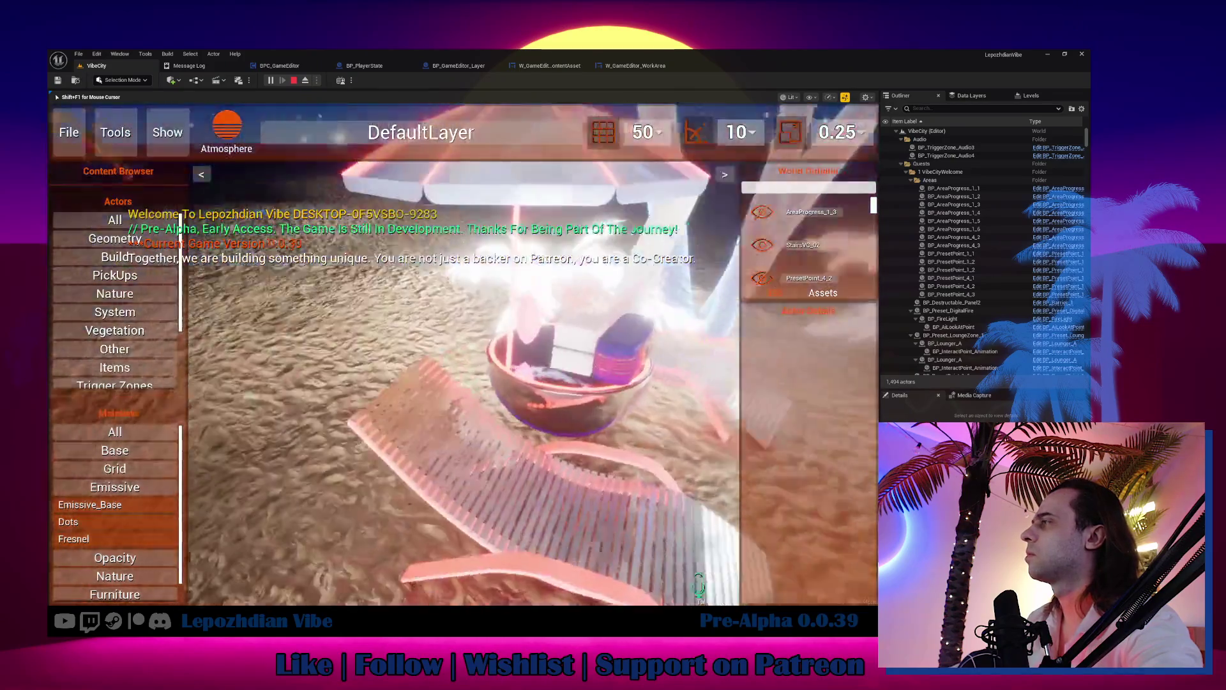
key("shift+F1")
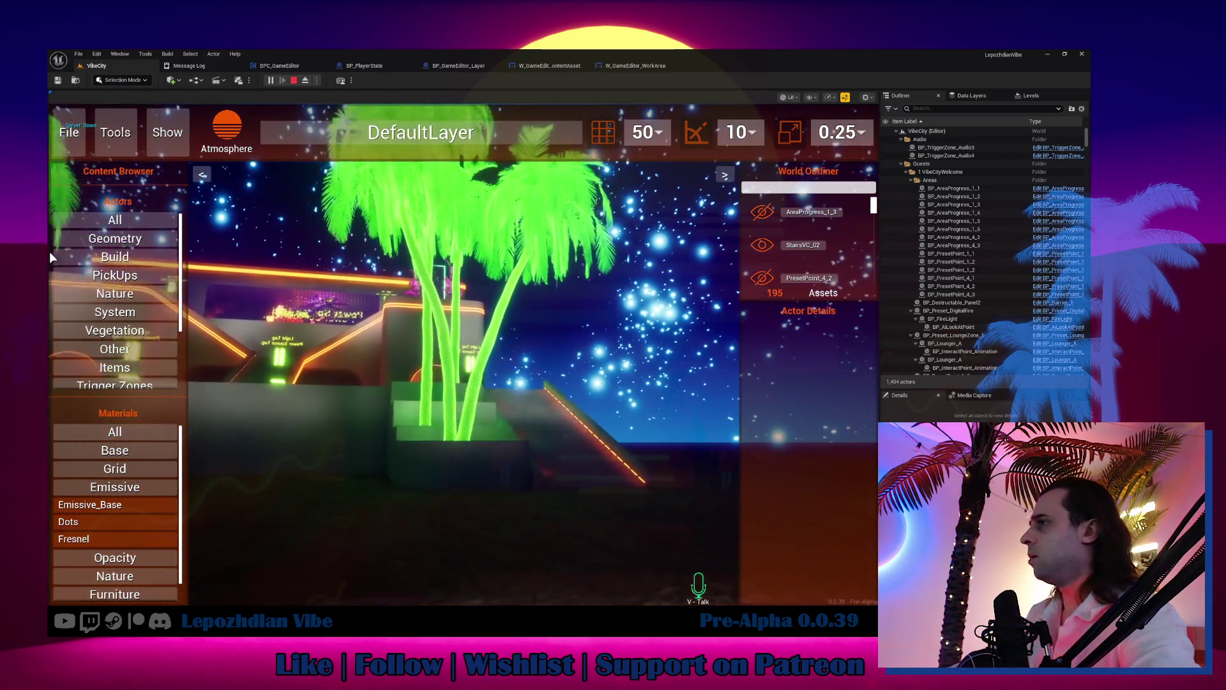
Step: Inspect the glowing palm trunks and select Climb_02 to see its materials
left_click(194, 467)
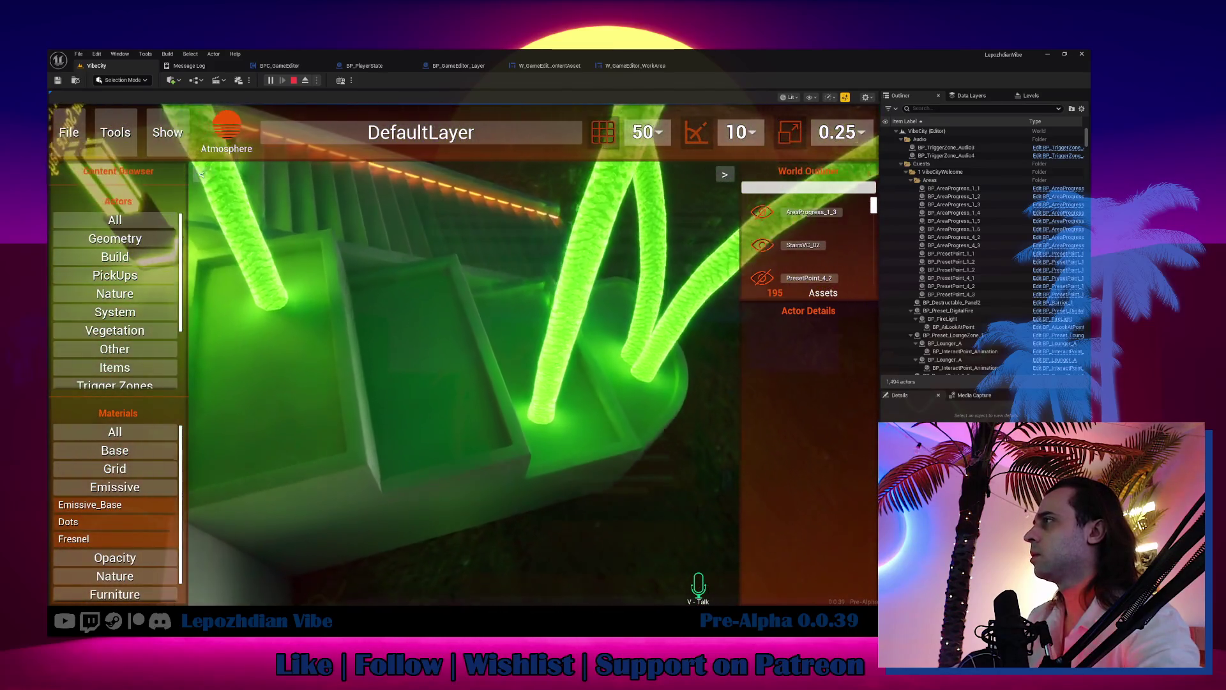
left_click(479, 443)
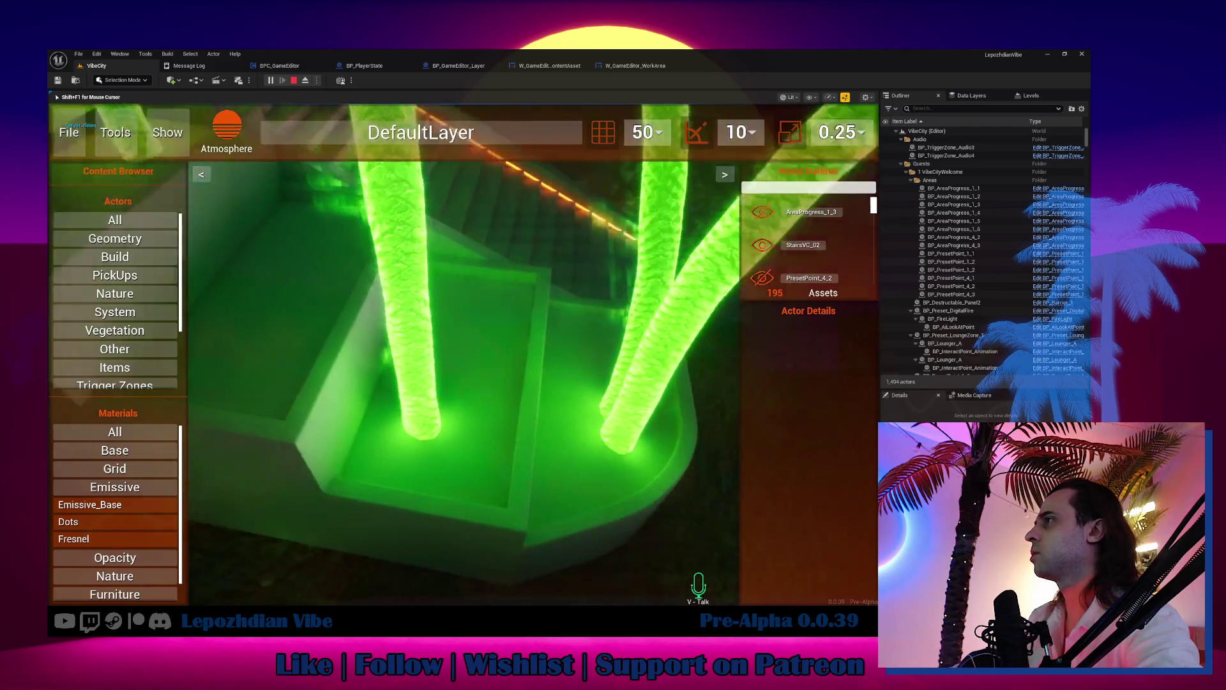
key("shift+F1")
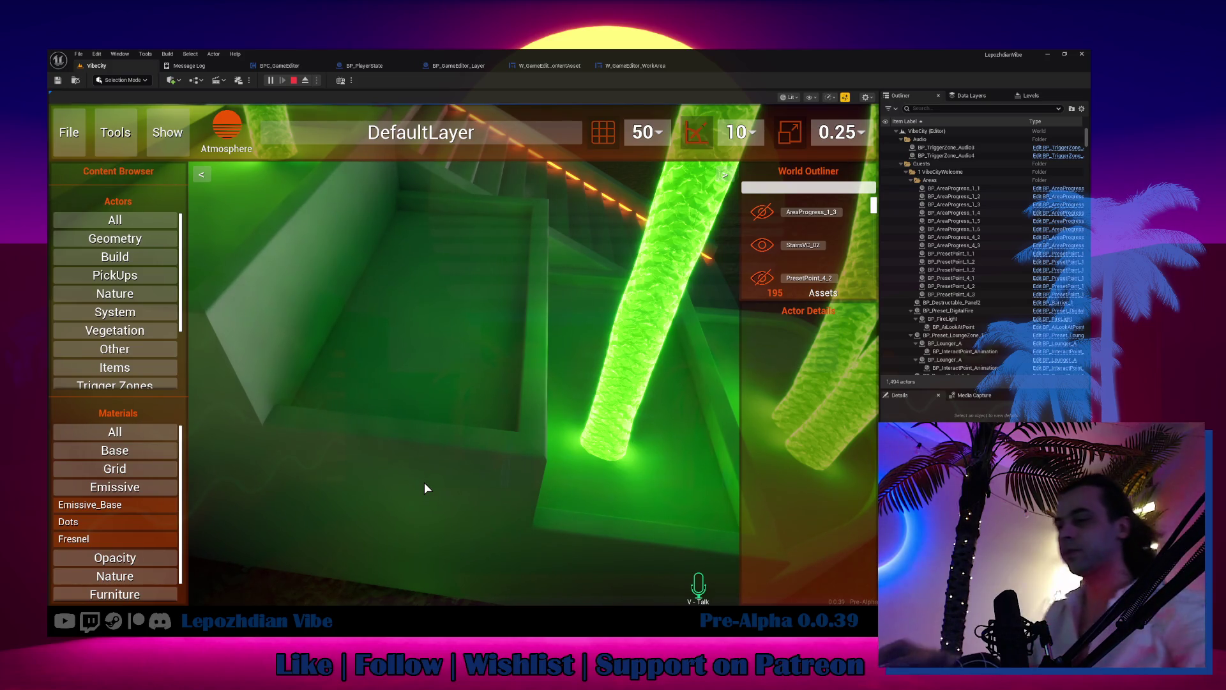
left_click(434, 463)
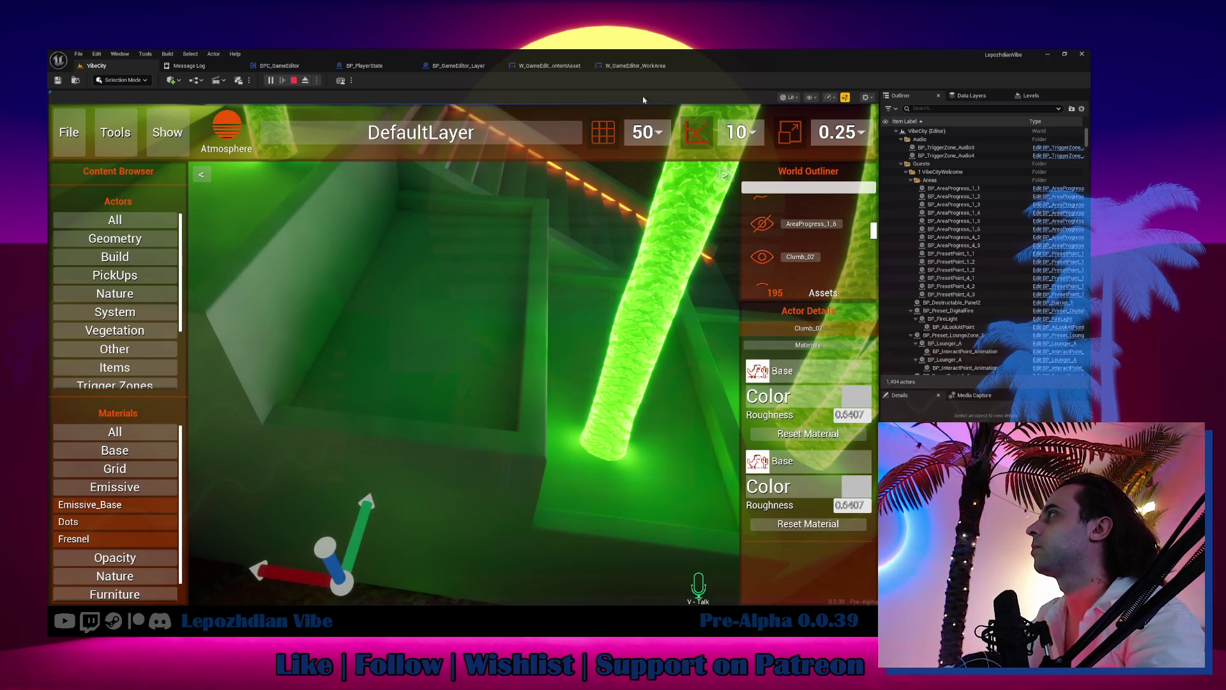
left_click(646, 67)
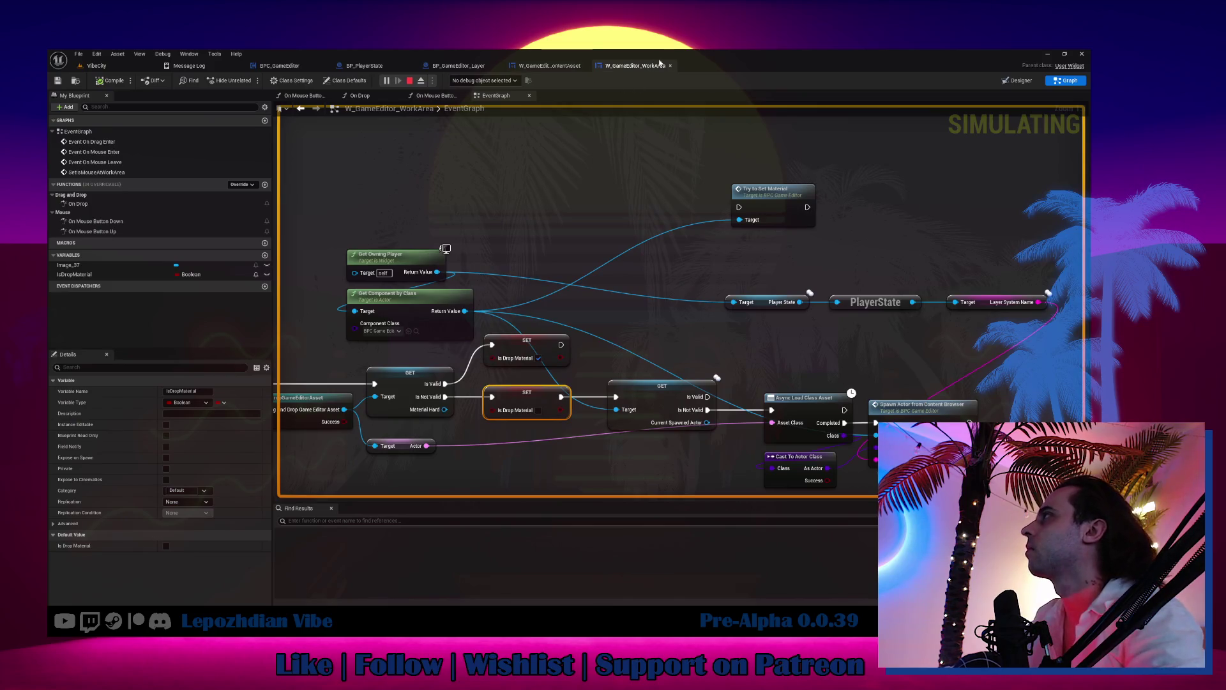
Step: Review the W_GameEditor_ContentAsset, BPC_GameEditor and BP_GameEditor_Layer graphs, ending on BPC_GameEditor
left_click(557, 65)
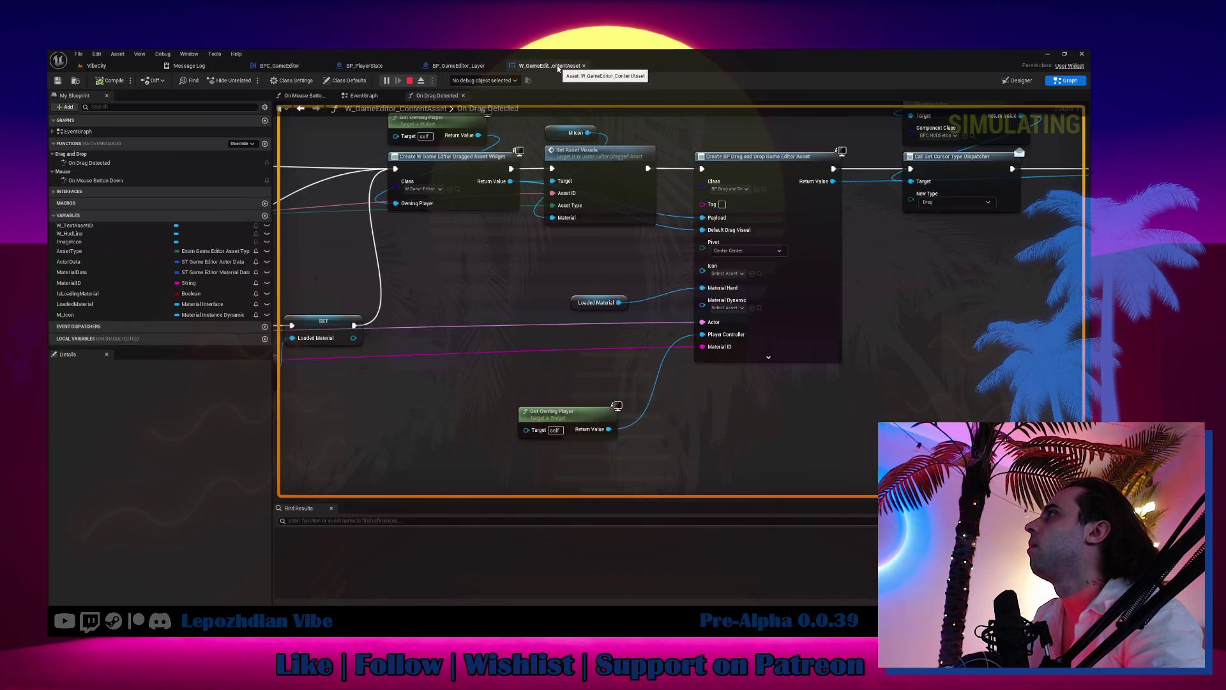
left_click(280, 66)
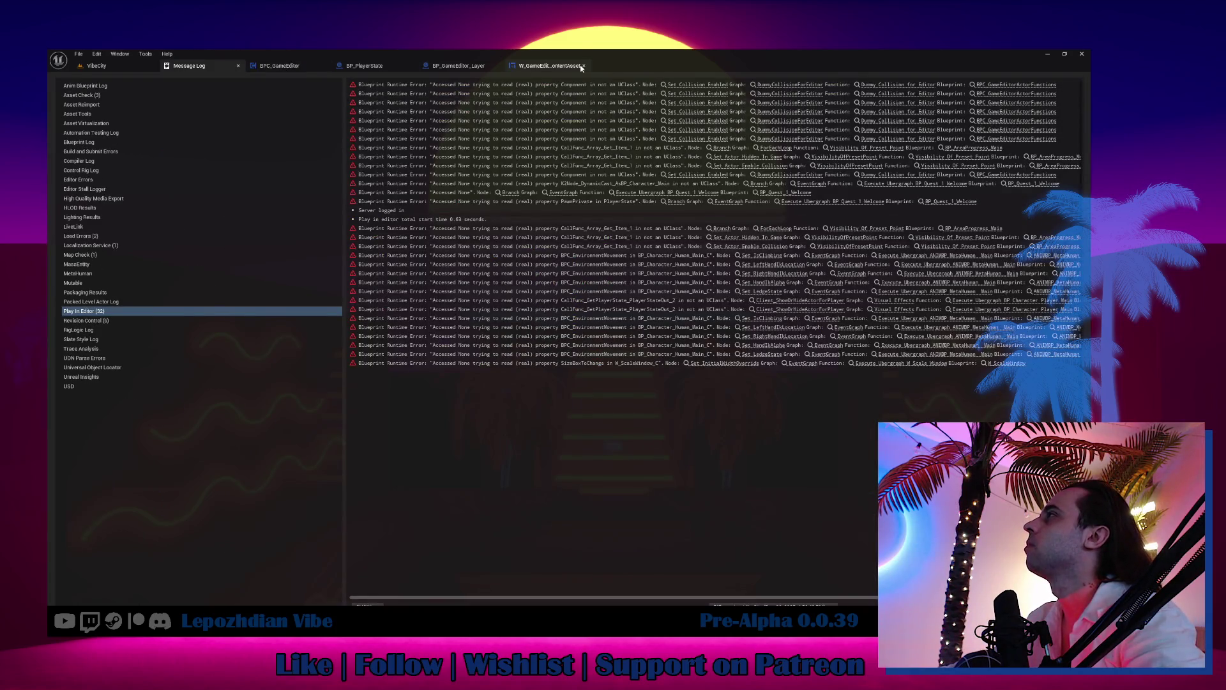
left_click(578, 67)
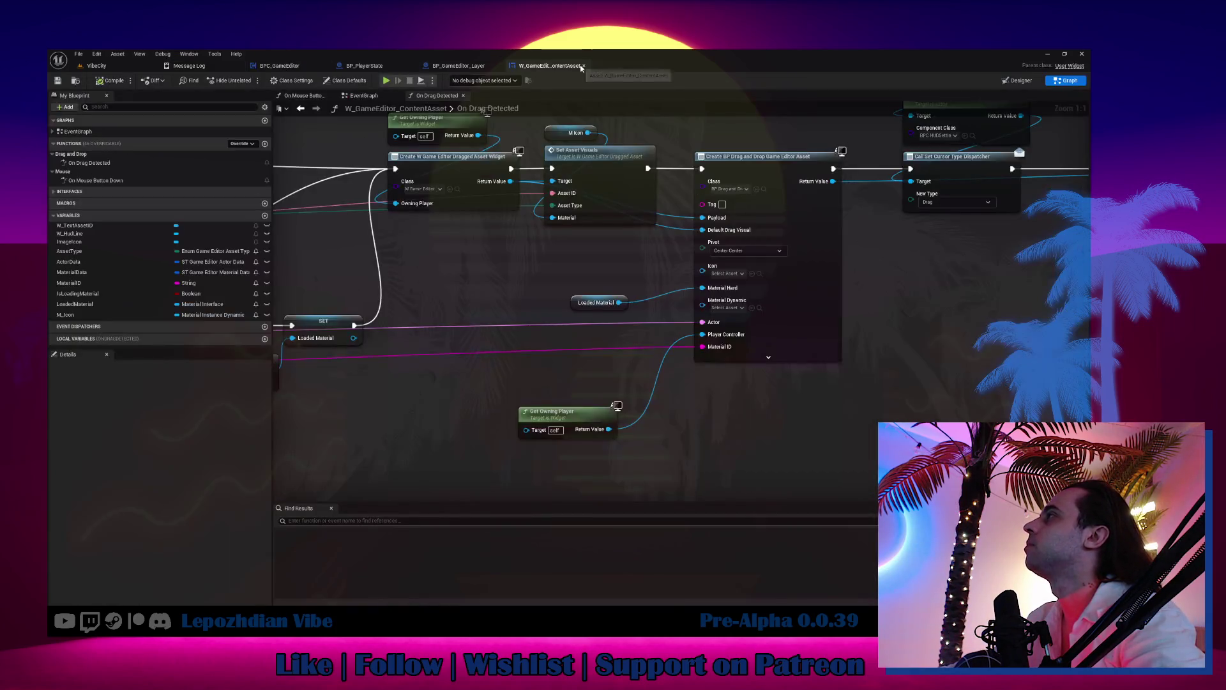
left_click(459, 66)
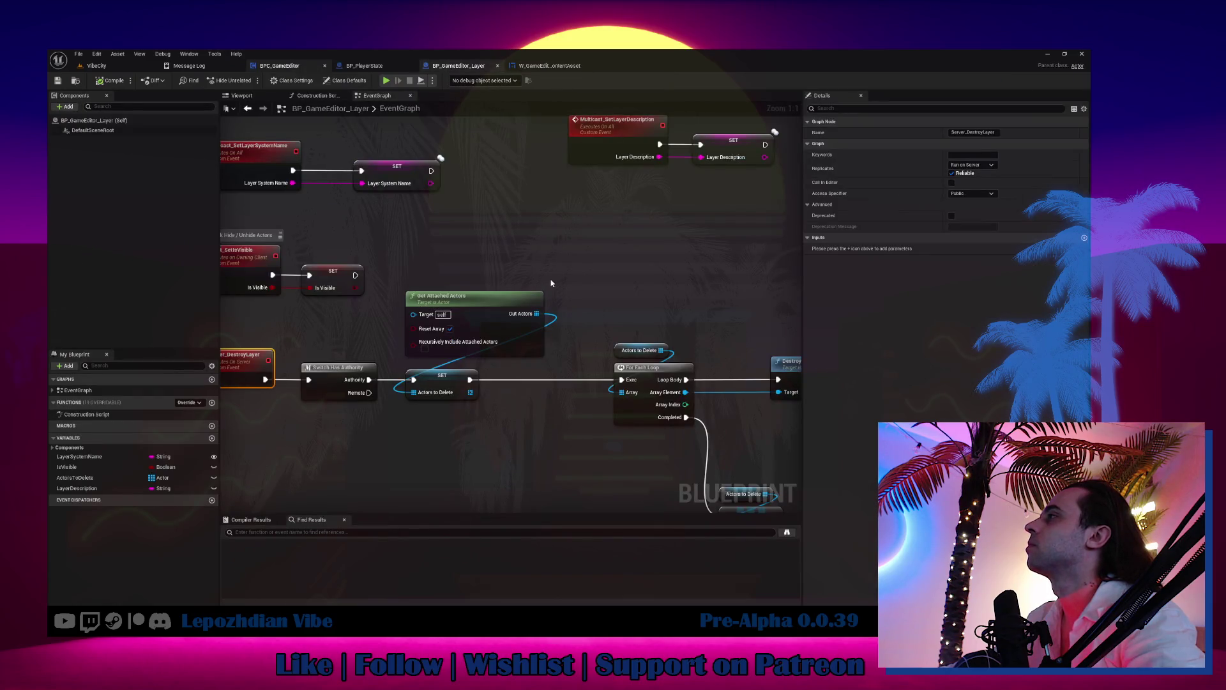
left_click(280, 65)
Step: Wire Get Display Name into Append's C input and reposition the Print String node
mouse_move(767, 317)
left_mouse_down()
mouse_move(770, 391)
mouse_move(784, 411)
left_mouse_up()
left_click_drag(786, 339, 569, 331)
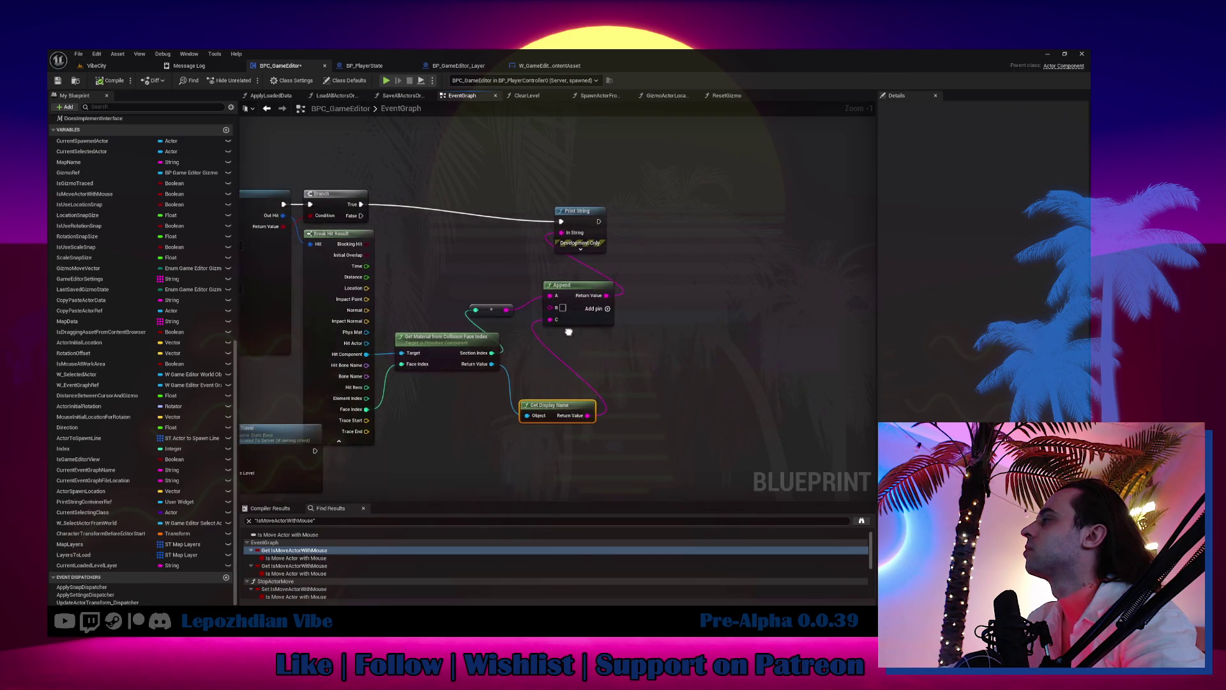
left_click_drag(590, 230, 678, 210)
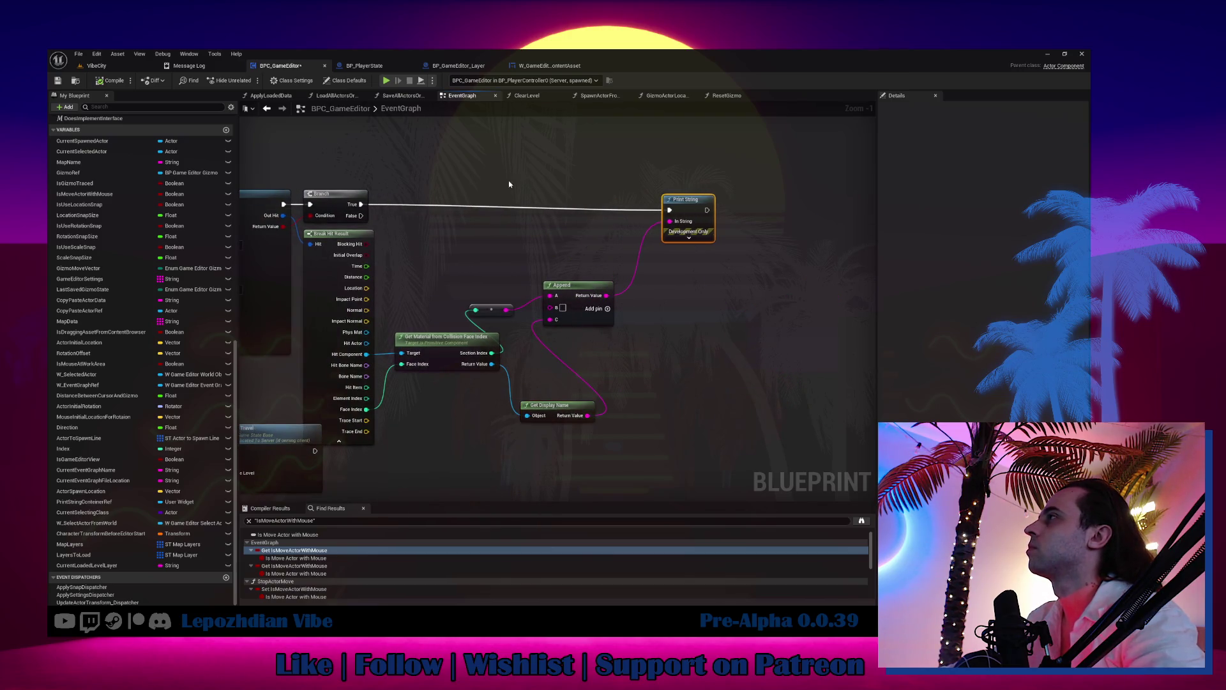
key("ctrl+z")
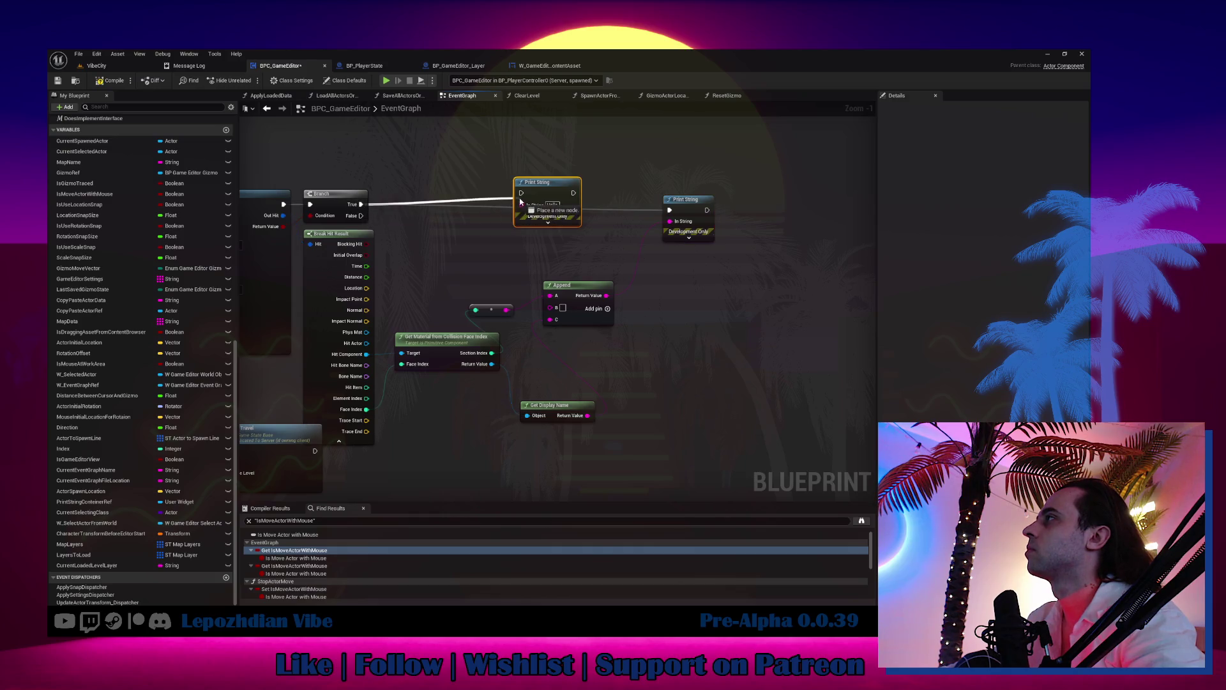
Step: Add a Get Material node from the trace's hit component
left_click_drag(366, 355, 449, 275)
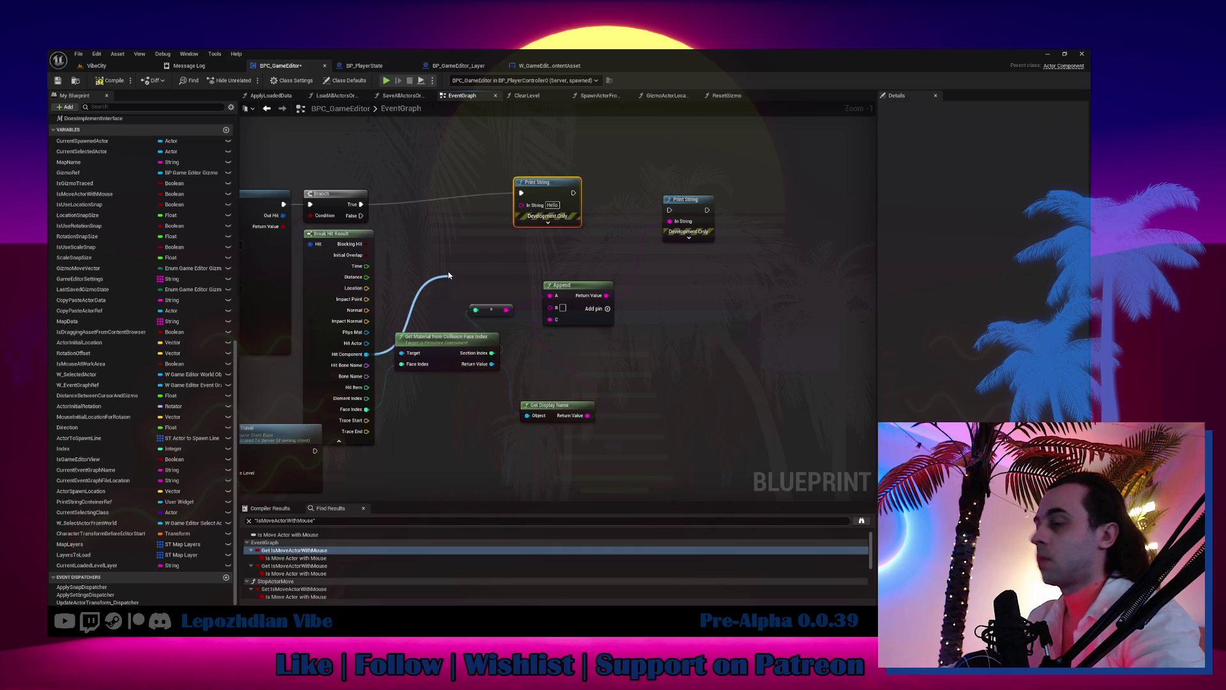
type("get material")
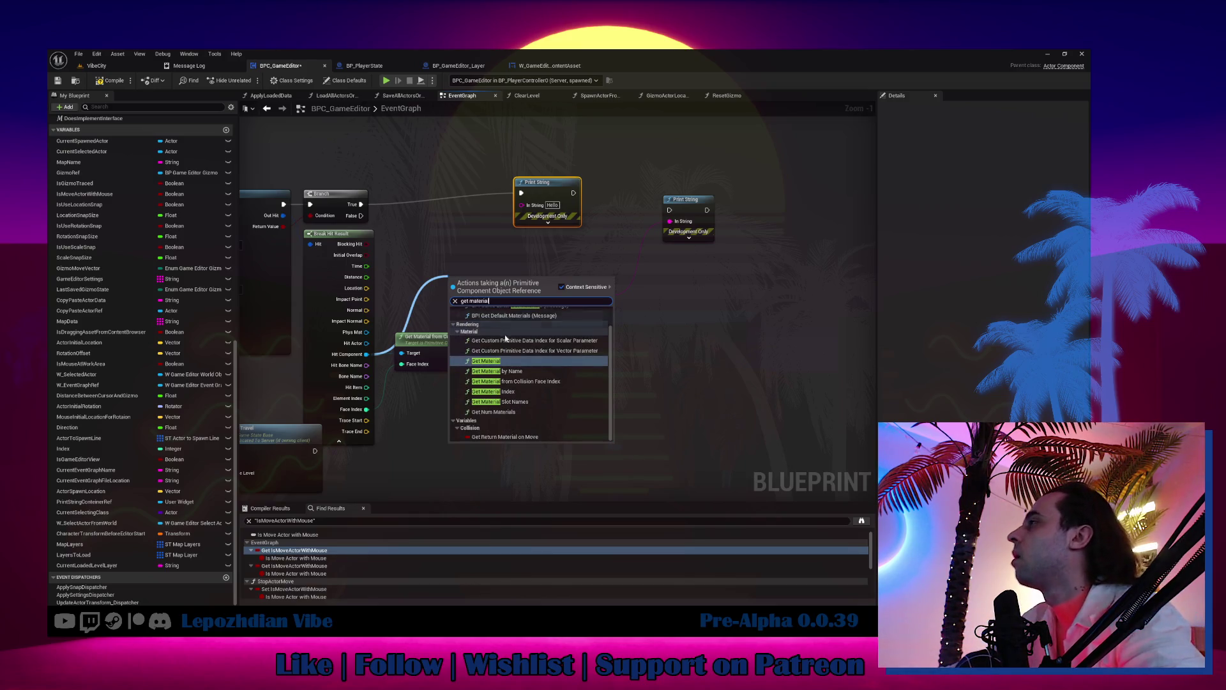
left_click(485, 361)
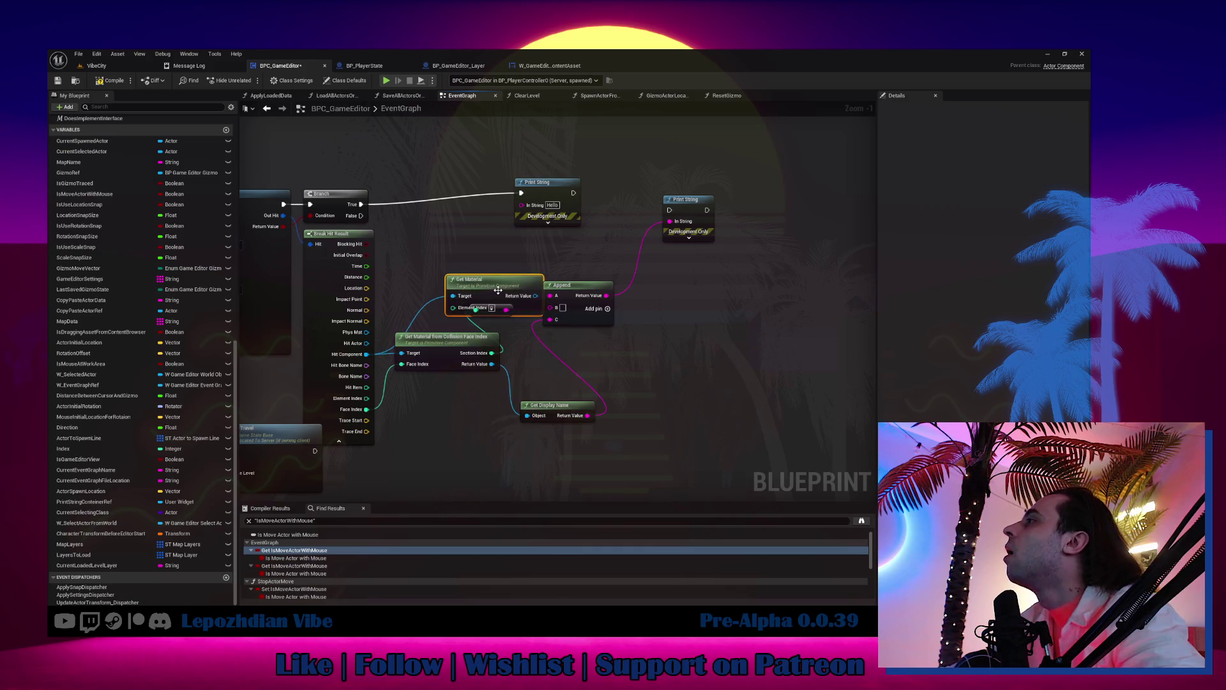
left_click_drag(497, 290, 484, 253)
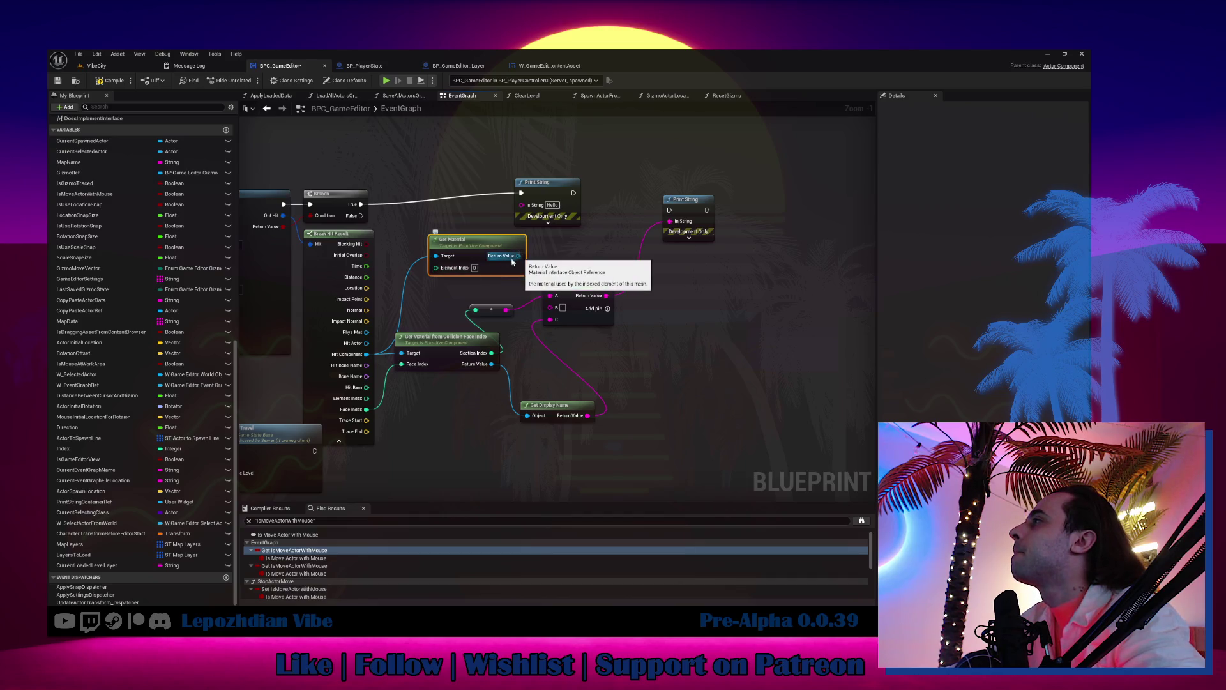
left_click_drag(366, 354, 421, 175)
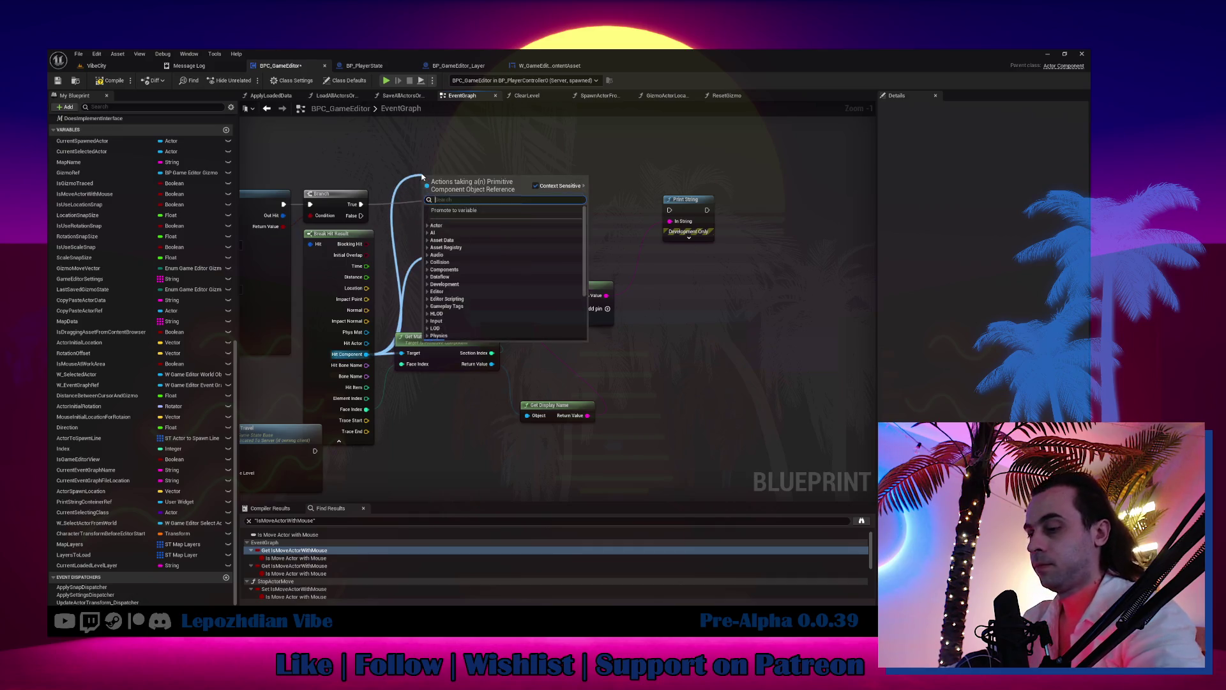
type("get material")
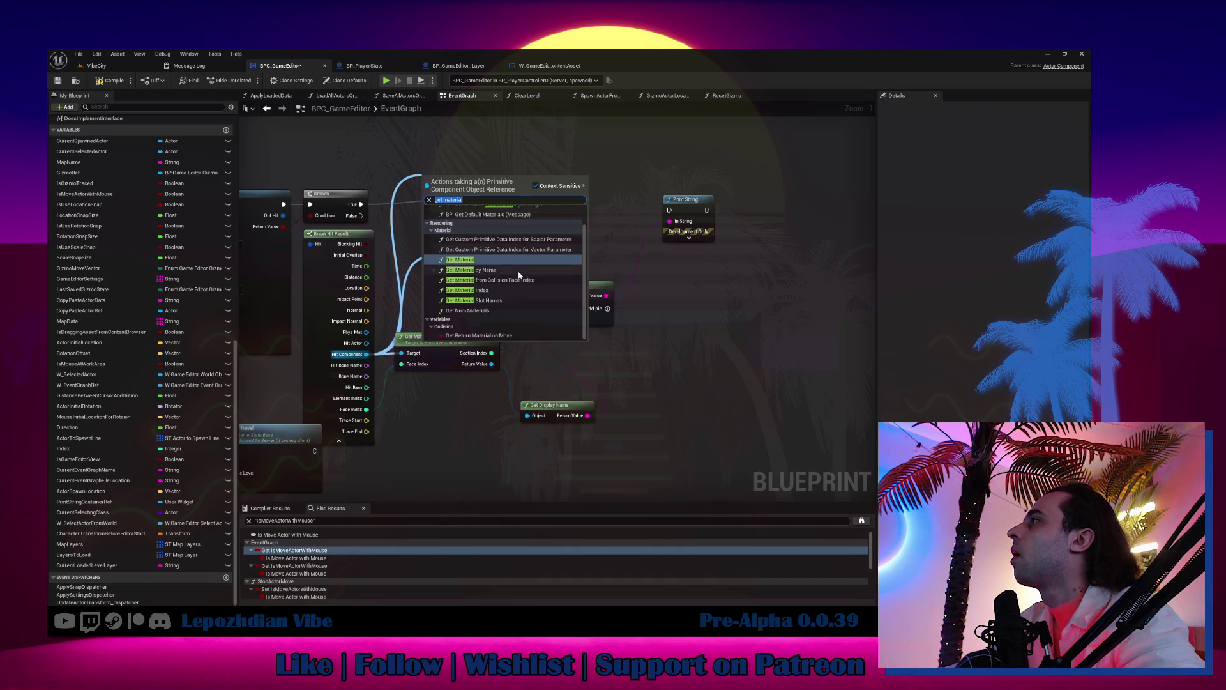
Step: Add Get Num Materials, Get Material by Name and Get Material Slot Names nodes from the hit component
left_click(491, 312)
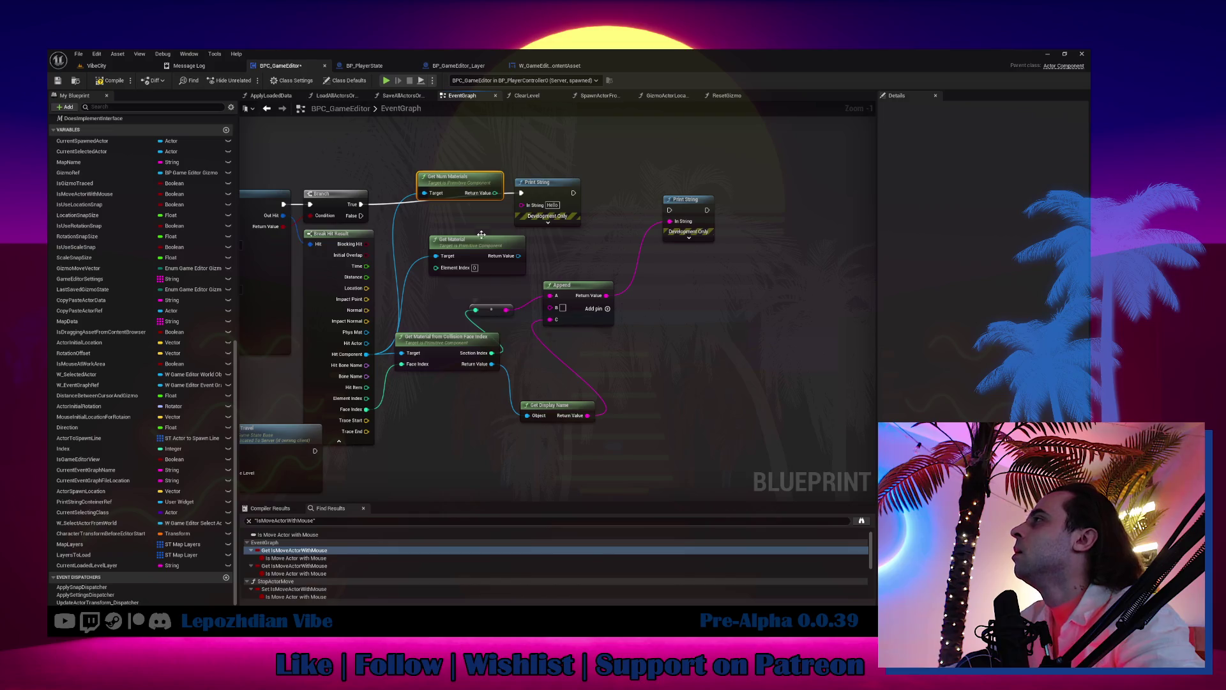
left_click_drag(466, 176, 451, 163)
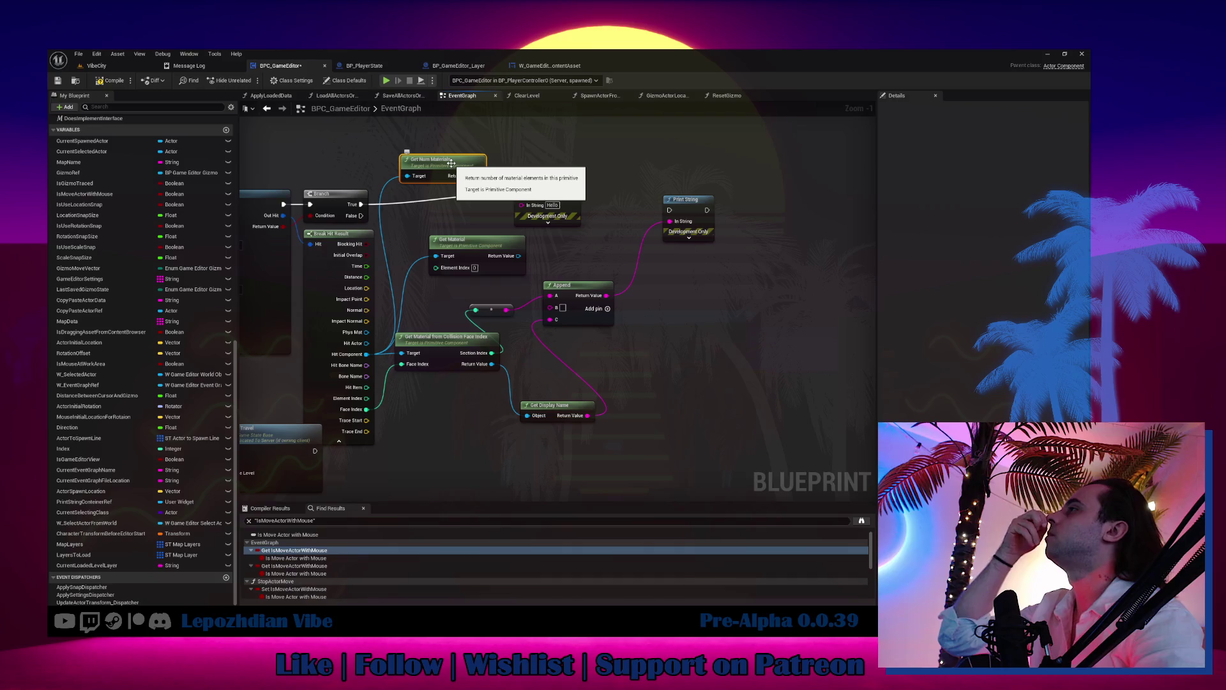
left_click_drag(367, 354, 530, 140)
type("get material")
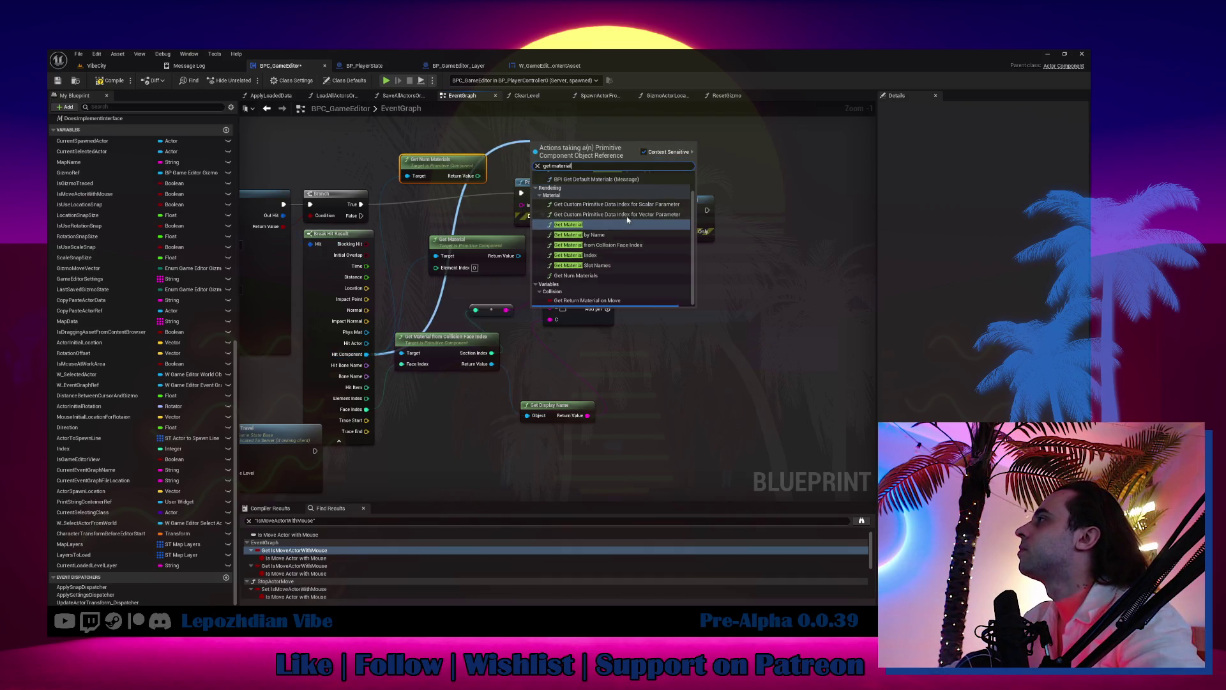
left_click(627, 234)
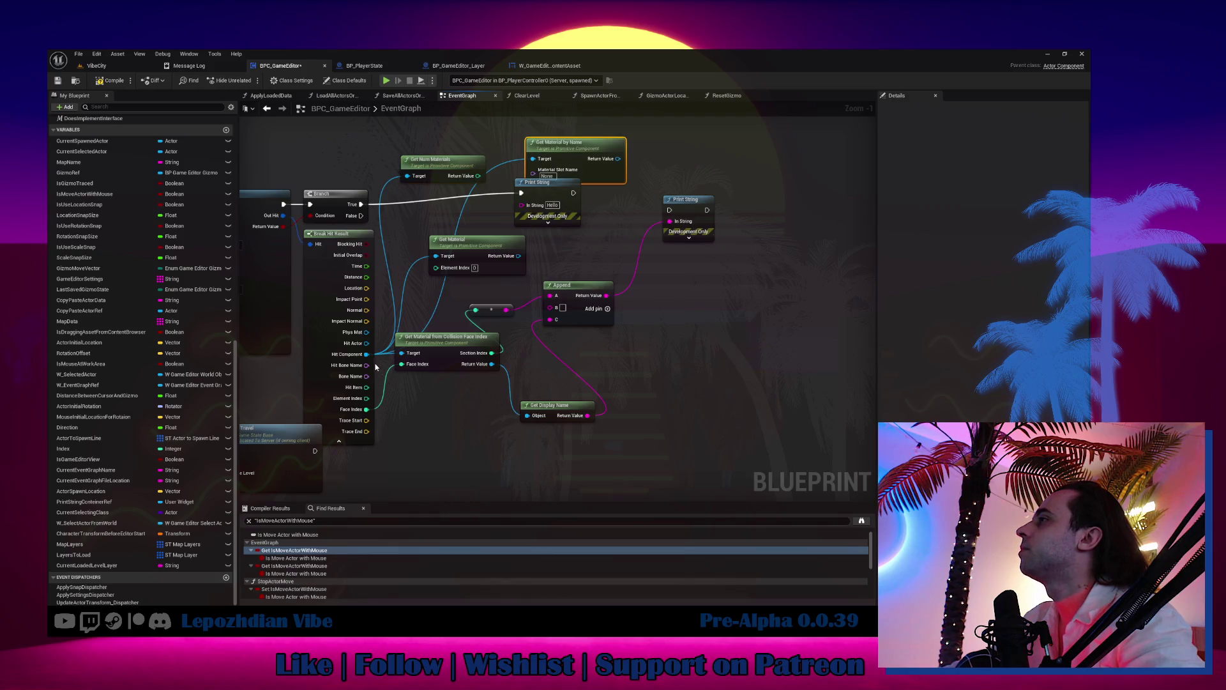
left_click_drag(366, 354, 403, 145)
type("get material")
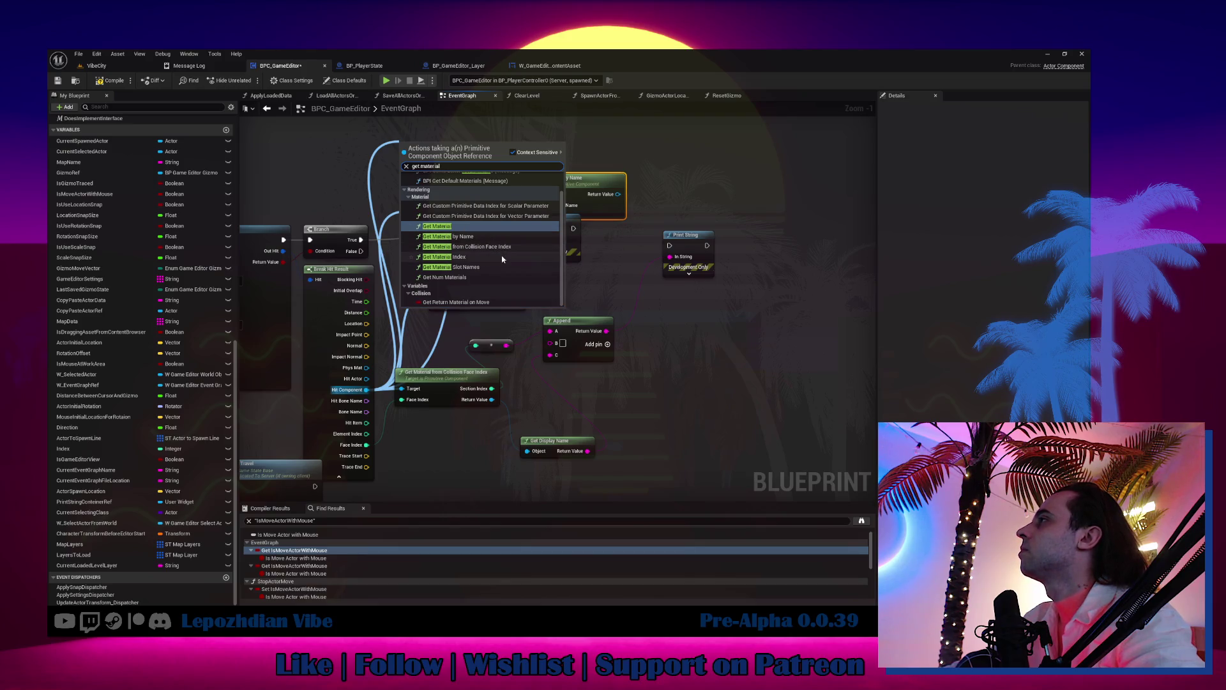
left_click(505, 267)
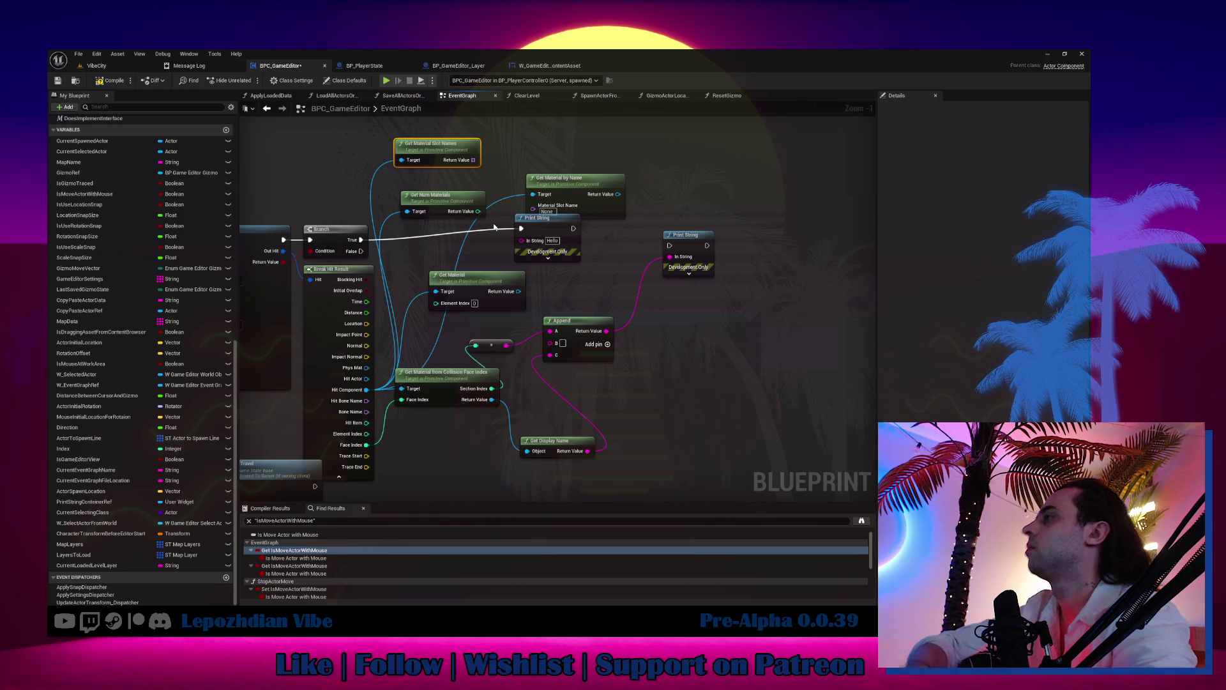
Step: Feed a pasted Get Display Name into Print String, enable Trace Complex, and compile and save
key("ctrl+v")
mouse_move(383, 390)
left_mouse_down()
mouse_move(418, 241)
mouse_move(669, 246)
left_mouse_up()
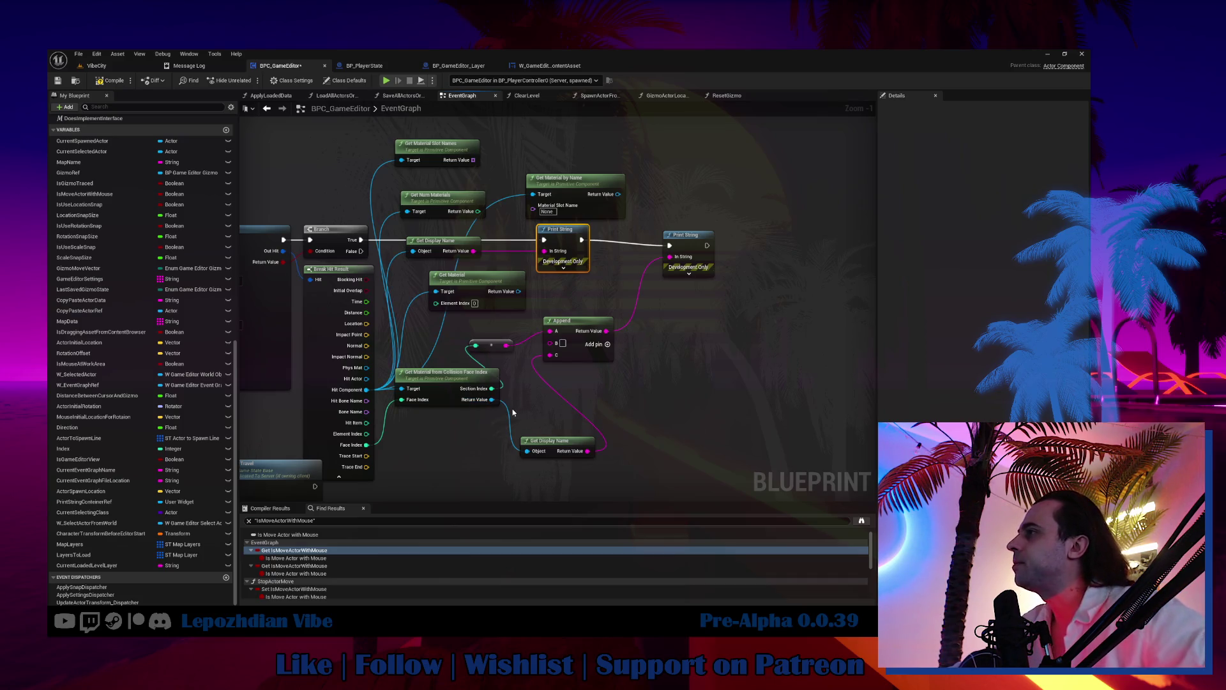
left_click_drag(513, 412, 666, 428)
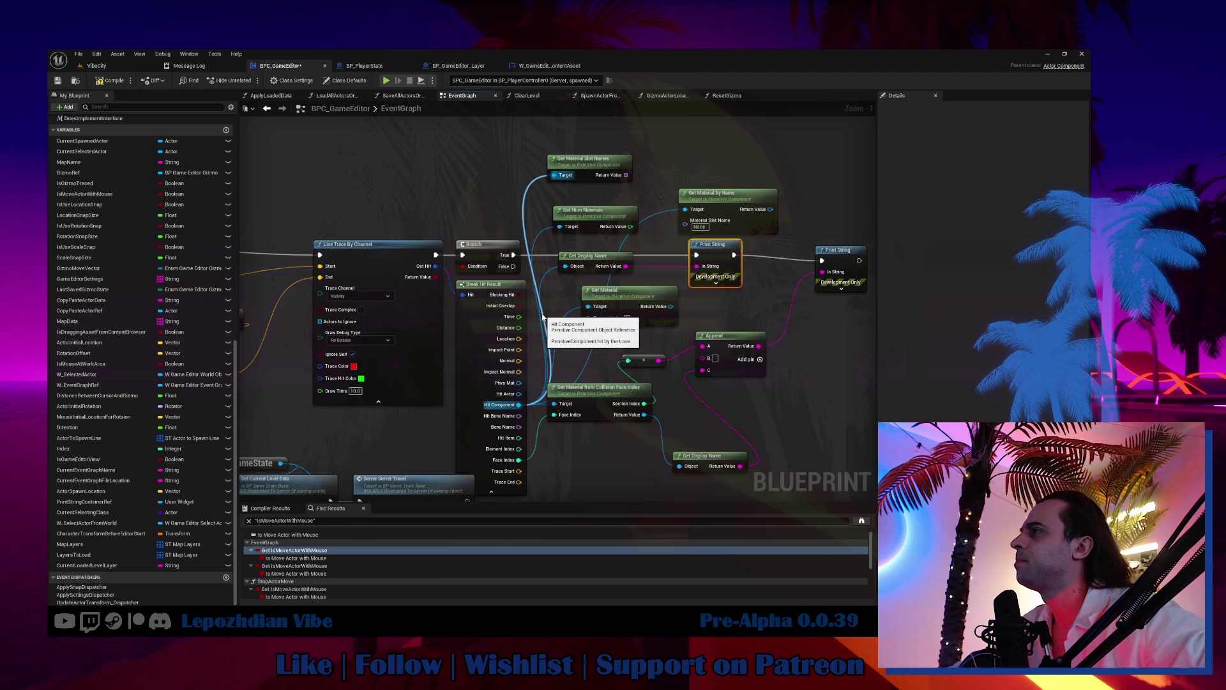
left_click(361, 310)
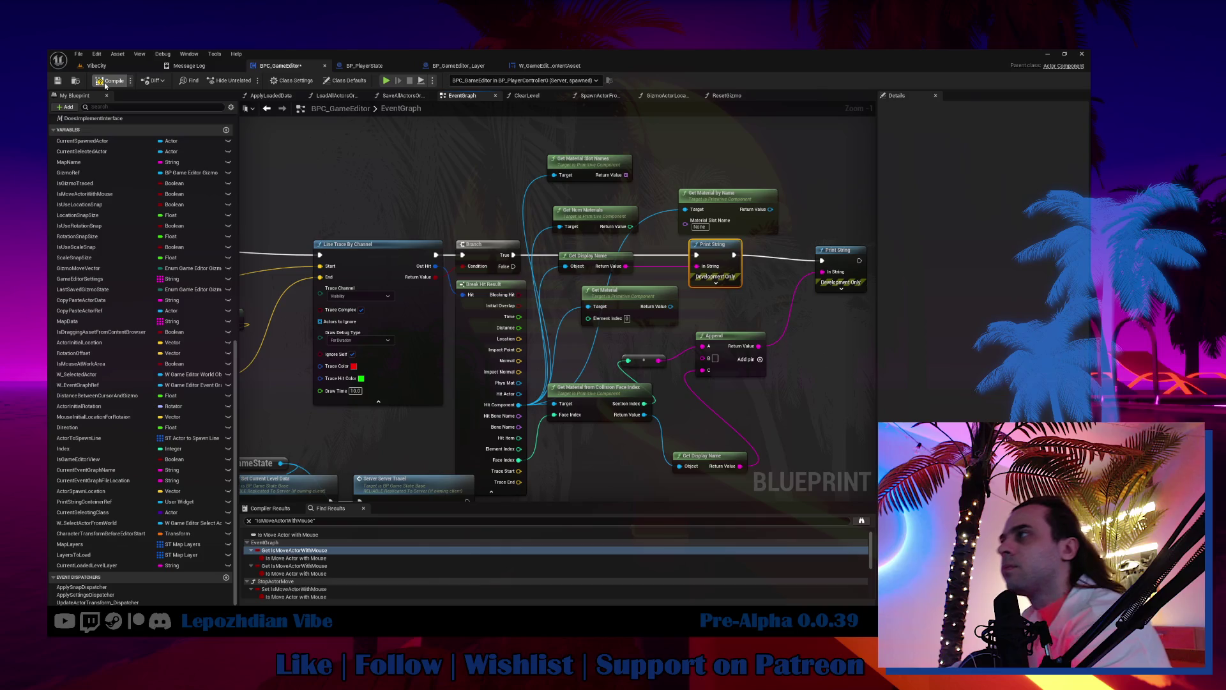
left_click(57, 81)
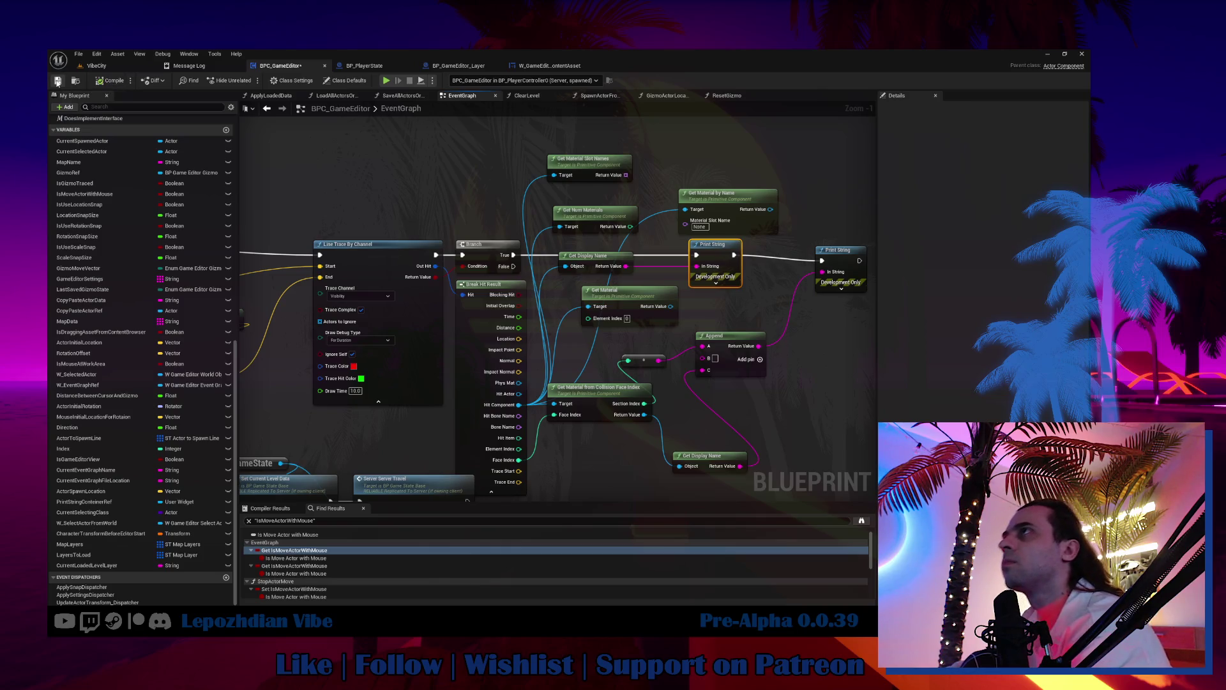
left_click(95, 66)
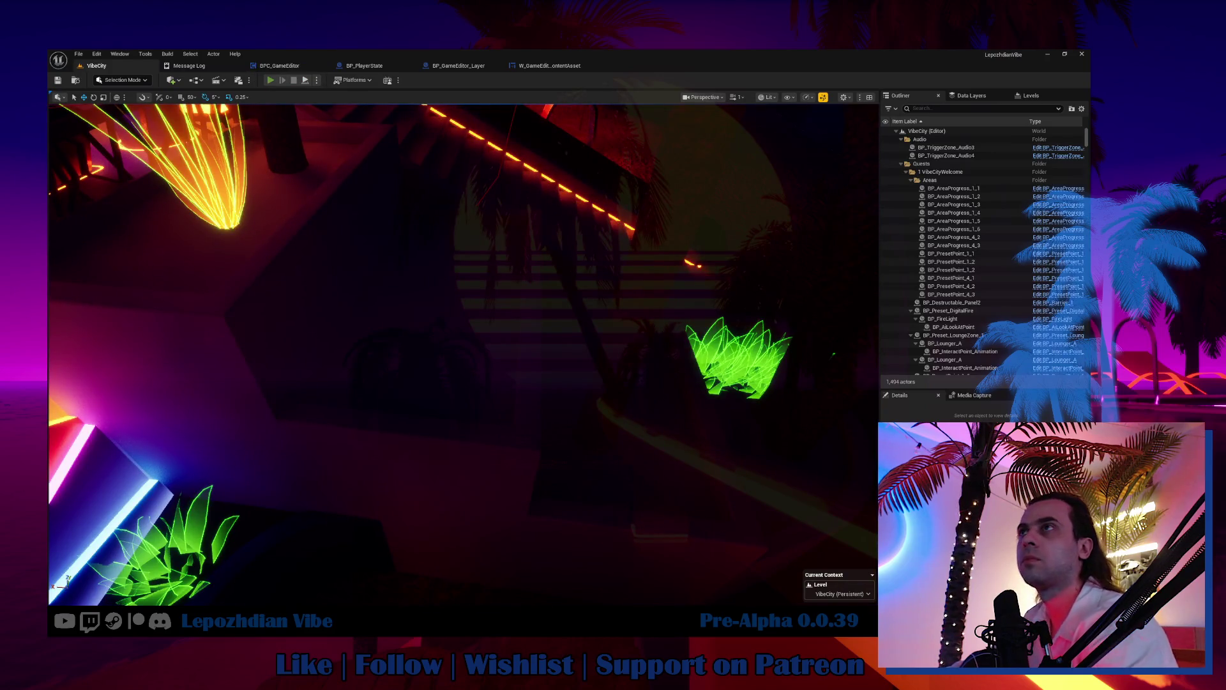
Step: Start a play session and open the Vibe Editor's Emissive materials category
key("alt+p")
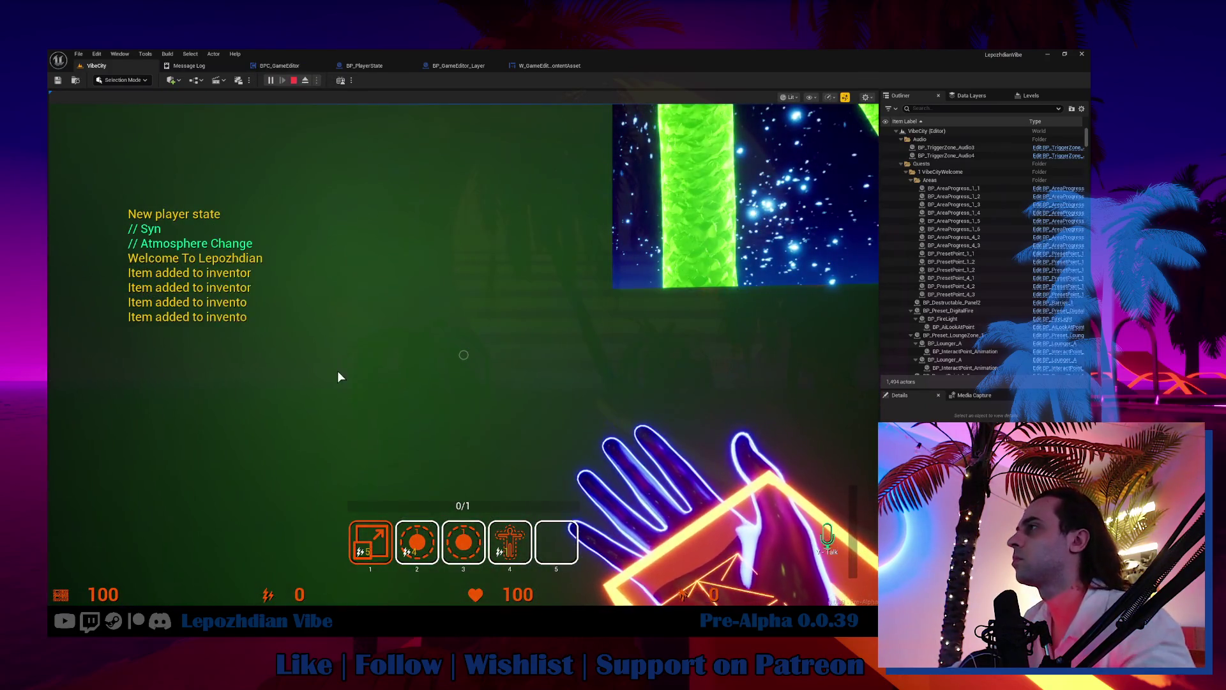
key("Tab")
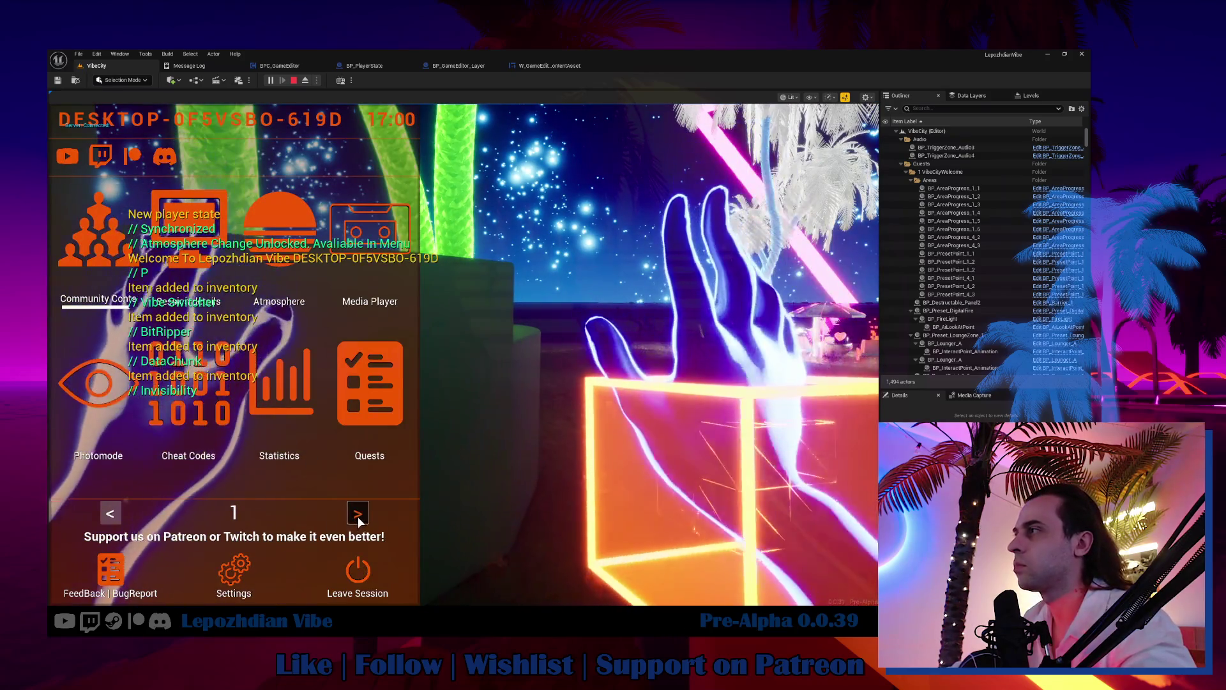
left_click(358, 517)
left_click(336, 437)
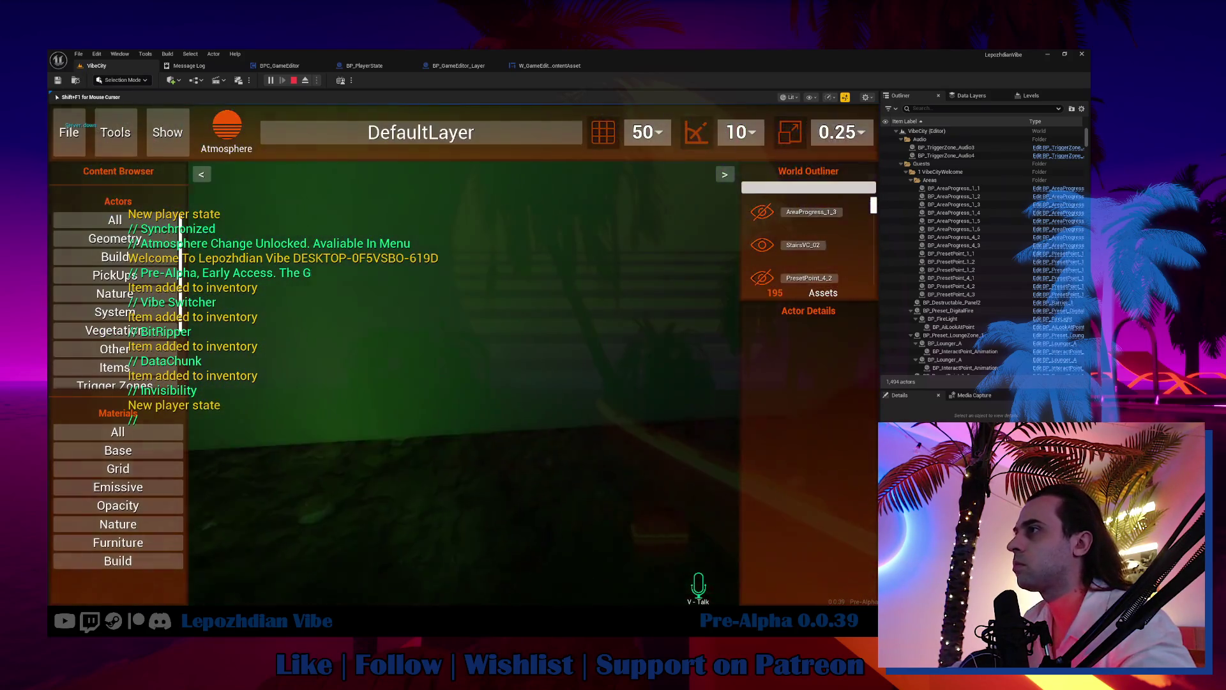
left_click(114, 489)
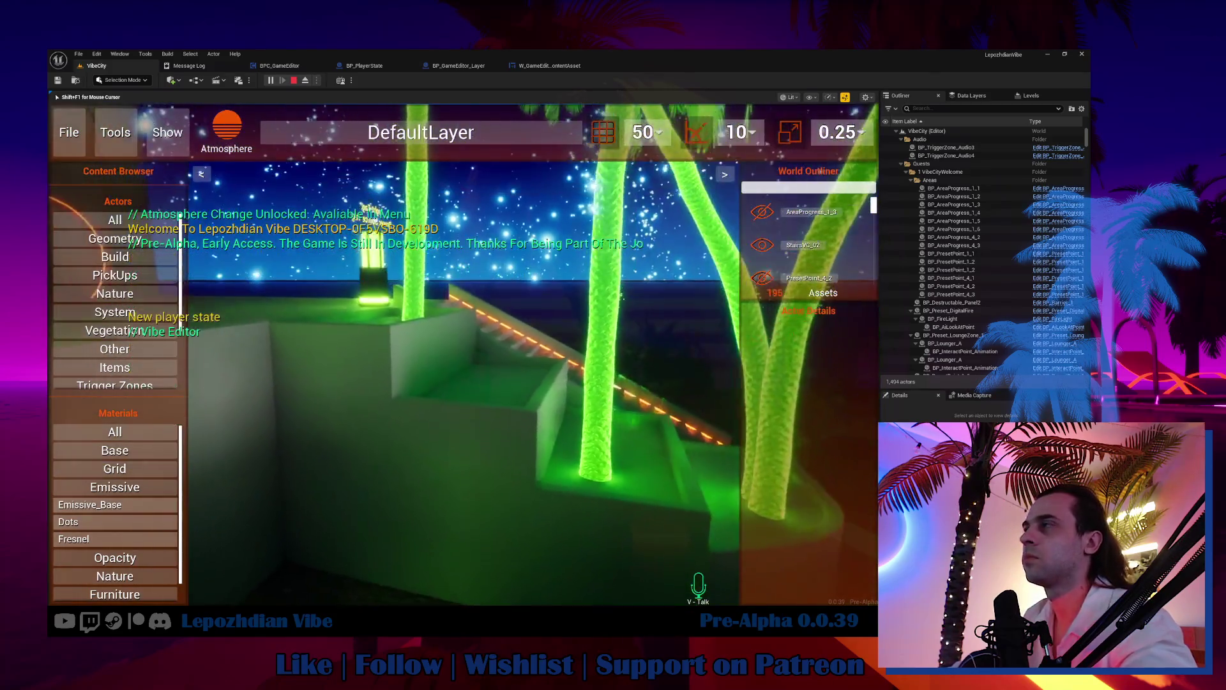
Step: Drag Emissive_Base onto scene surfaces and the wall, then stop the play session
left_click_drag(109, 505, 433, 451)
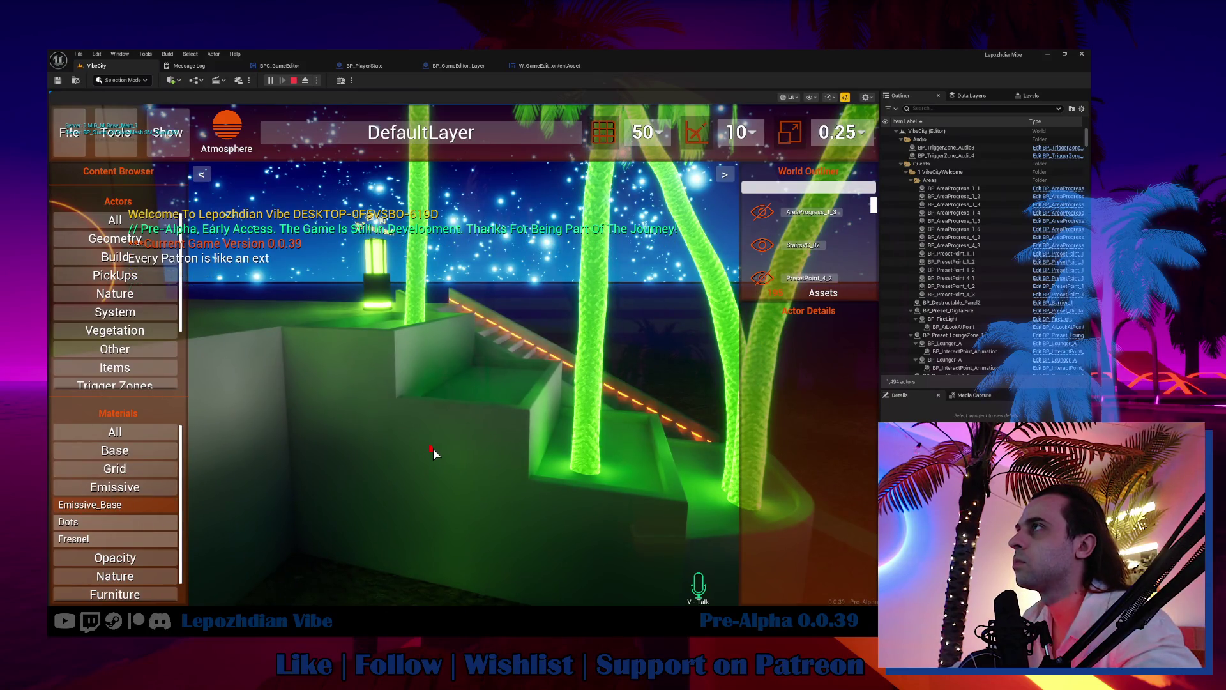
left_click(433, 449)
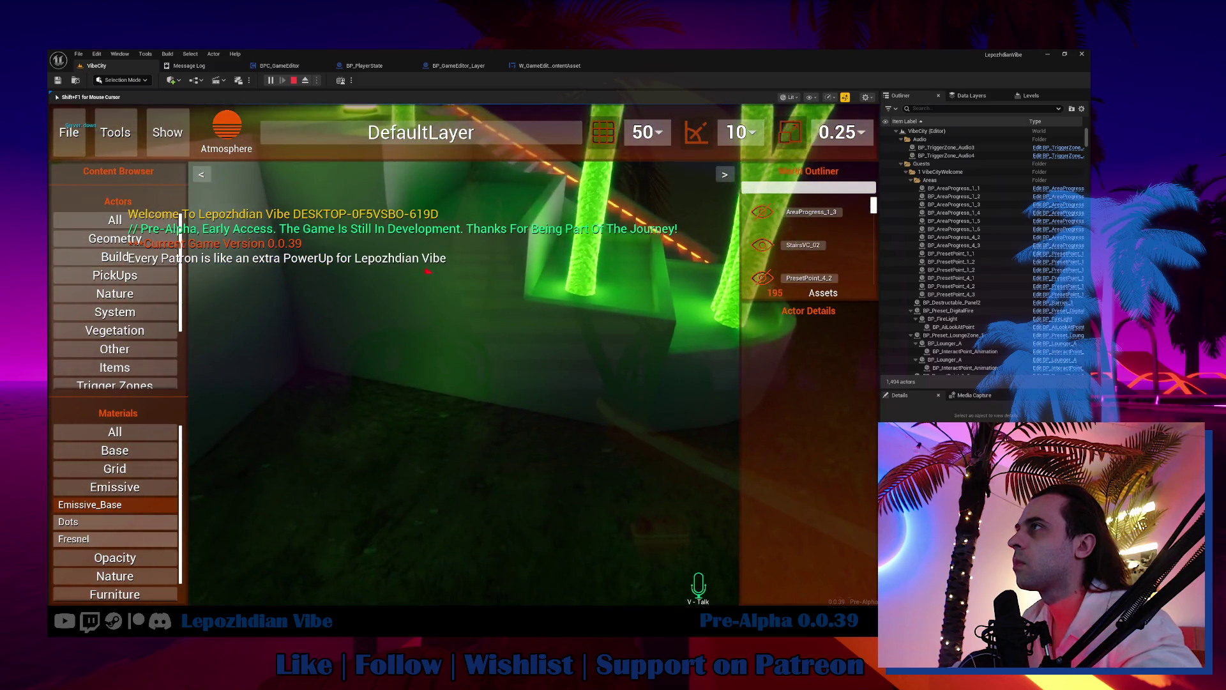
key("shift+F1")
mouse_move(110, 514)
left_mouse_down()
mouse_move(442, 389)
mouse_move(516, 319)
left_mouse_up()
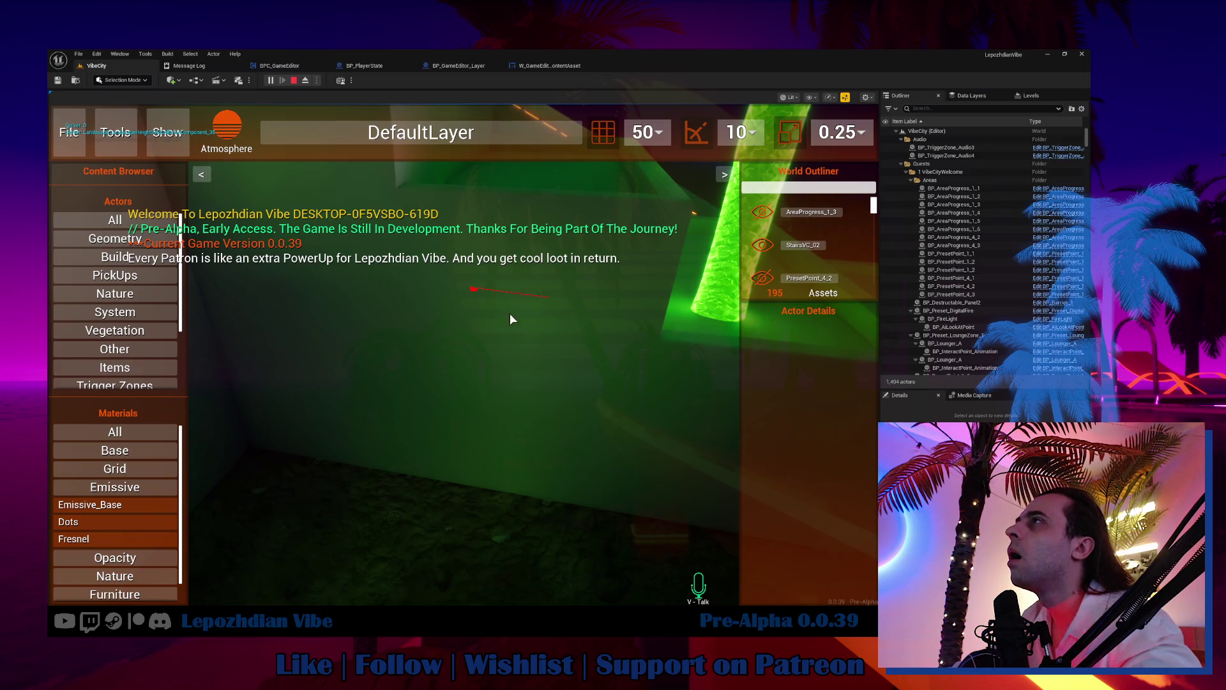
left_click(519, 369)
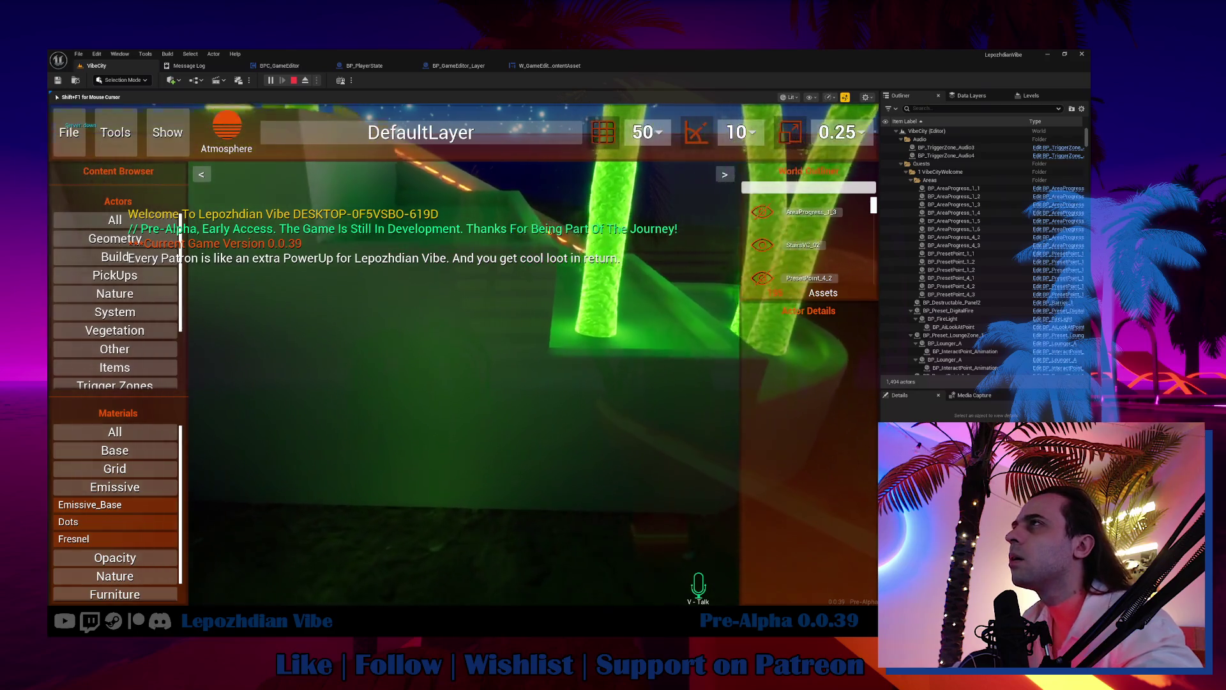
key("shift+F1")
mouse_move(135, 503)
left_mouse_down()
mouse_move(481, 327)
mouse_move(461, 350)
left_mouse_up()
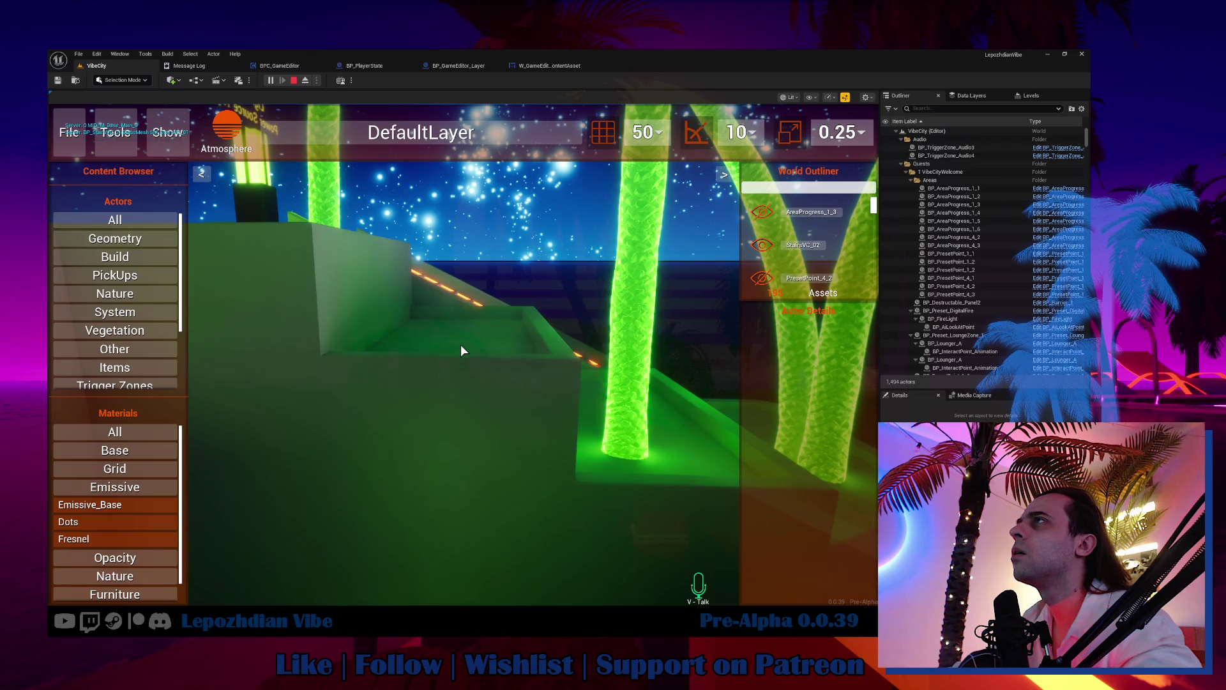
key("Escape")
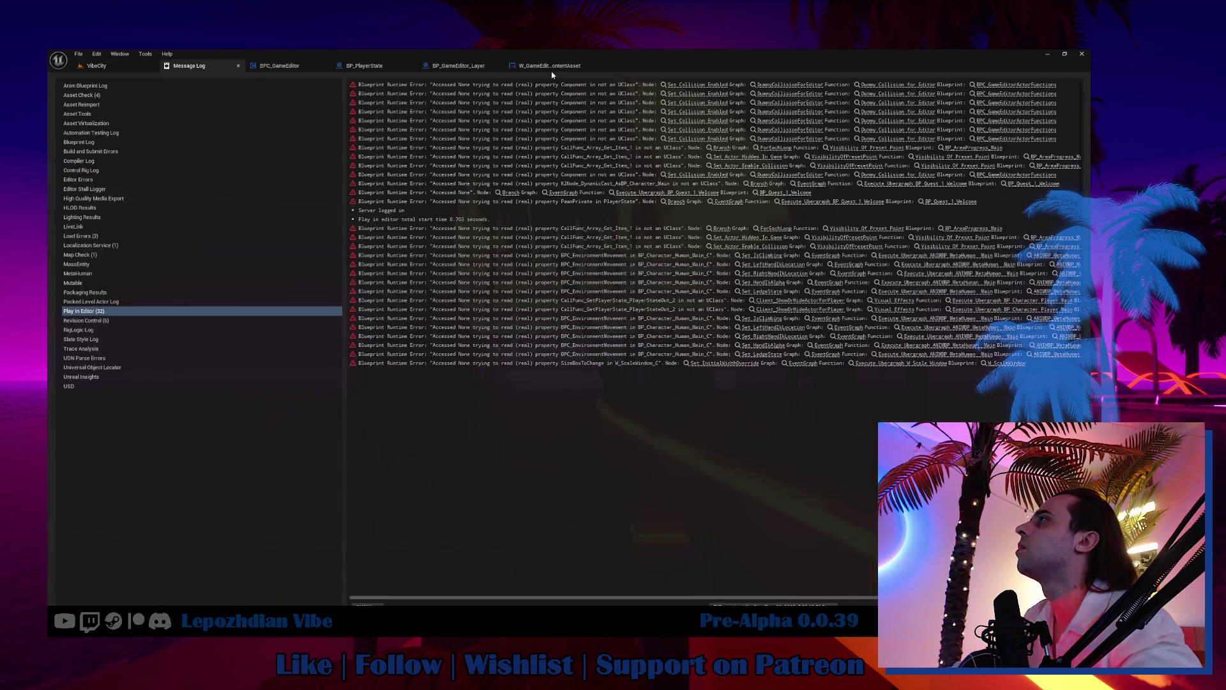
Step: Untangle Get Material by Name from the Print String nodes and show their advanced options
left_click(549, 65)
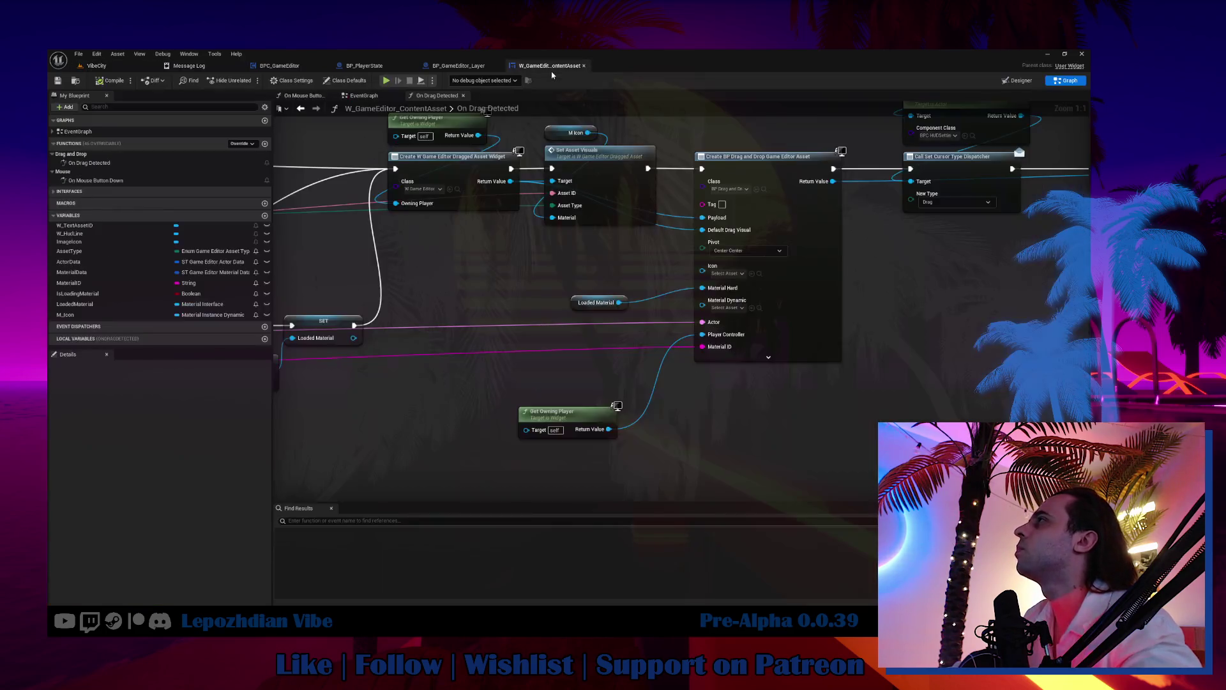
left_click(287, 67)
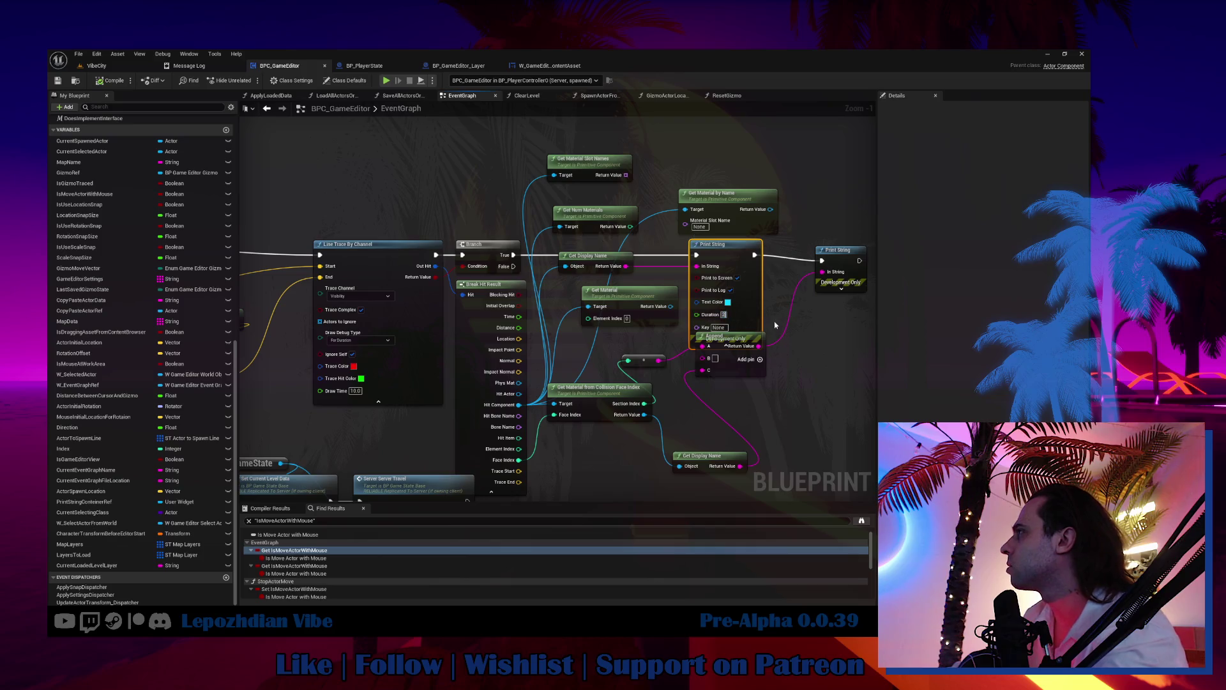
key("ctrl+z")
key("ctrl+z")
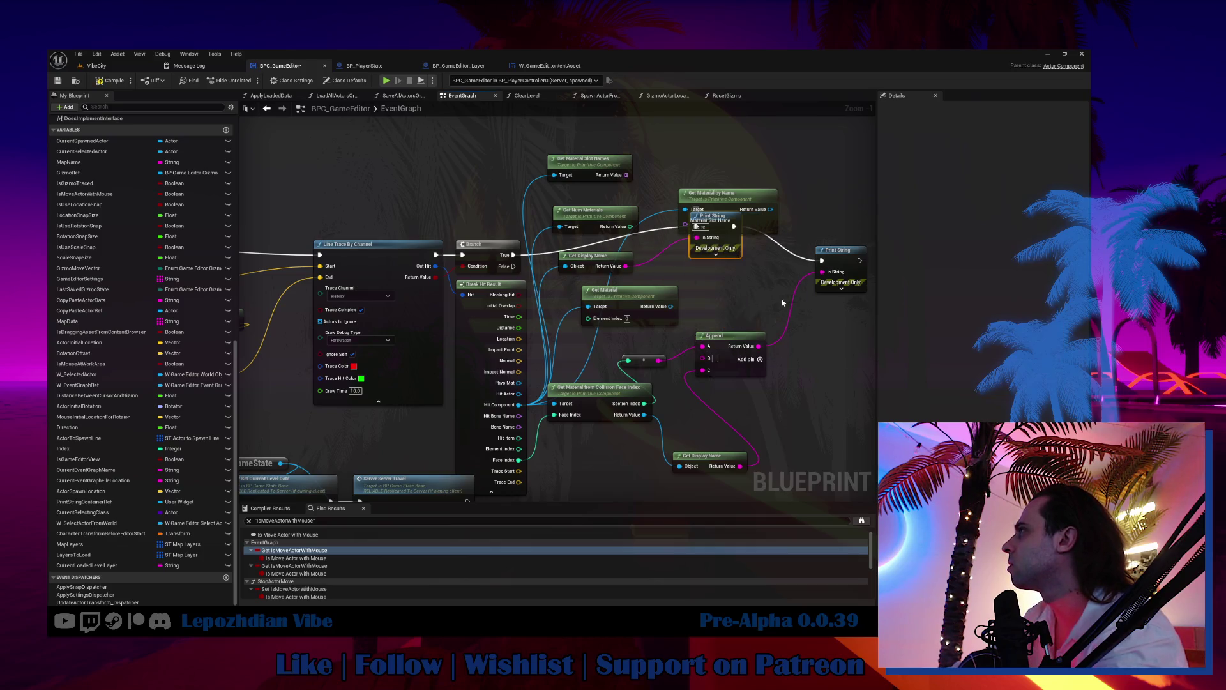
left_click(842, 289)
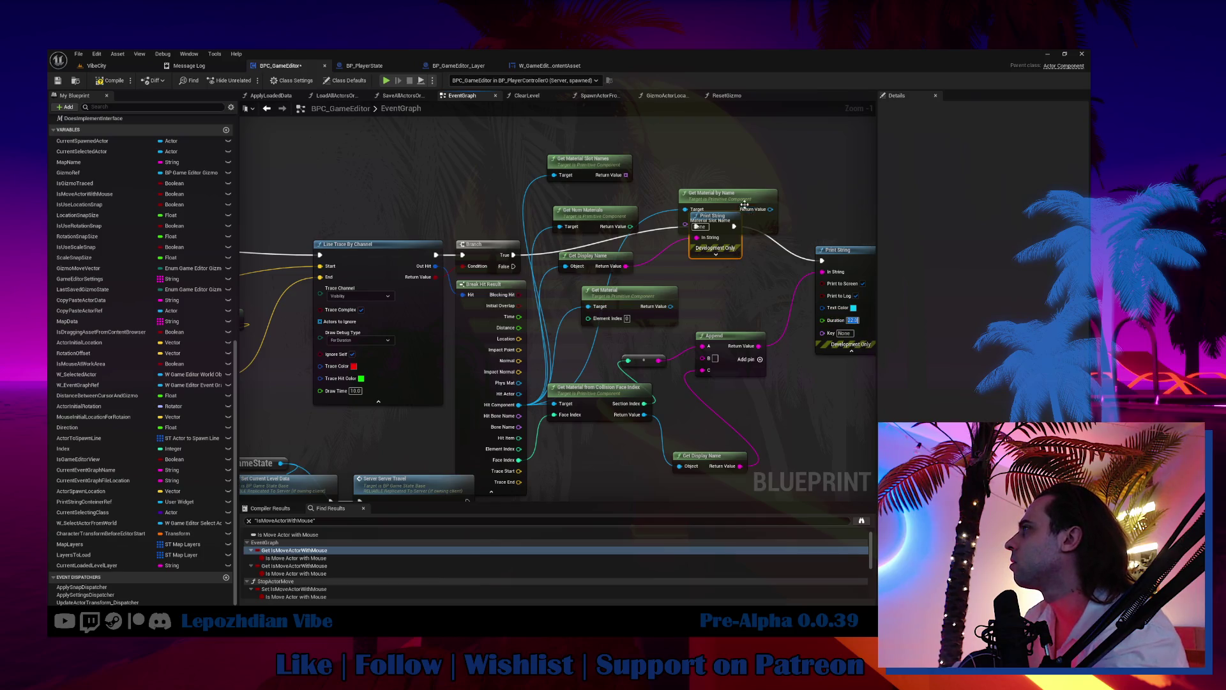
left_click_drag(745, 204, 745, 147)
left_click_drag(715, 221, 733, 244)
left_click(732, 277)
left_click_drag(738, 308, 738, 269)
Step: Set one Print String's text colour to white and the other's to lime green
left_click(744, 261)
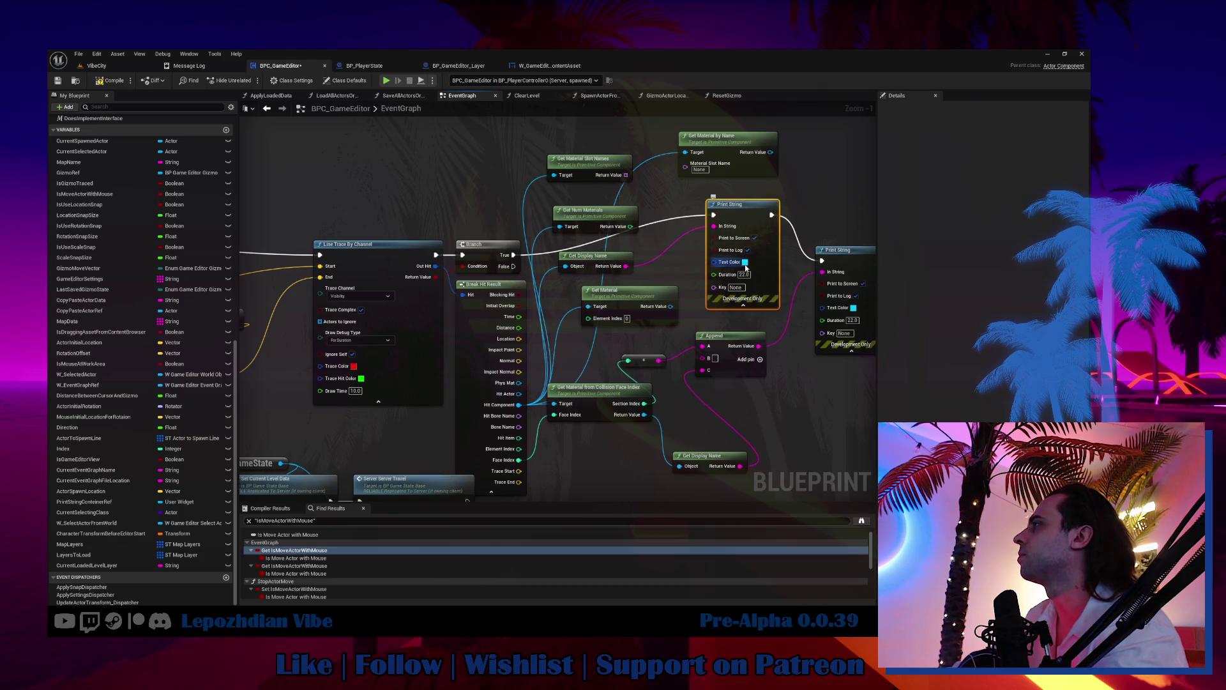
left_click_drag(851, 356, 869, 471)
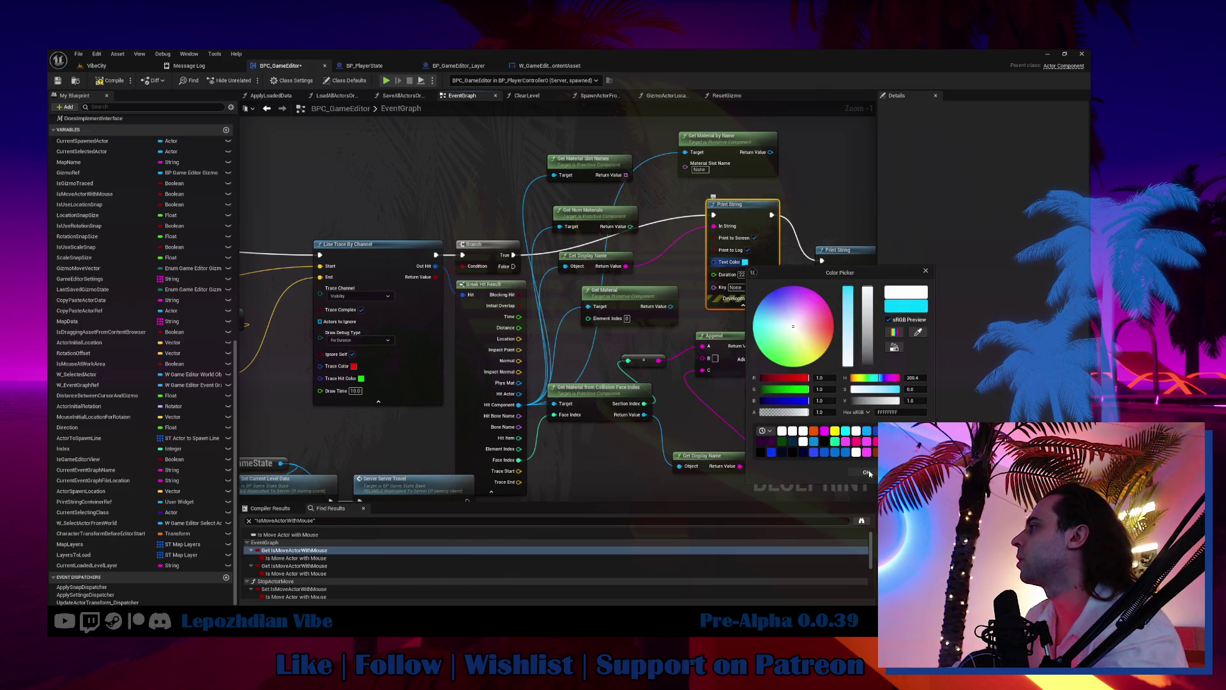
left_click(867, 472)
left_click(743, 306)
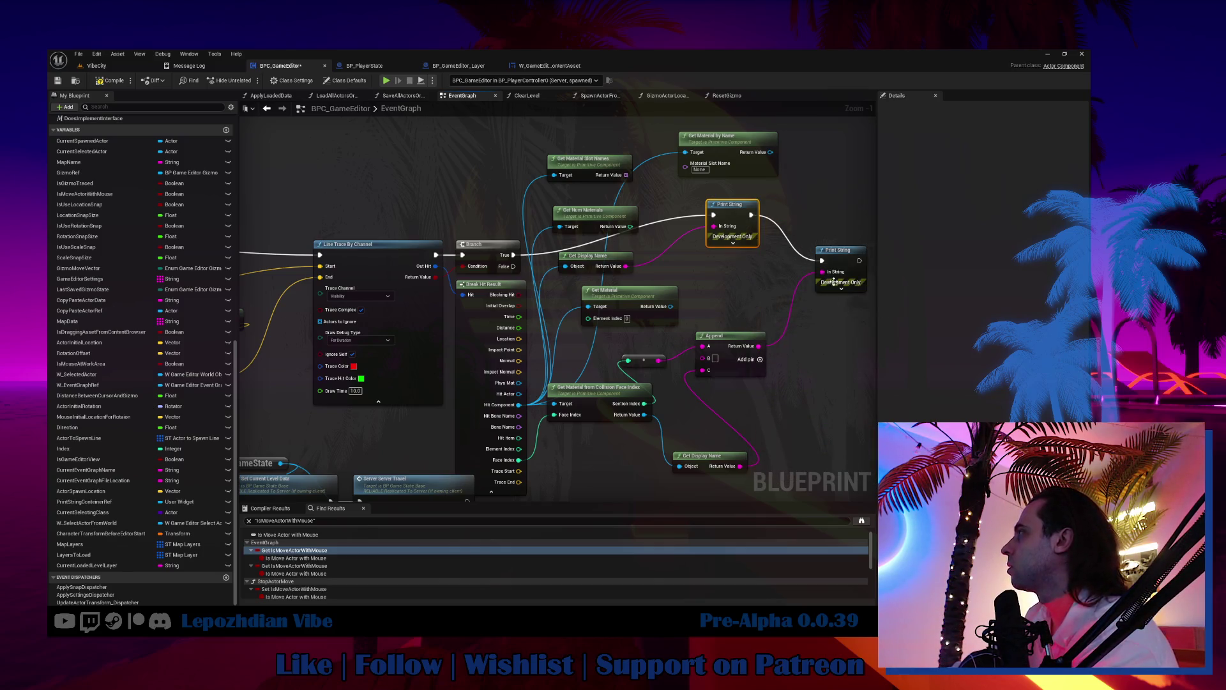
left_click(852, 310)
key("Escape")
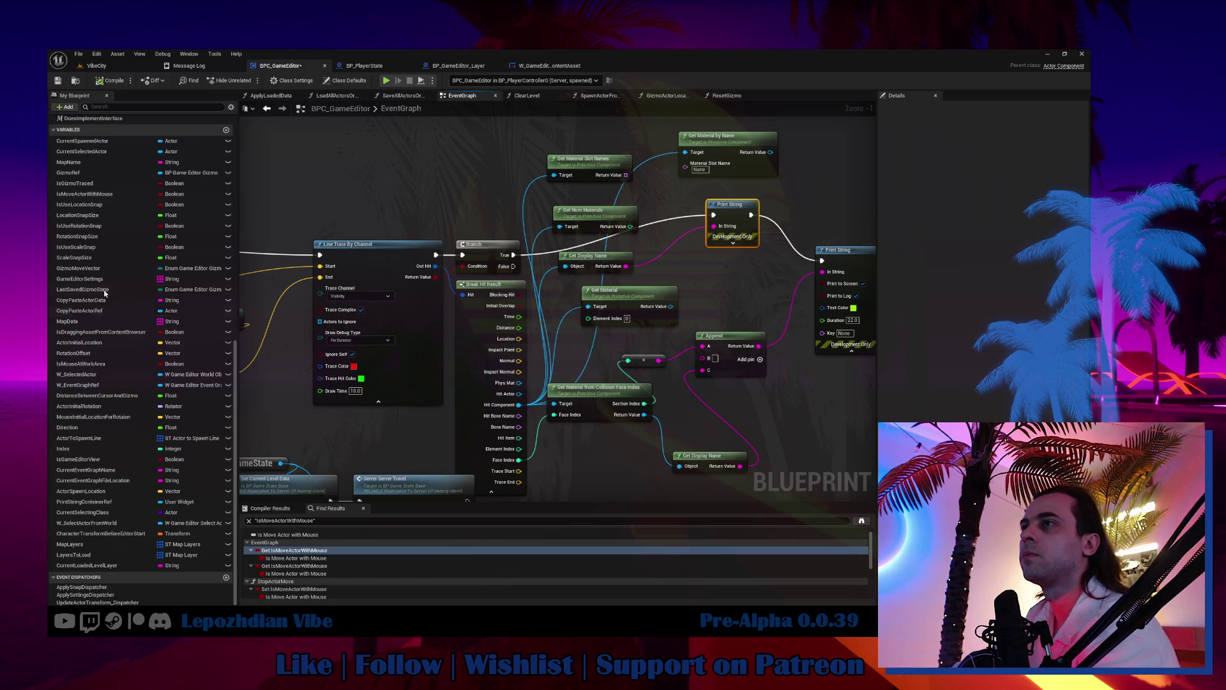
left_click(95, 66)
left_click(78, 54)
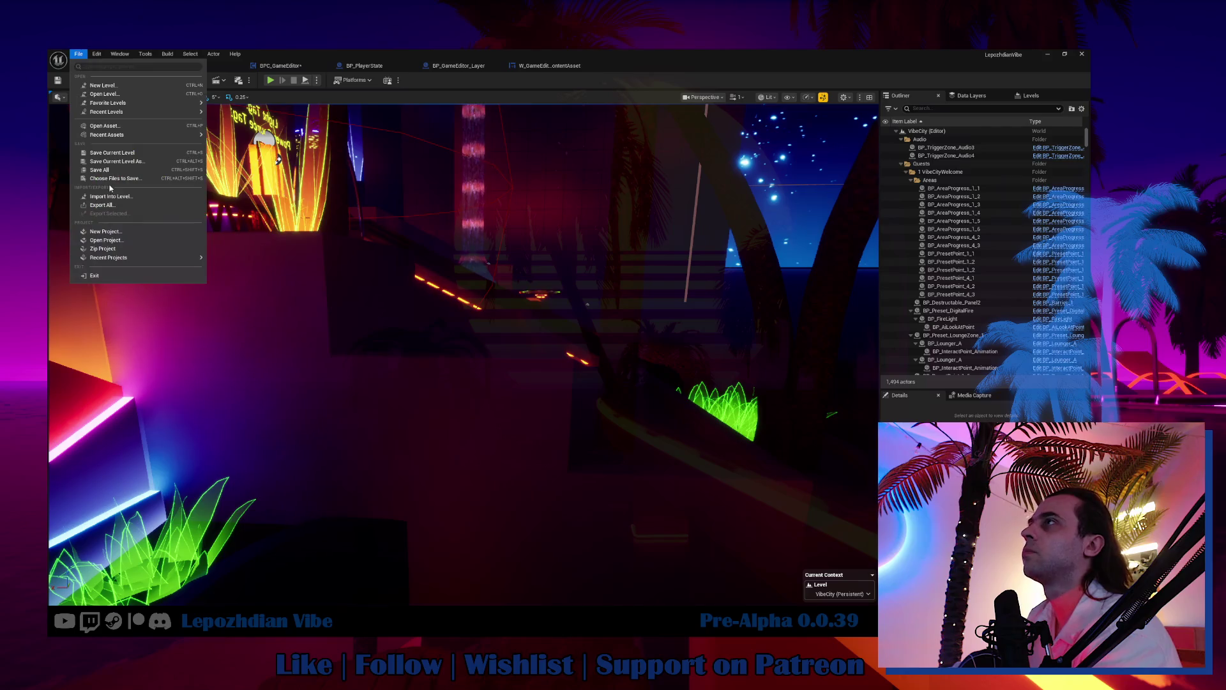
Step: Save all changes, start a new play session, and open the in-game Vibe Editor
left_click(103, 170)
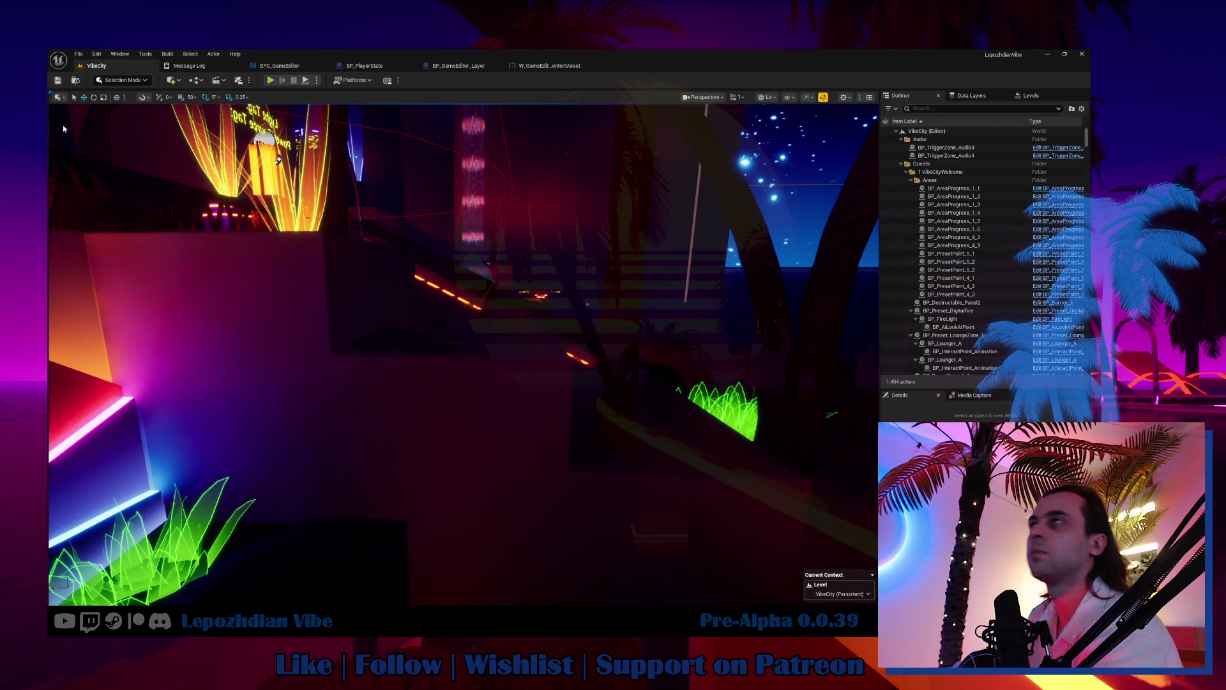
left_click(271, 80)
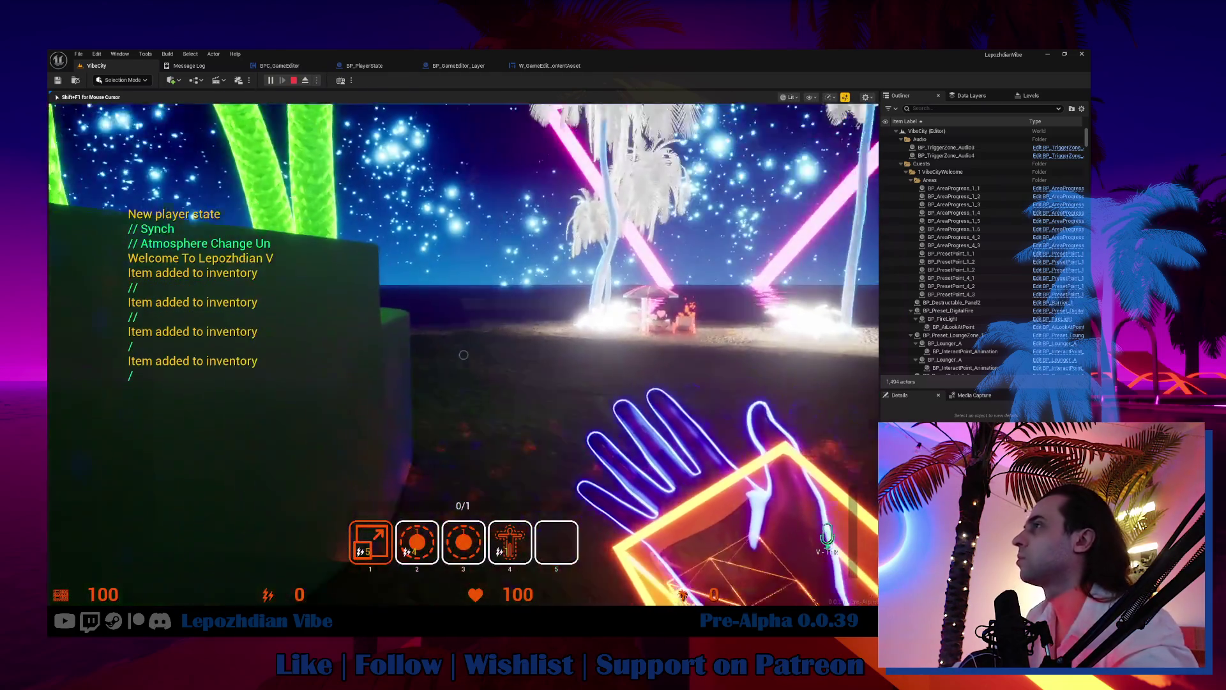
key("Tab")
left_click(358, 513)
left_click(350, 441)
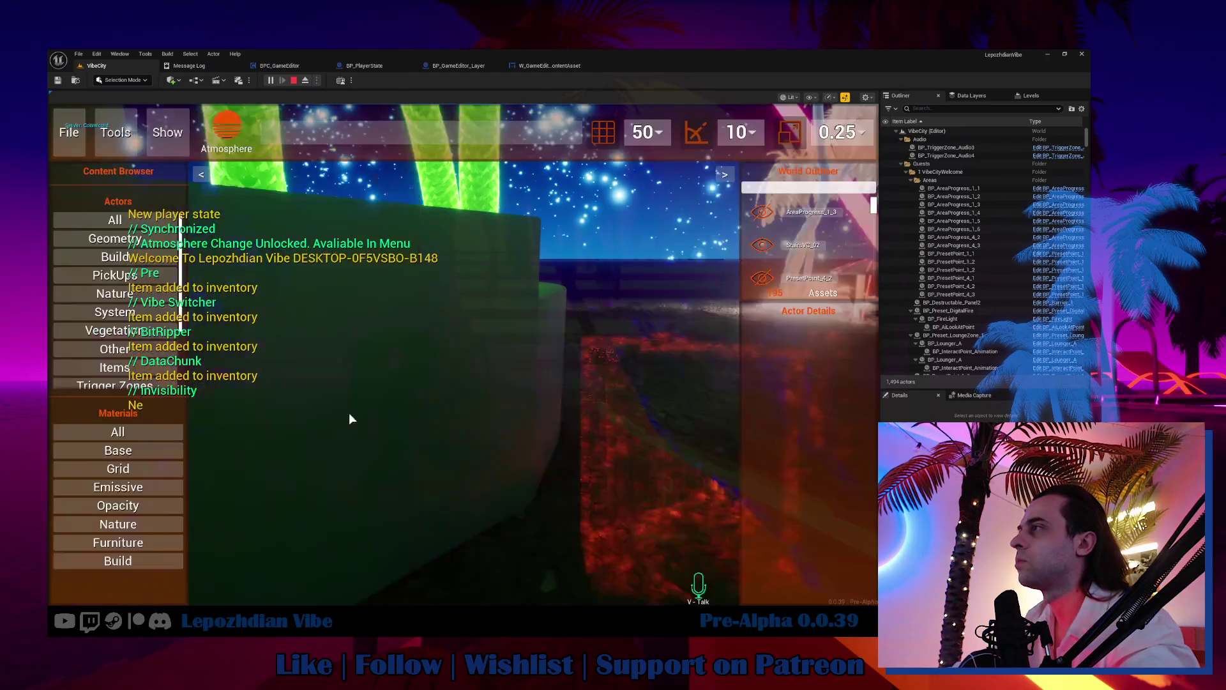
Step: Apply Emissive_Base to a wall, then release the mouse with Shift+F1
left_click(161, 482)
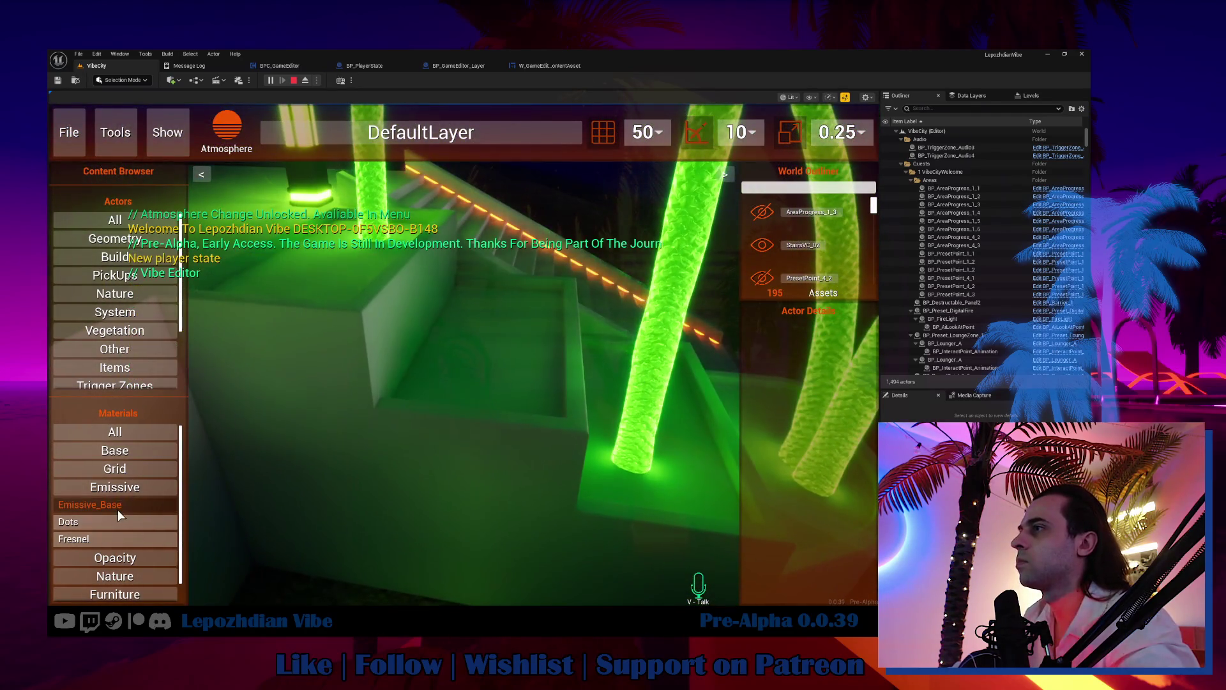
mouse_move(117, 505)
left_mouse_down()
mouse_move(449, 356)
mouse_move(487, 355)
left_mouse_up()
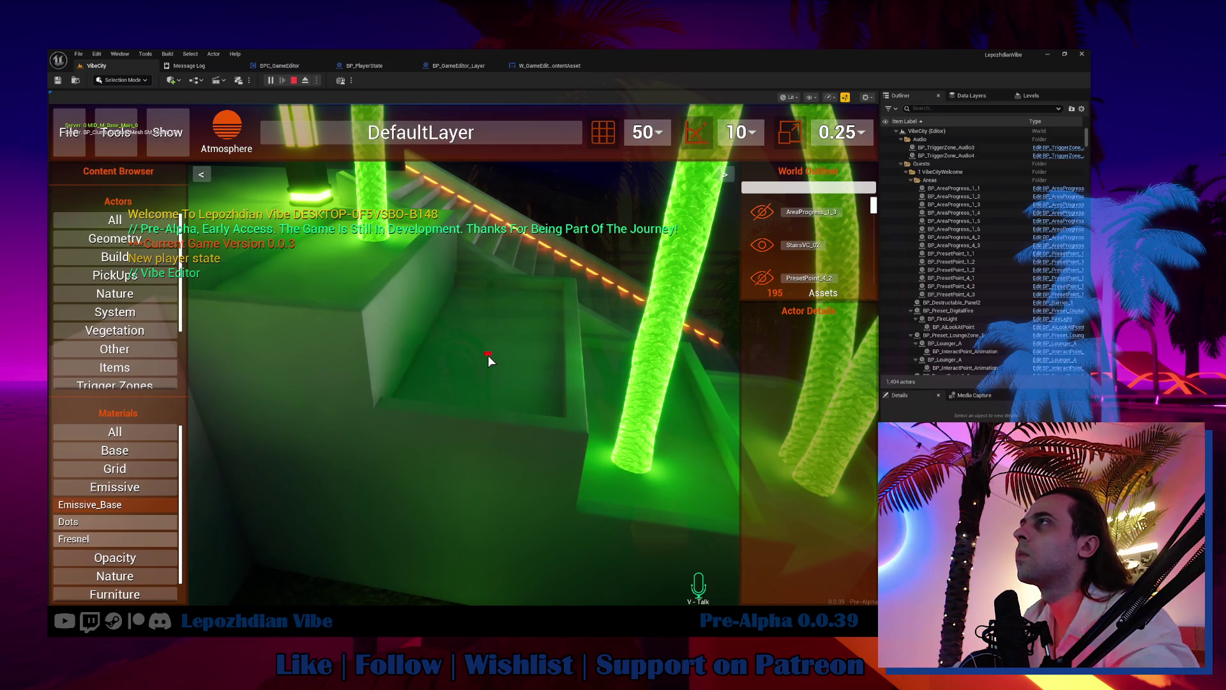
left_click(488, 355)
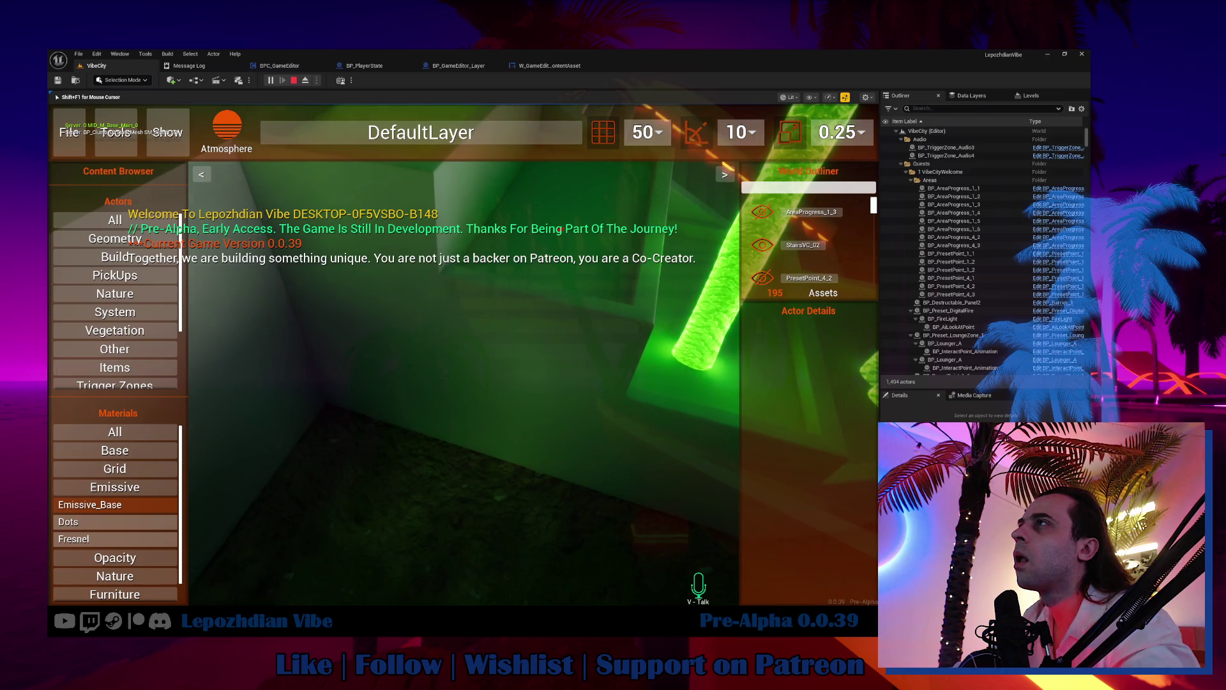
key("shift+F1")
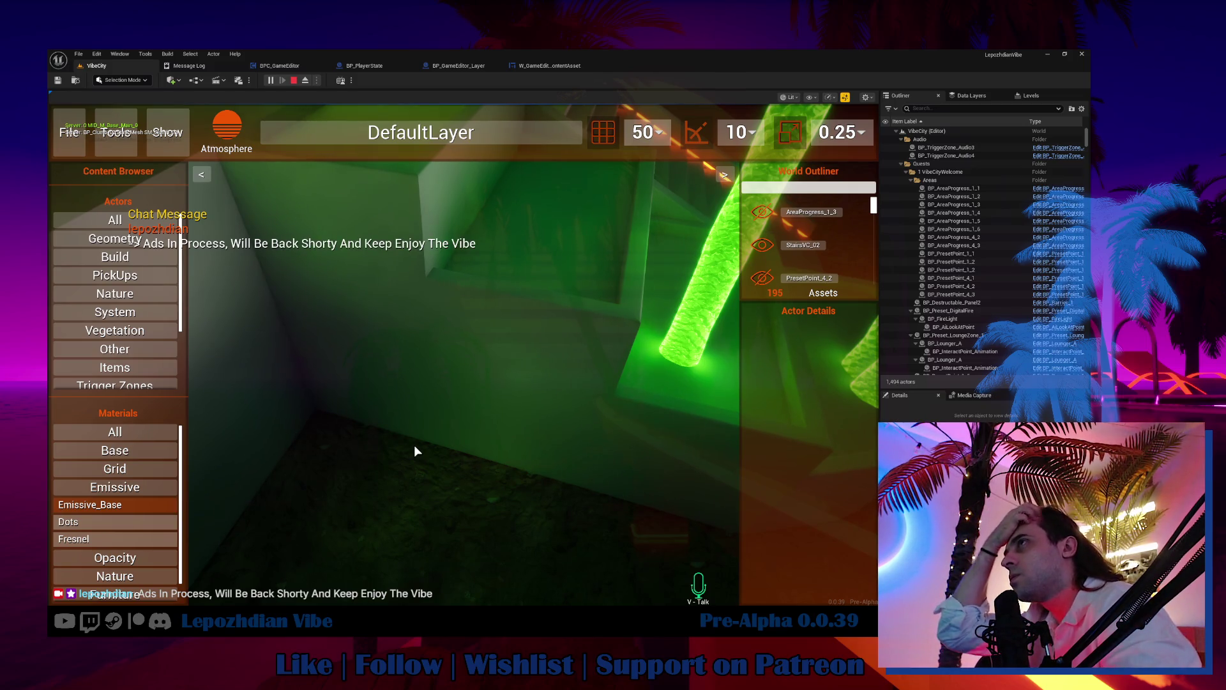
key("ctrl+Tab")
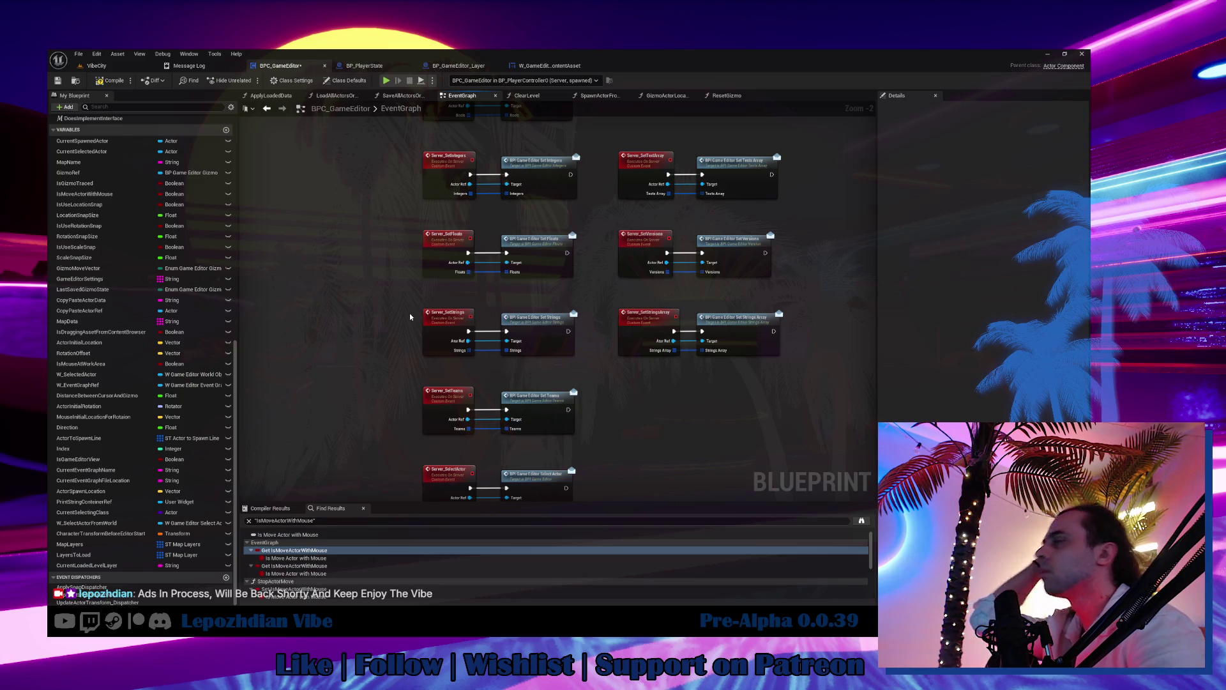
Step: Return to the VibeCity level editor
left_click(96, 66)
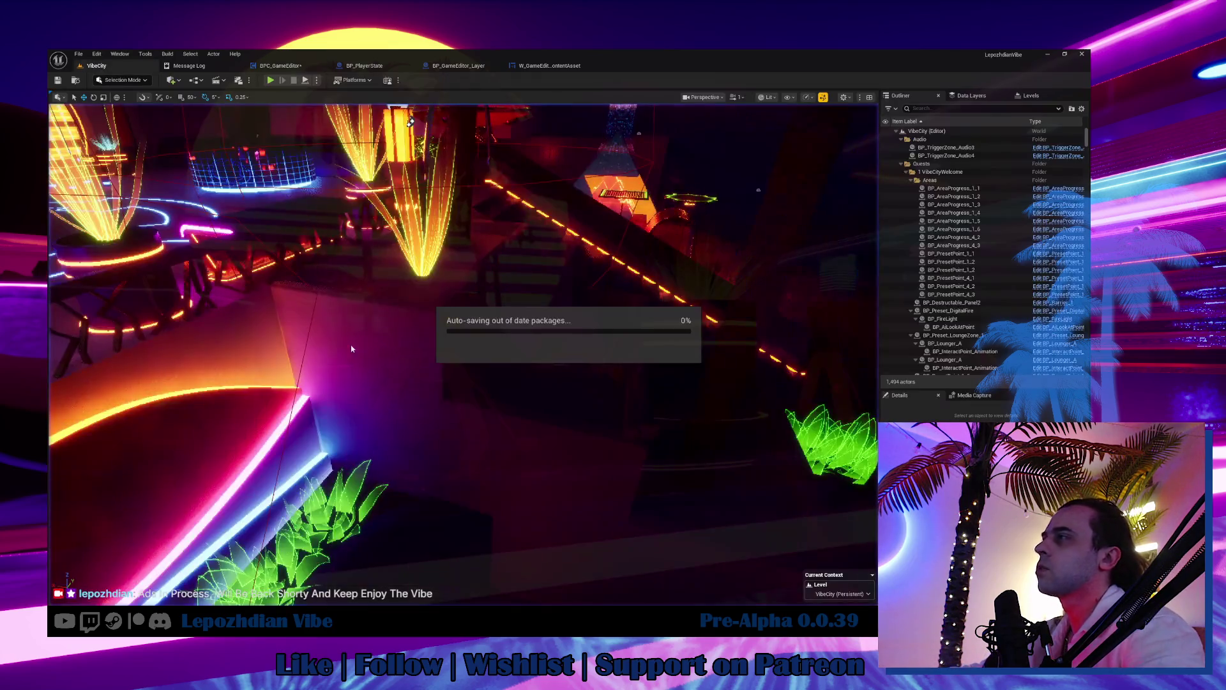
Step: Move the viewport toward the green plants, then run and stop a play test
left_click_drag(338, 396, 282, 374)
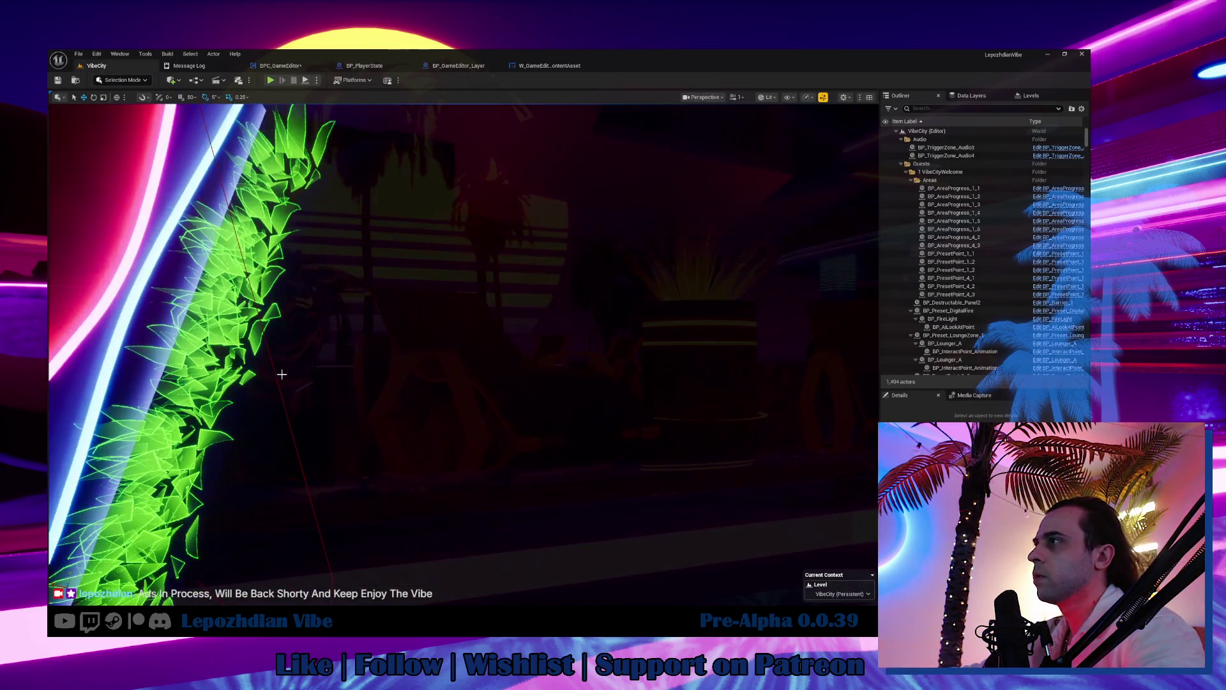
left_click(269, 80)
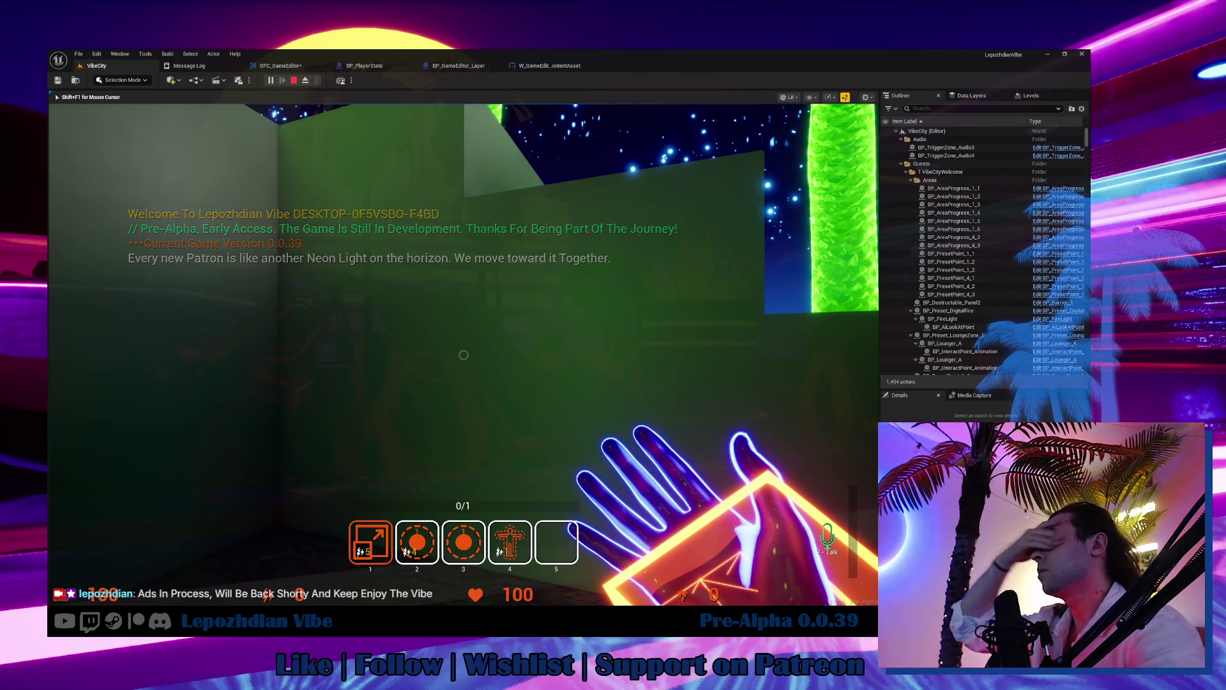
key("Escape")
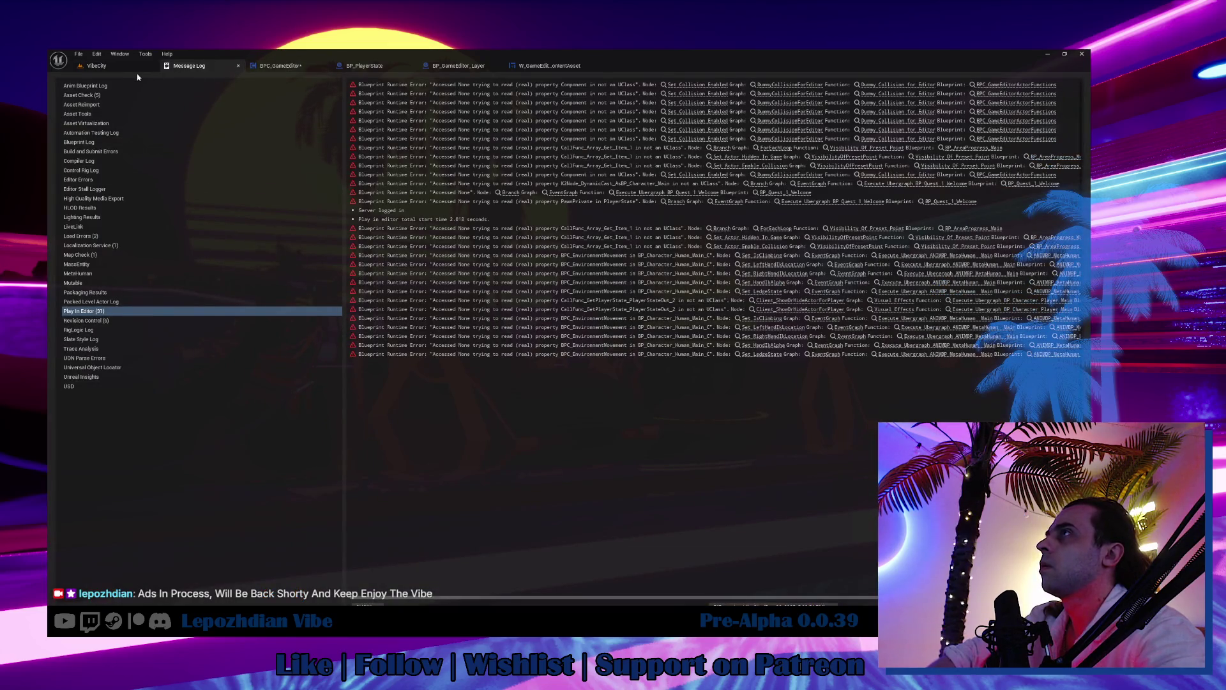
Step: Back in VibeCity, filter the Content folder by 'hi ma' and open the BPI_GameEditorMaterials interface
left_click(121, 66)
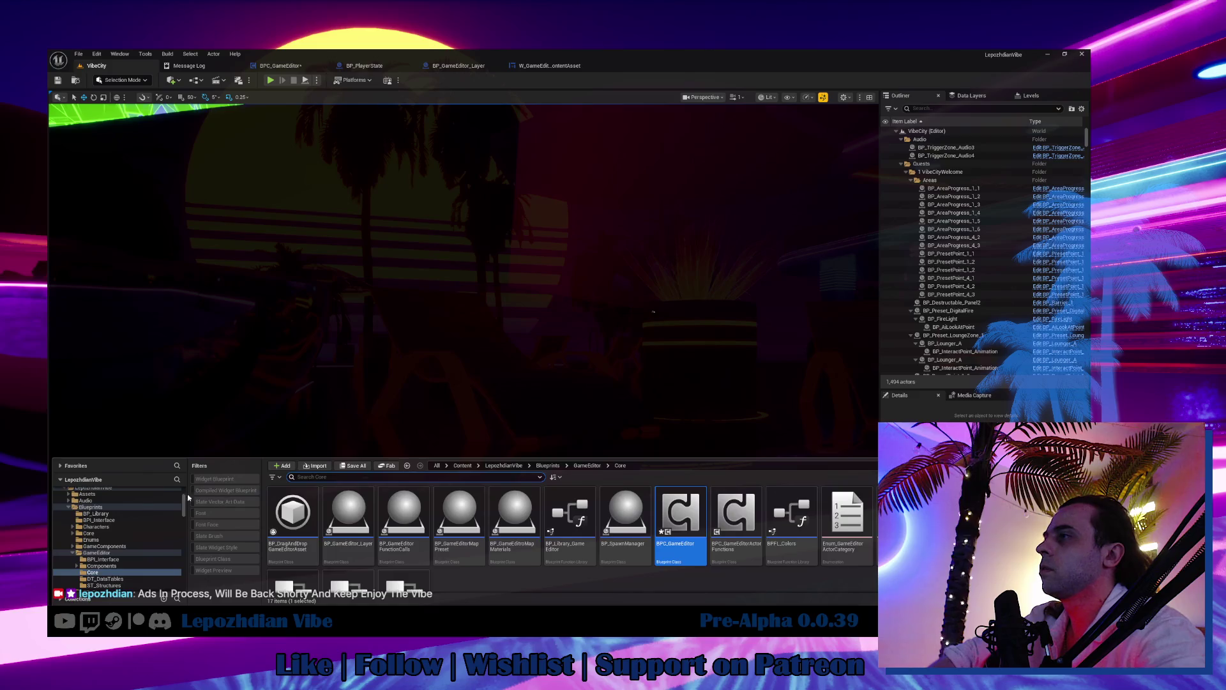
scroll(96, 530, "up", 5)
left_click(90, 499)
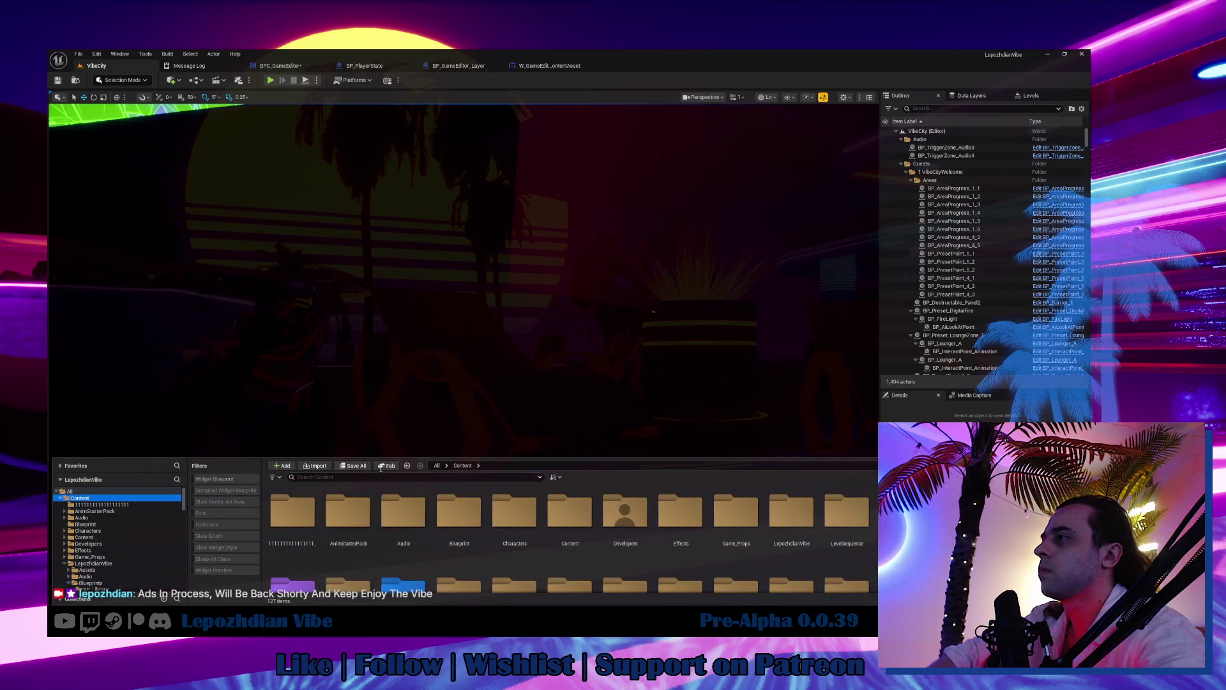
left_click(368, 475)
type("h")
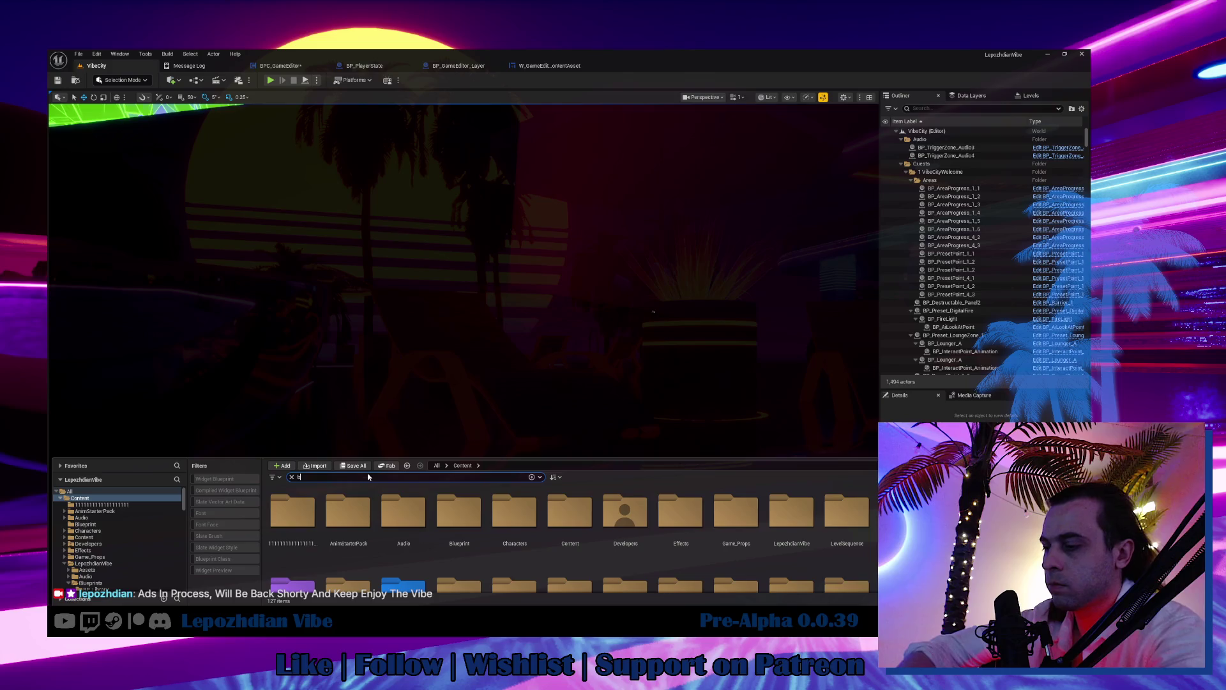
type("i")
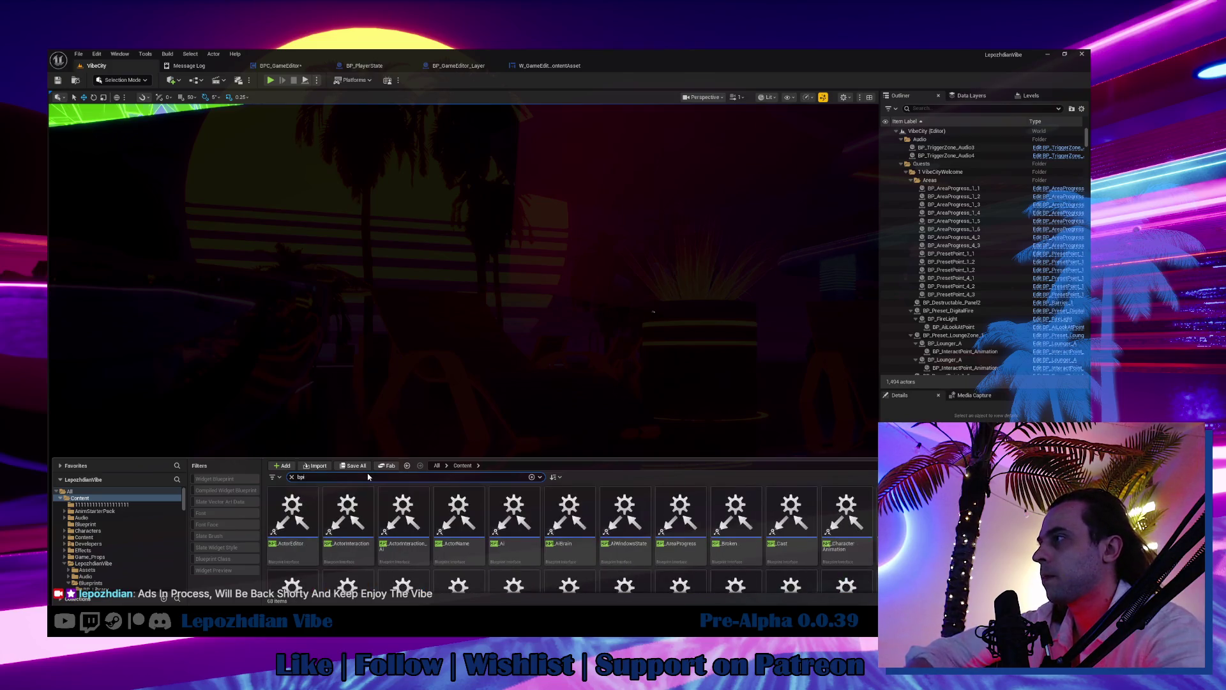
type(" ma")
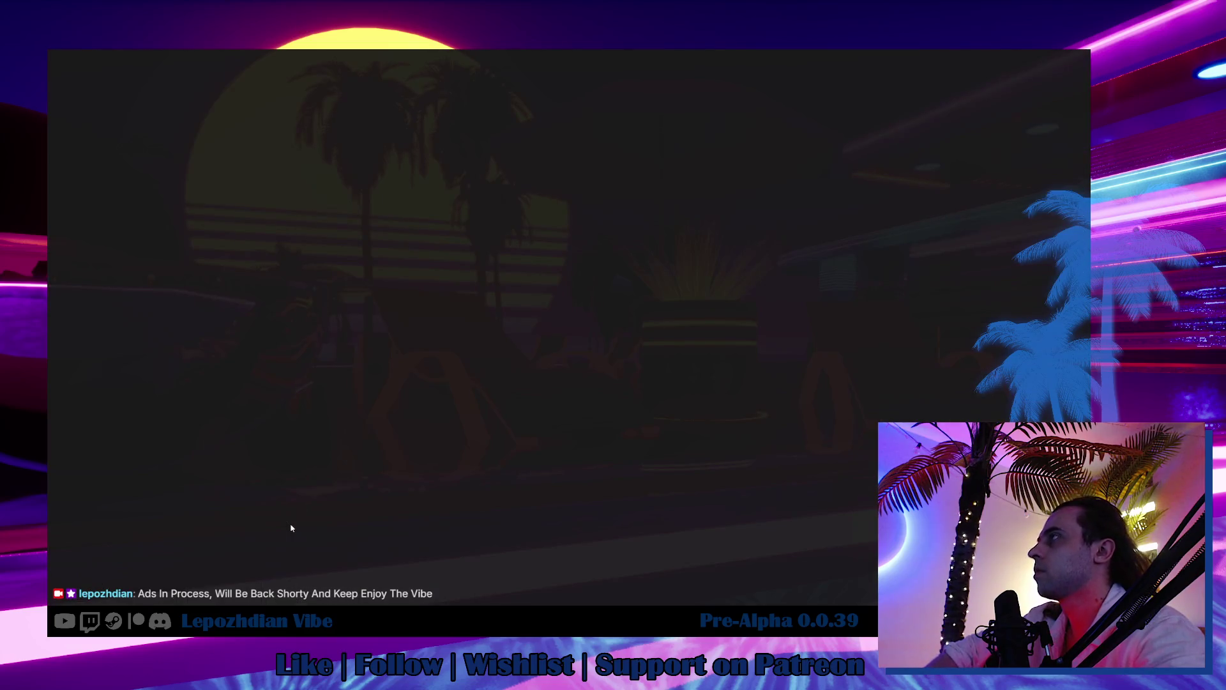
double_click(291, 527)
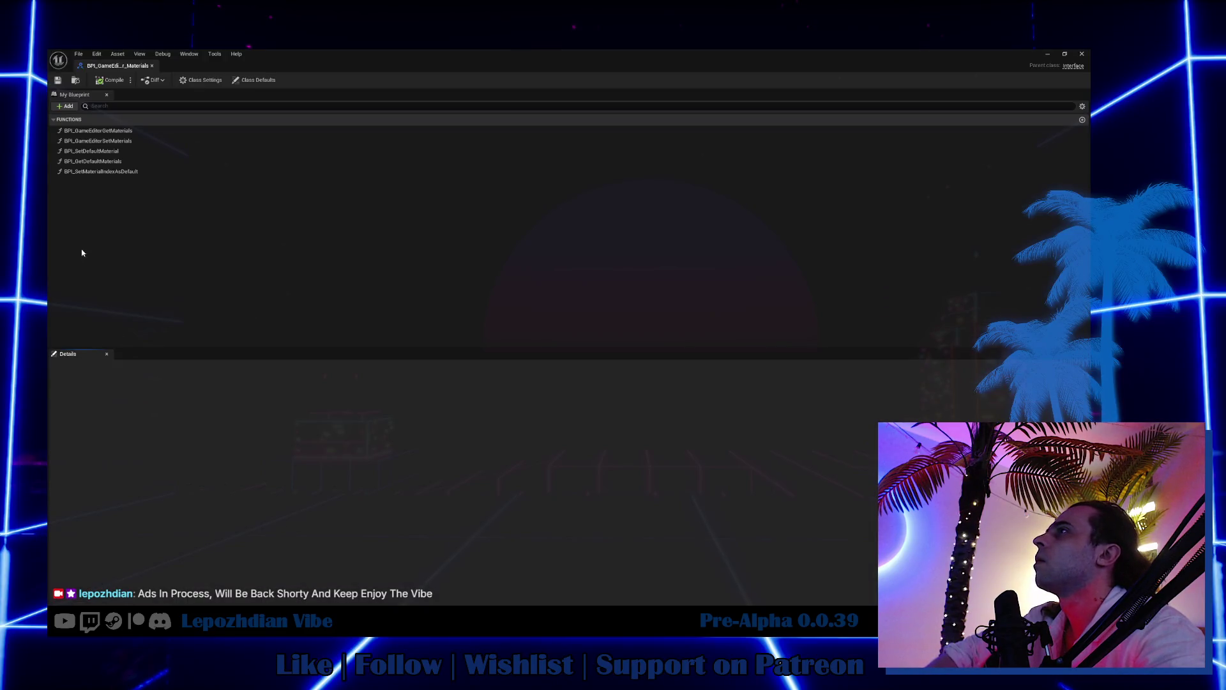
Step: Copy the BPI_SetMaterialIndexAsDefault name, search BPC_GameEditor for it (no results), then return to VibeCity
left_click(123, 173)
left_click(126, 173)
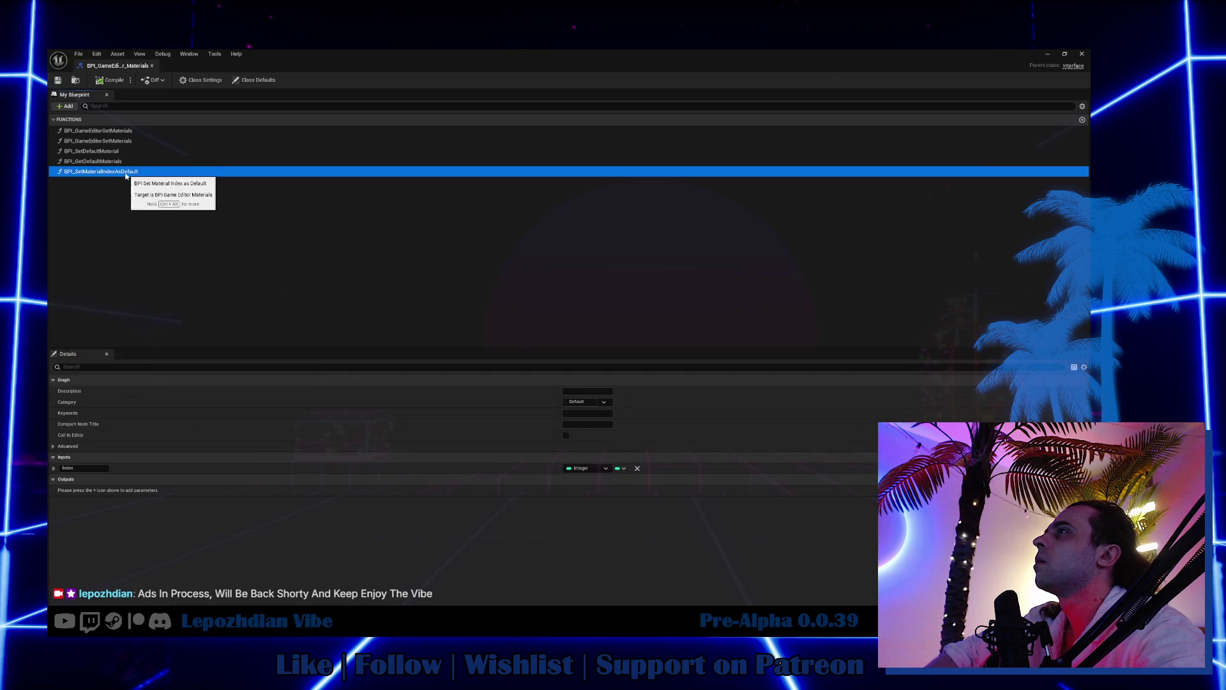
mouse_move(127, 66)
left_mouse_down()
mouse_move(305, 82)
mouse_move(316, 68)
mouse_move(364, 66)
left_mouse_up()
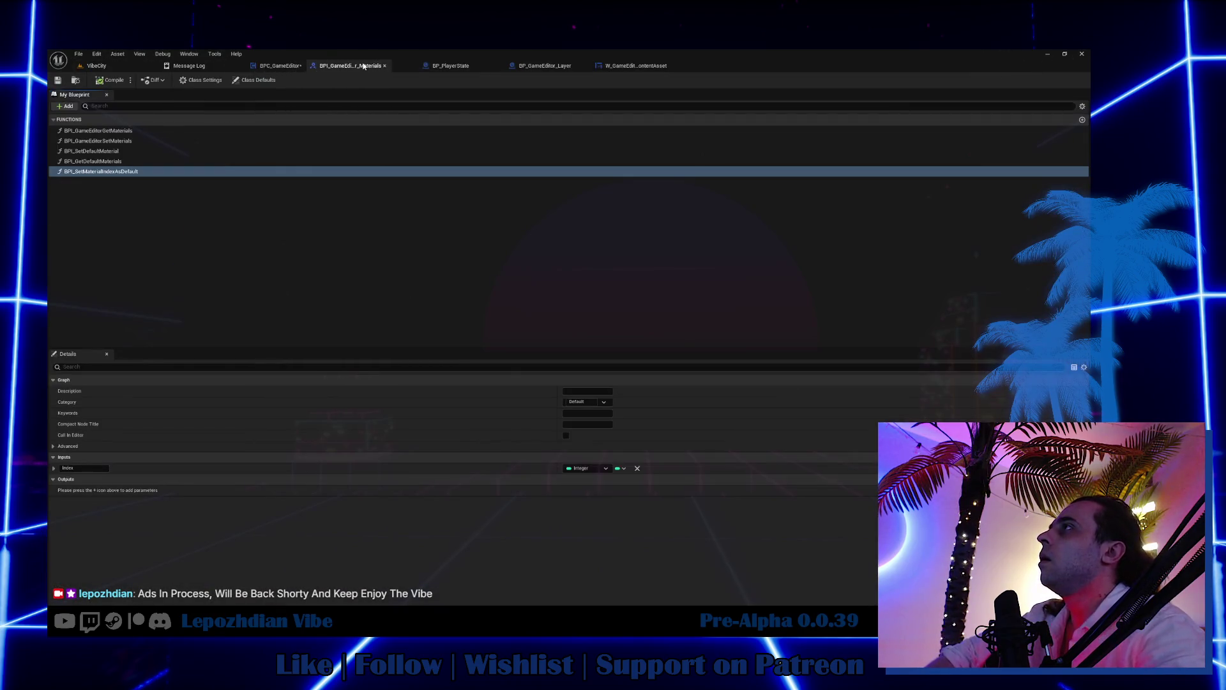
left_click(288, 67)
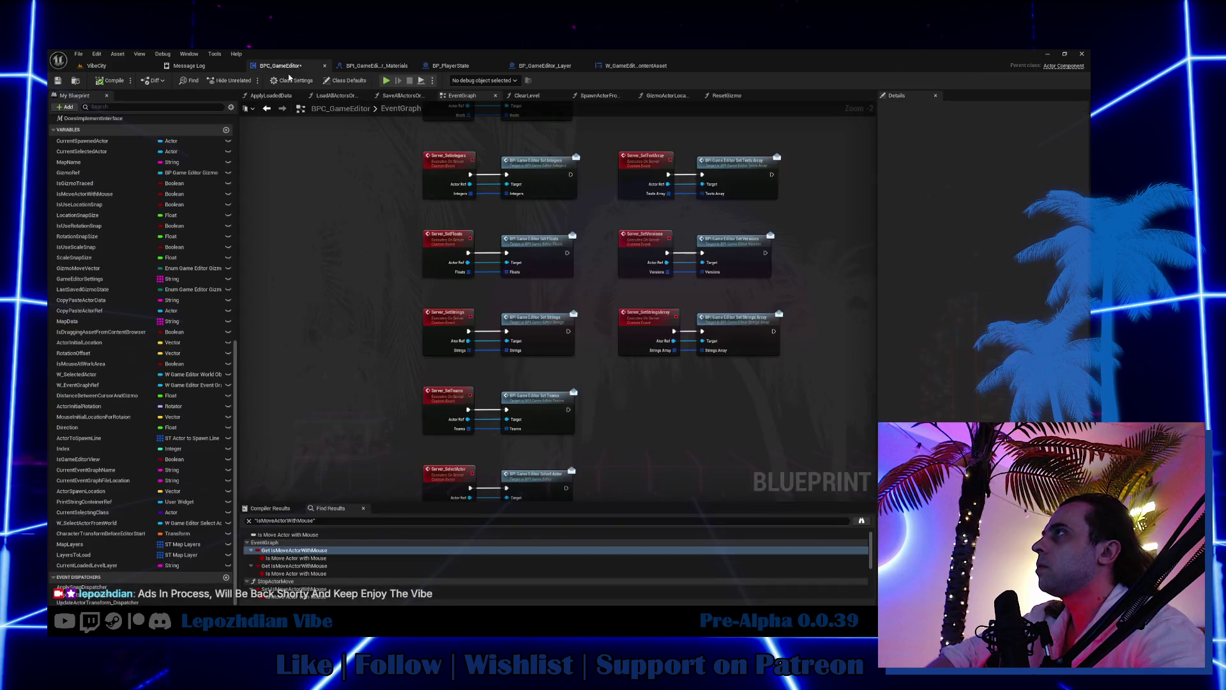
left_click(359, 519)
type("BPI_SetMaterialIndexAsDefault")
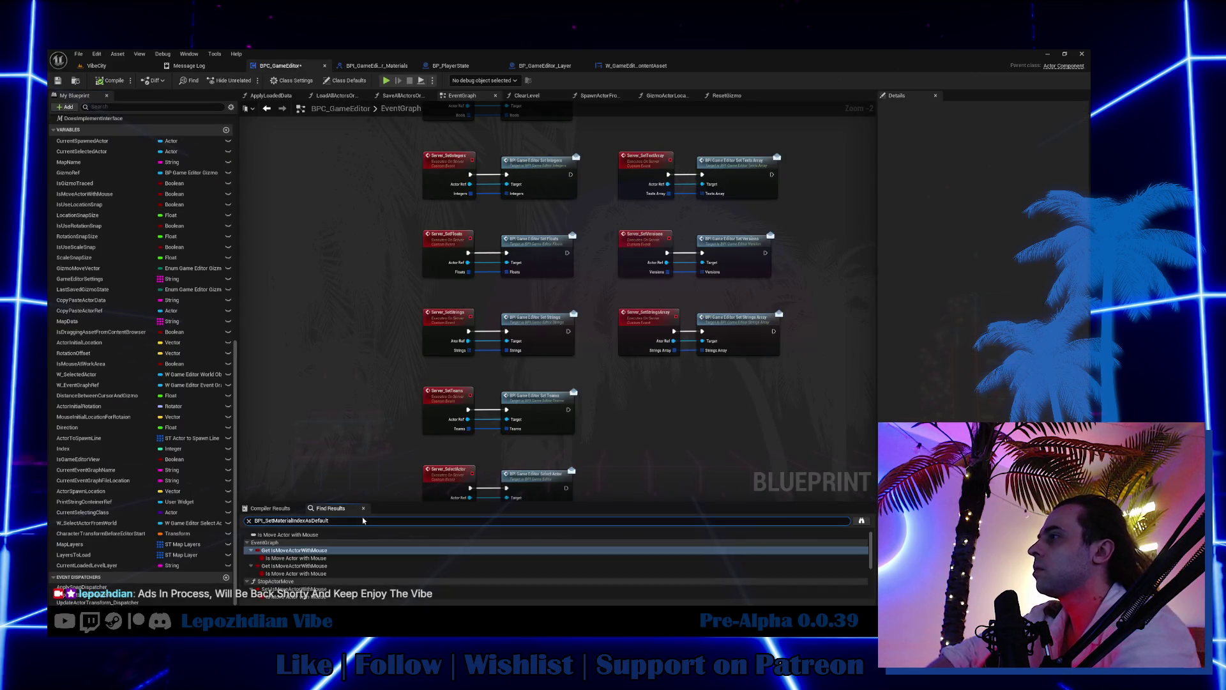
key("Return")
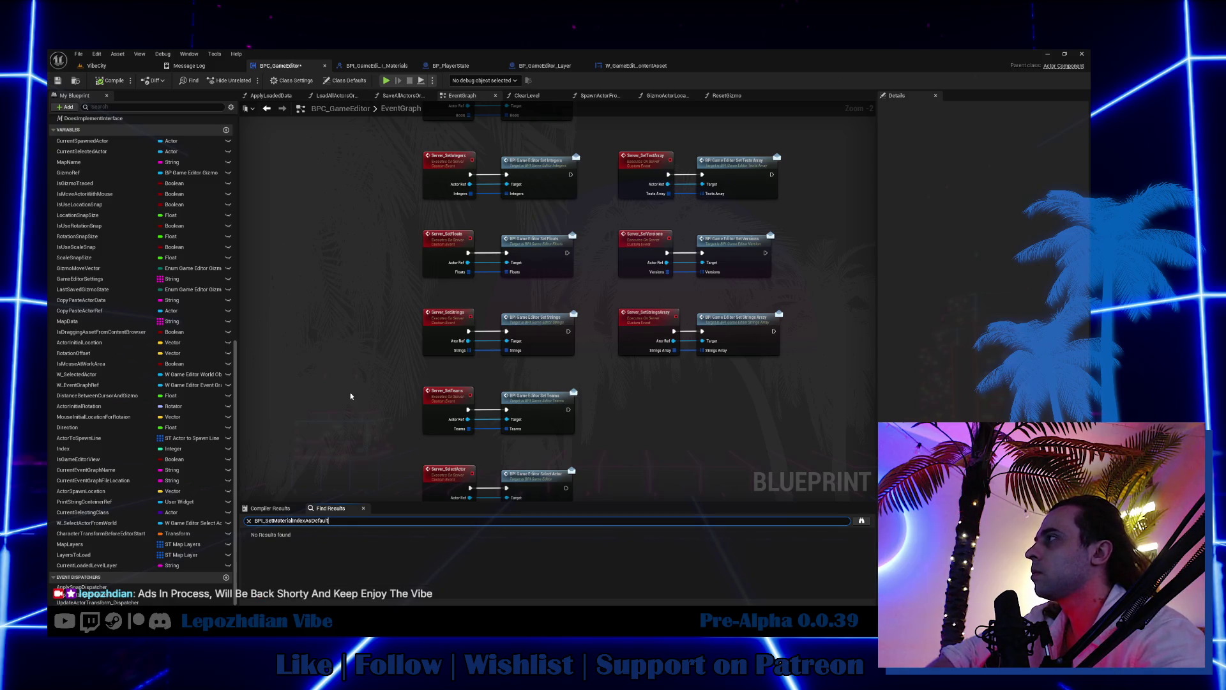
mouse_move(348, 383)
left_mouse_down()
mouse_move(358, 284)
mouse_move(383, 421)
left_mouse_up()
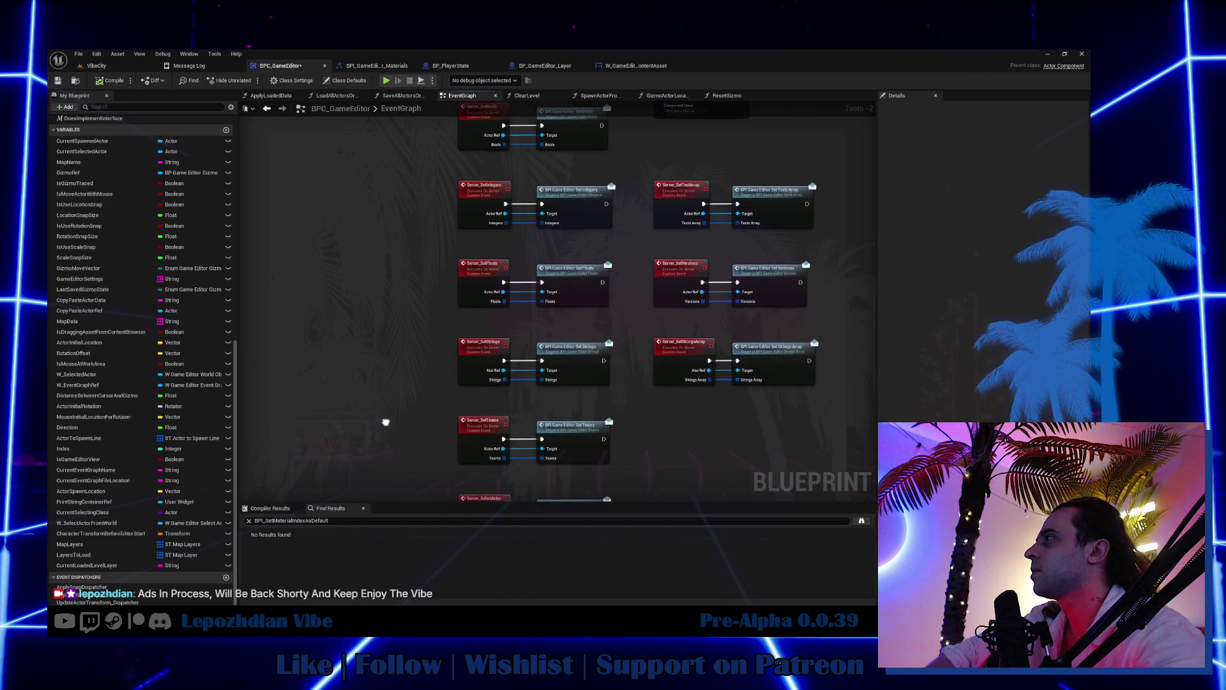
left_click(115, 67)
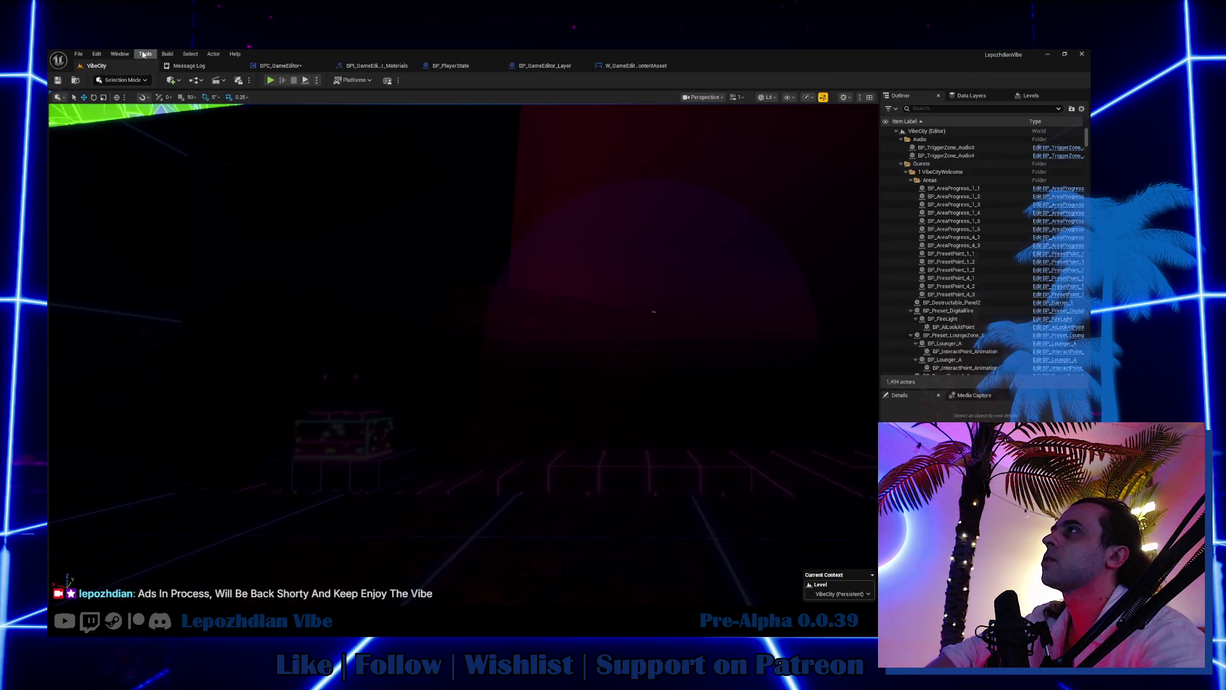
Step: Run Find in Blueprints for BPI_SetMaterialIndexAsDefault, locating it in BP_GameEditor_StaticMesh_Main, then return to VibeCity
left_click(146, 54)
mouse_move(204, 121)
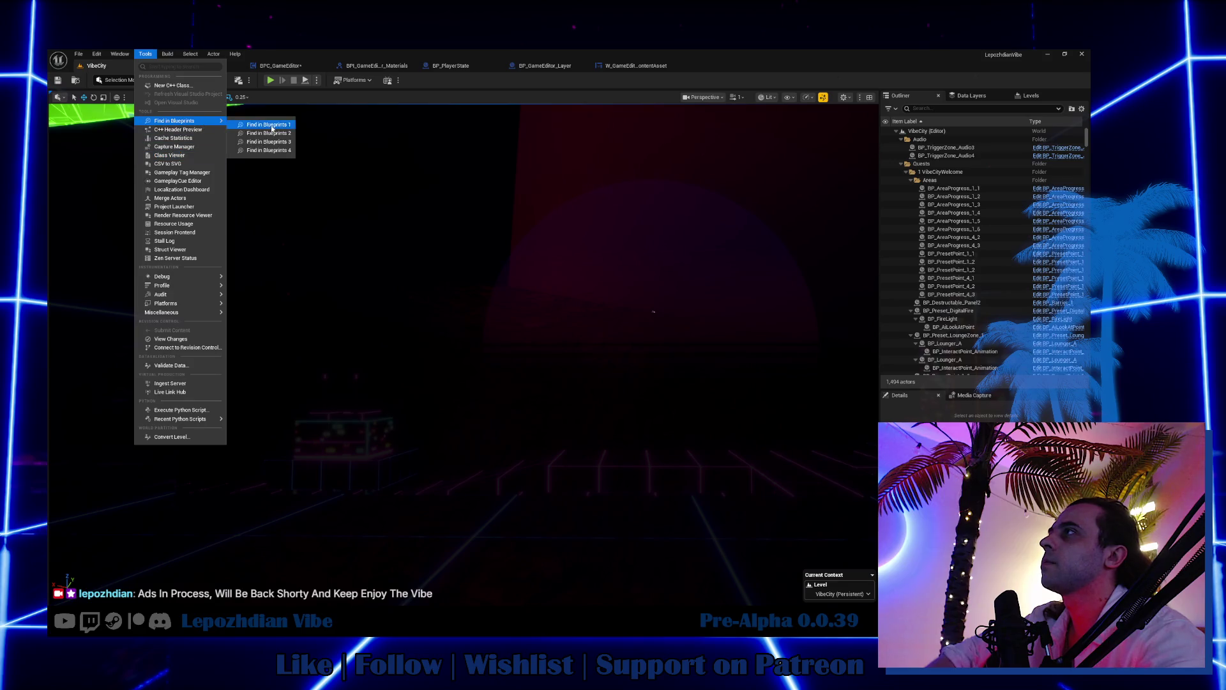
left_click(262, 124)
left_click(268, 82)
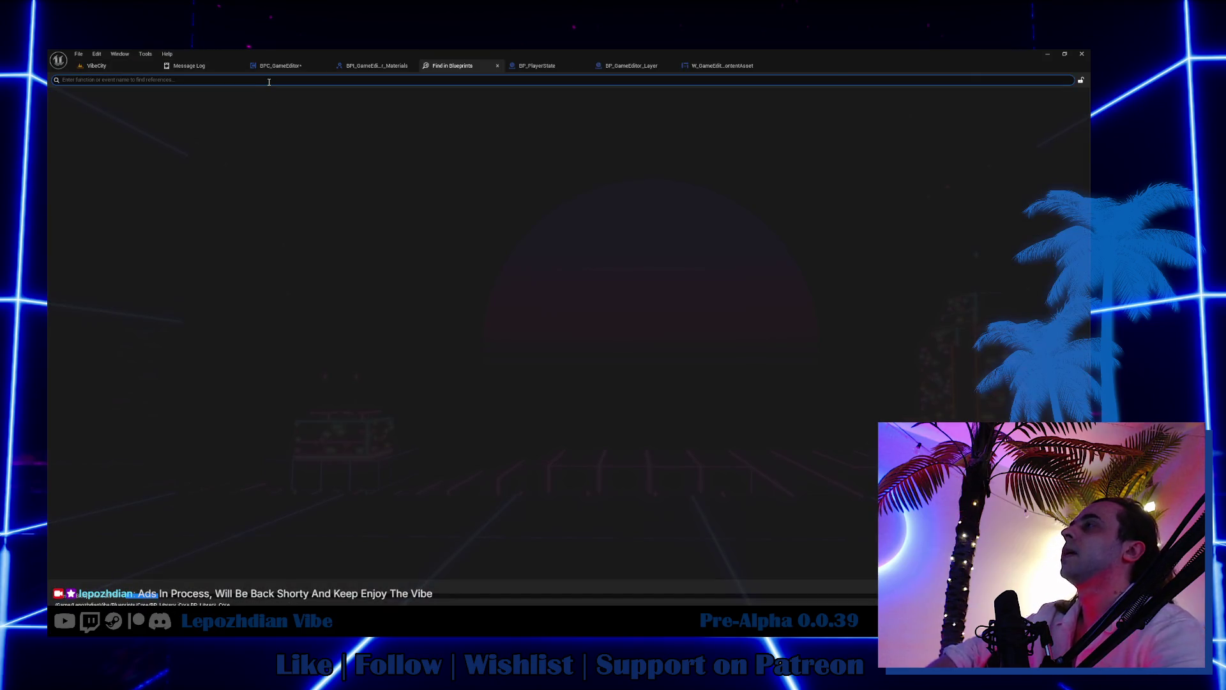
type("BPI_SetMaterialIndexAsDefault")
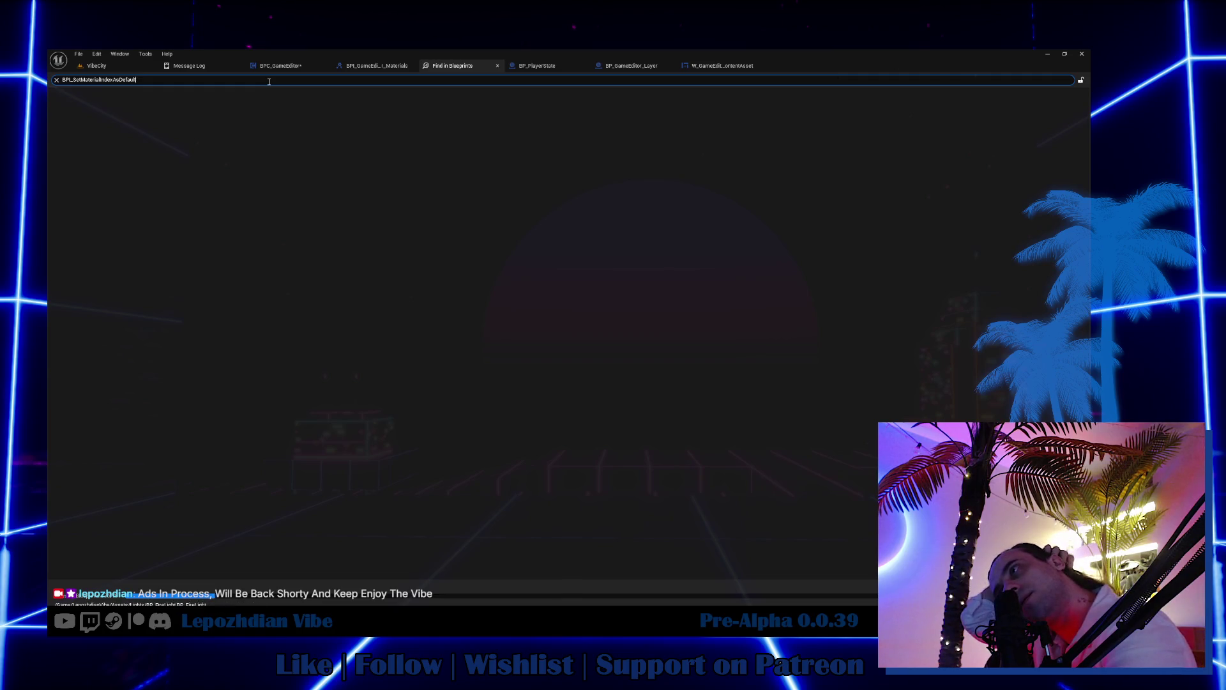
key("Return")
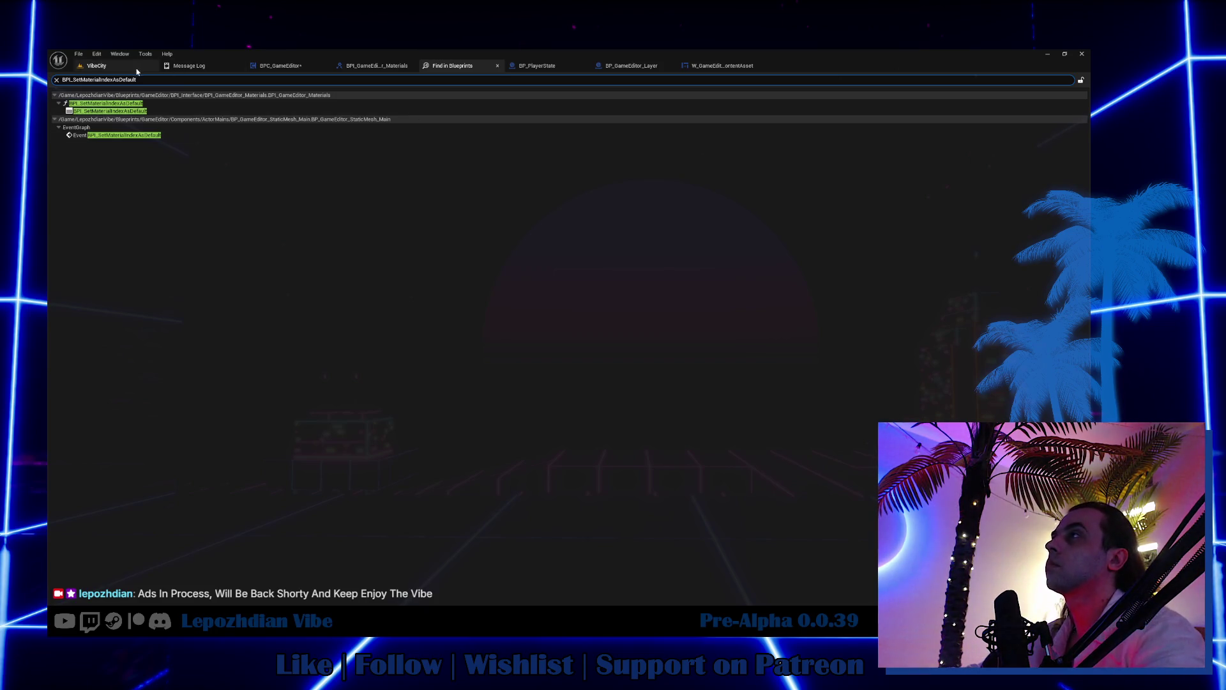
left_click(101, 66)
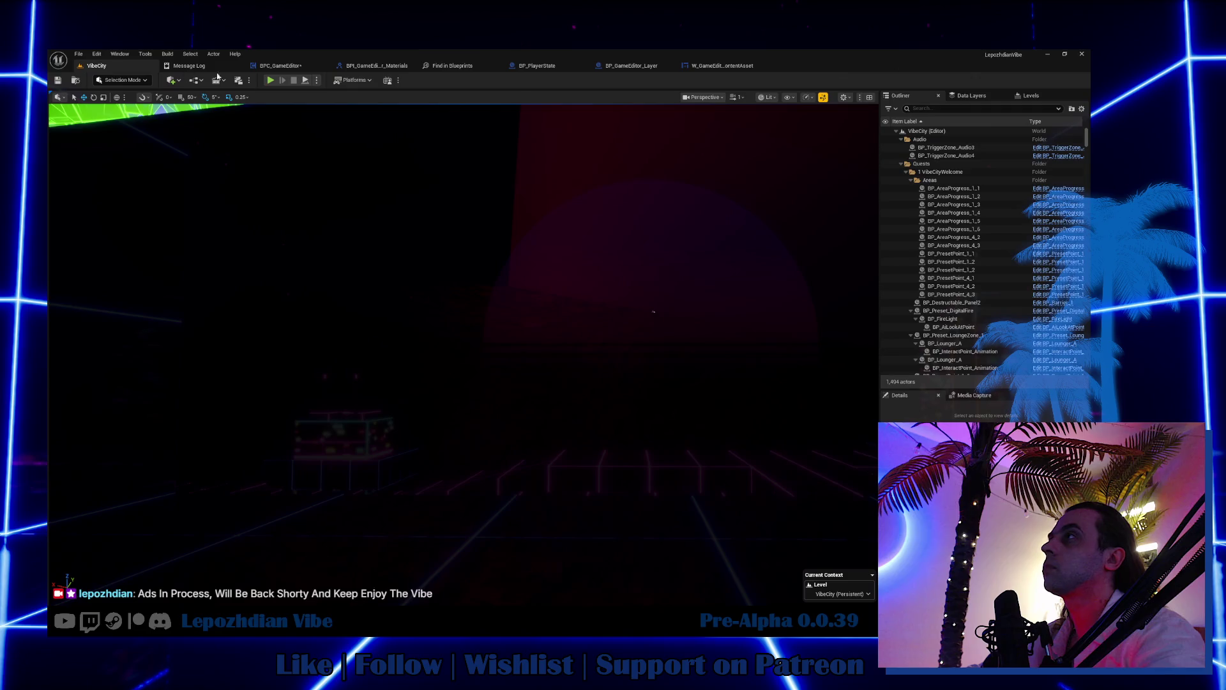
Step: Play the level, open the in-game Vibe Editor and apply Emissive_Base to Climb_03's first material slot
left_click(270, 82)
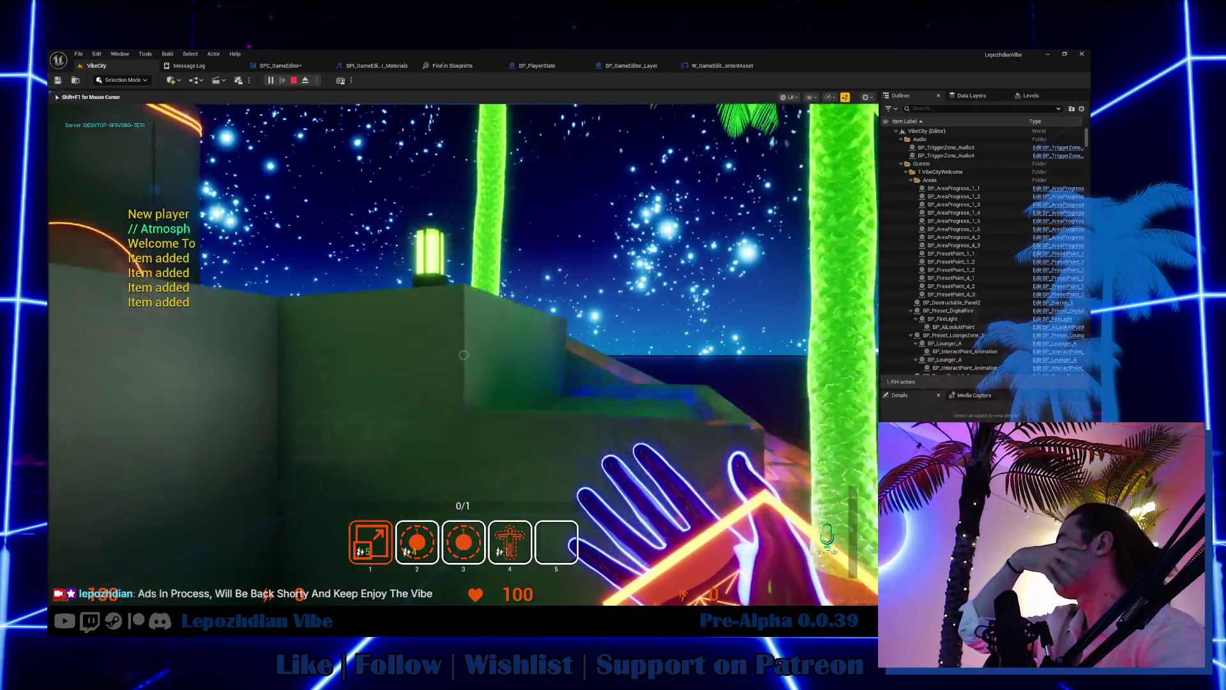
key("Tab")
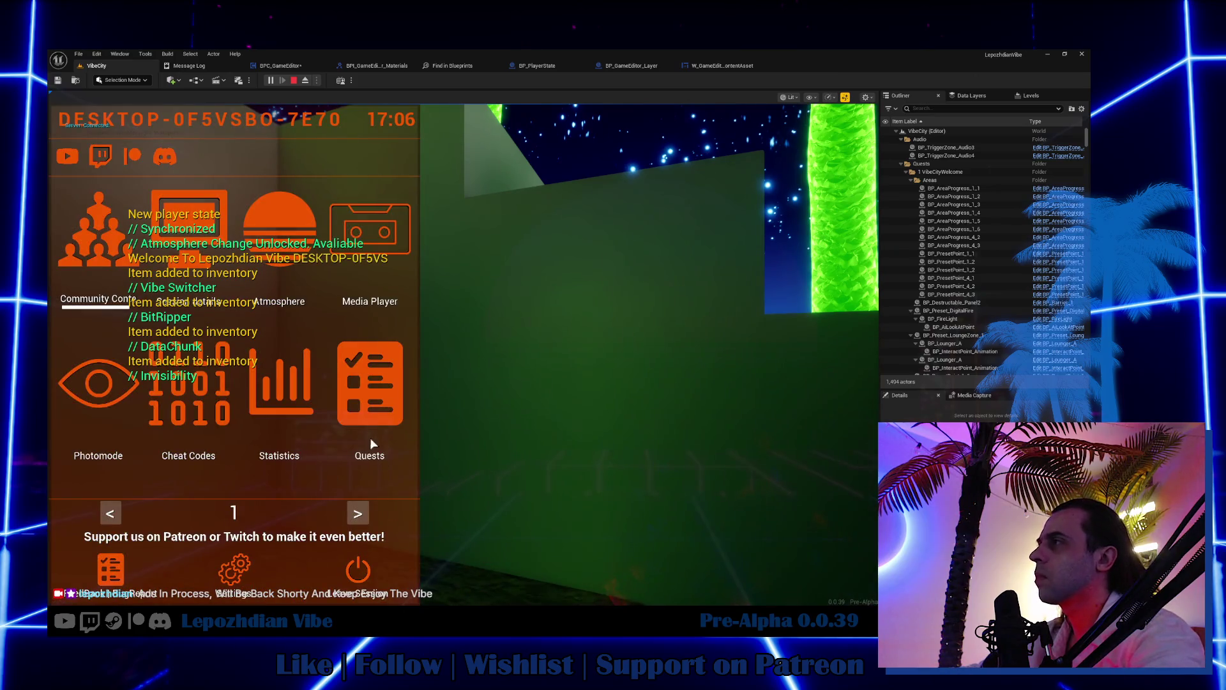
left_click(359, 513)
left_click(323, 383)
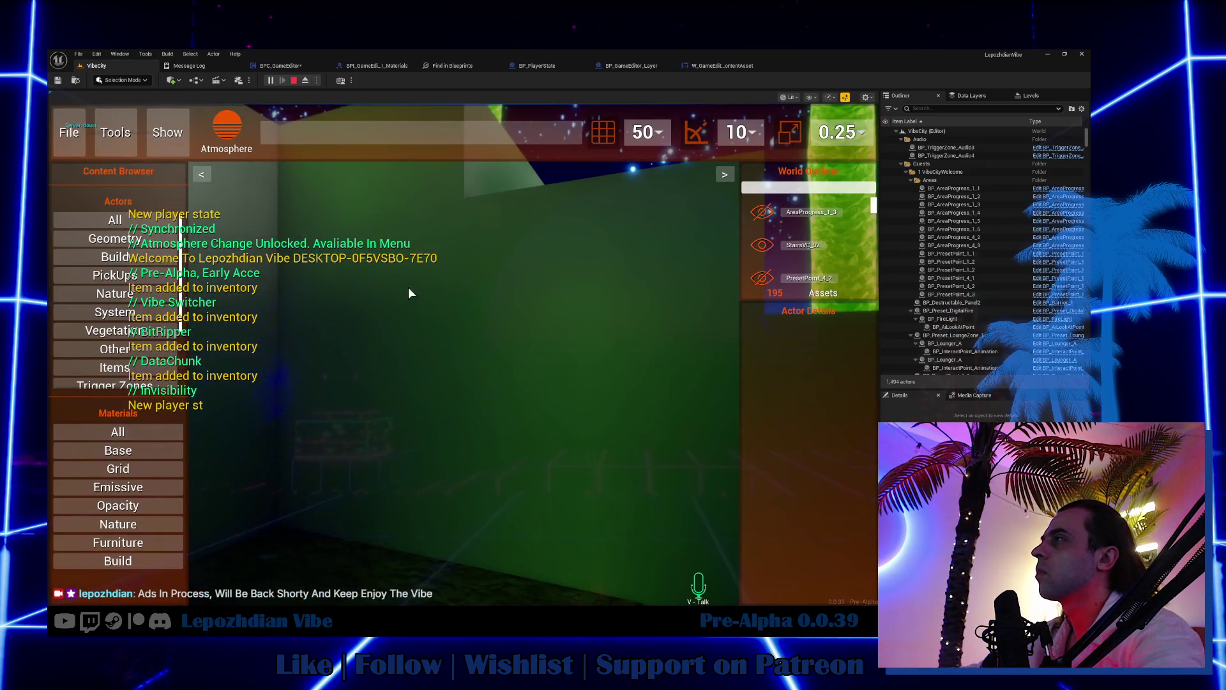
left_click(131, 488)
left_click(108, 504)
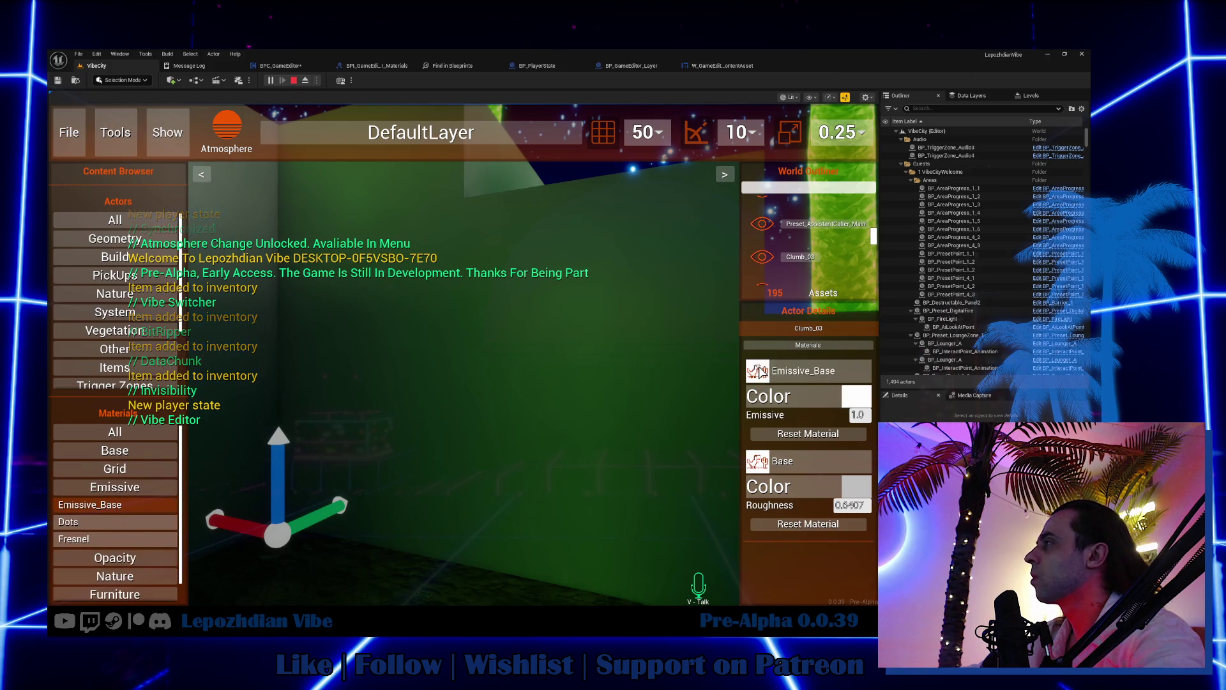
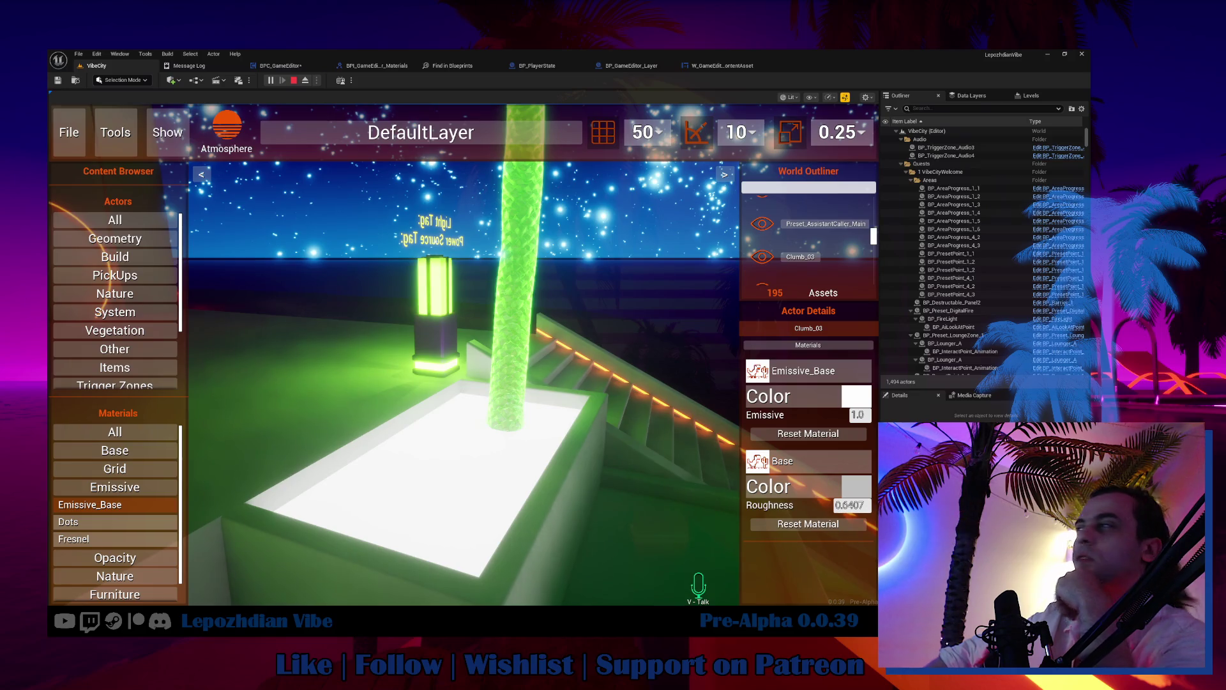
Step: Fly the camera toward the terrace stairs to view the glowing ring and neon lamps
left_click(430, 468)
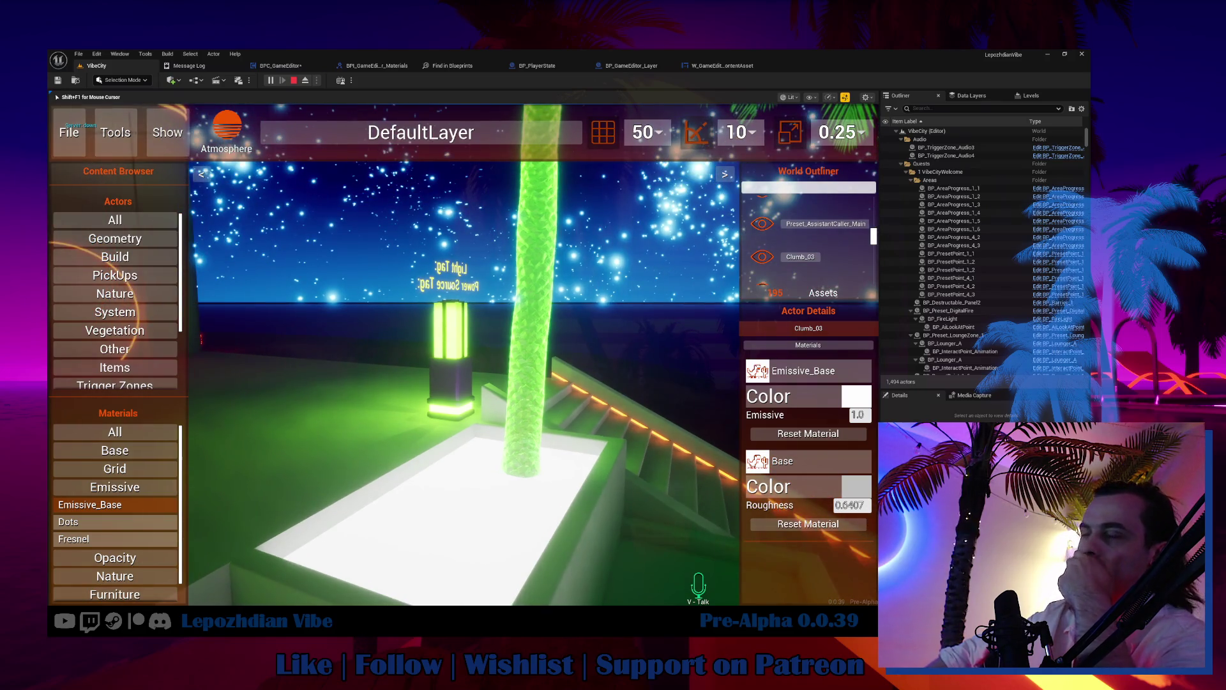
key("shift+F1")
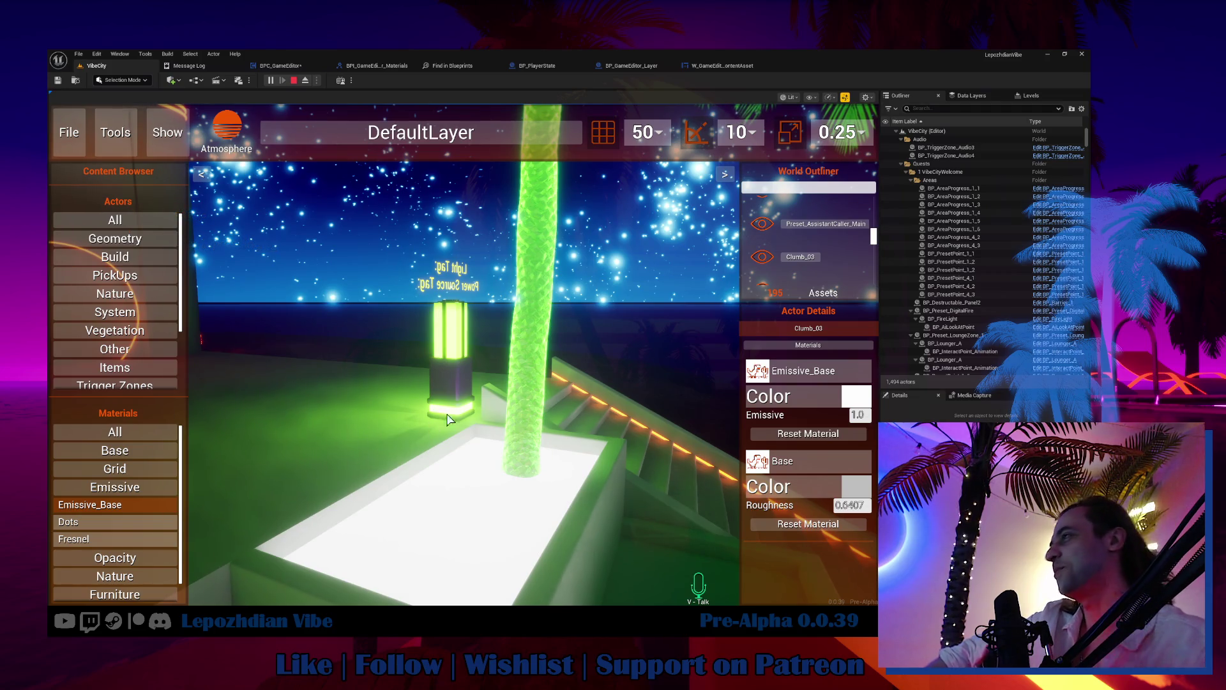
left_click(464, 351)
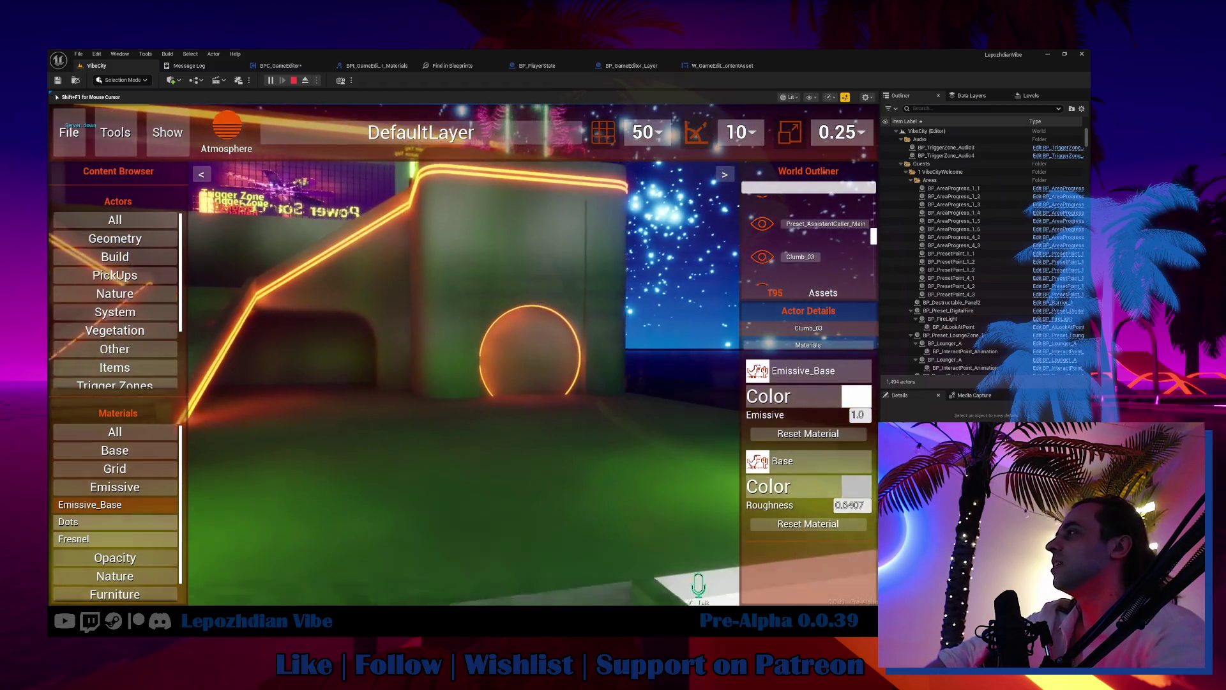
key("shift+F1")
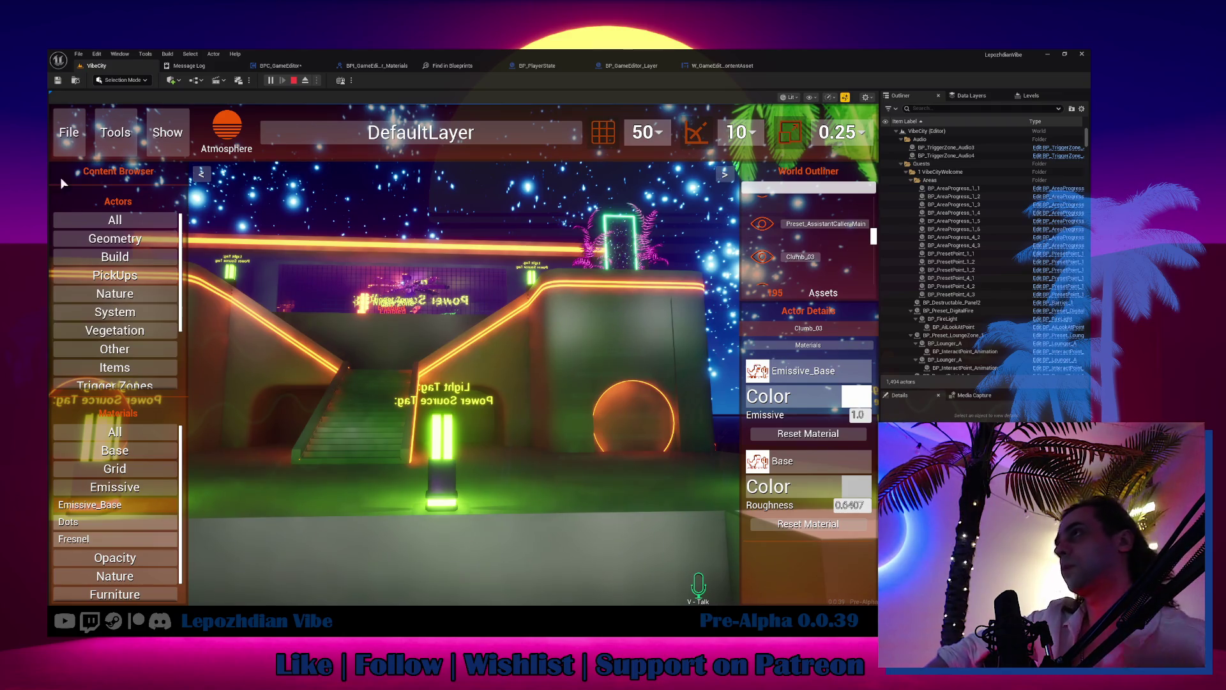
Step: Fly the camera from the stairs forward onto the beach beside the green glowing palm
left_click(178, 231)
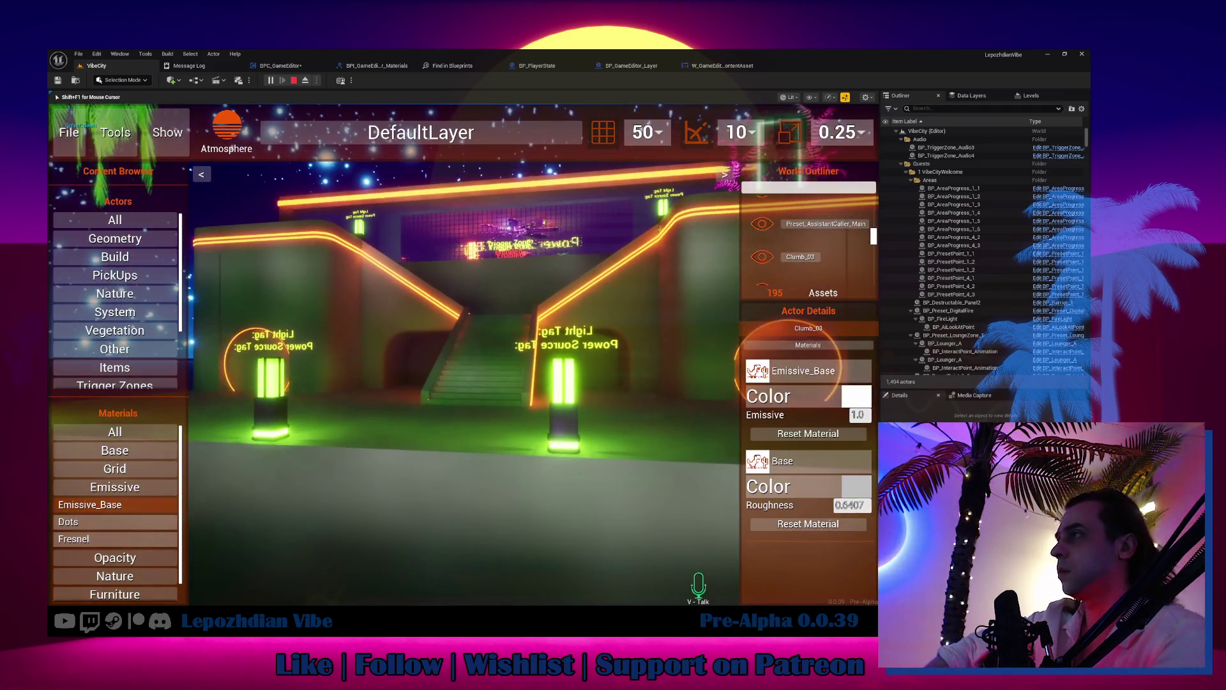
key("shift+F1")
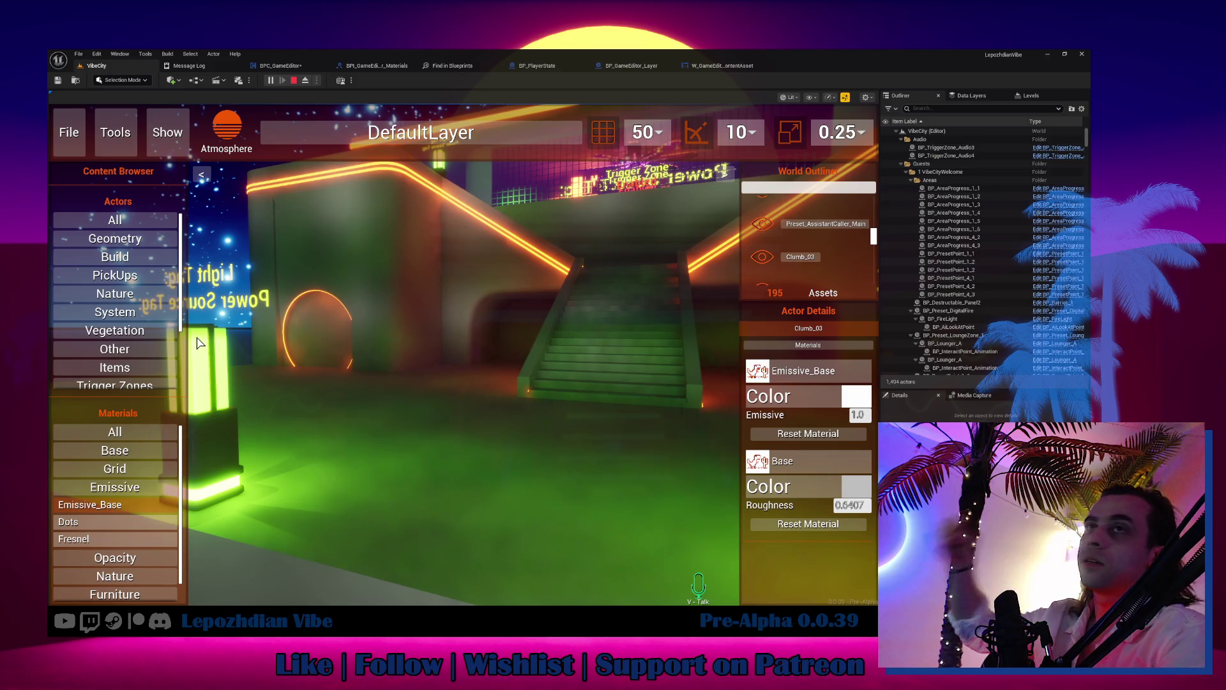
left_click(303, 372)
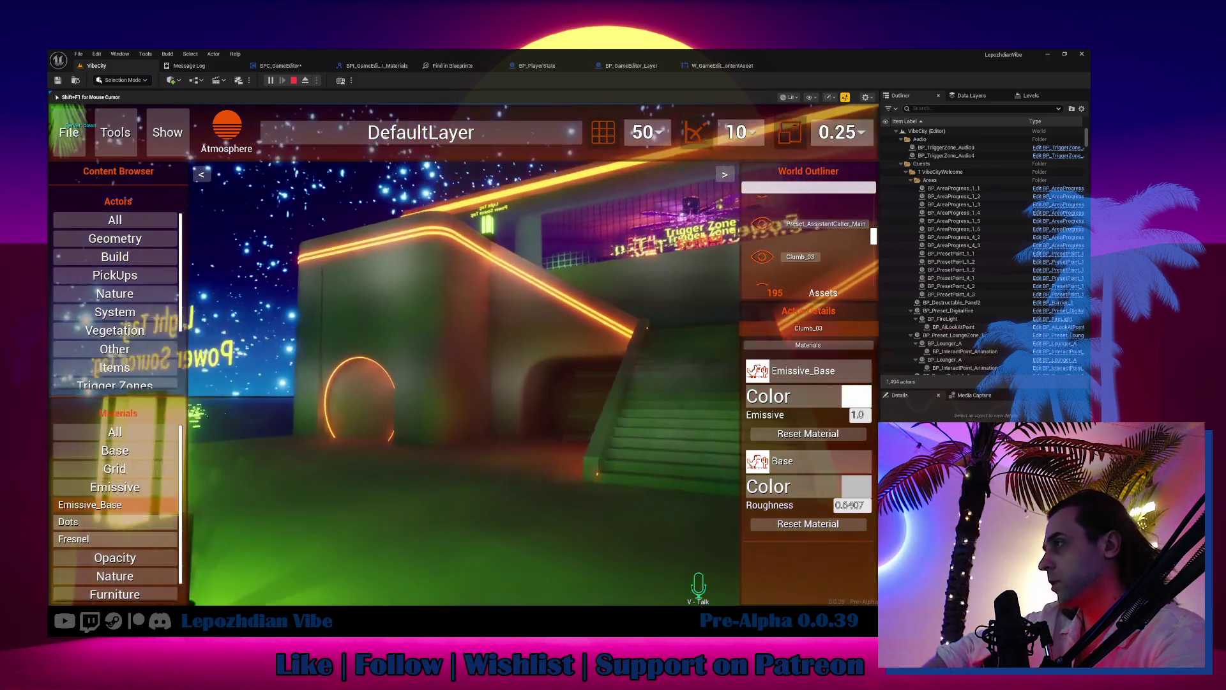
key("w")
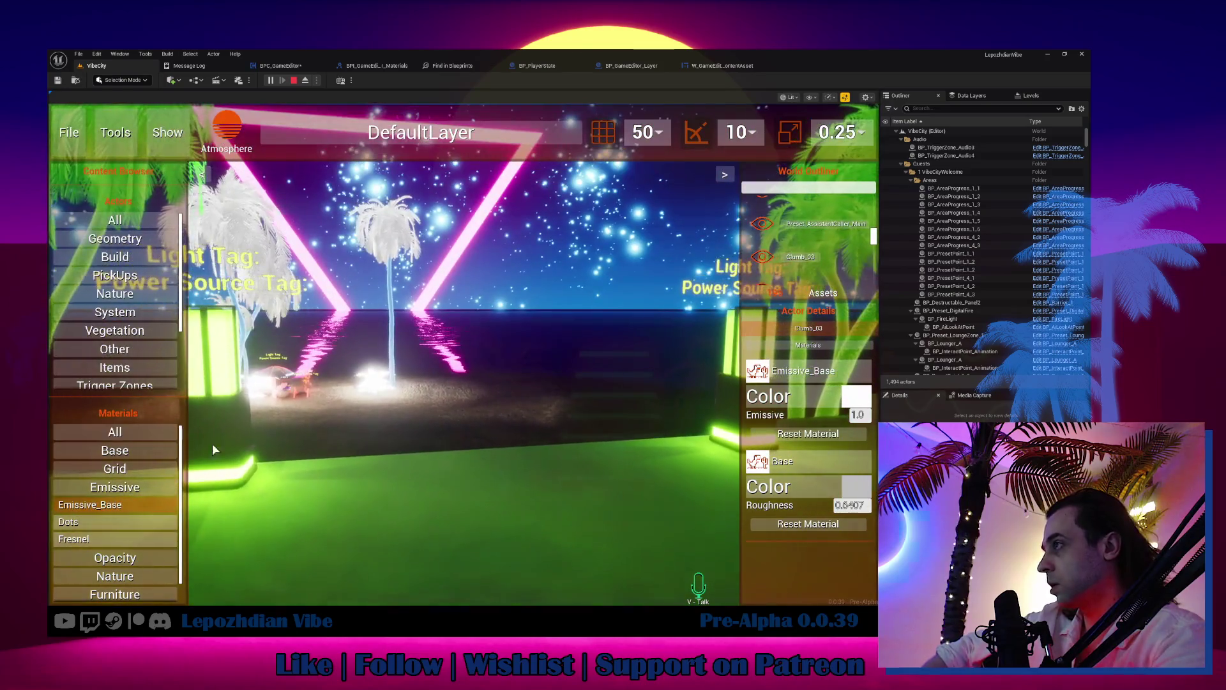
key("shift+F1")
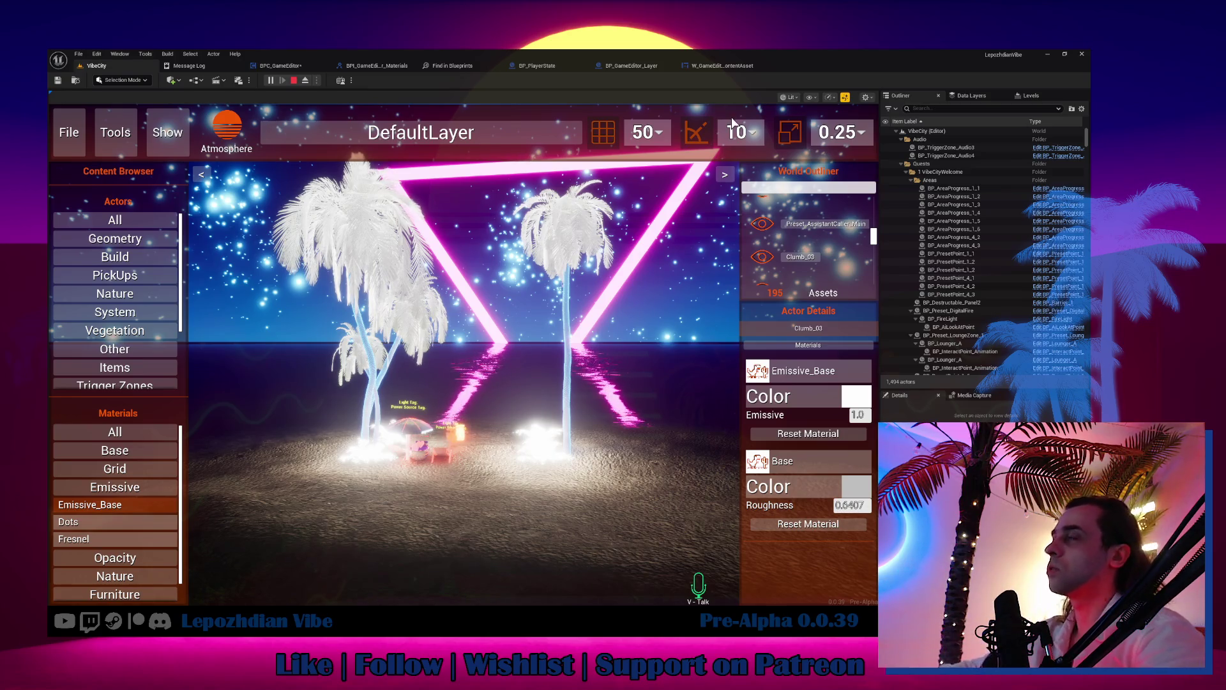
left_click(659, 353)
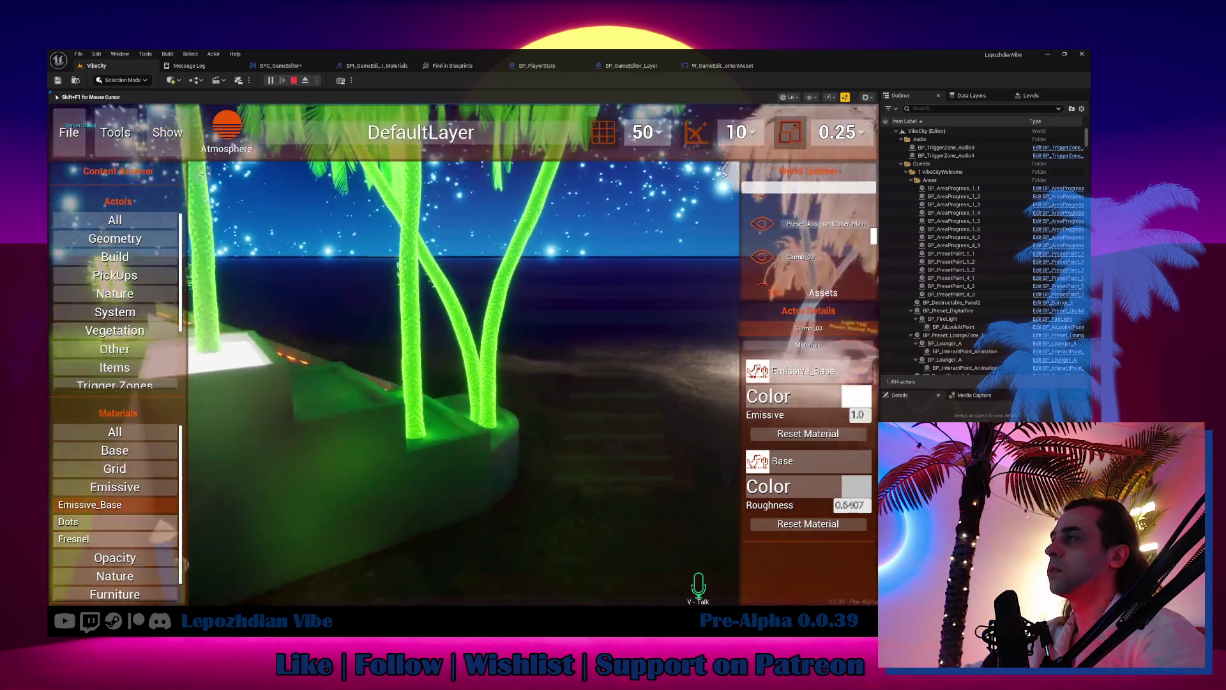
key("shift+F1")
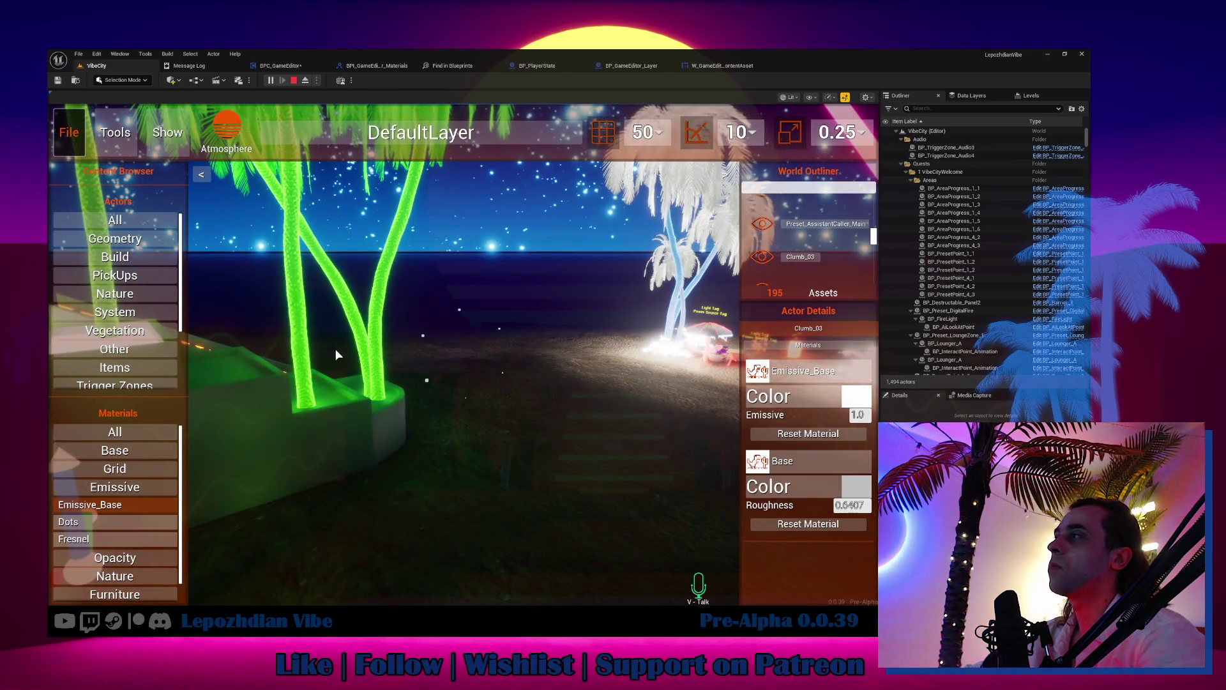
Step: Exit the in-game editor, then return the game menu to page 1 and close it to resume play
left_click(457, 331)
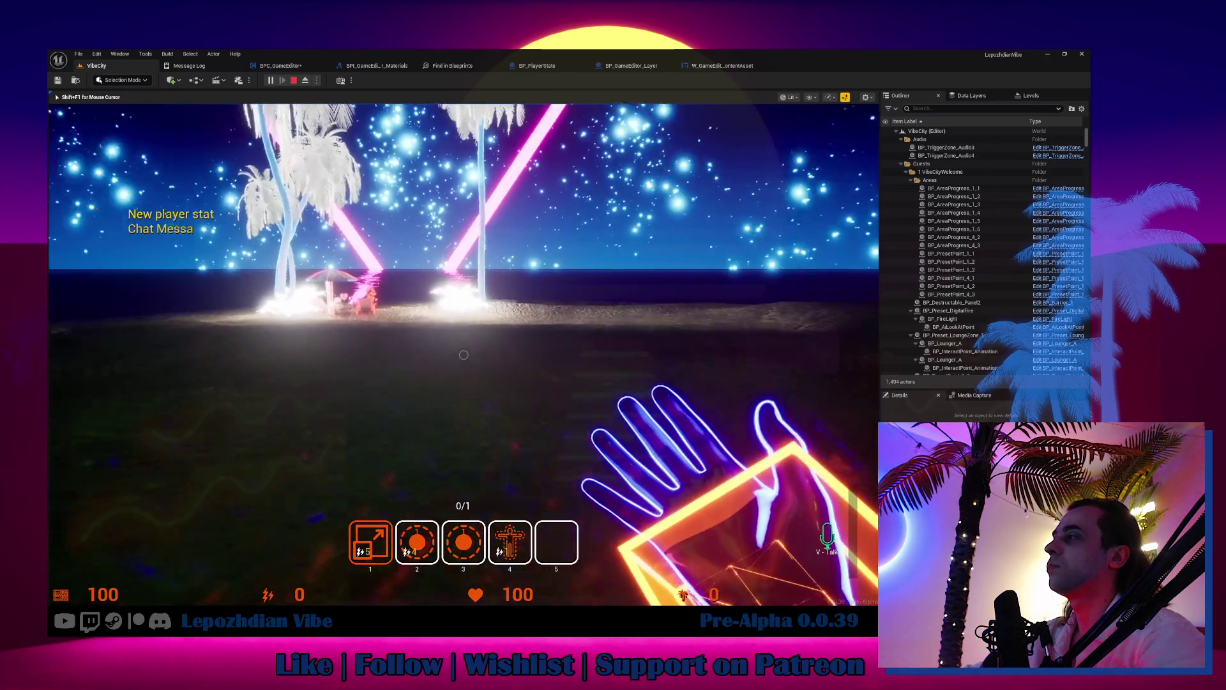
key("Tab")
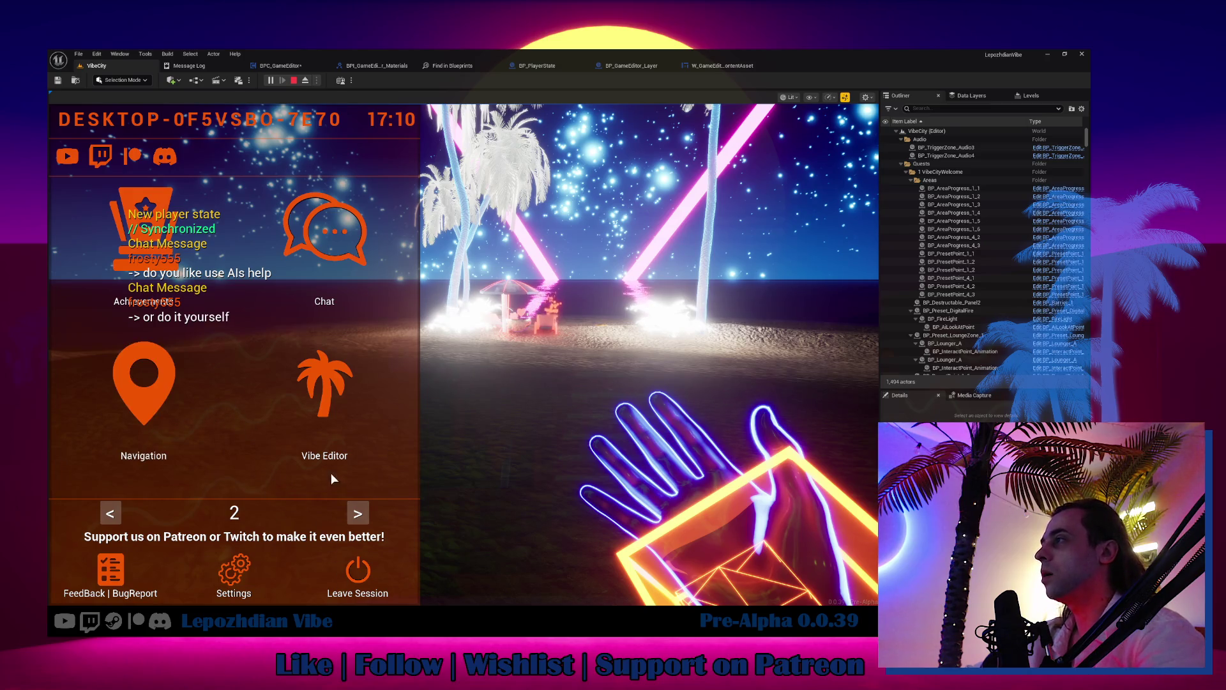
left_click(116, 512)
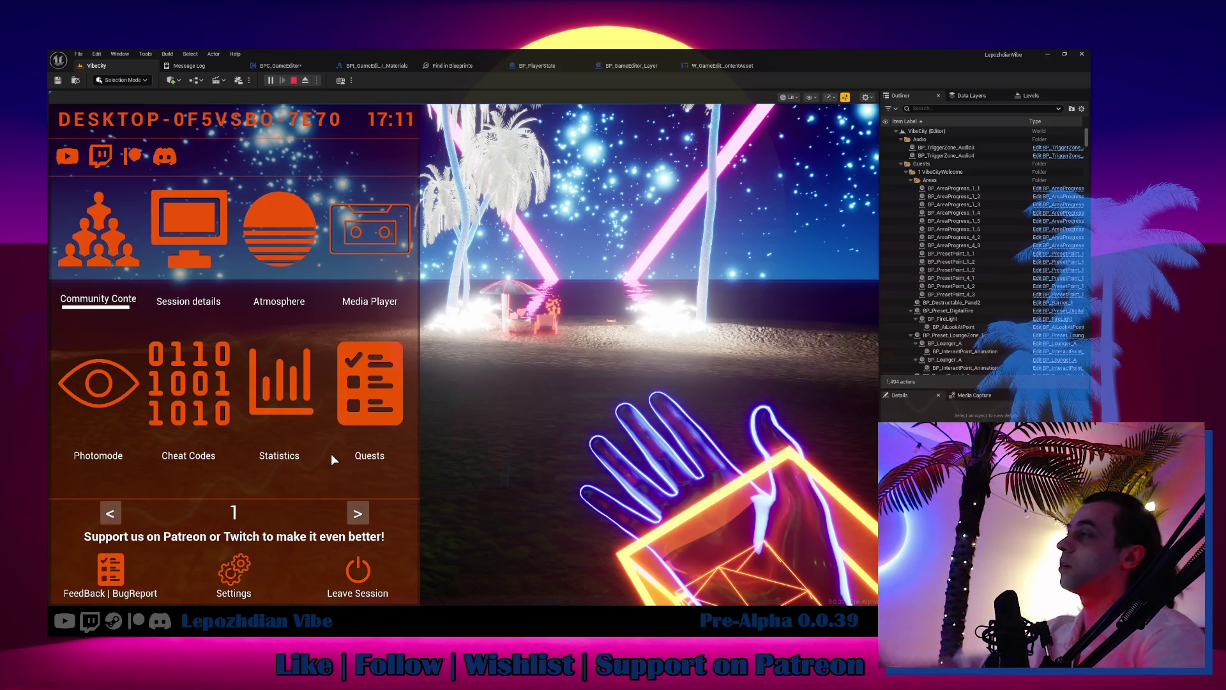
left_click(706, 438)
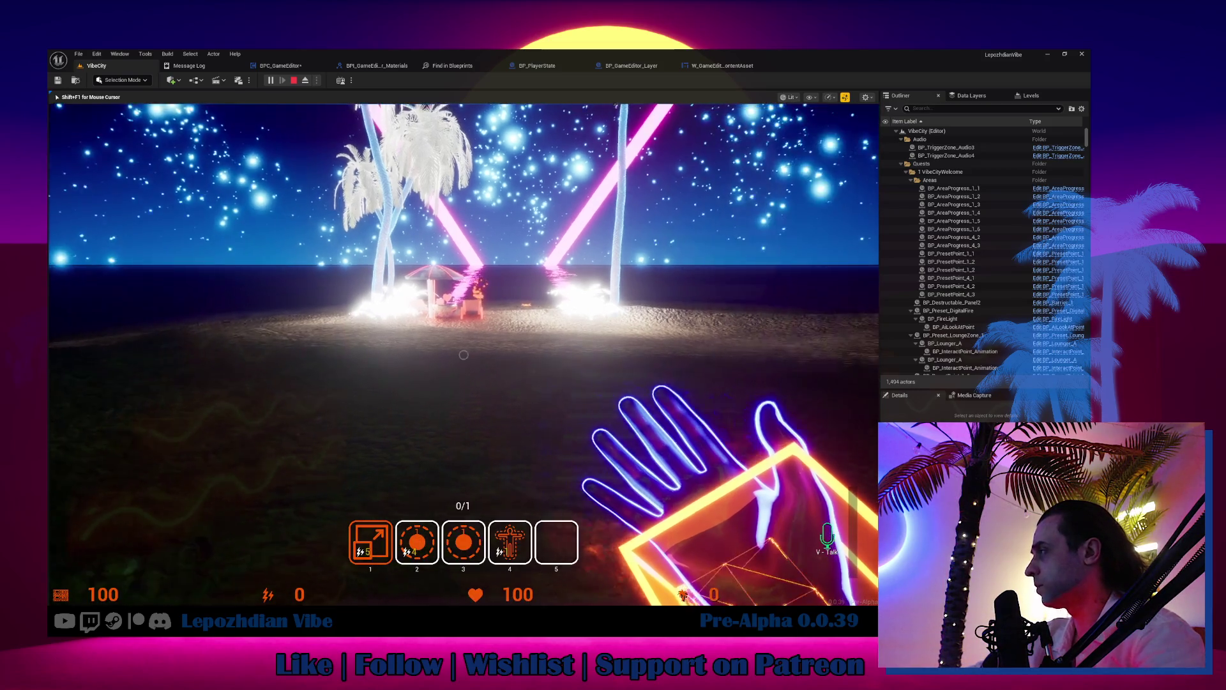
Step: Walk past the beach umbrella and neon palm and climb the stairs
key("w")
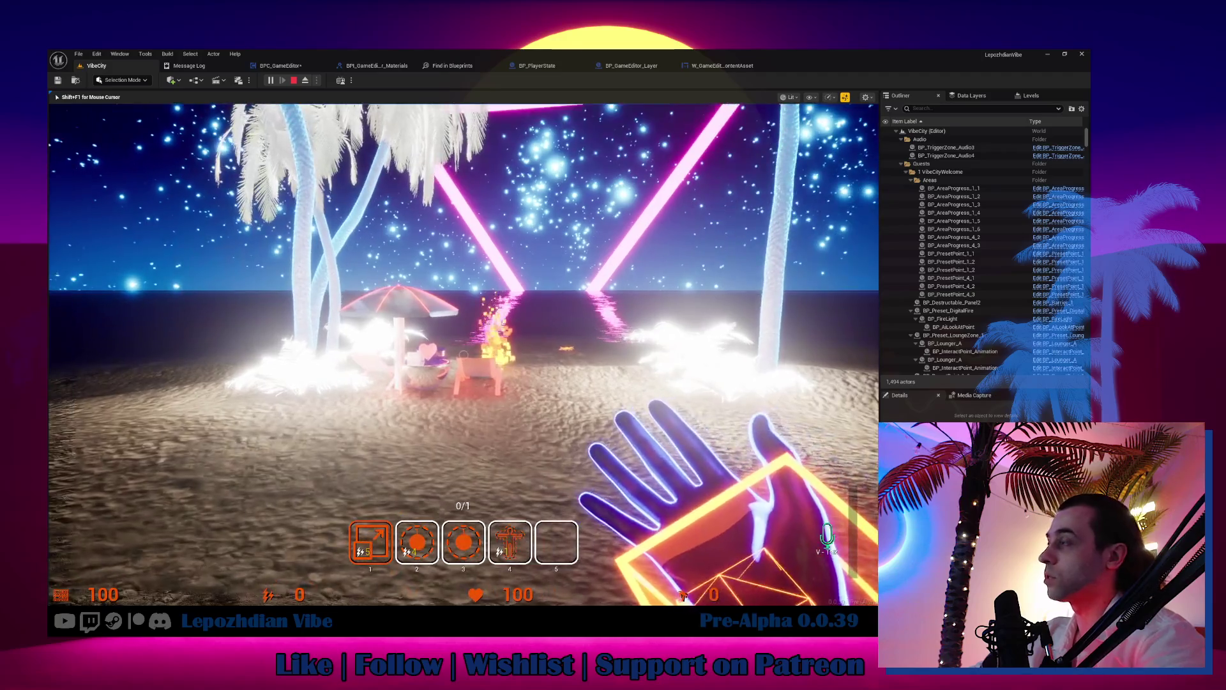
key("w")
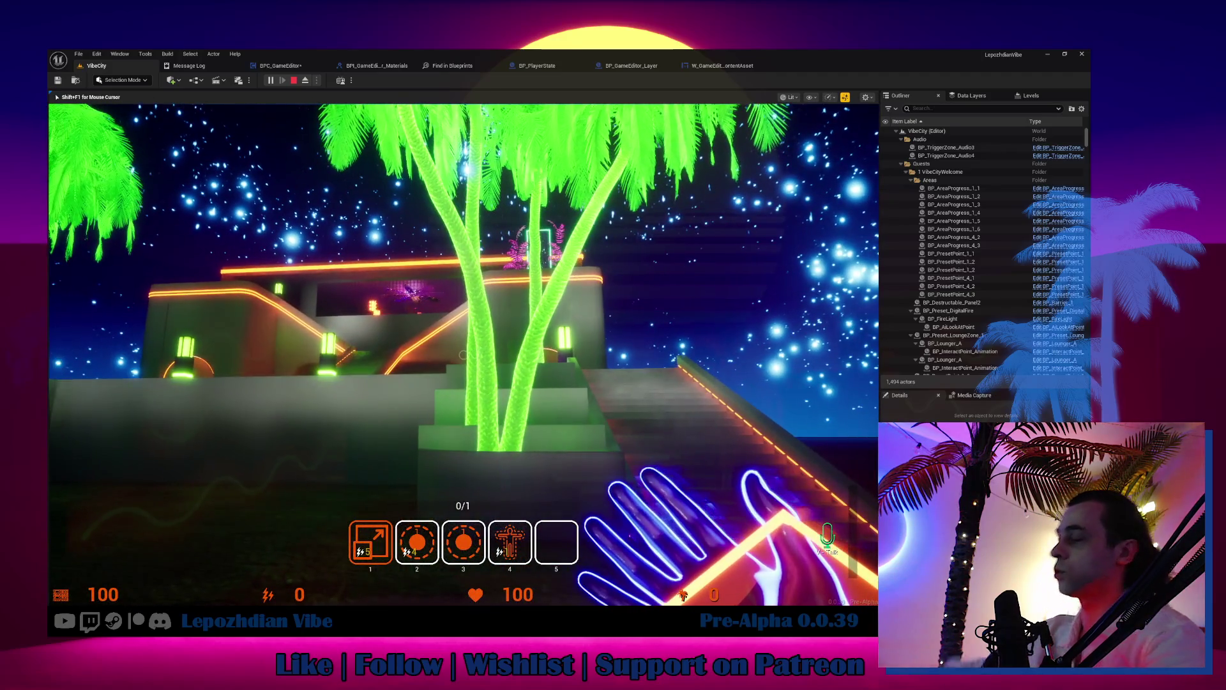
key("w")
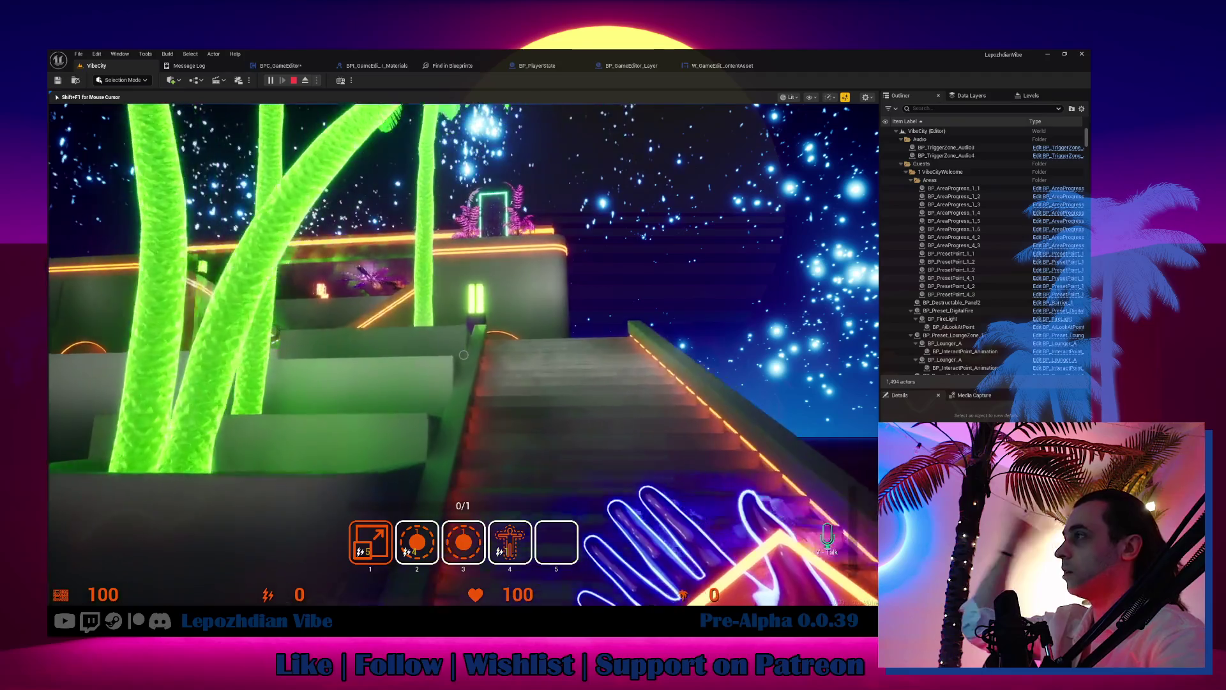
key("w")
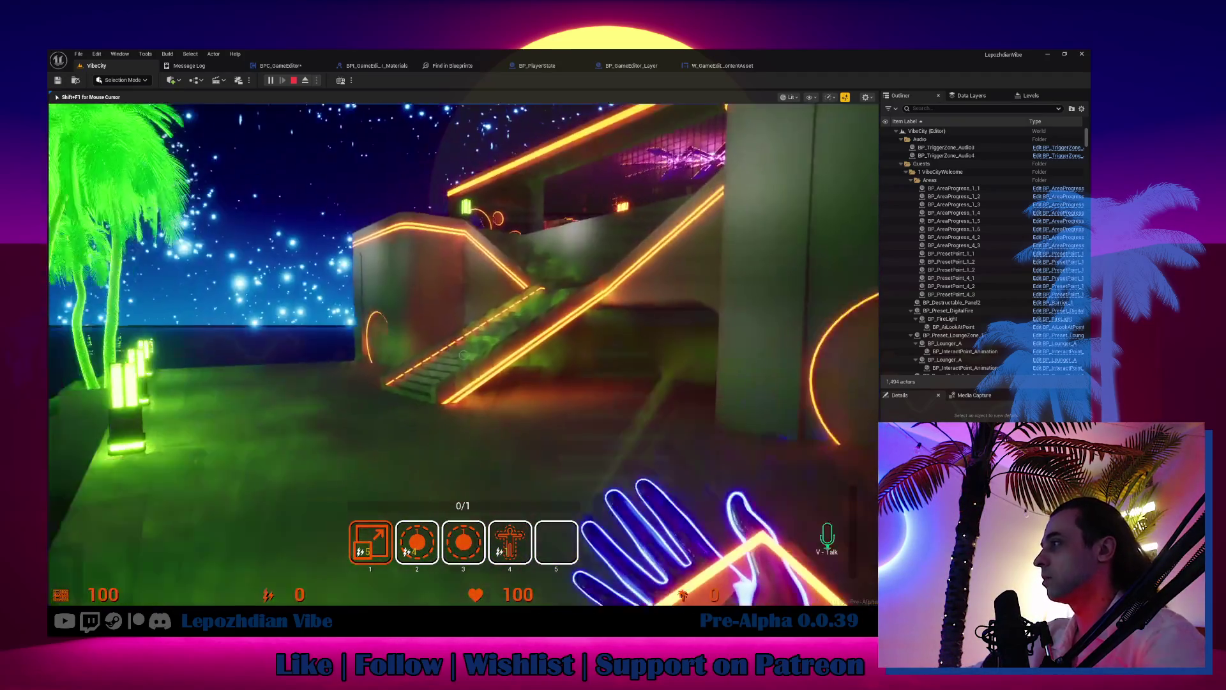
key("w")
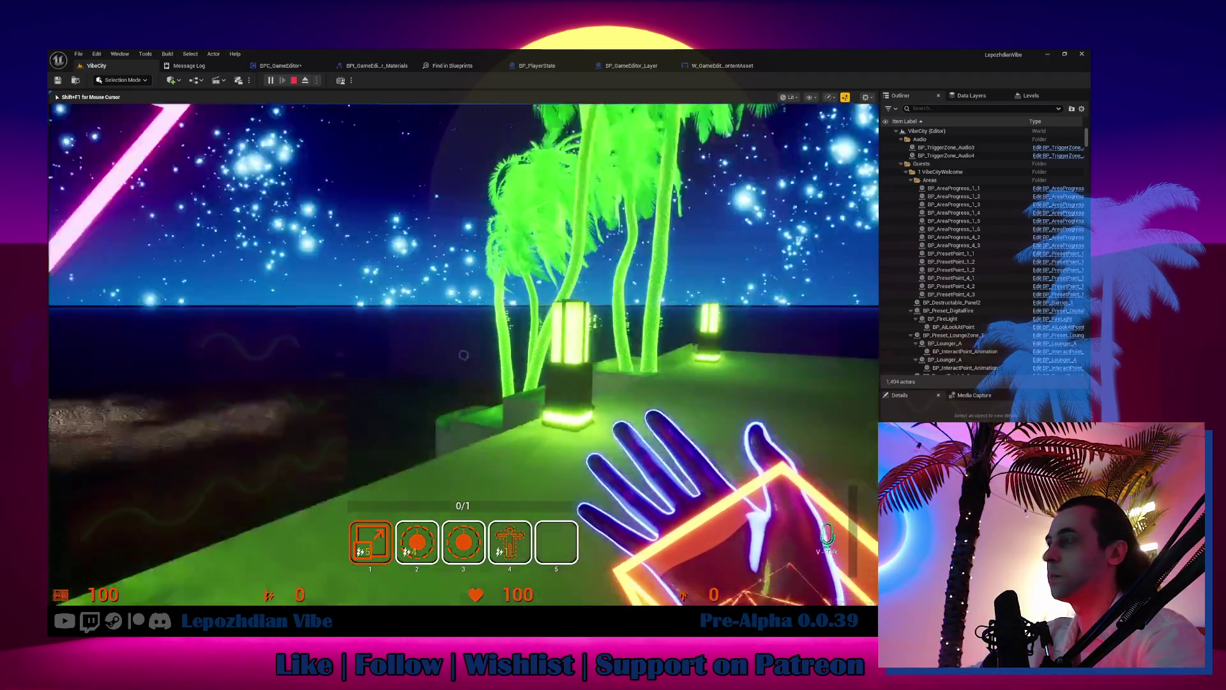
key("w")
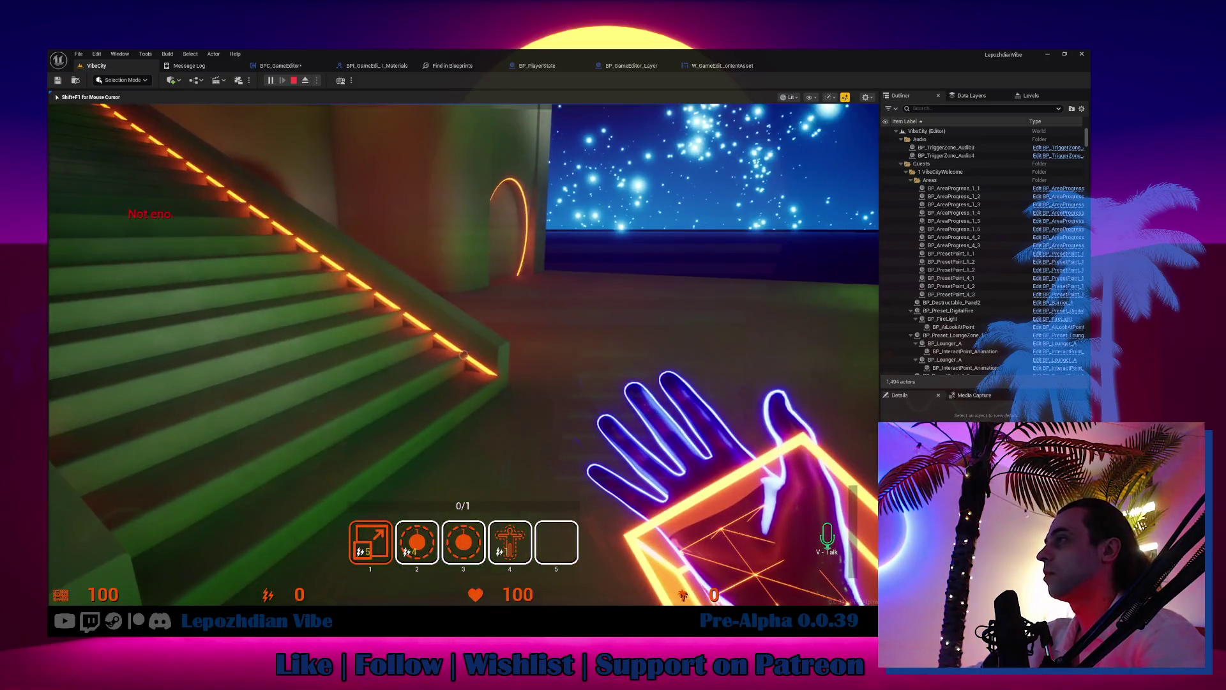
Step: Turn on the Infinite Energy cheat, then grow vibe at the neon palm trees
key("Tab")
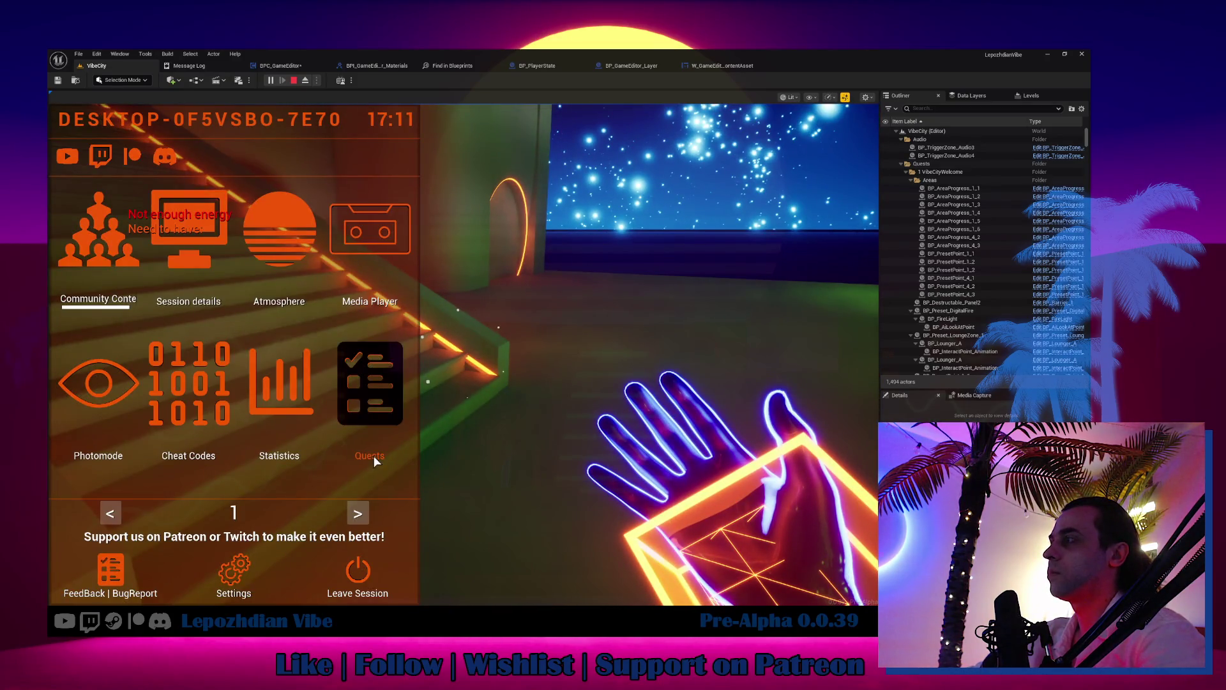
key("ctrl+c")
left_click(338, 378)
key("Escape")
key("Tab")
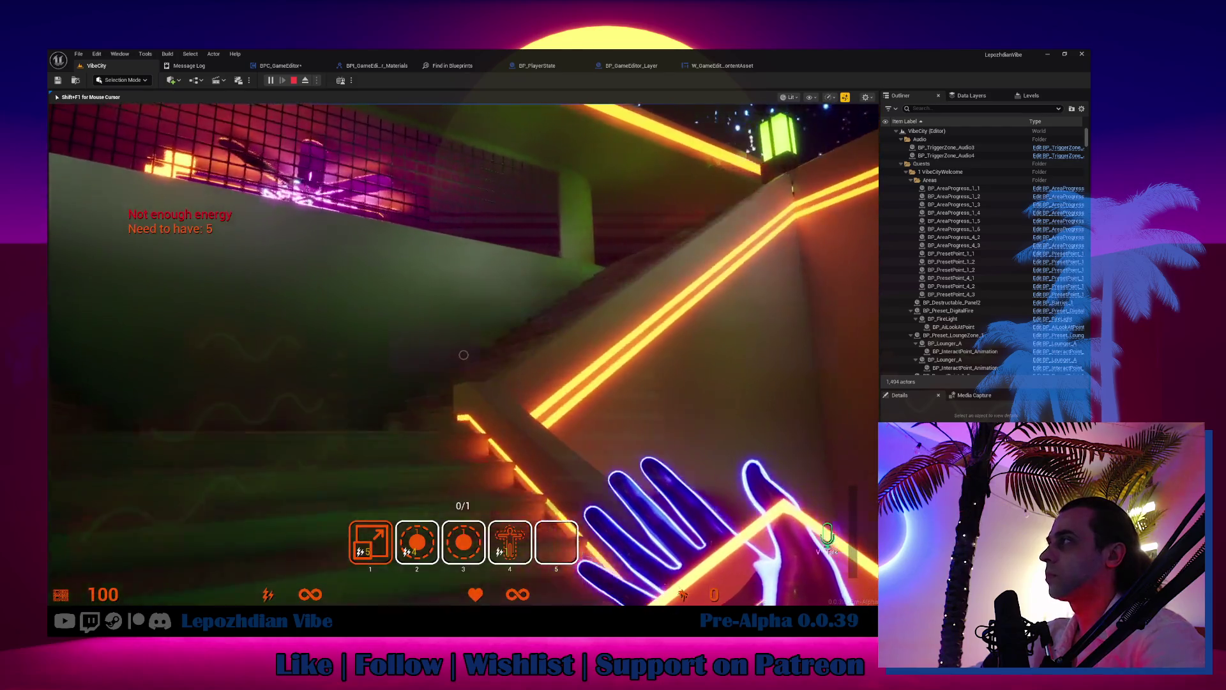
left_click(463, 354)
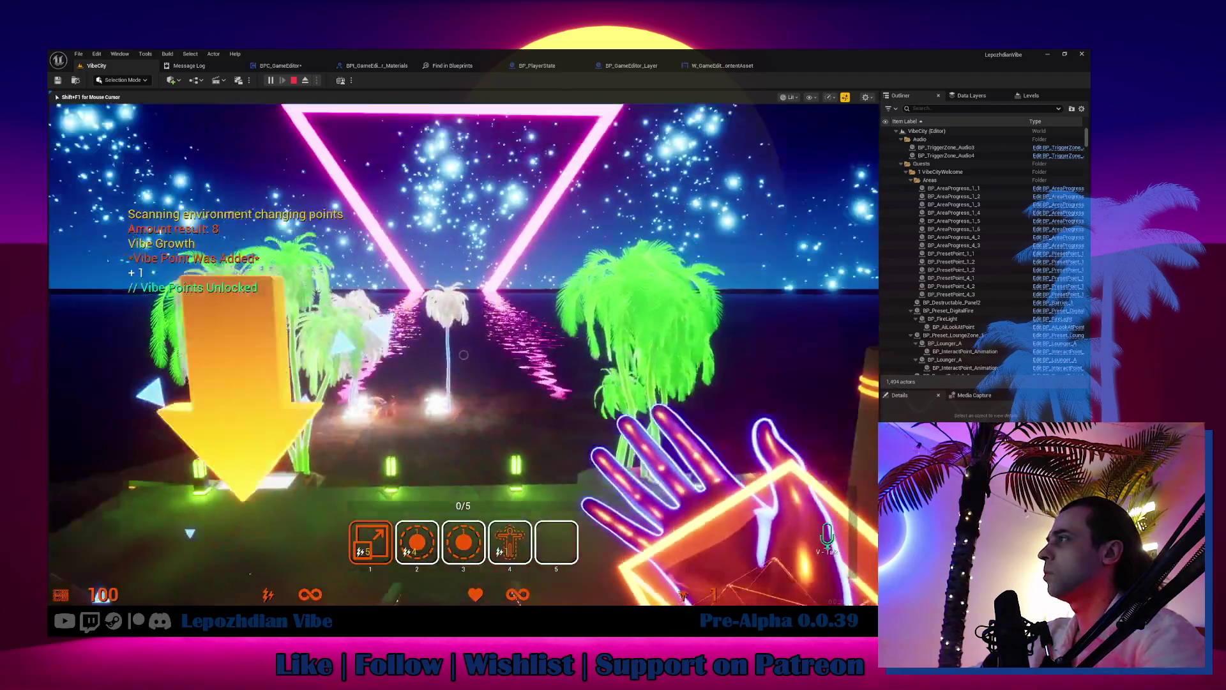
Step: Pick a peach colour for the Street Lights, then cancel the colour change
key("4")
left_click(463, 354)
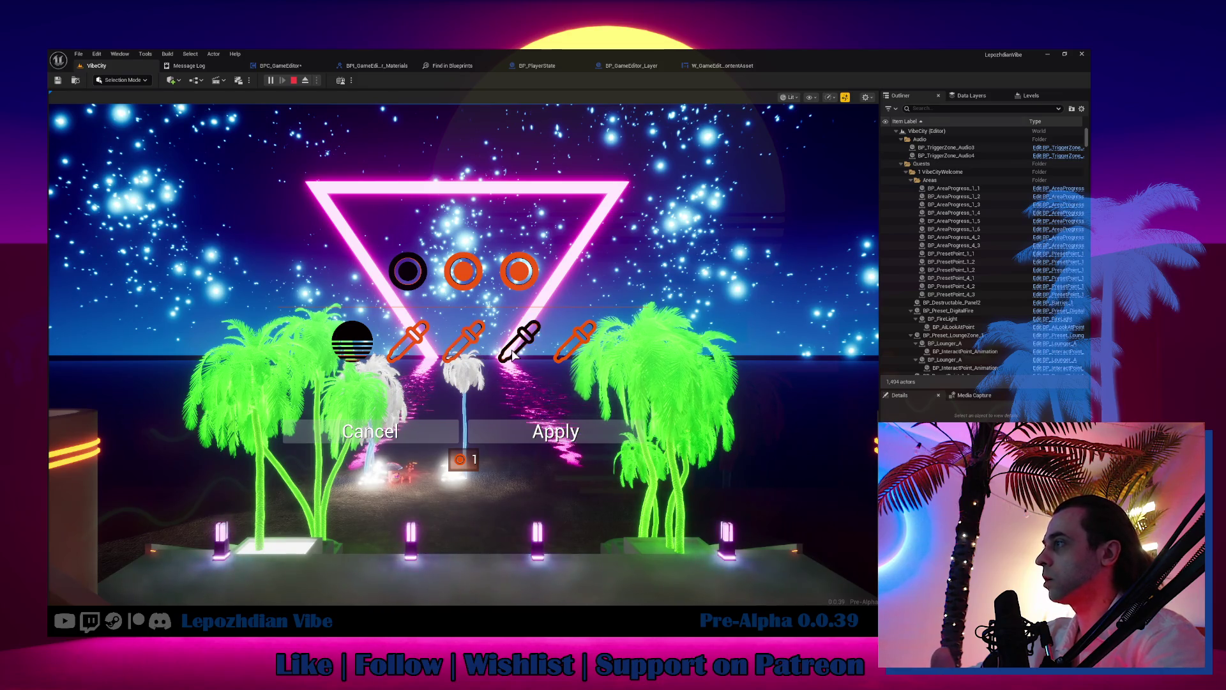
left_click(414, 348)
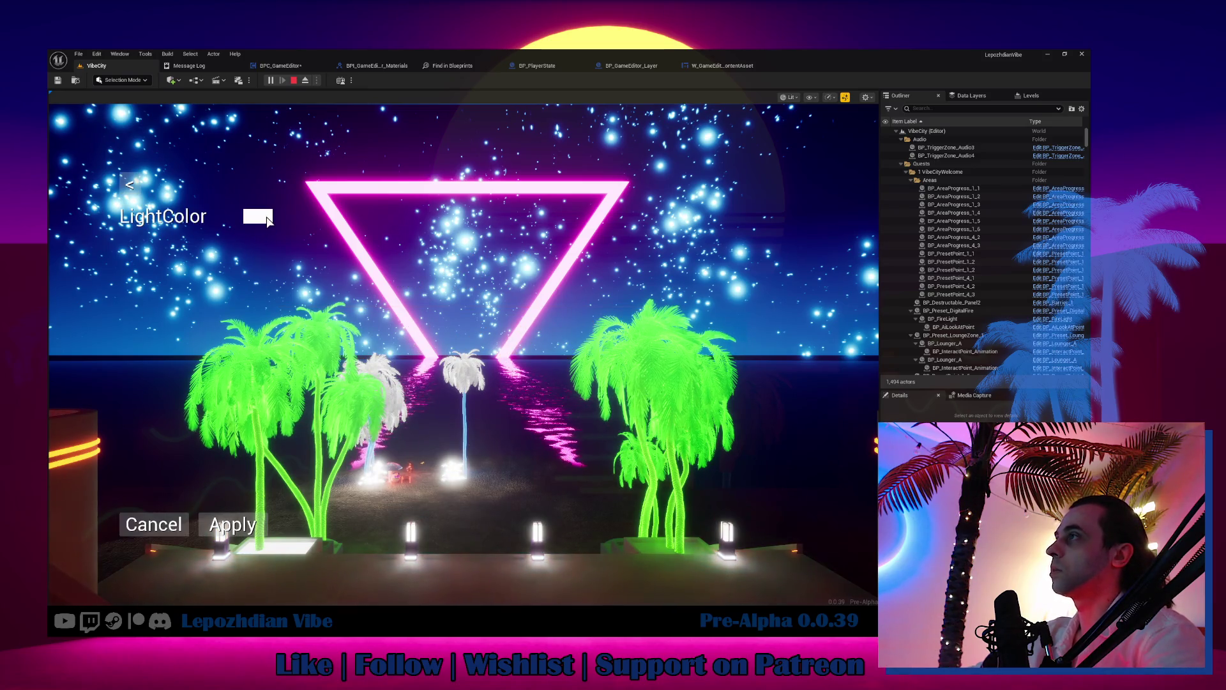
left_click(452, 328)
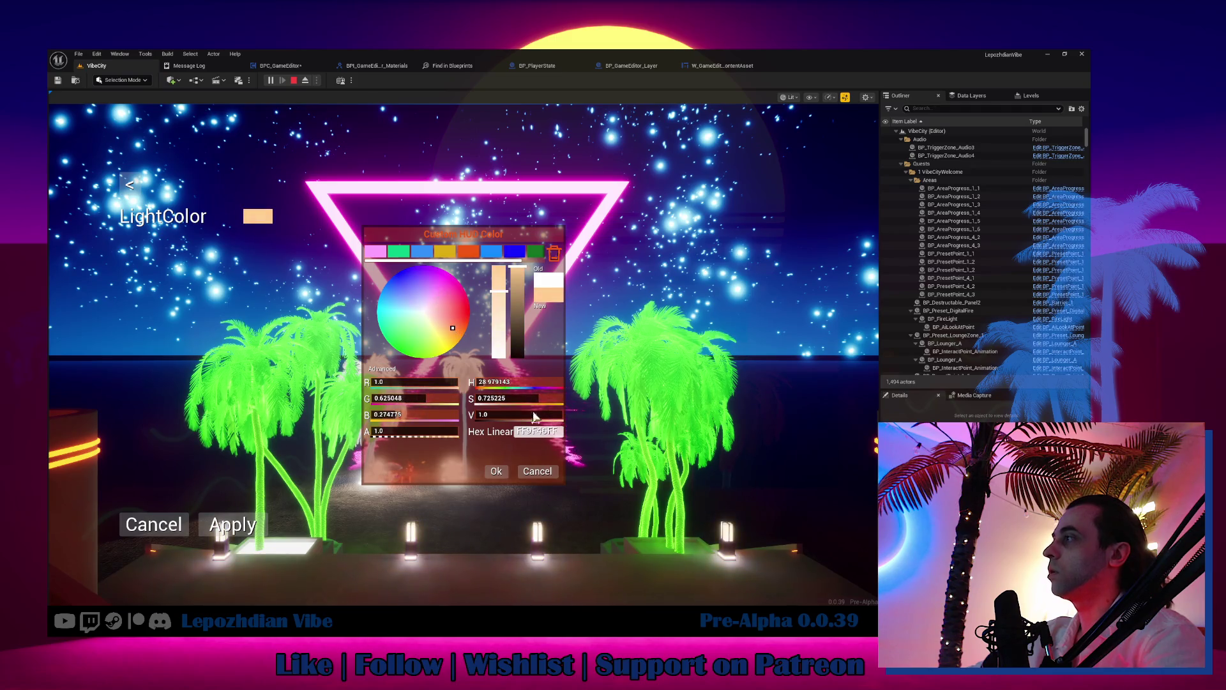
left_click(543, 472)
Step: Close the placement menus and walk up the stairs into the neon portal
key("Escape")
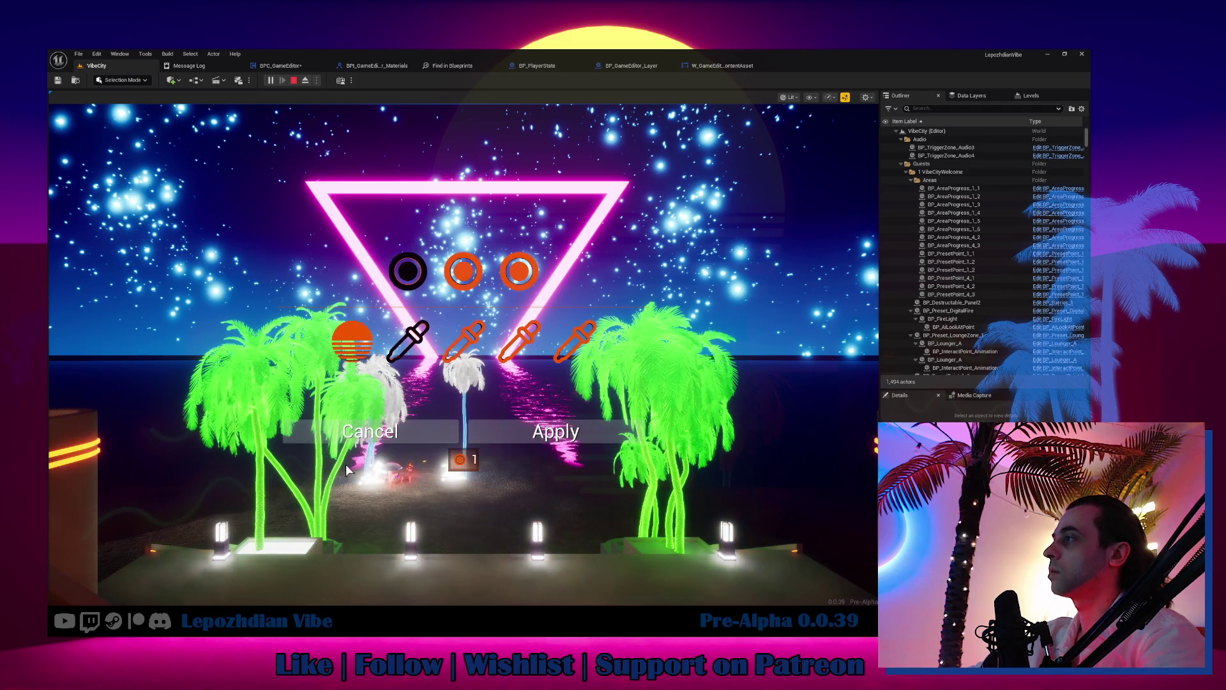
key("Escape")
key("w")
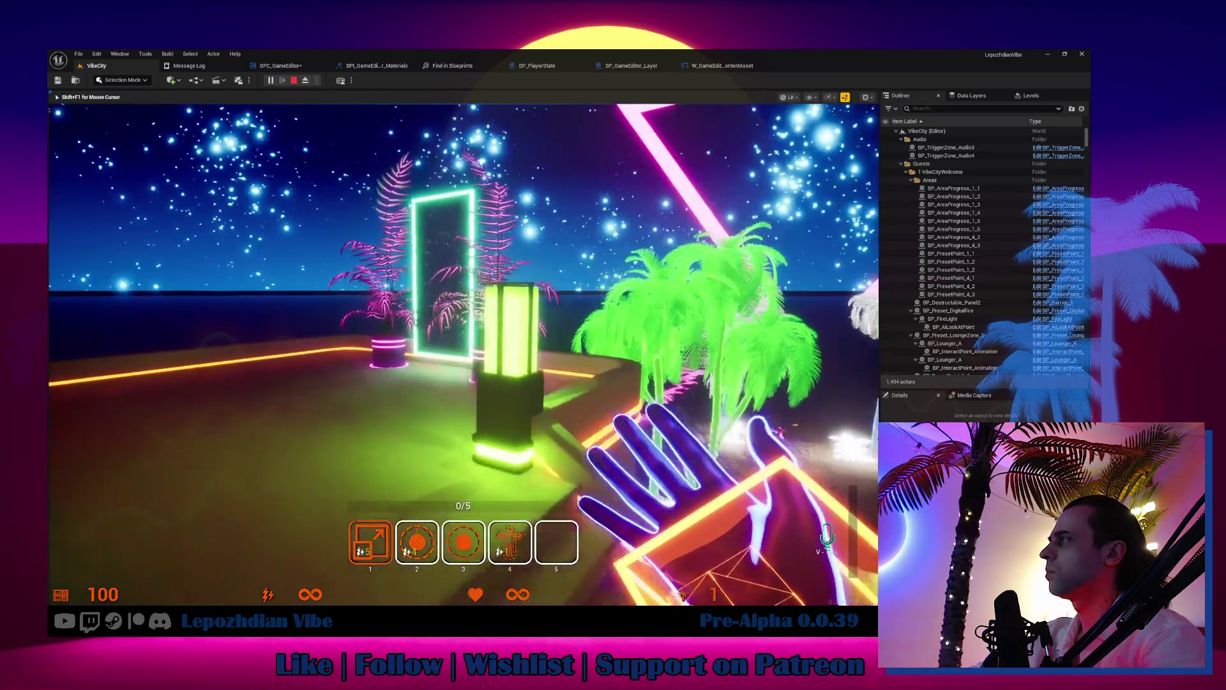
key("w")
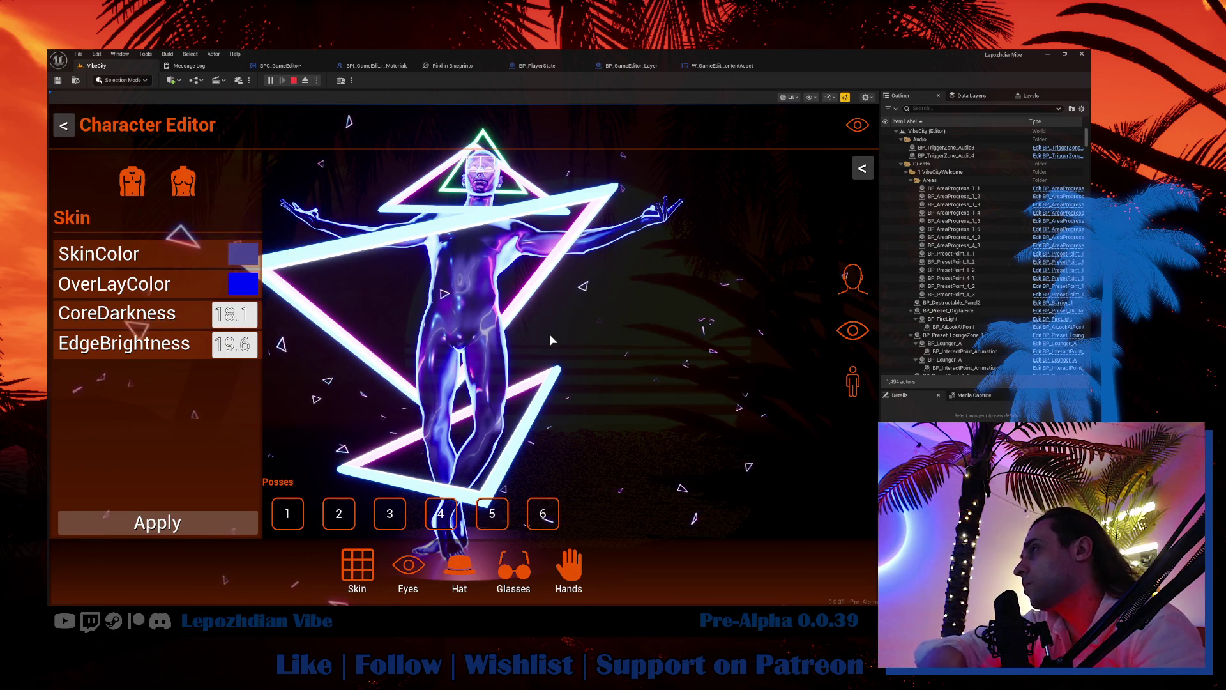
Step: Exit the Character Editor, walk toward the neon palms, and bring up the main menu
key("Escape")
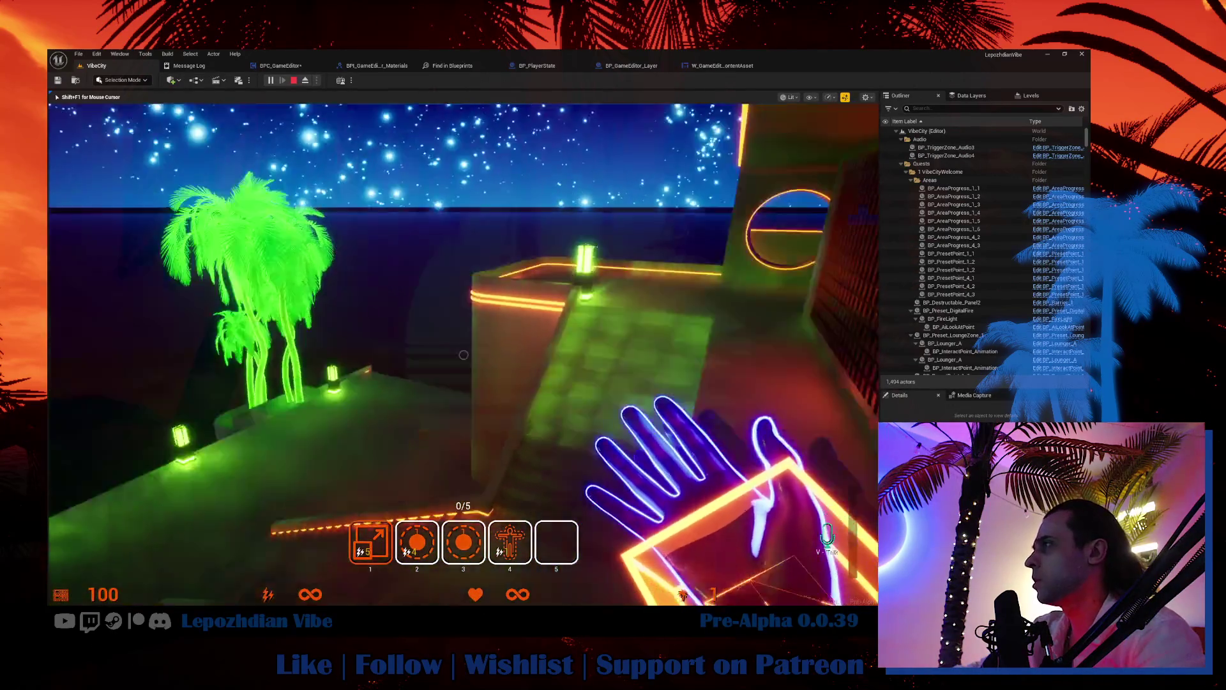
key("w")
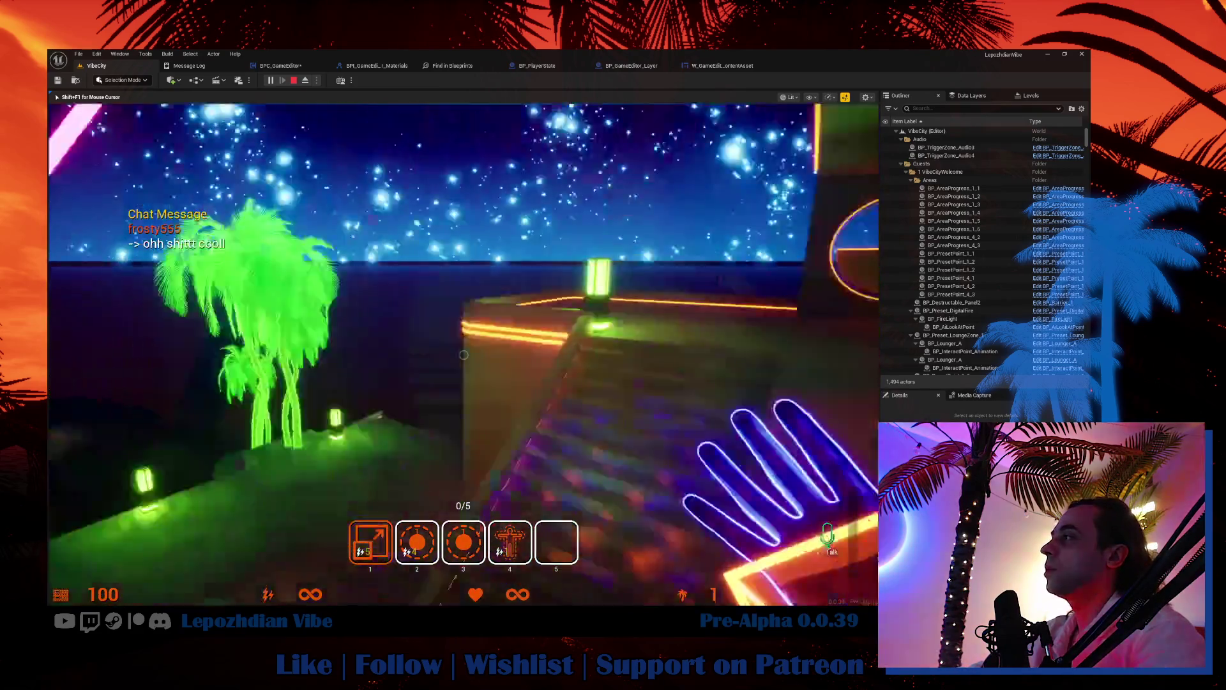
key("Tab")
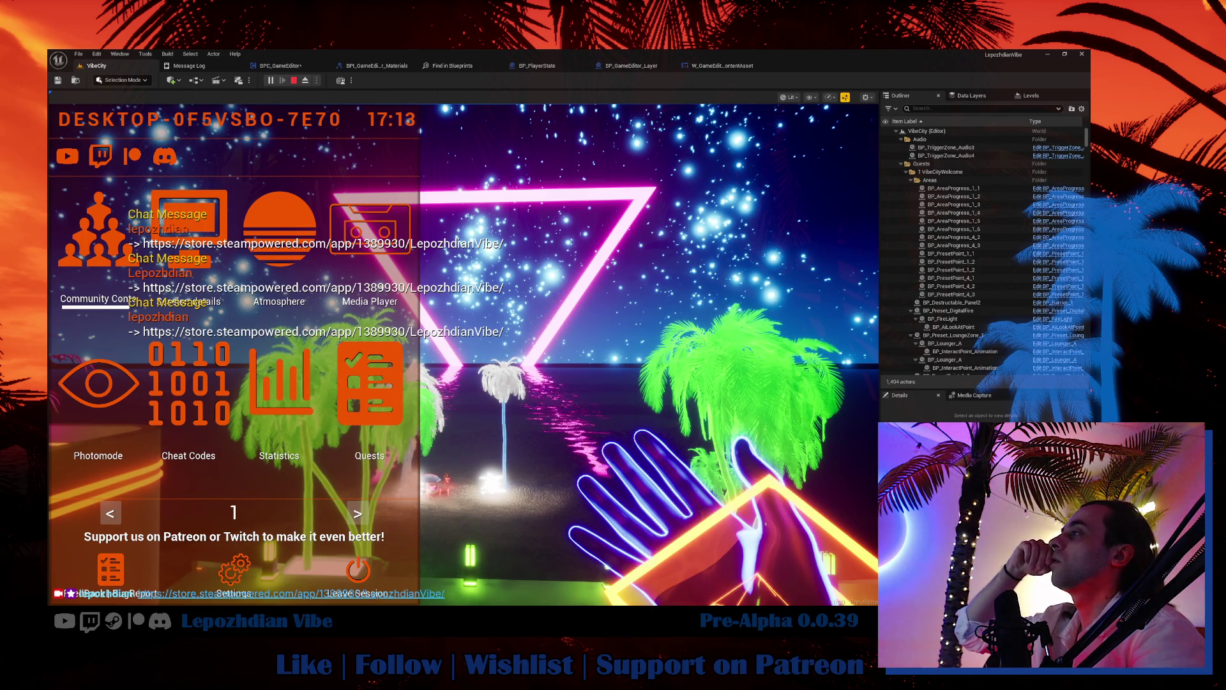
left_click(592, 353)
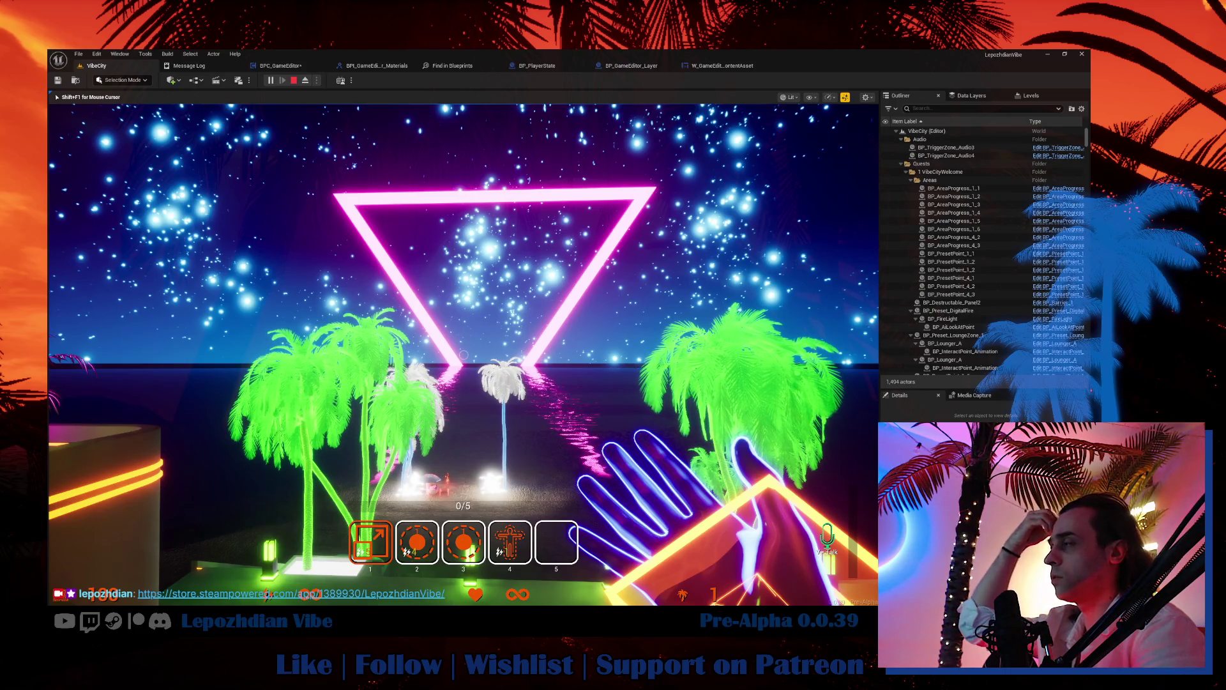
key("Tab")
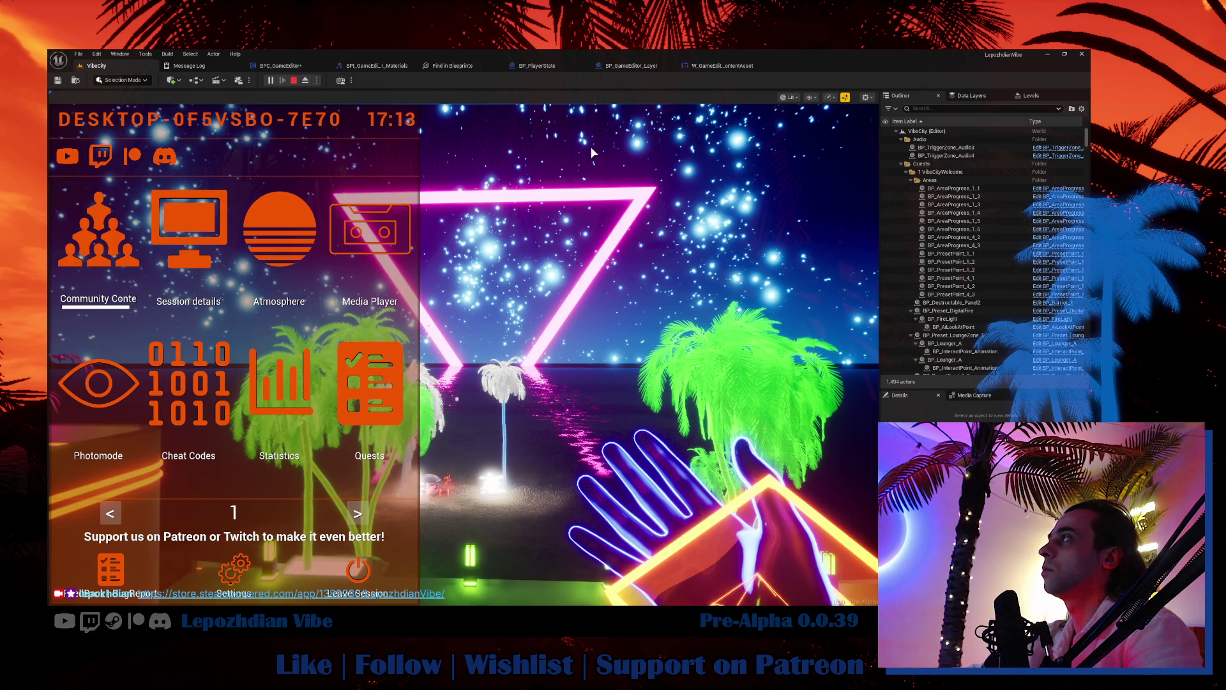
Step: Open the custom HUD layout and set the Font colour to green
key("Escape")
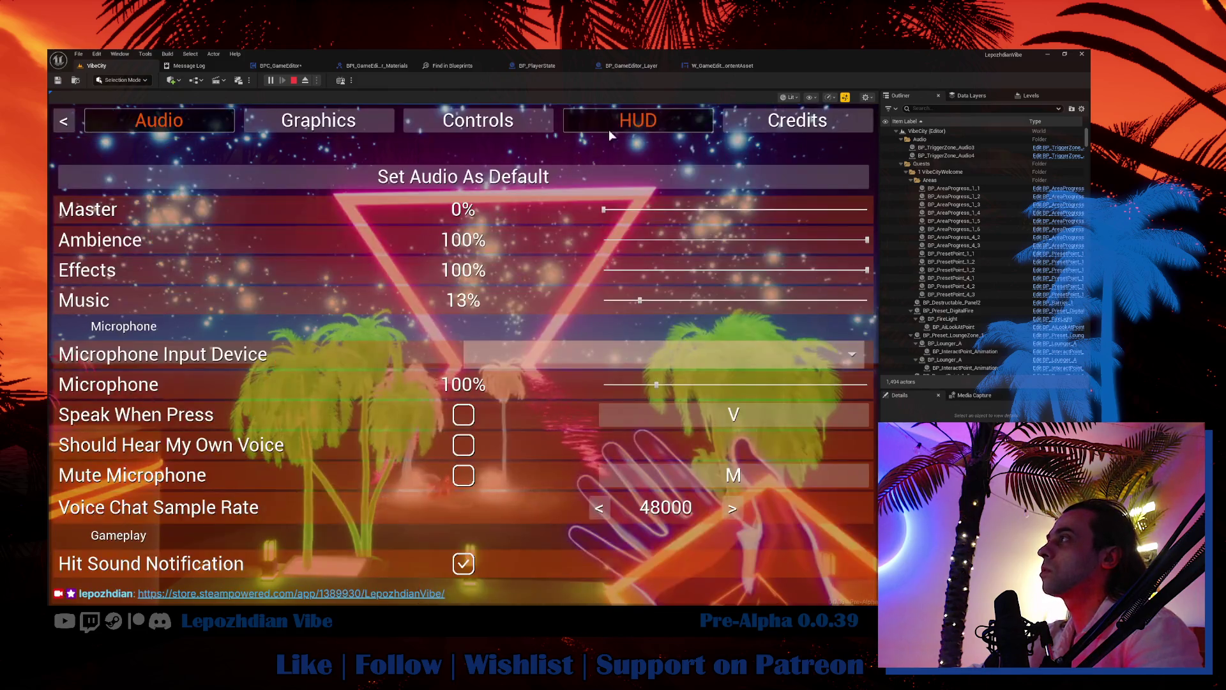
left_click(624, 129)
left_click(614, 177)
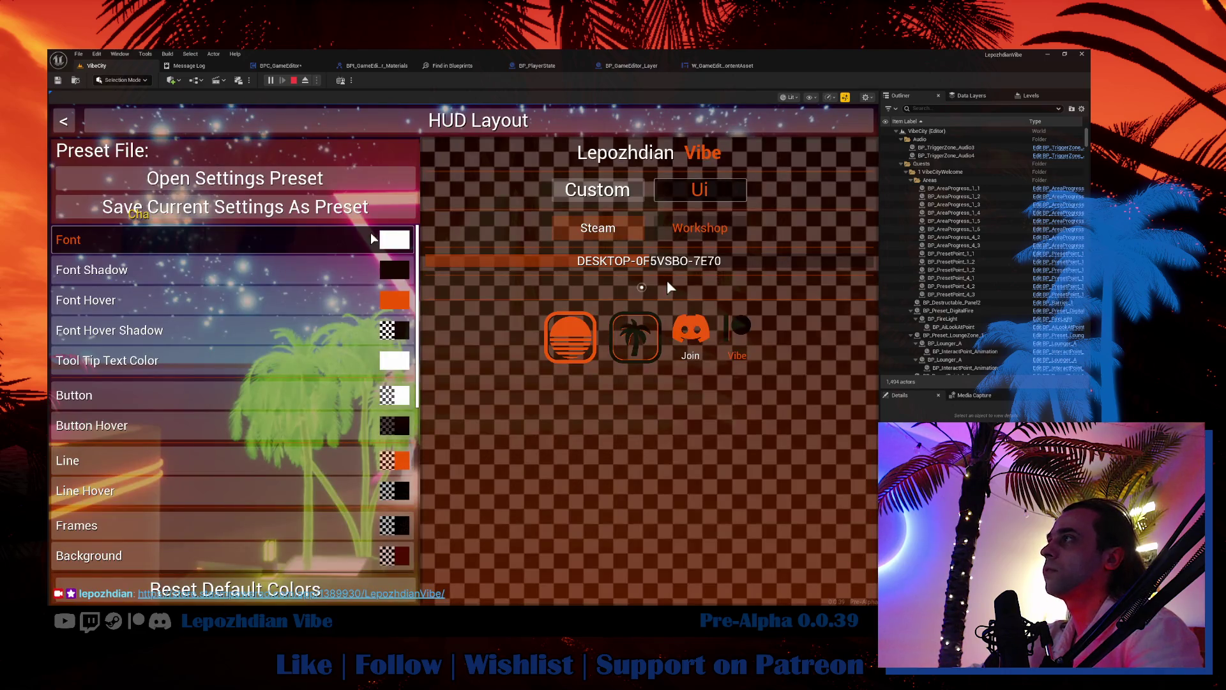
left_click(402, 240)
left_click_drag(402, 300, 410, 355)
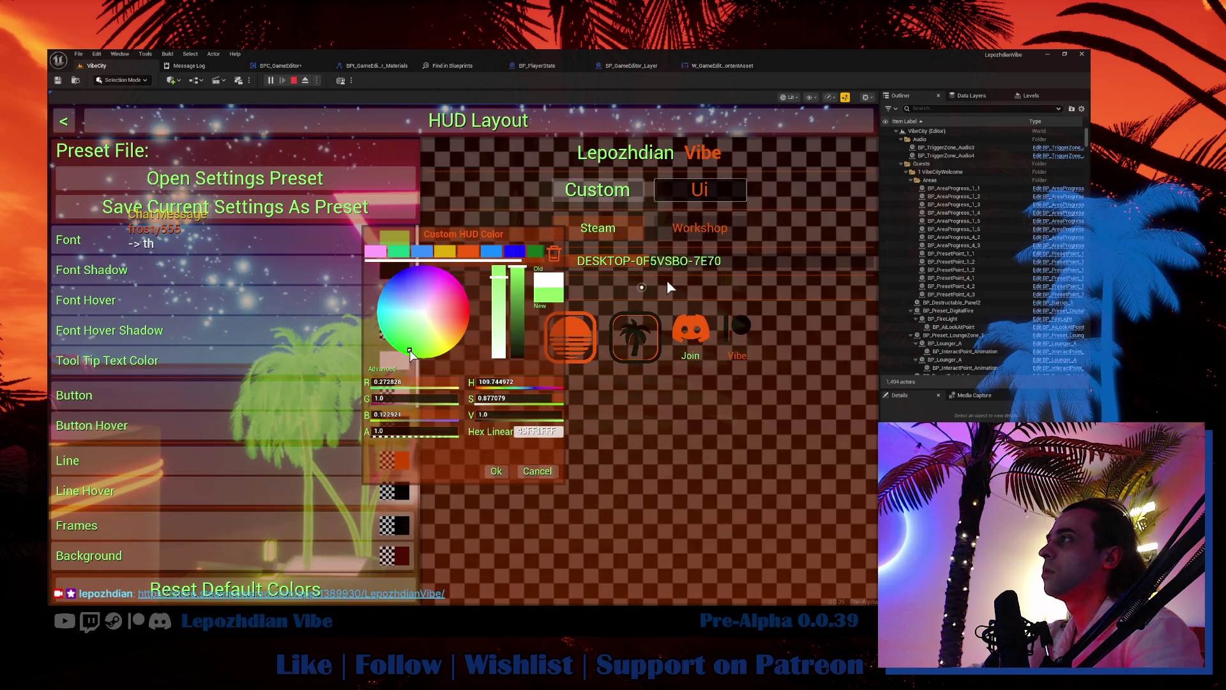
left_click(495, 471)
Step: Set the Gradient colour to green and back out to the main menu
scroll(382, 545, "down", 2)
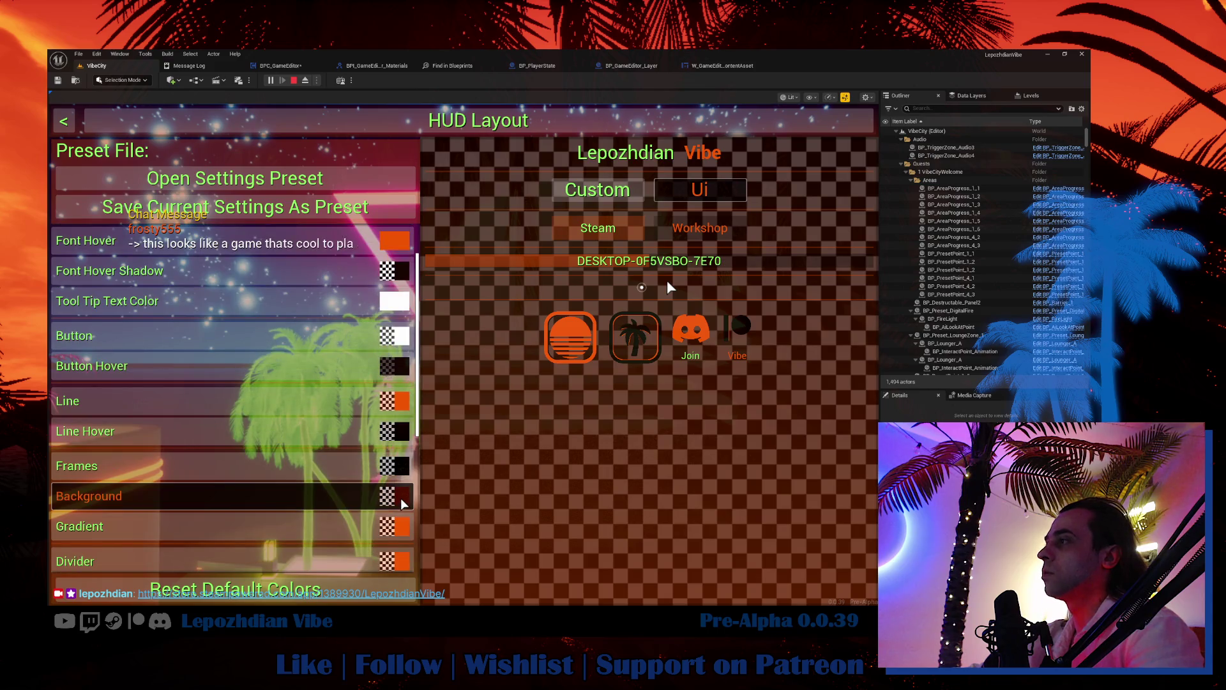
left_click(403, 525)
left_click(408, 355)
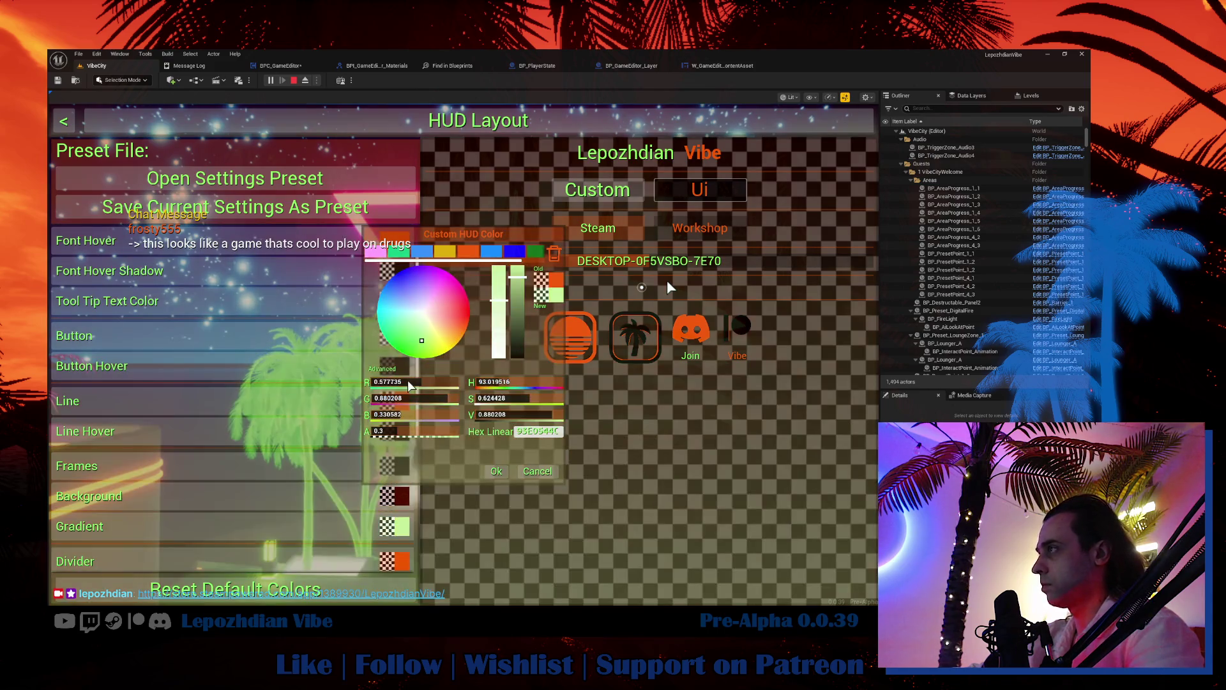
left_click(496, 471)
key("Escape")
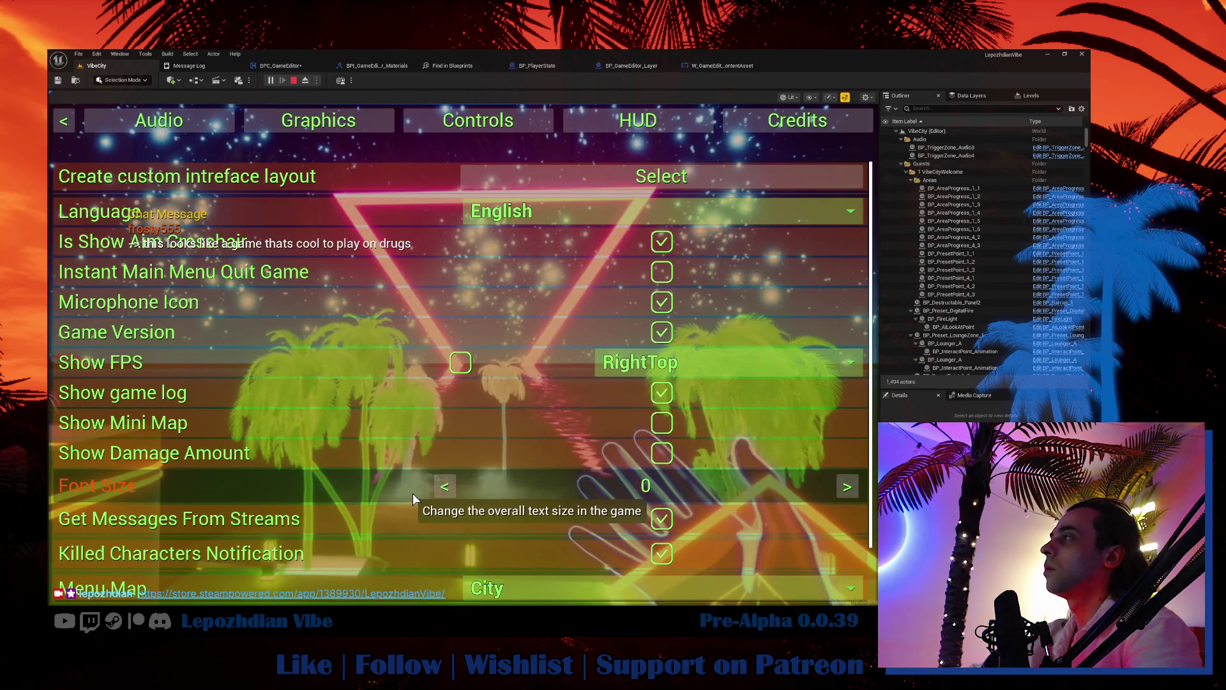
key("Escape")
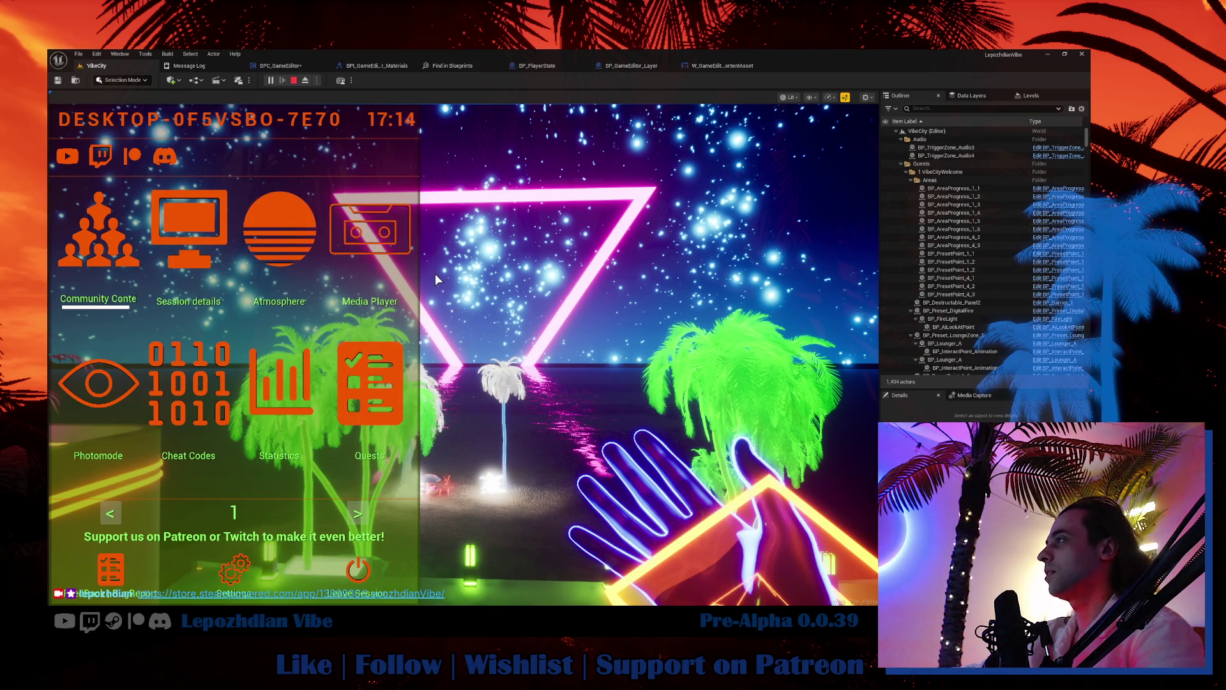
Step: Open the Atmosphere settings and try the SunSet and PinkSunset presets
key("ctrl+a")
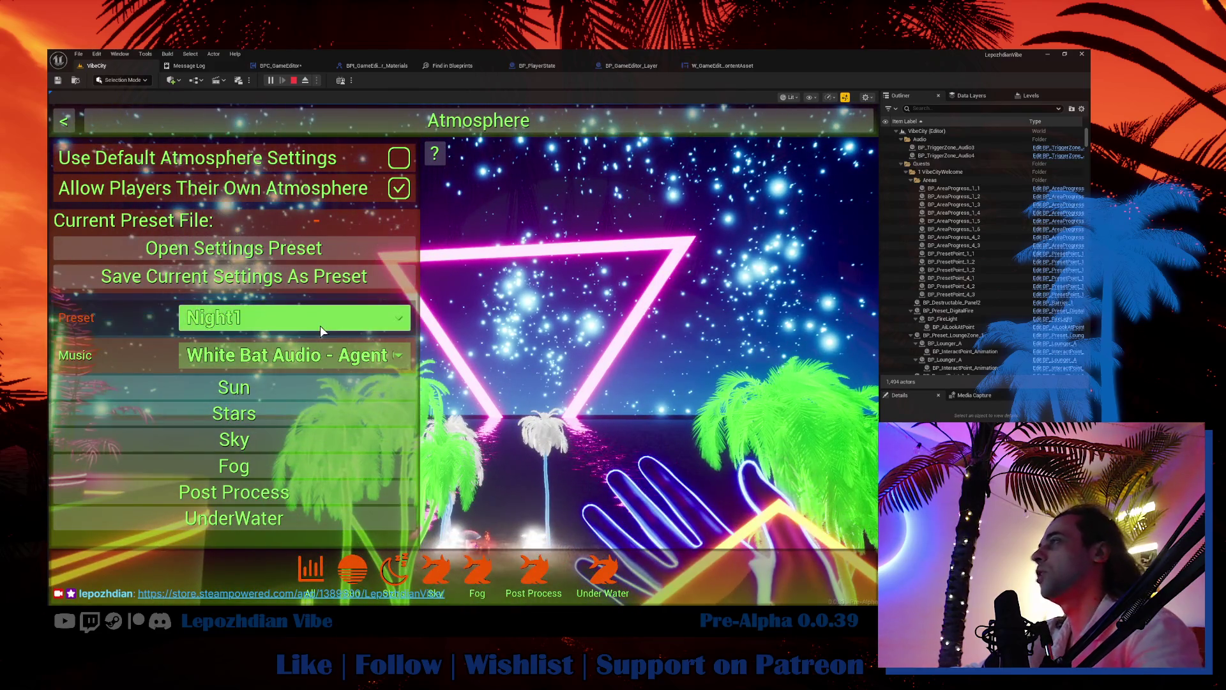
left_click(320, 324)
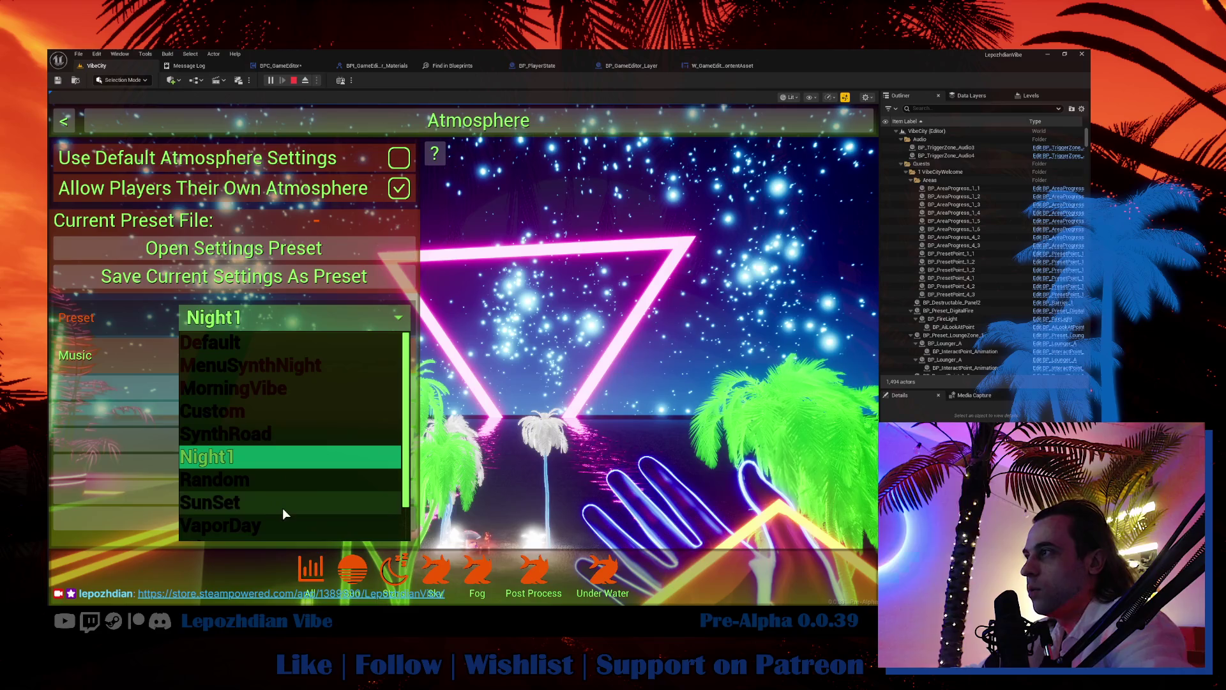
left_click(500, 457)
left_click(288, 318)
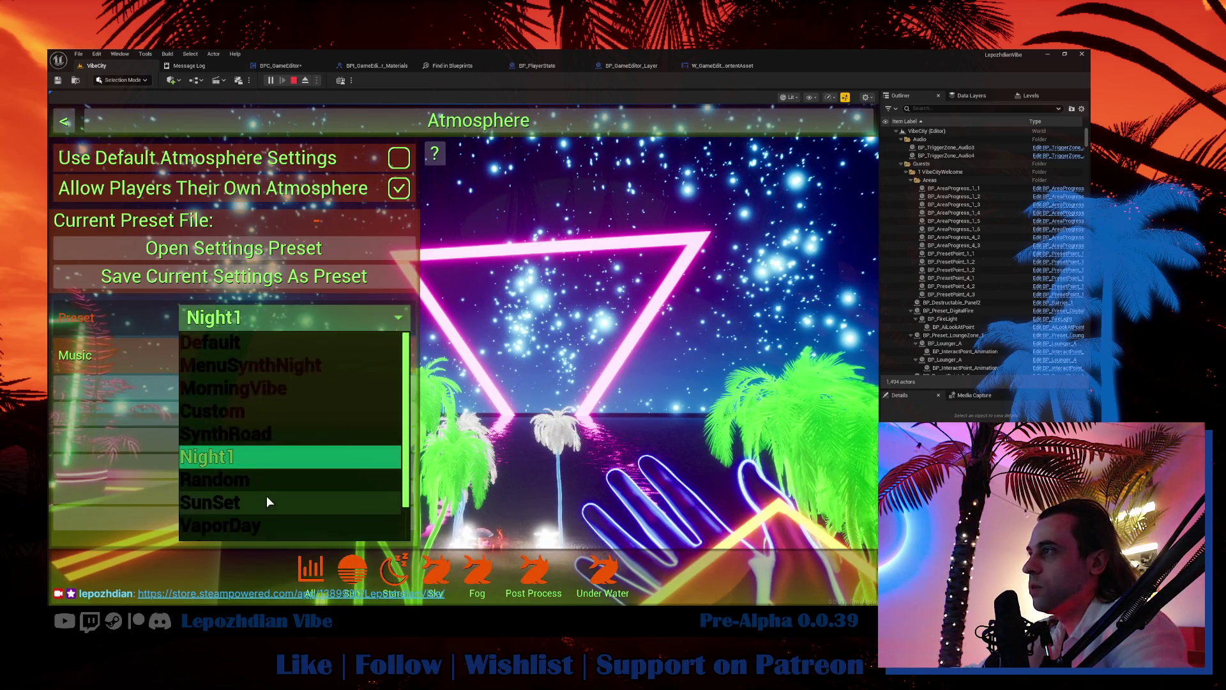
left_click(267, 497)
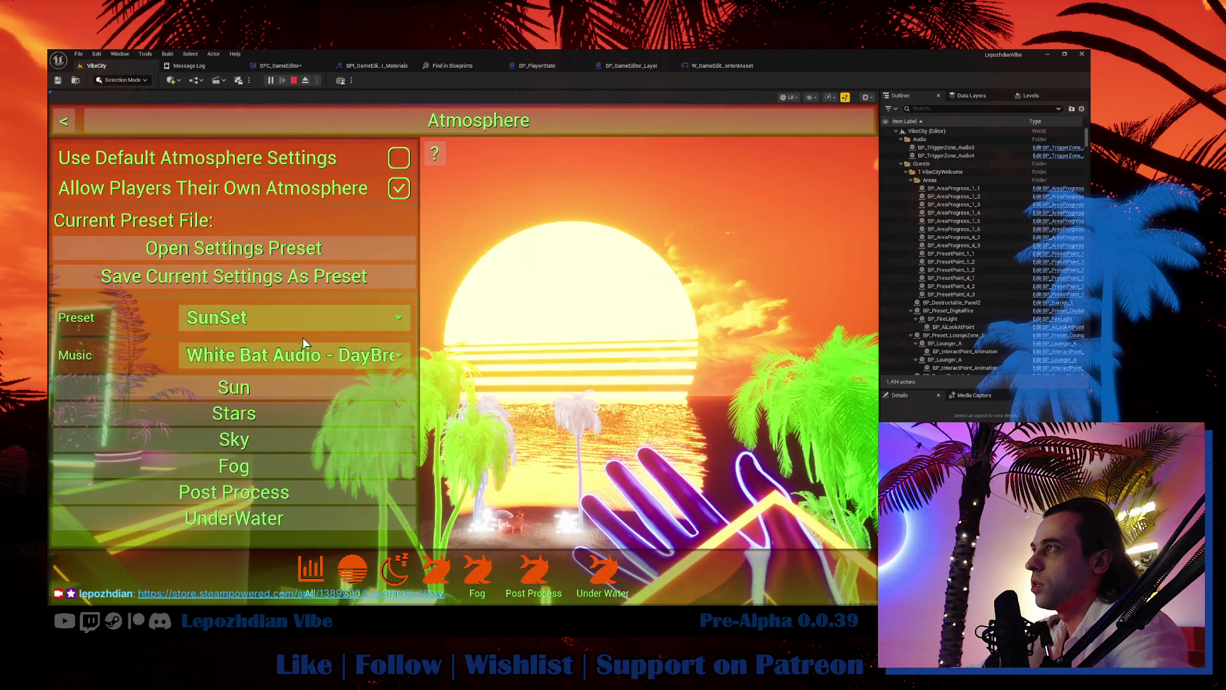
left_click(304, 325)
scroll(300, 511, "down", 2)
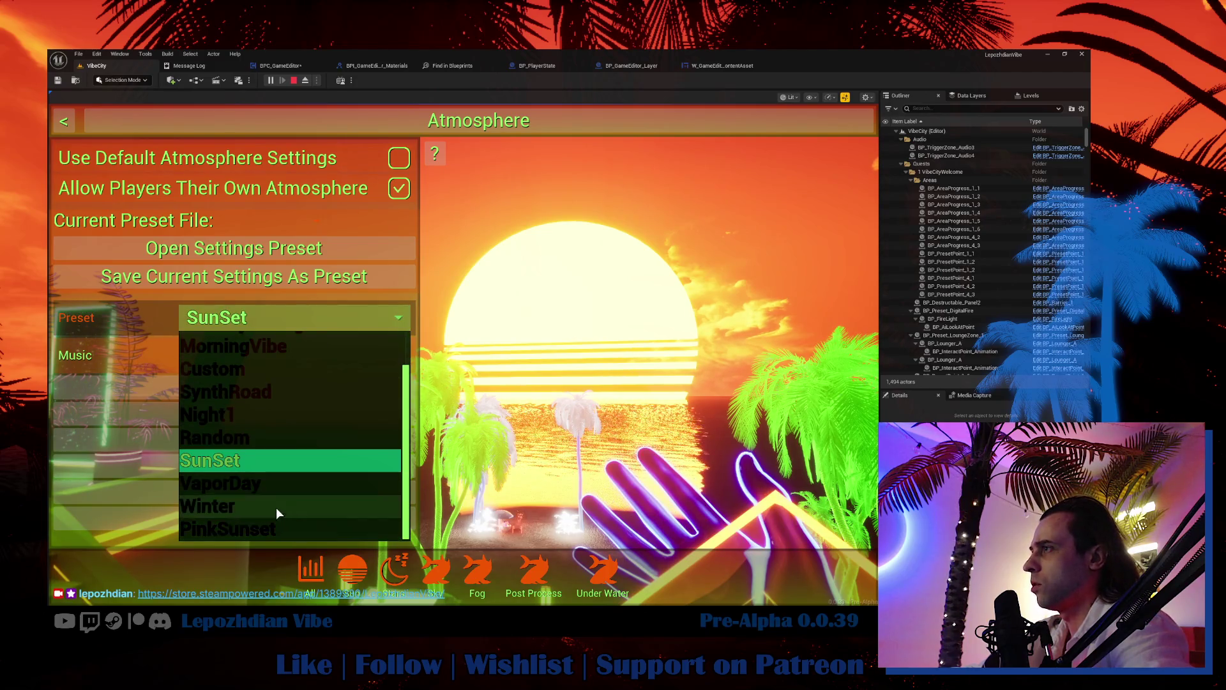
left_click(286, 527)
Step: Select the MenuSynthNight preset and show its Post Process settings
left_click(321, 322)
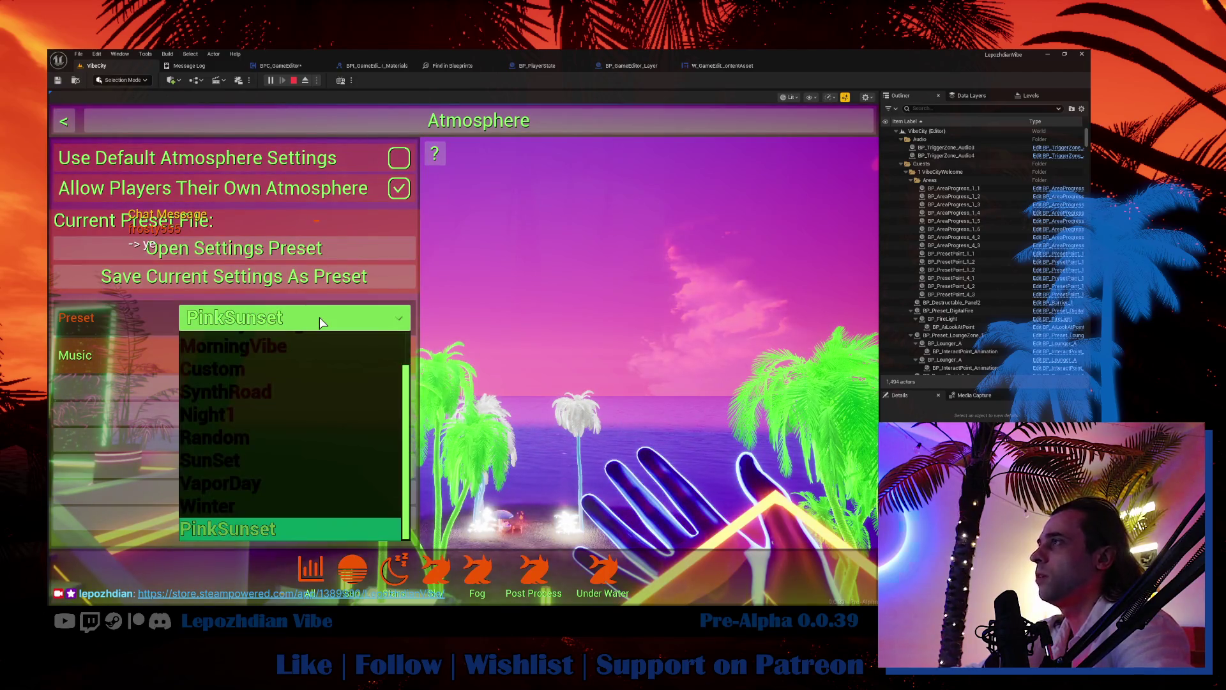
scroll(289, 409, "up", 1)
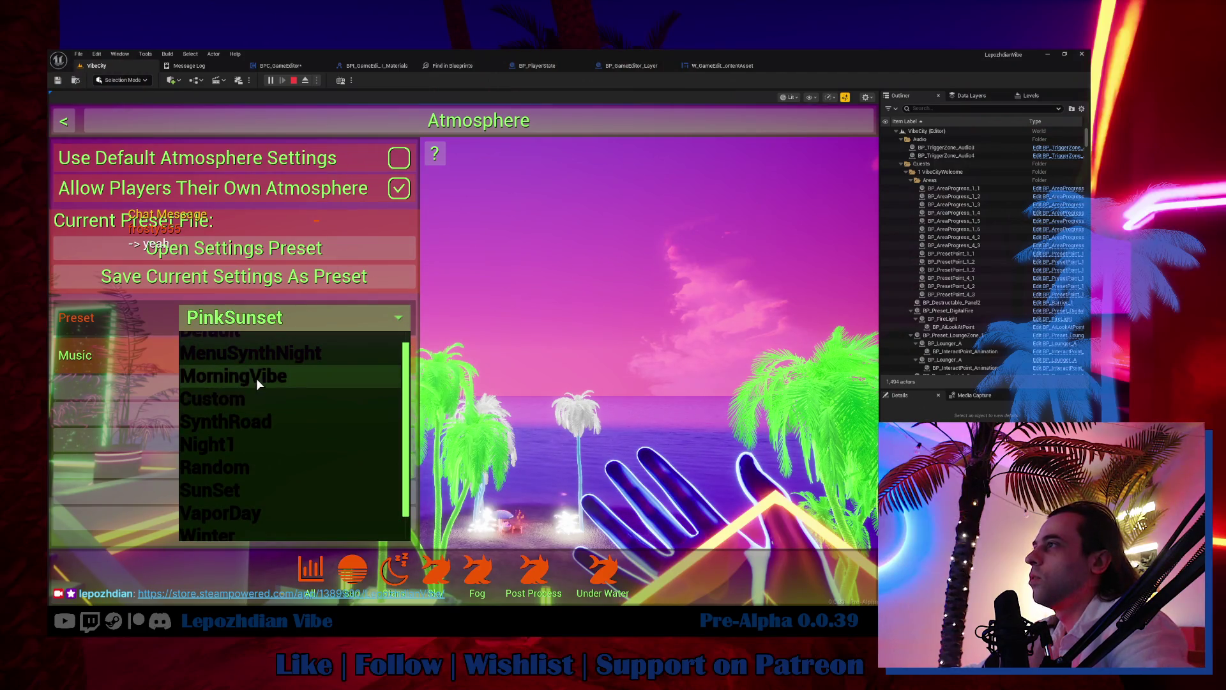
left_click(266, 355)
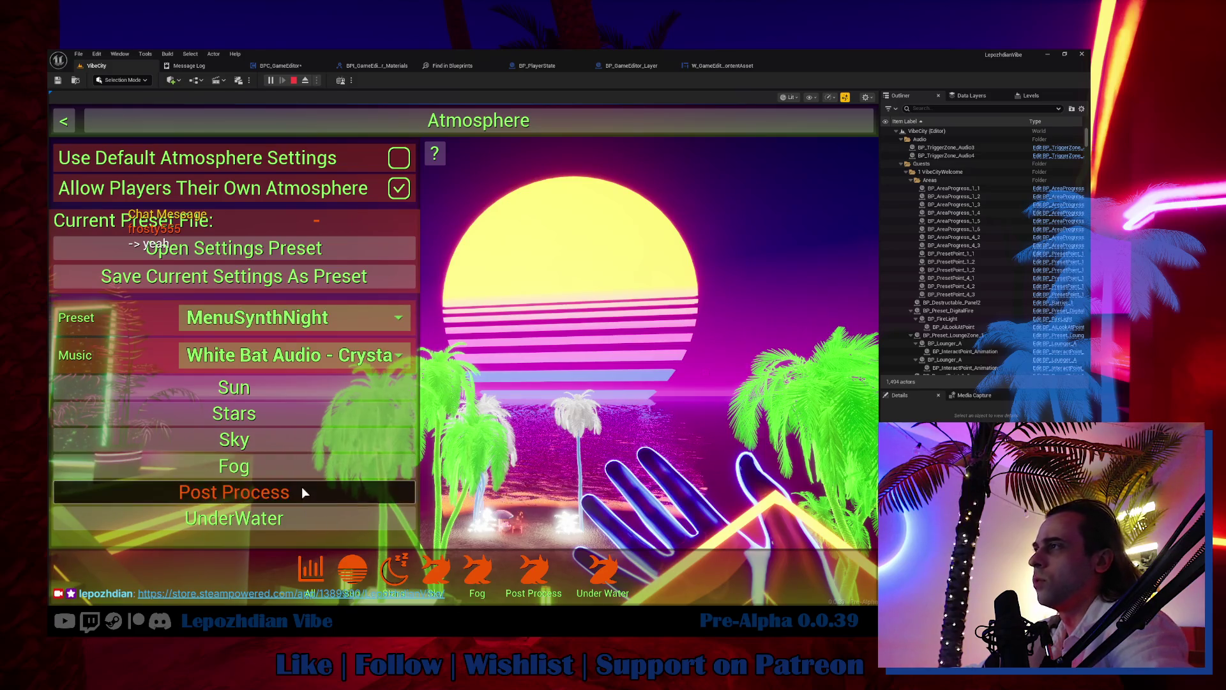
left_click(528, 569)
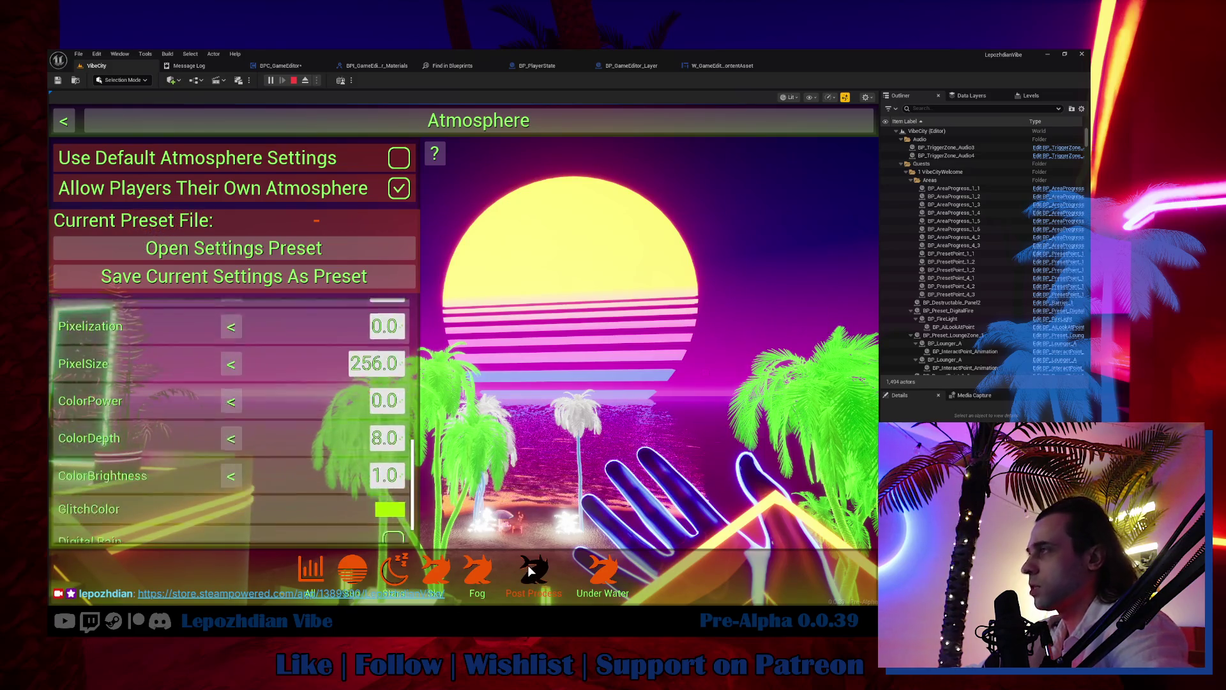
Step: Raise Desaturation to 5.6782, increase Sharpen and GrainIntensity, and make GrainSize finer
scroll(305, 466, "up", 5)
scroll(313, 460, "up", 3)
mouse_move(386, 445)
left_mouse_down()
mouse_move(604, 446)
mouse_move(574, 446)
left_mouse_up()
left_click_drag(386, 482, 546, 483)
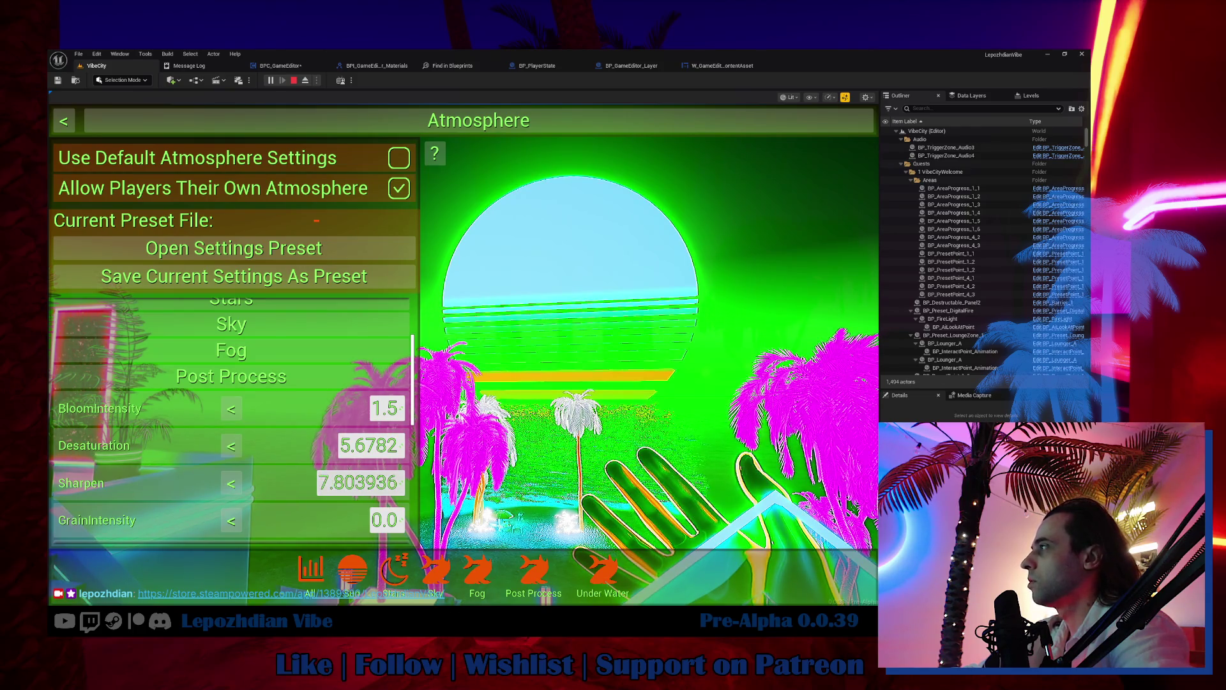
scroll(256, 461, "down", 3)
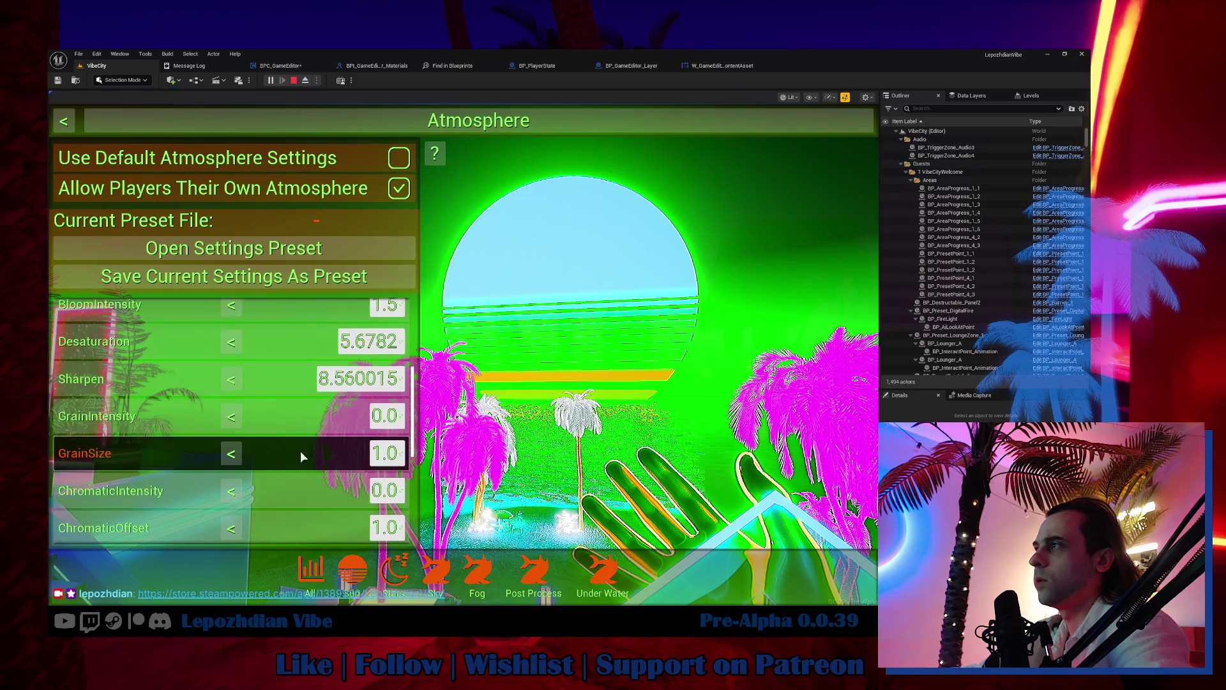
left_click_drag(385, 453, 447, 453)
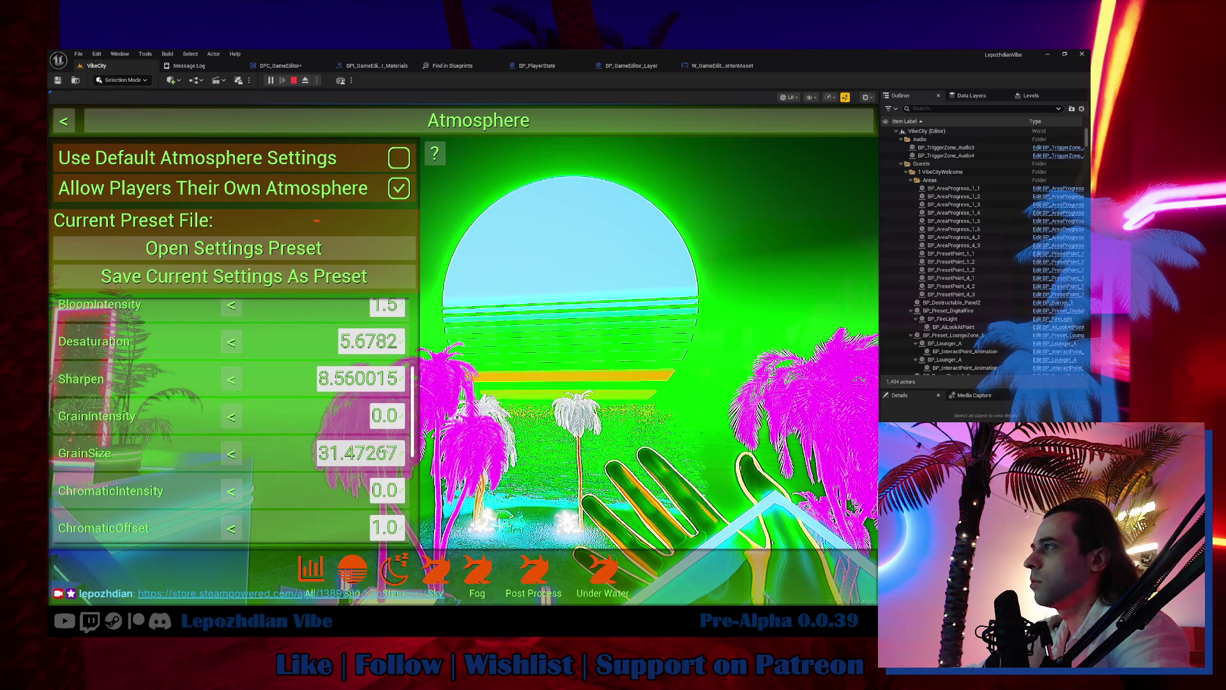
left_click_drag(385, 415, 456, 416)
mouse_move(385, 453)
left_mouse_down()
mouse_move(300, 453)
mouse_move(325, 452)
left_mouse_up()
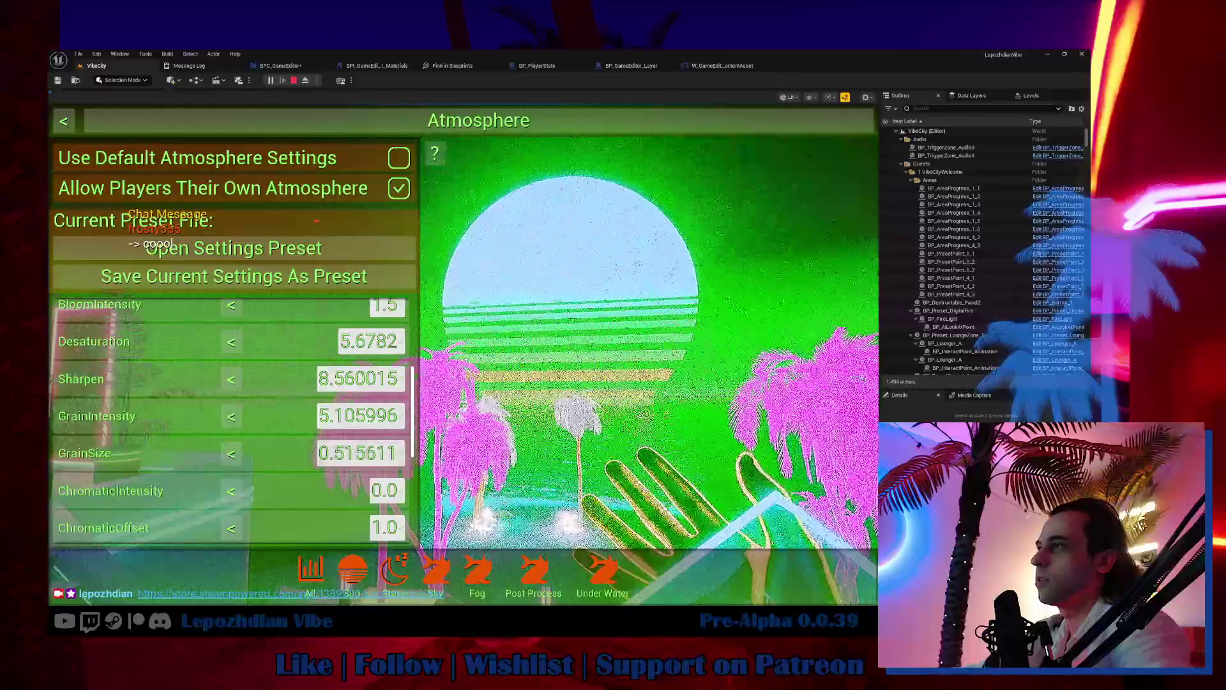
Step: Add chromatic aberration and pixelization, with Pixelization 0.910196 and PixelSize 88.038391
mouse_move(385, 490)
left_mouse_down()
mouse_move(415, 490)
mouse_move(387, 491)
mouse_move(391, 527)
mouse_move(402, 527)
left_mouse_up()
scroll(259, 478, "down", 2)
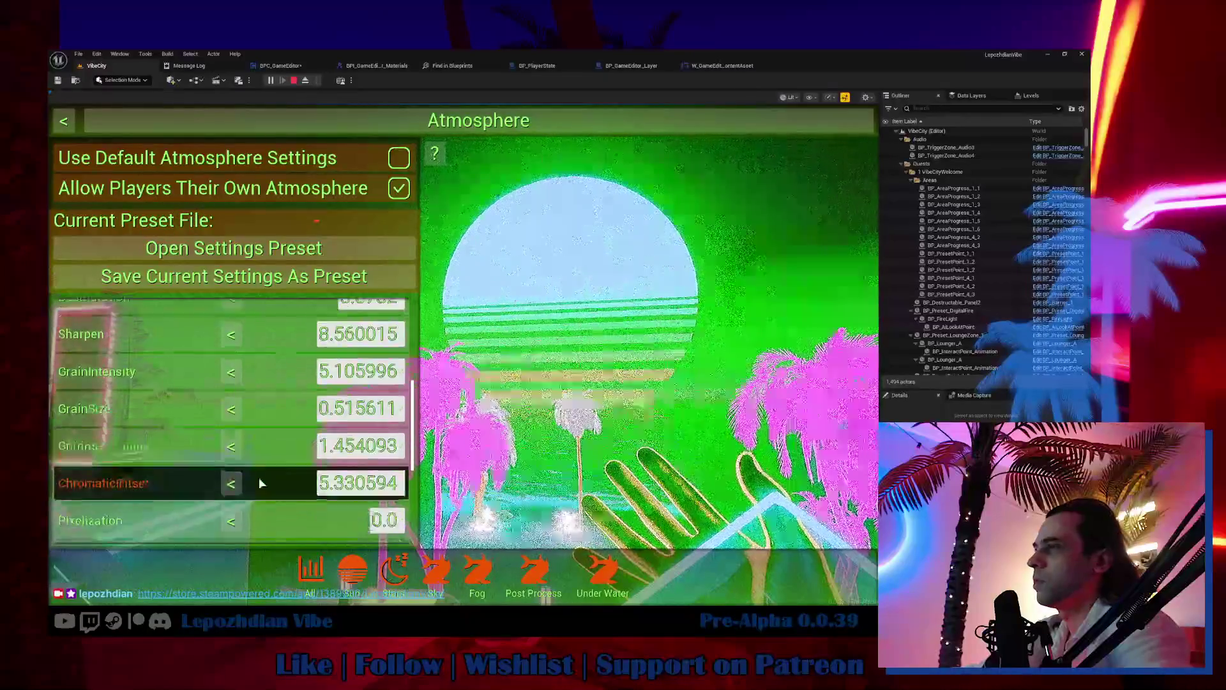
mouse_move(385, 476)
left_mouse_down()
mouse_move(398, 475)
mouse_move(387, 476)
mouse_move(396, 513)
mouse_move(373, 513)
left_mouse_up()
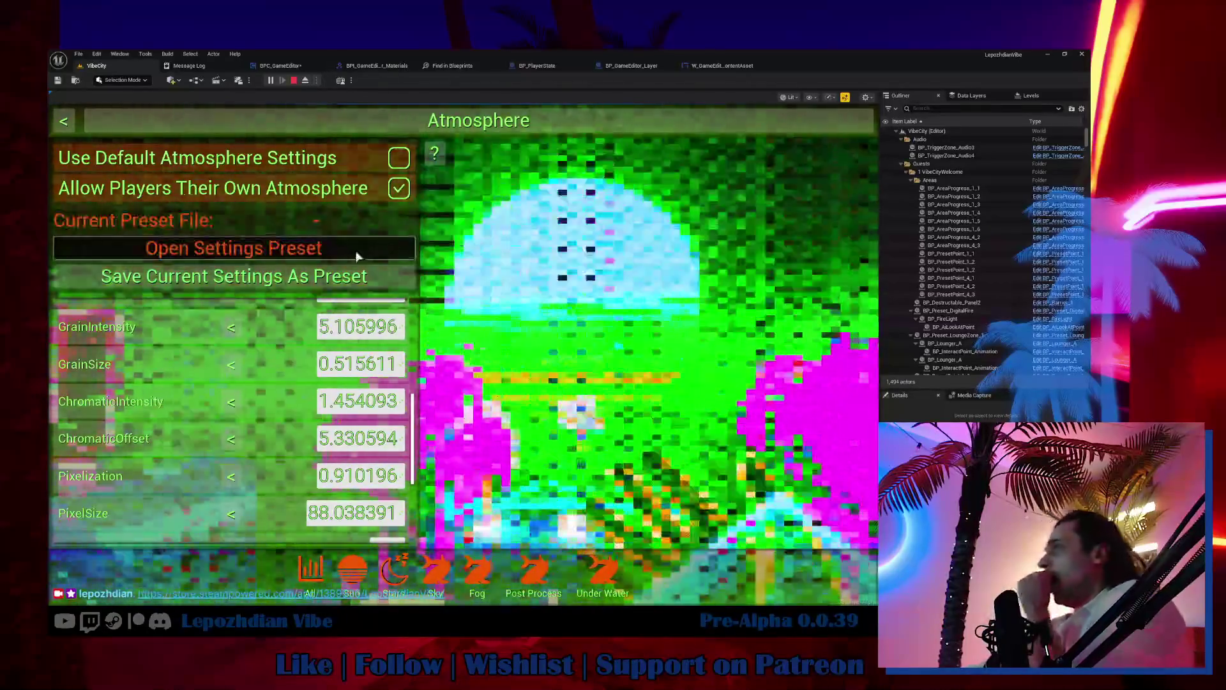
scroll(307, 409, "up", 10)
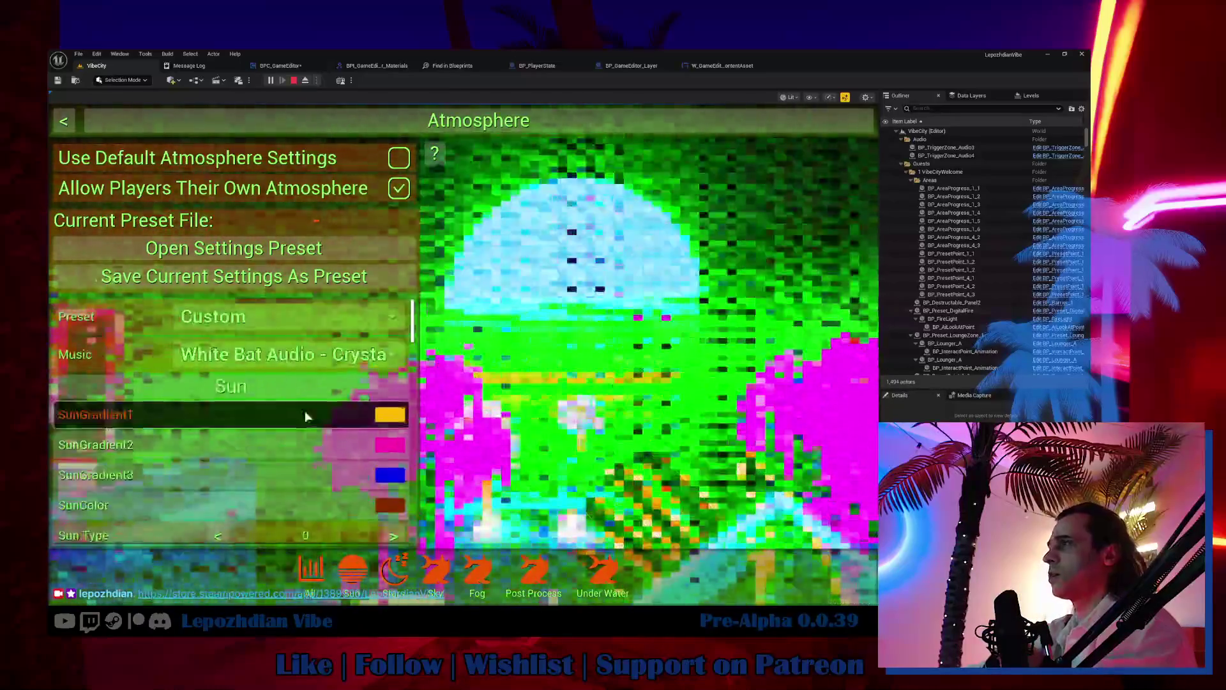
Step: Switch the atmosphere preset back to Night1
left_click(285, 322)
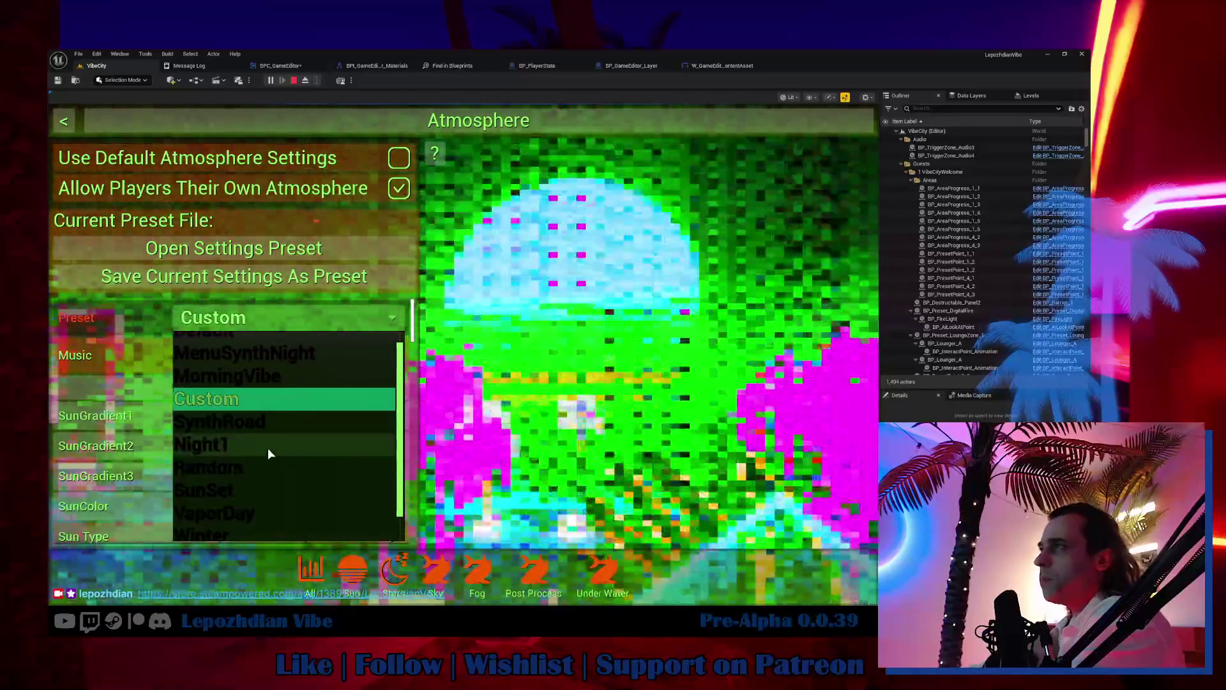
left_click(268, 447)
scroll(401, 441, "down", 1)
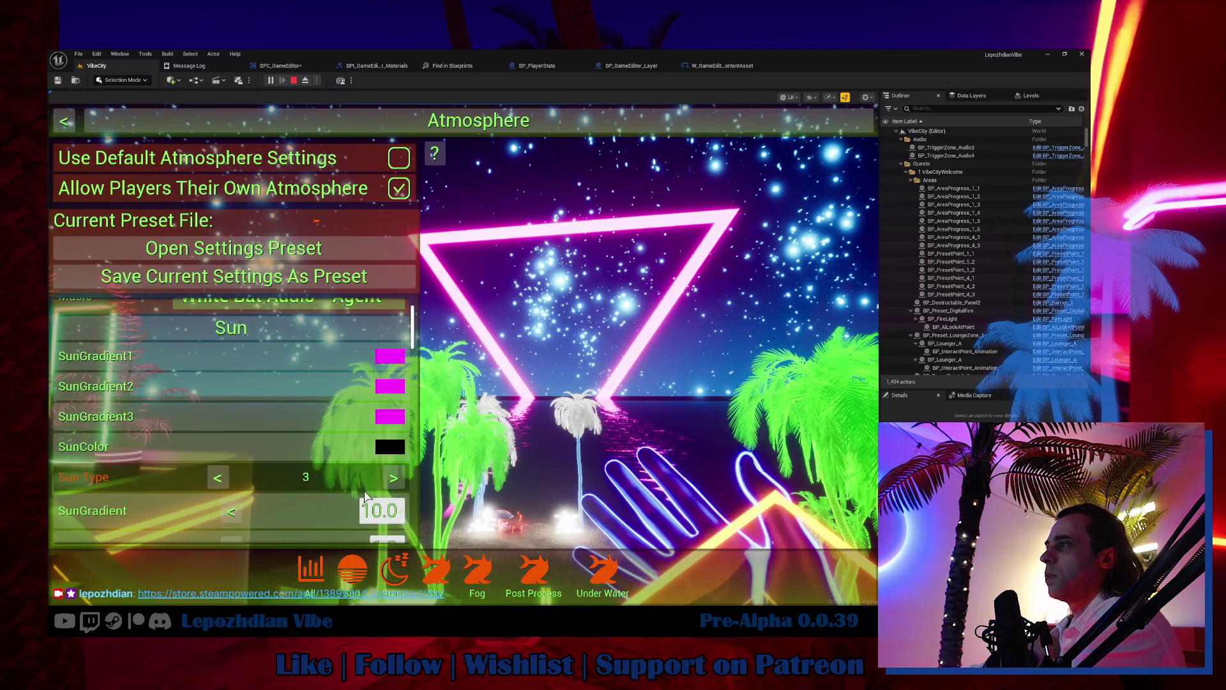
Step: Cycle Sun Type round to 0 for the striped retro sun and shrink SunScale to 1.122223
left_click(403, 472)
left_click(399, 481)
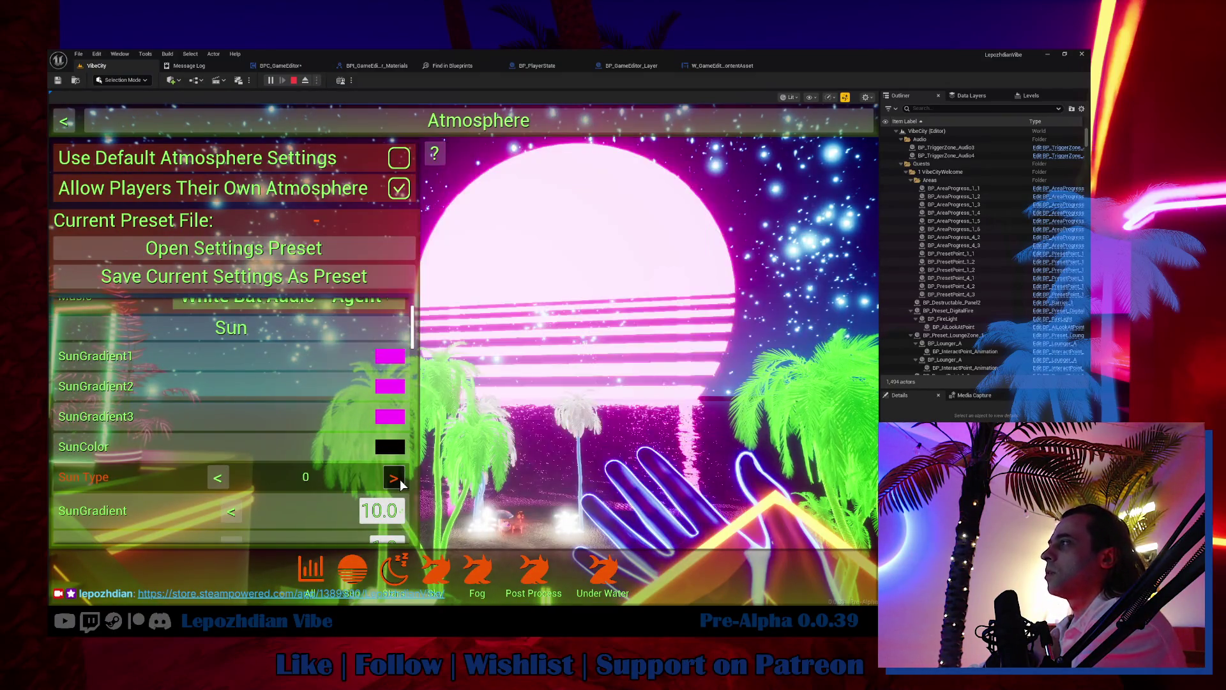
scroll(338, 460, "down", 5)
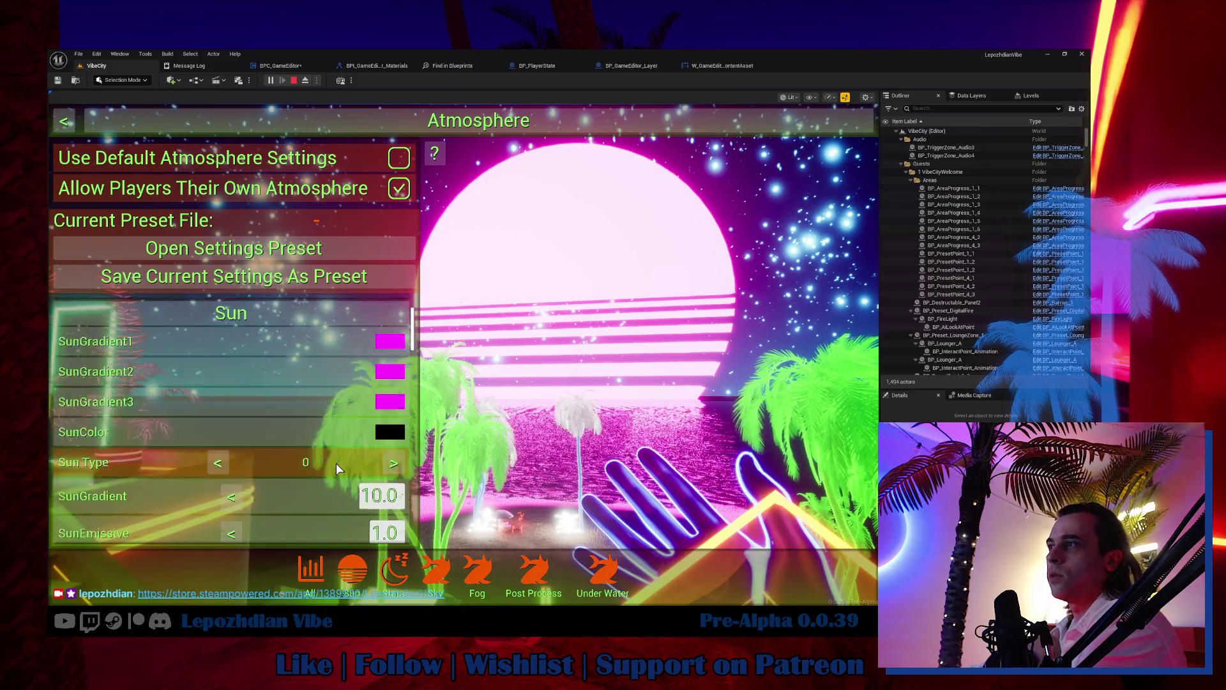
left_click_drag(415, 470, 249, 478)
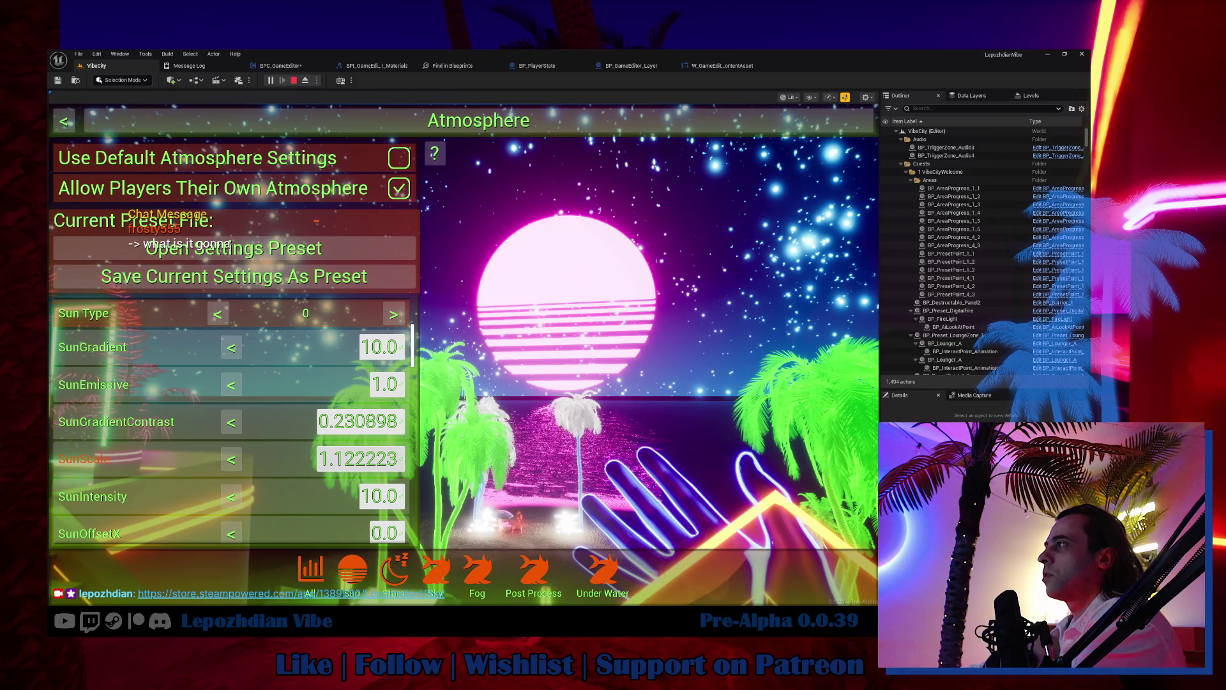
left_click(450, 578)
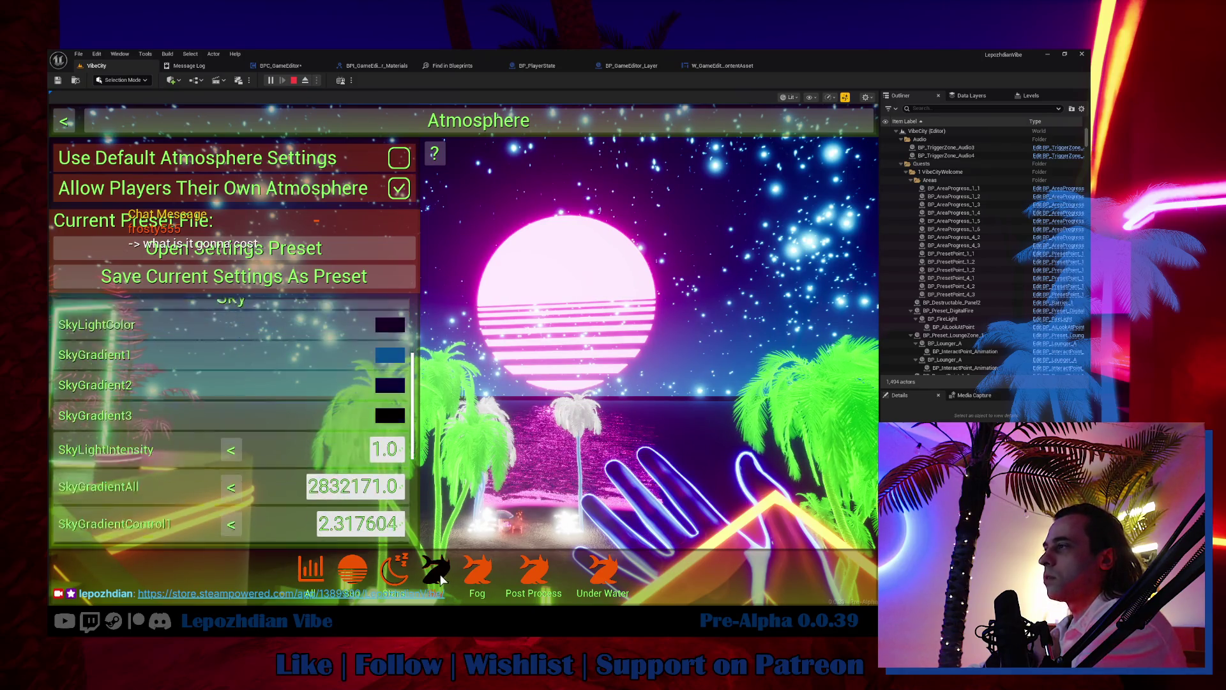
Step: Retint the SkyGradient1 colour to a green tone
left_click(387, 344)
left_click_drag(403, 339, 418, 356)
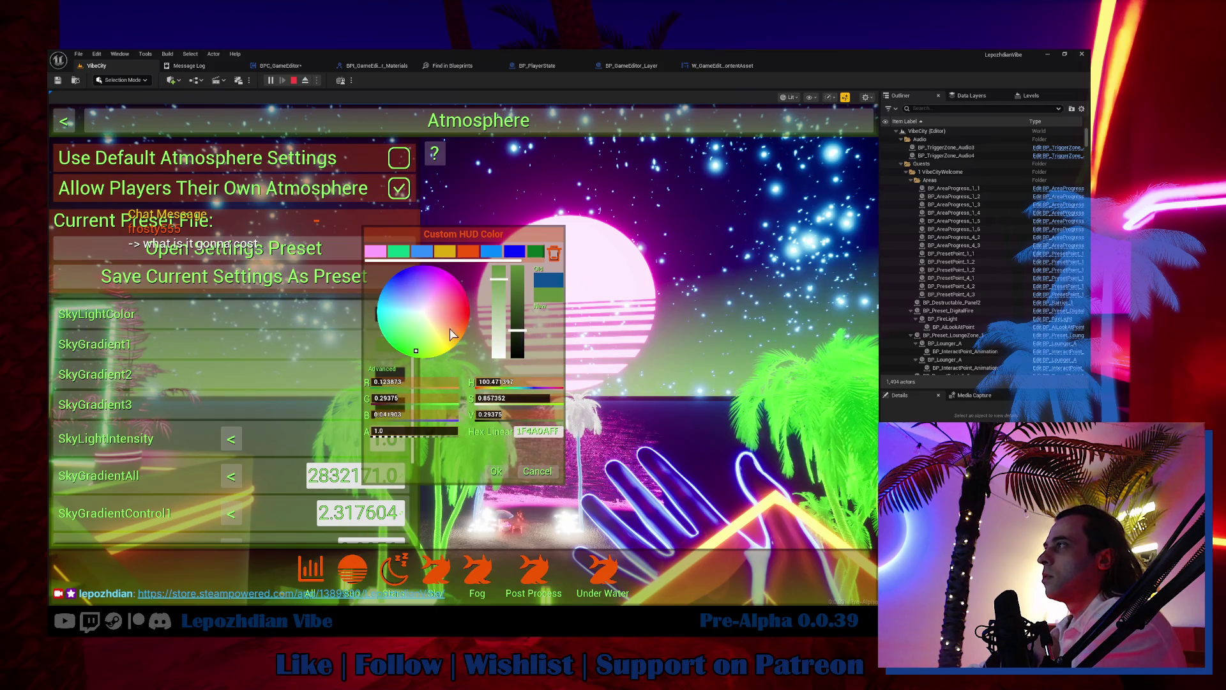
left_click(496, 472)
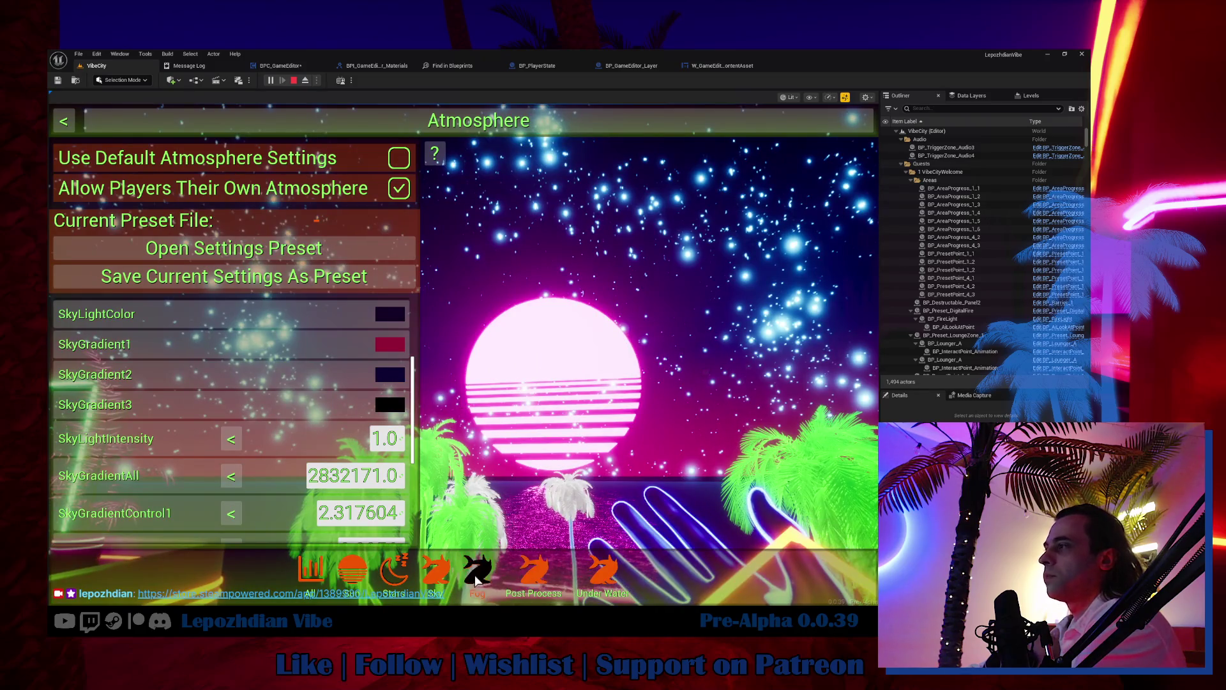
Step: Set StarsColor to the orange palette swatch and raise StarsIntensity to about 10111
scroll(350, 419, "down", 2)
scroll(350, 419, "up", 3)
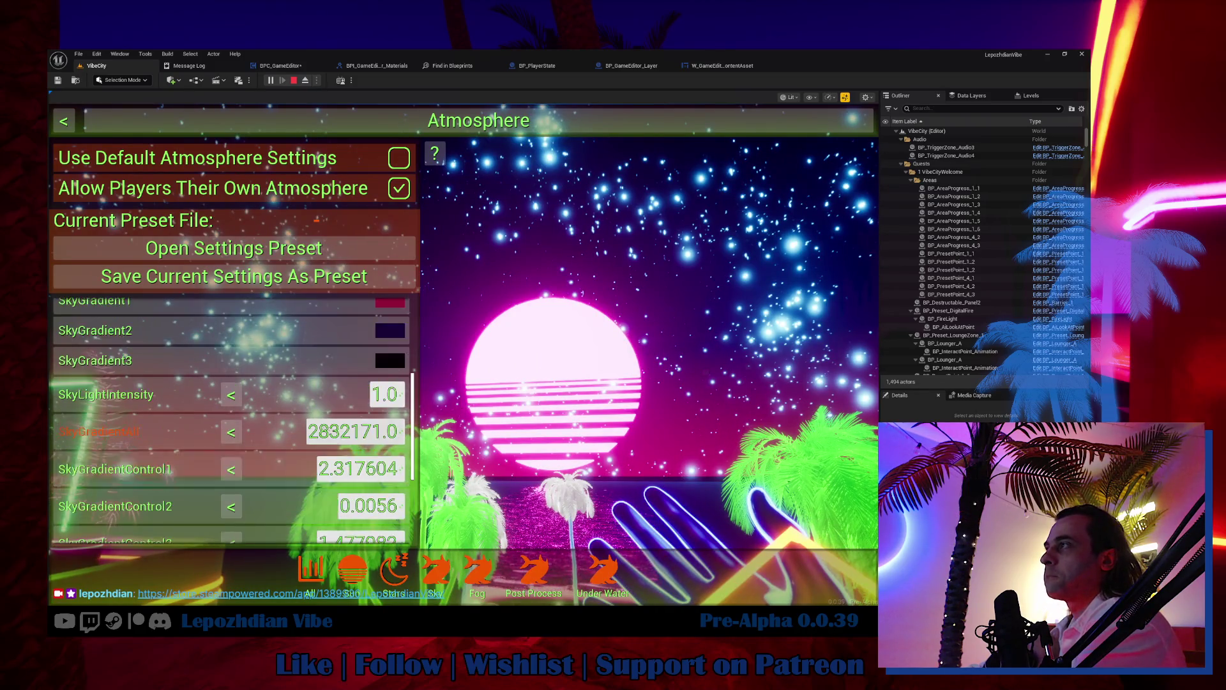
scroll(350, 419, "down", 4)
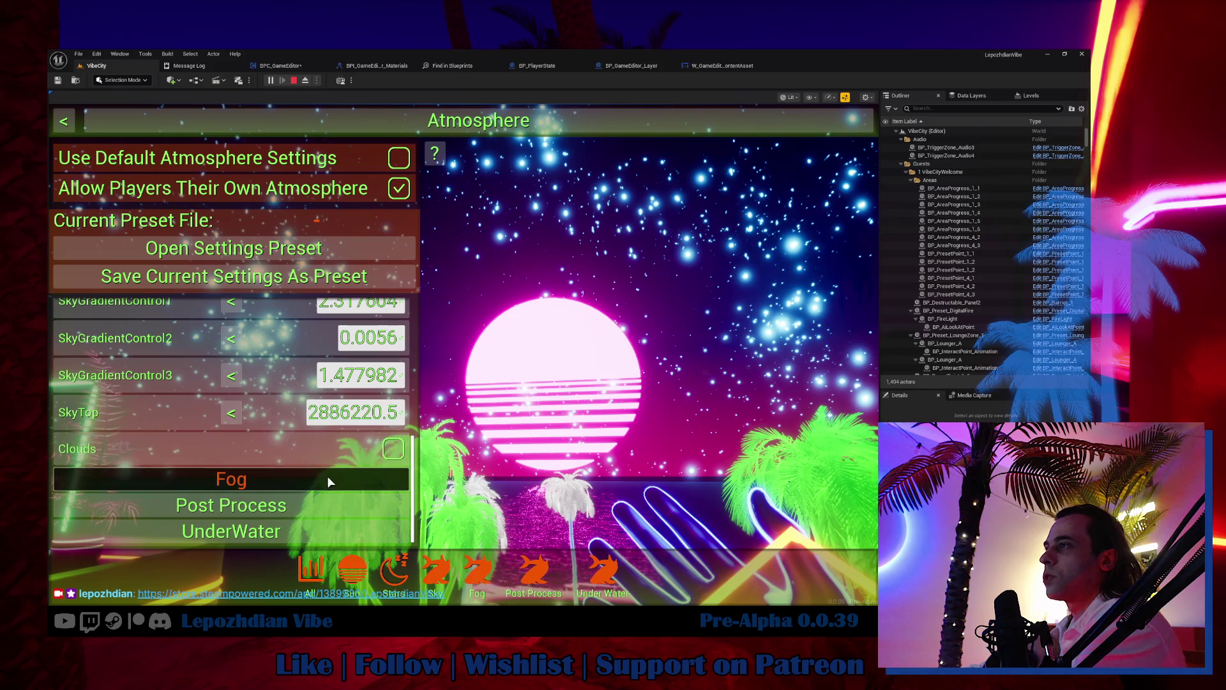
left_click(394, 572)
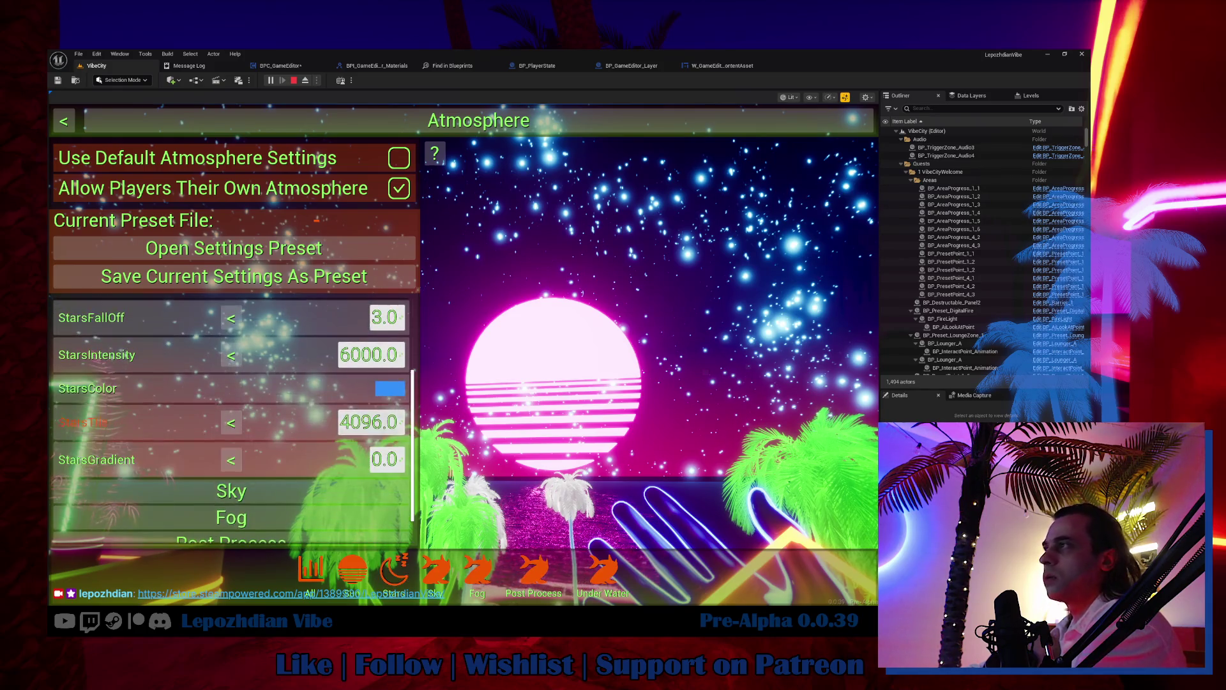
left_click(394, 390)
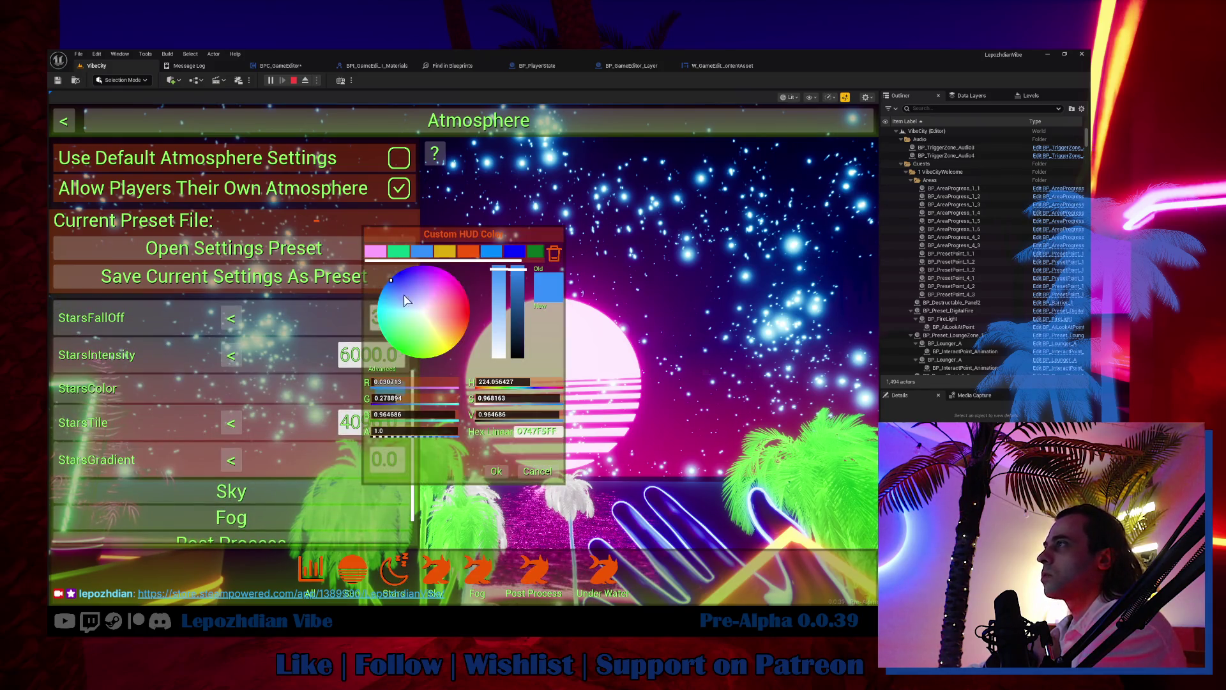
left_click(469, 253)
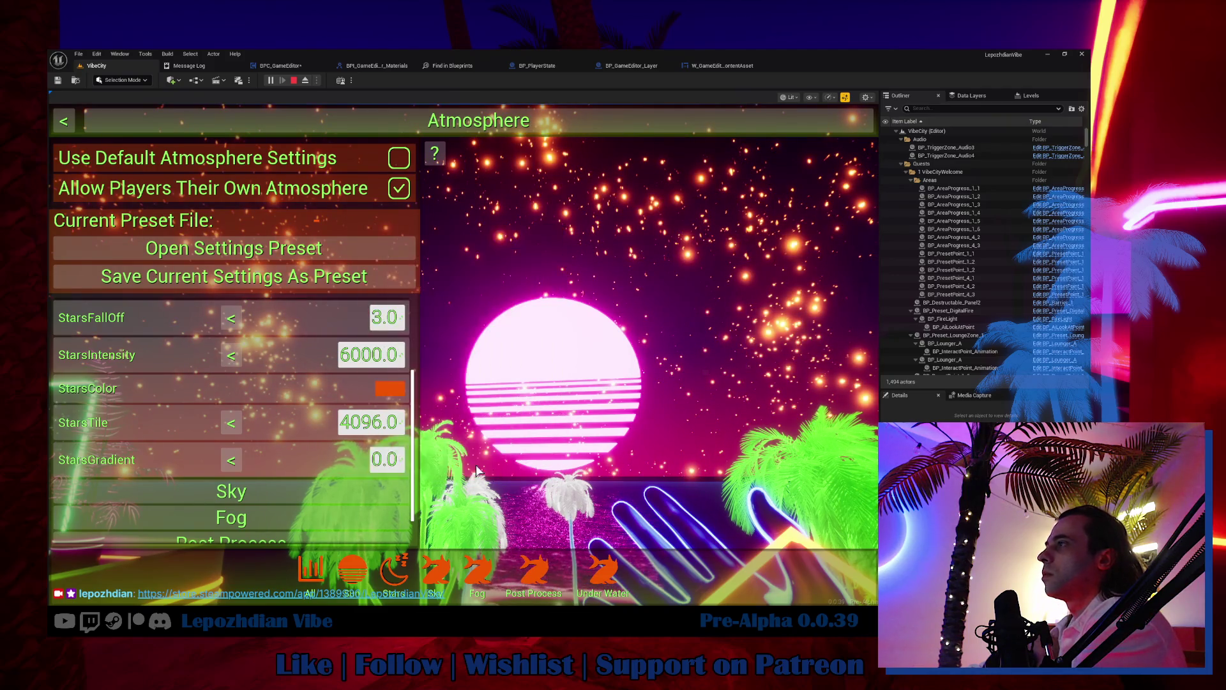
left_click(497, 471)
scroll(281, 433, "up", 1)
mouse_move(356, 384)
left_mouse_down()
mouse_move(345, 385)
mouse_move(441, 385)
mouse_move(383, 398)
mouse_move(383, 415)
left_mouse_up()
scroll(230, 460, "up", 5)
left_click(390, 439)
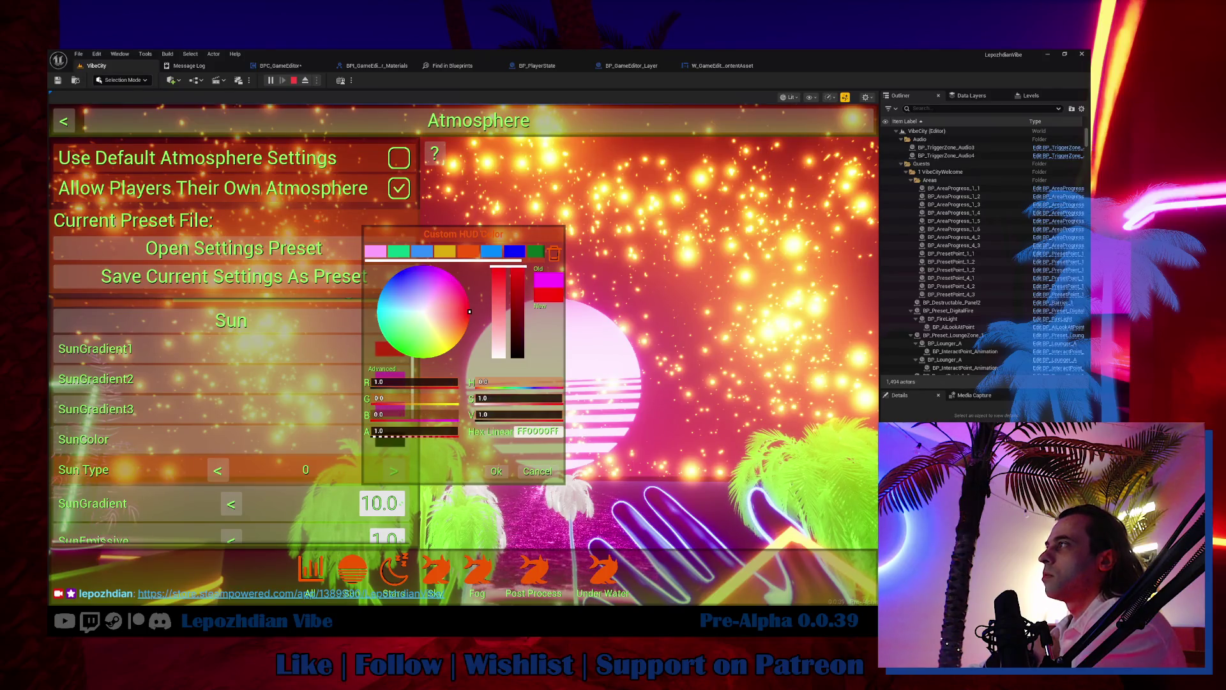
Step: Make SunGradient1, SunGradient2 and SunGradient3 red and set SunEmissive to about 46.21
left_click(496, 471)
left_click(397, 382)
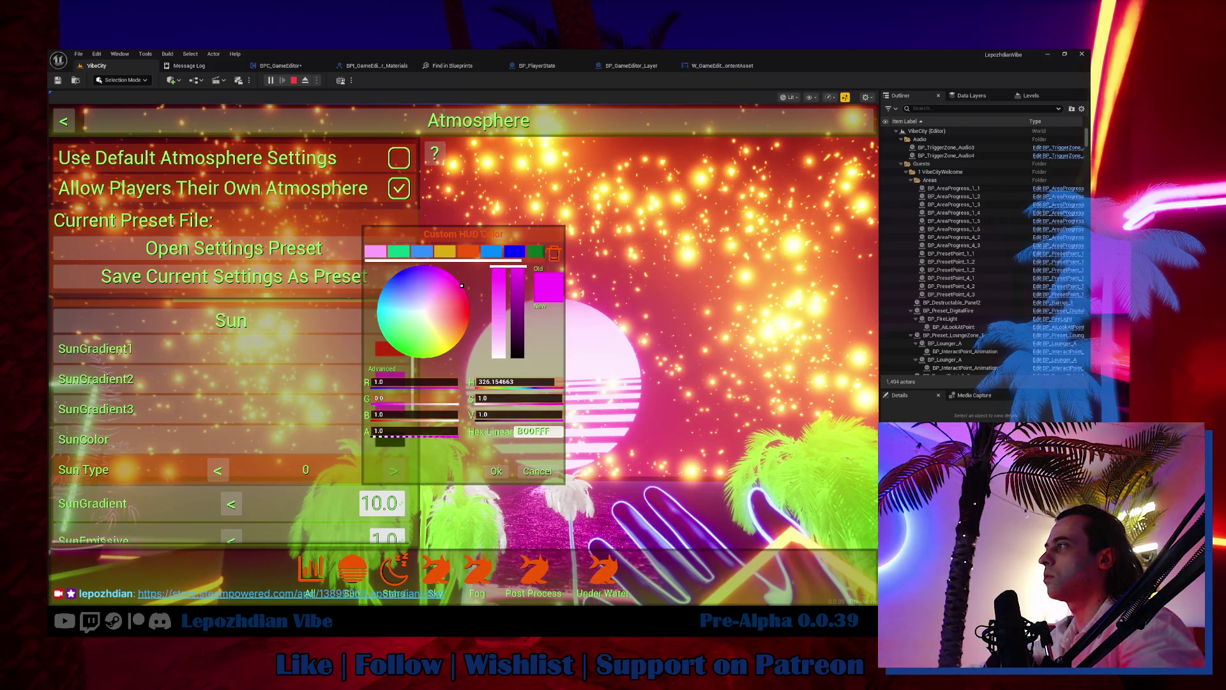
left_click(497, 470)
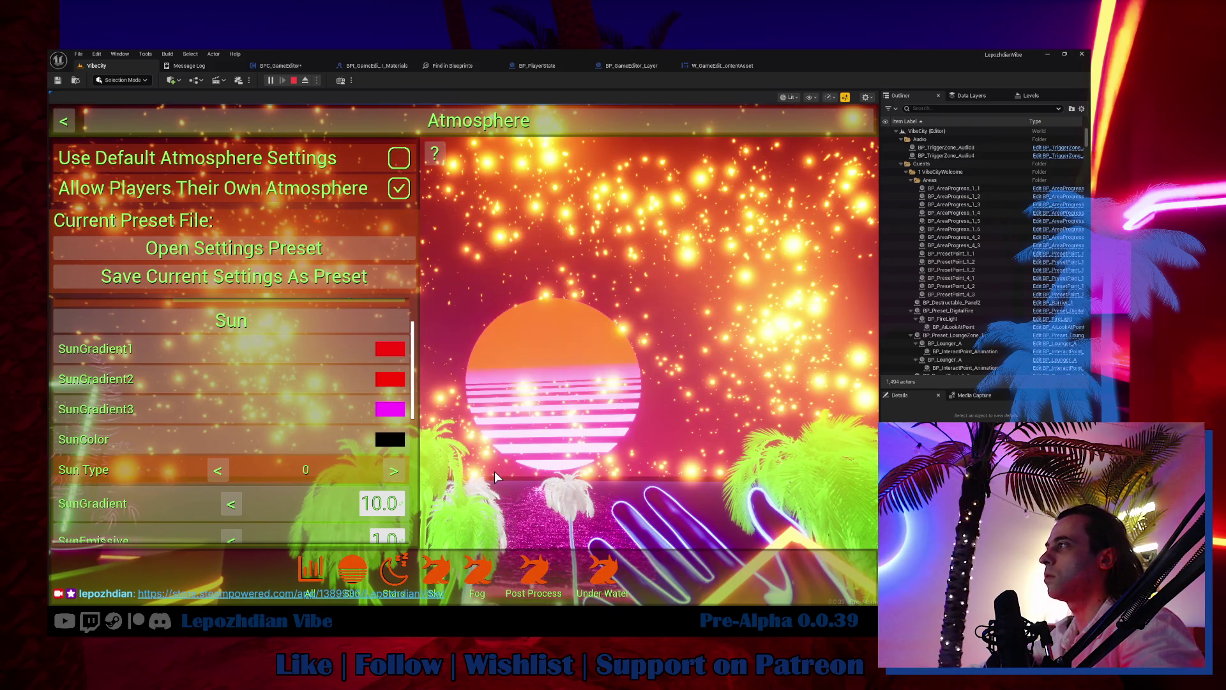
left_click(398, 408)
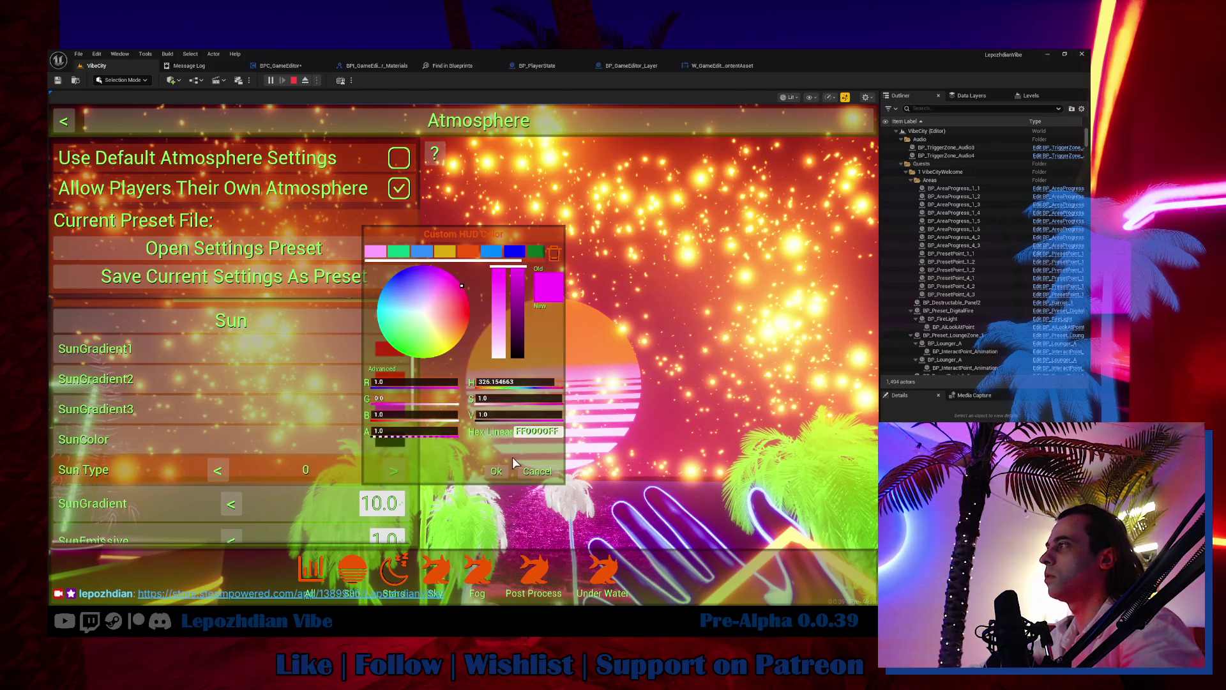
left_click(495, 473)
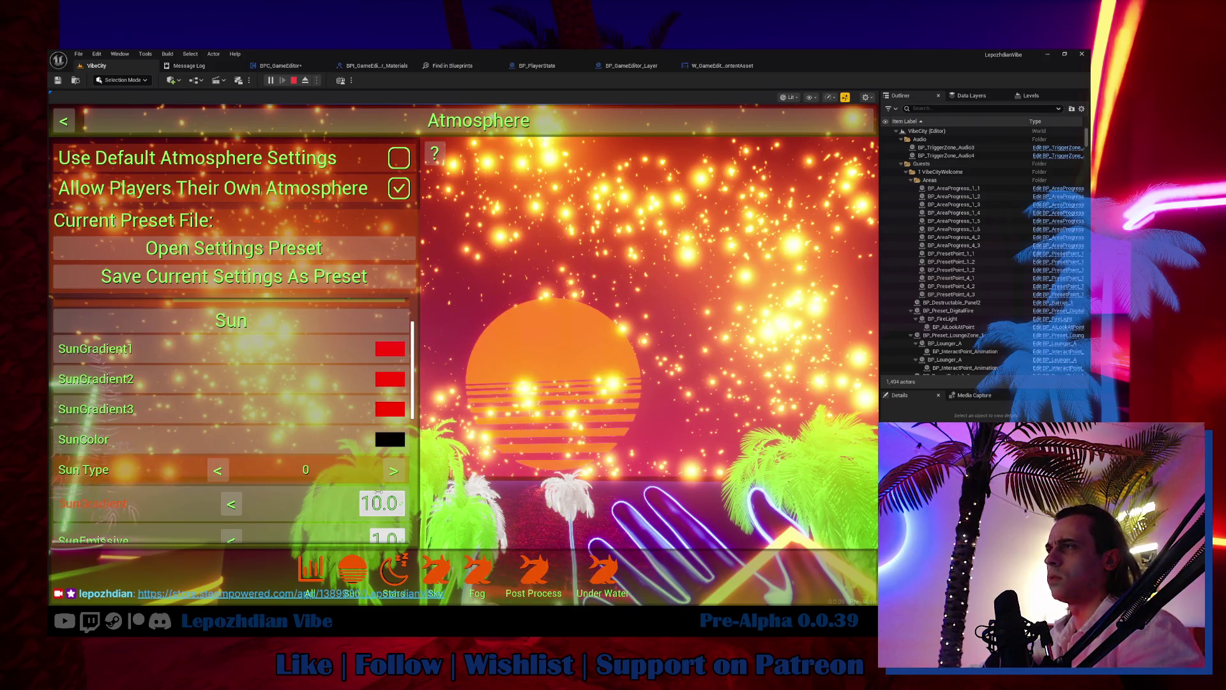
scroll(387, 505, "down", 1)
mouse_move(395, 535)
left_mouse_down()
mouse_move(348, 535)
mouse_move(402, 536)
left_mouse_up()
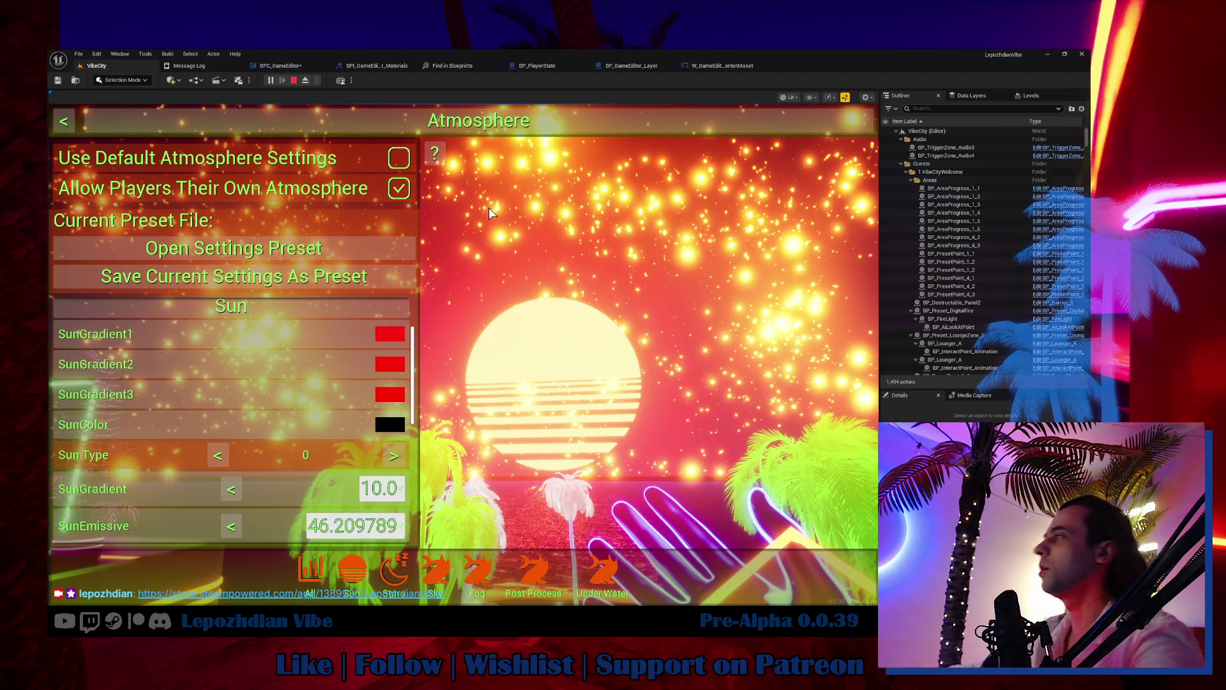
Step: Close the Atmosphere menu, move near the portal, and open the Vibe Editor from menu page 2
key("Escape")
key("Escape")
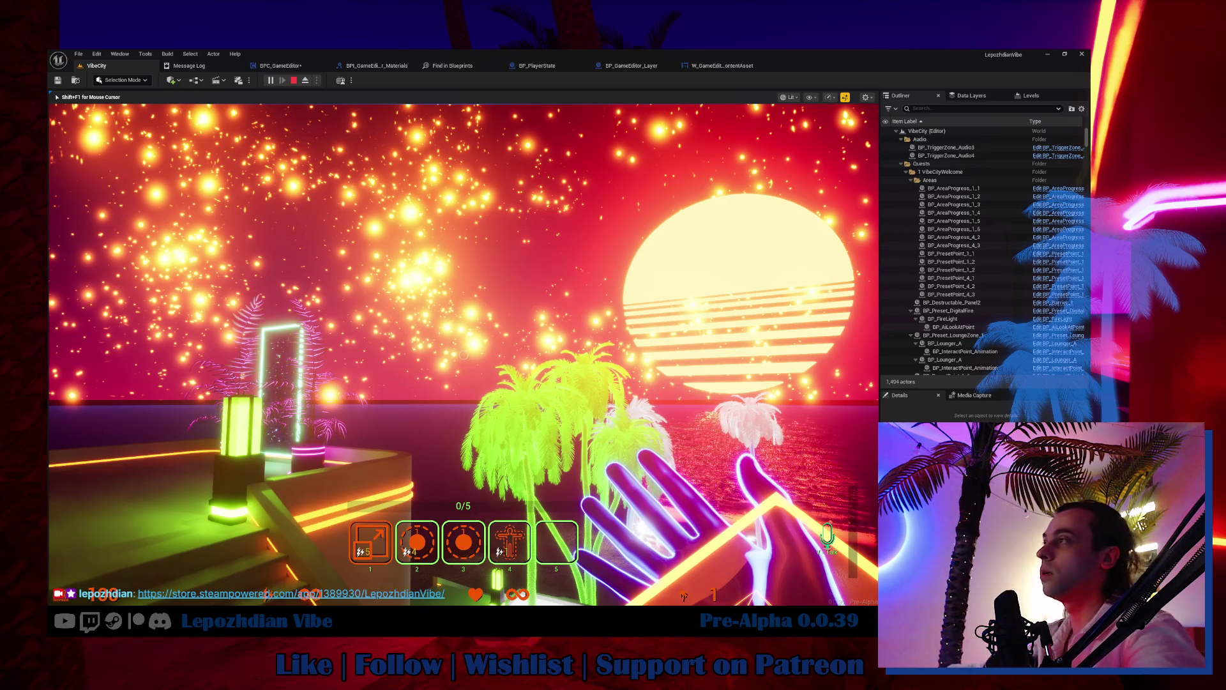
key("w")
key("Escape")
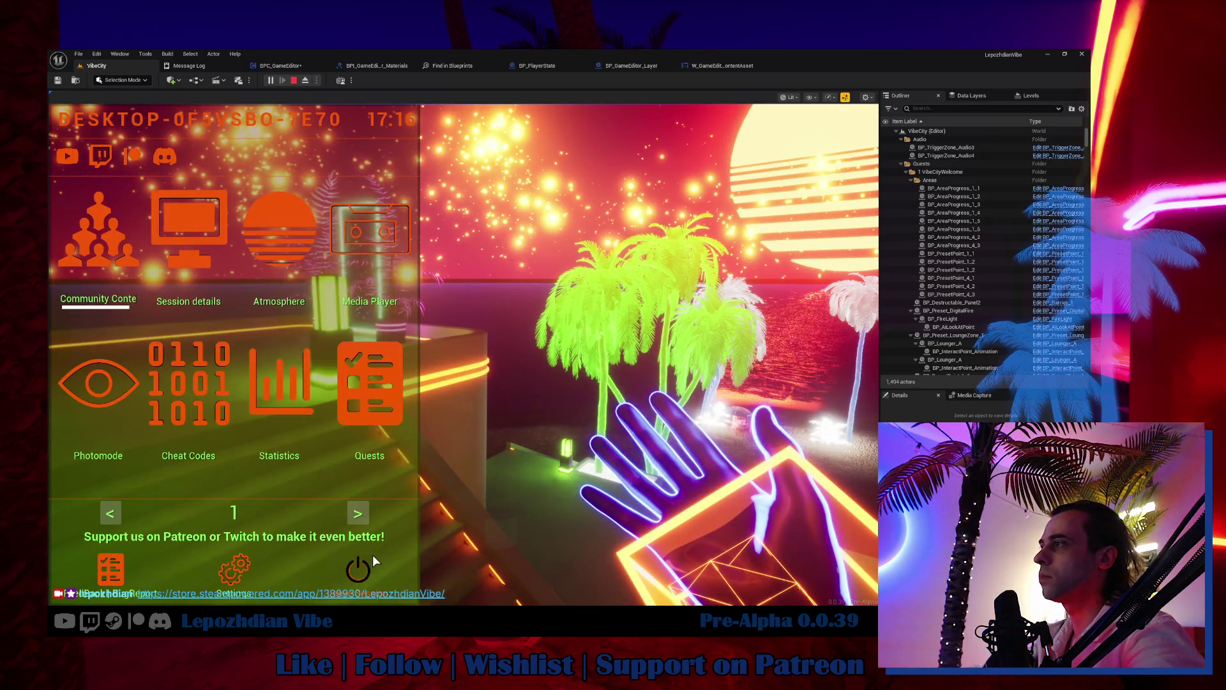
left_click(358, 514)
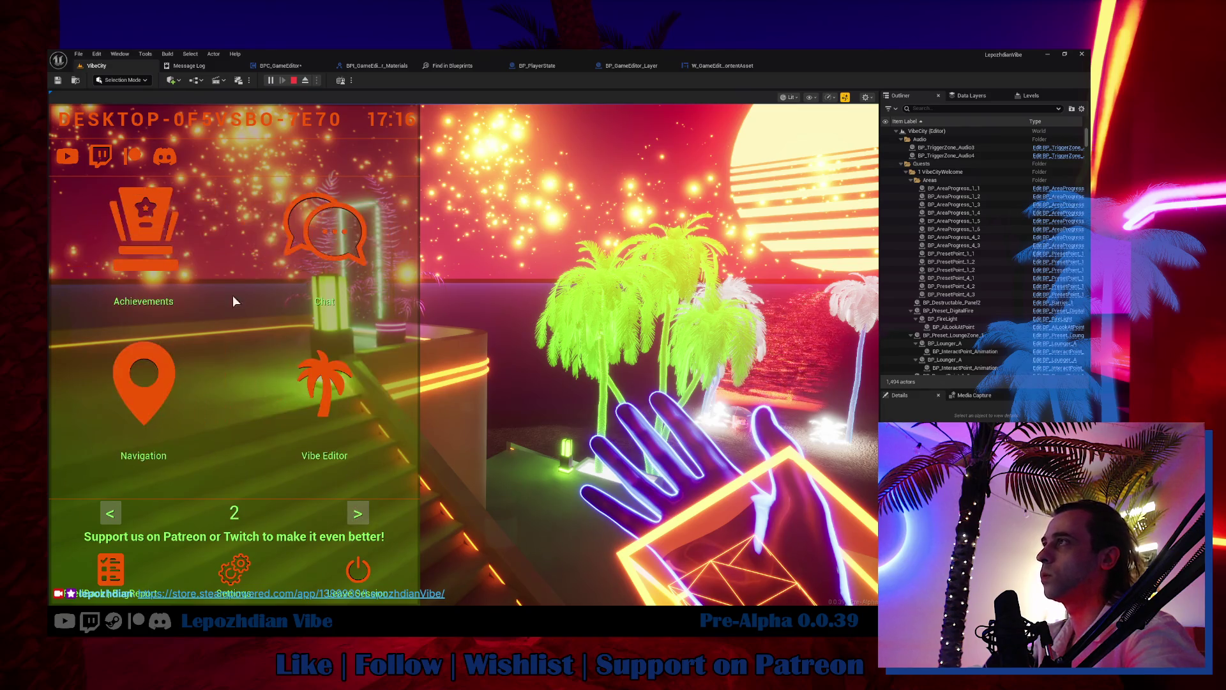
left_click(111, 513)
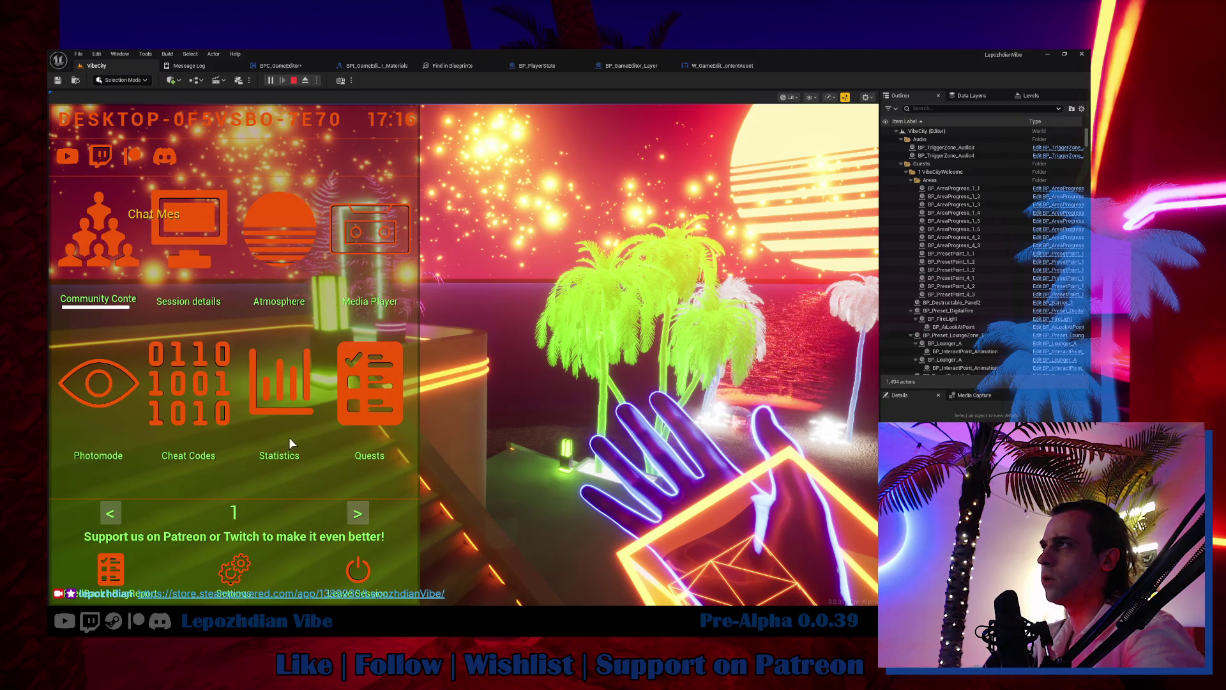
left_click(360, 506)
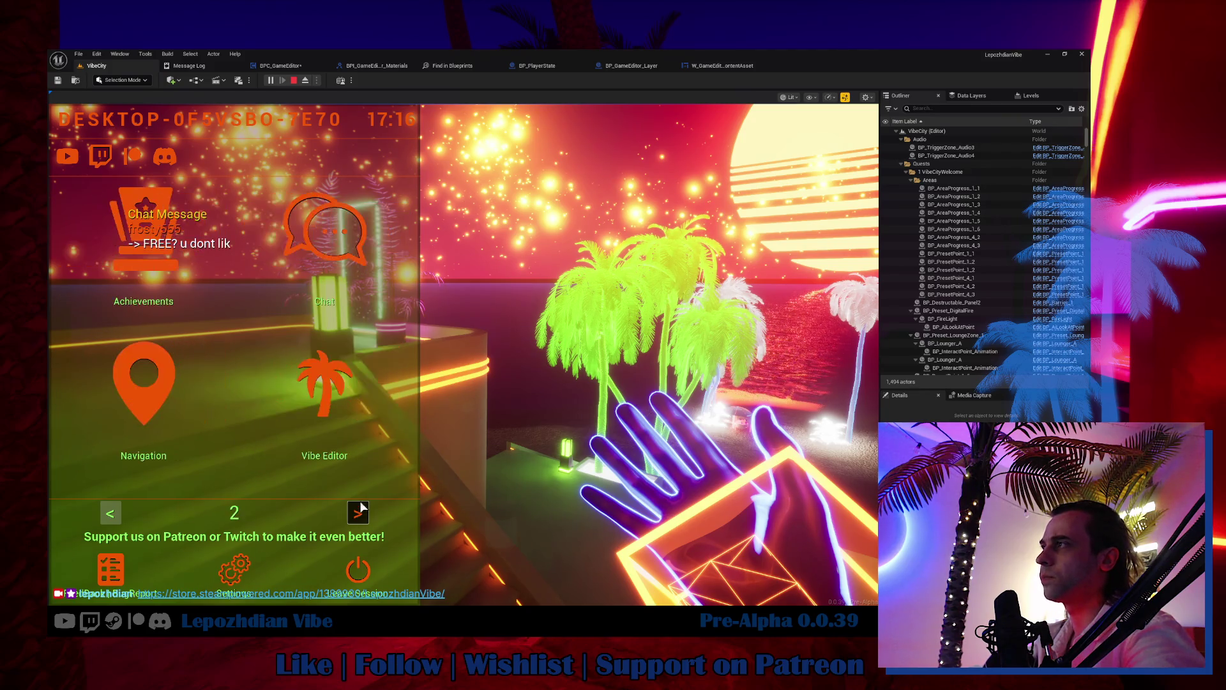
left_click(325, 394)
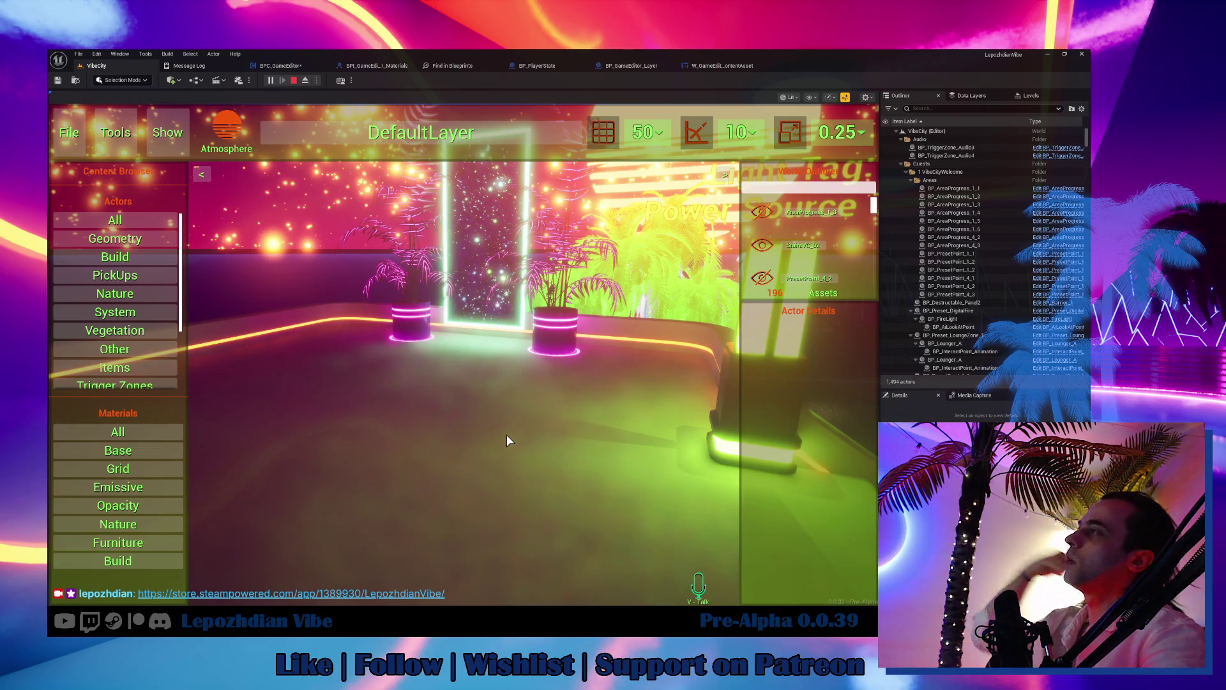
Step: Set the WallVC_01 wall piece's base colour to black
left_click(517, 416)
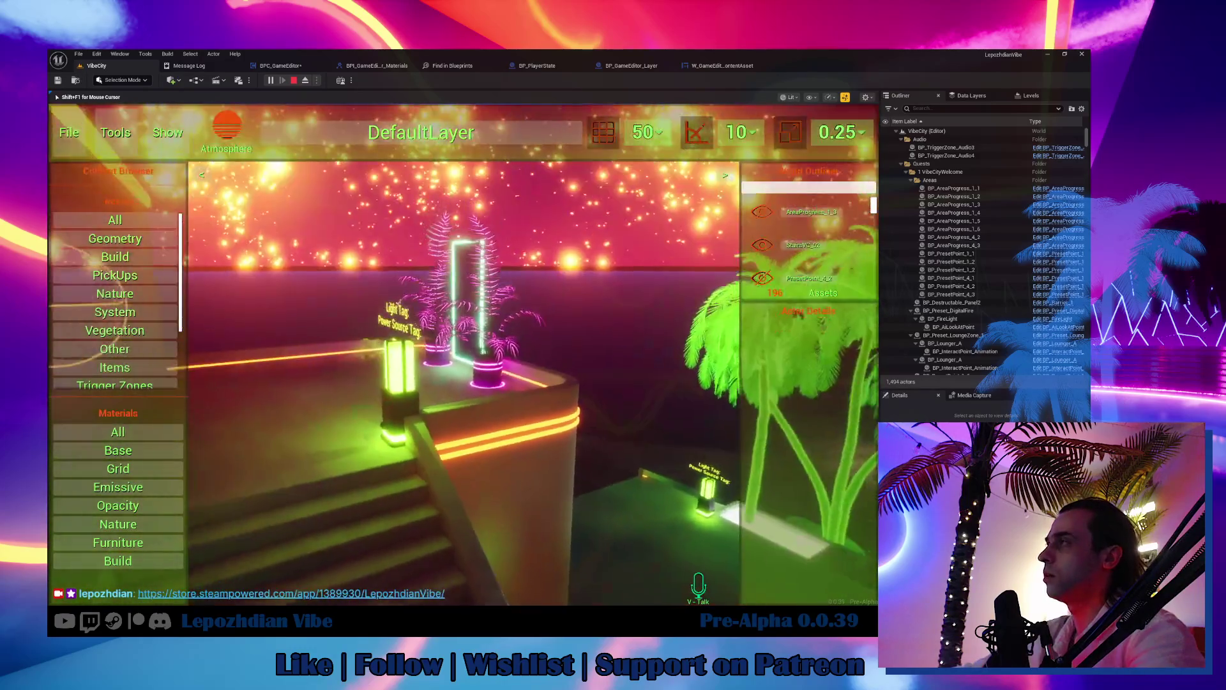
key("shift+F1")
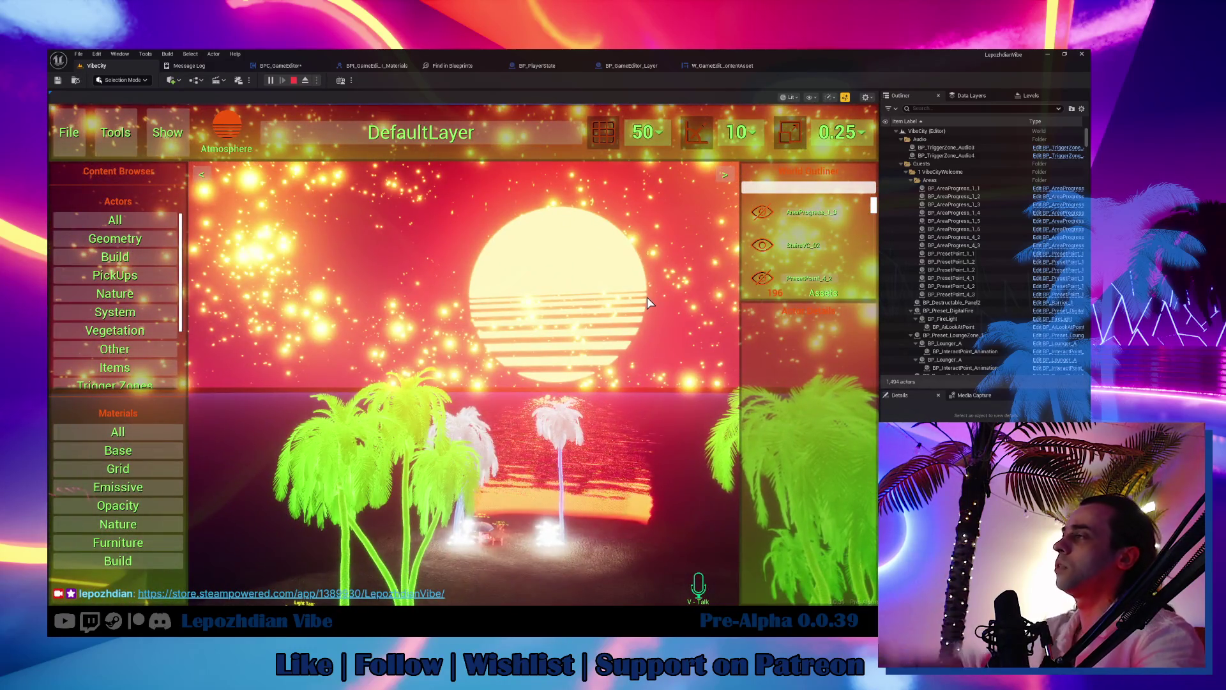
left_click(684, 355)
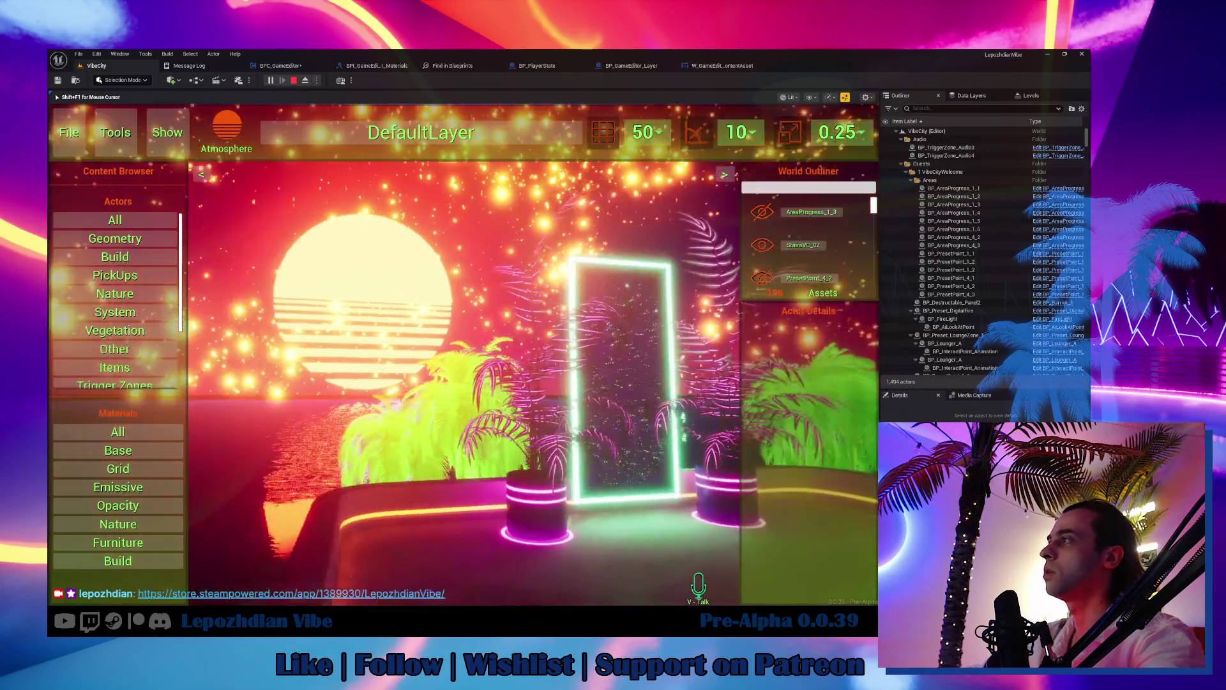
key("shift+F1")
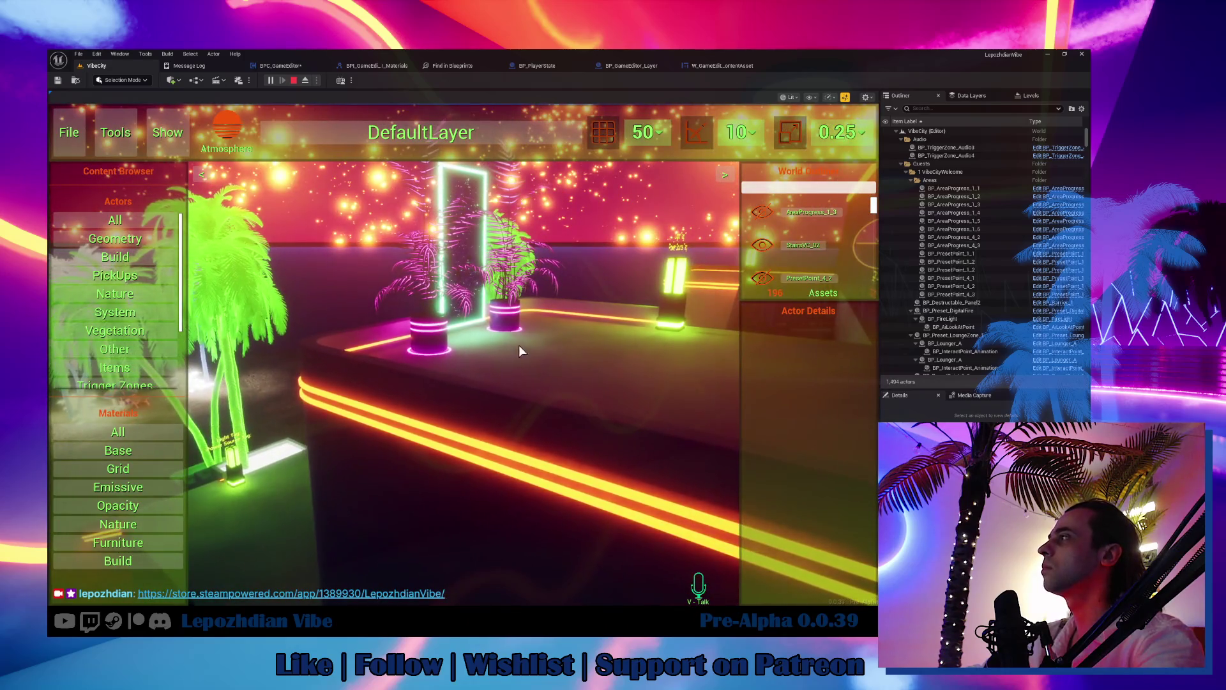
left_click(519, 350)
left_click(859, 397)
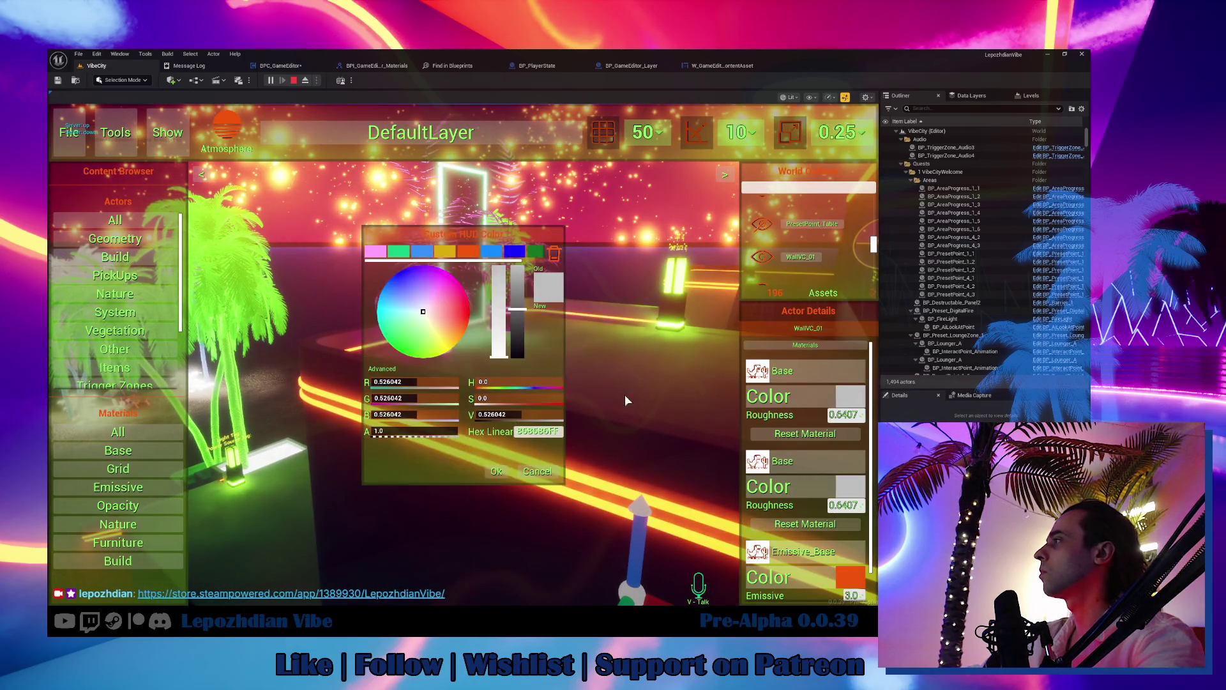
left_click_drag(528, 345, 531, 411)
left_click(496, 472)
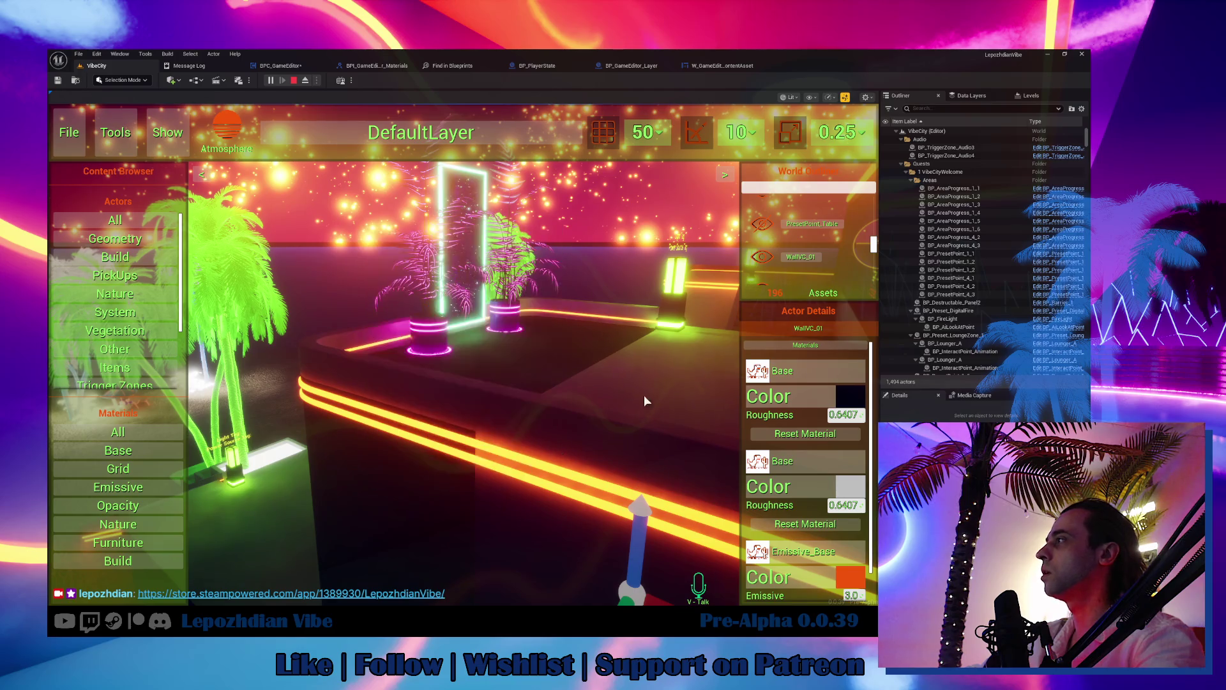
Step: Turn the Box_400x800_v2 box and the stairs black
left_click(714, 363)
left_click(857, 400)
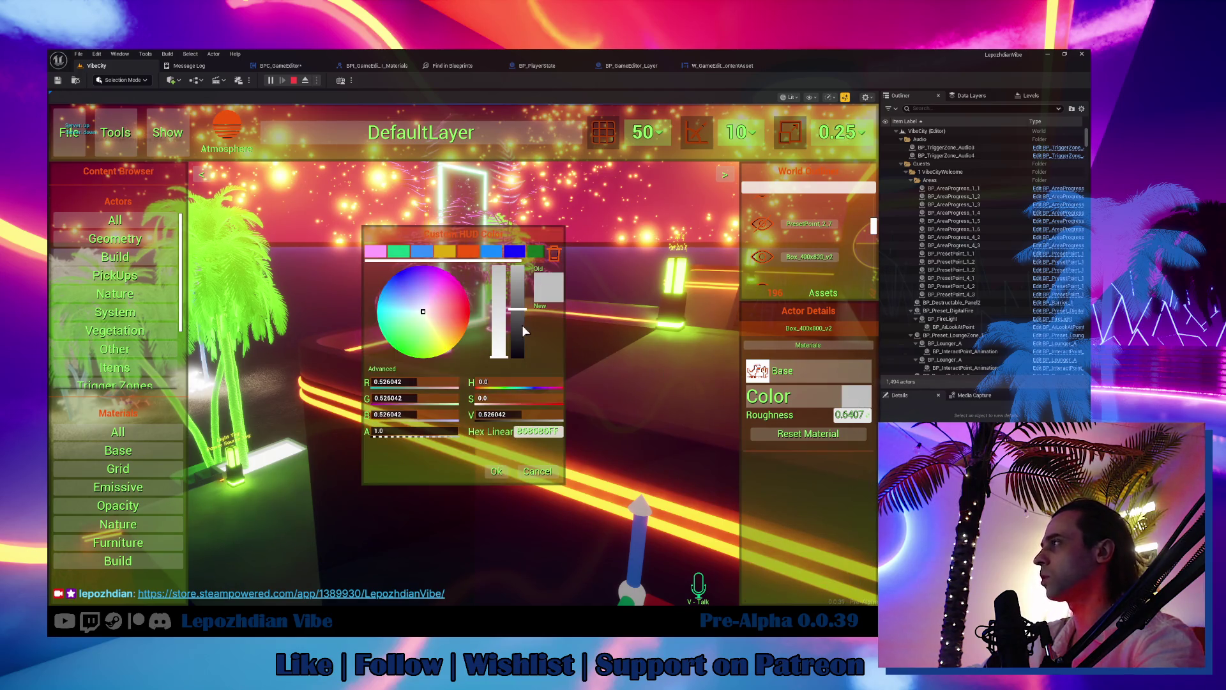
left_click_drag(524, 330, 523, 359)
left_click(496, 471)
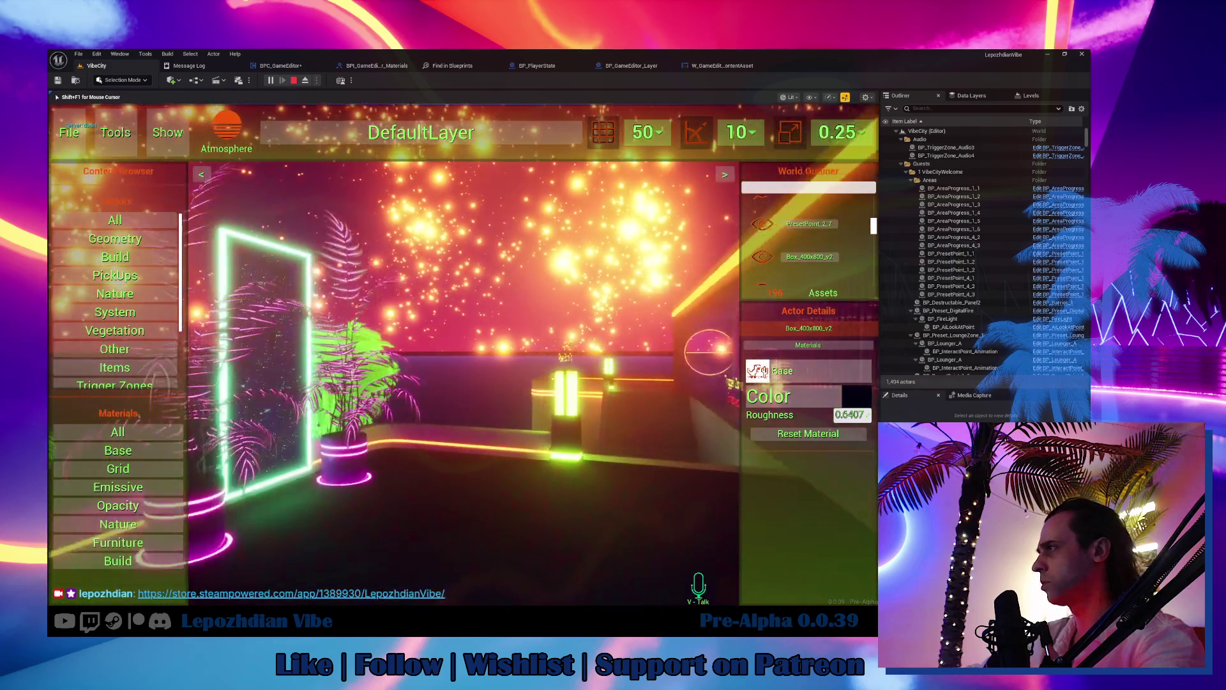
key("w")
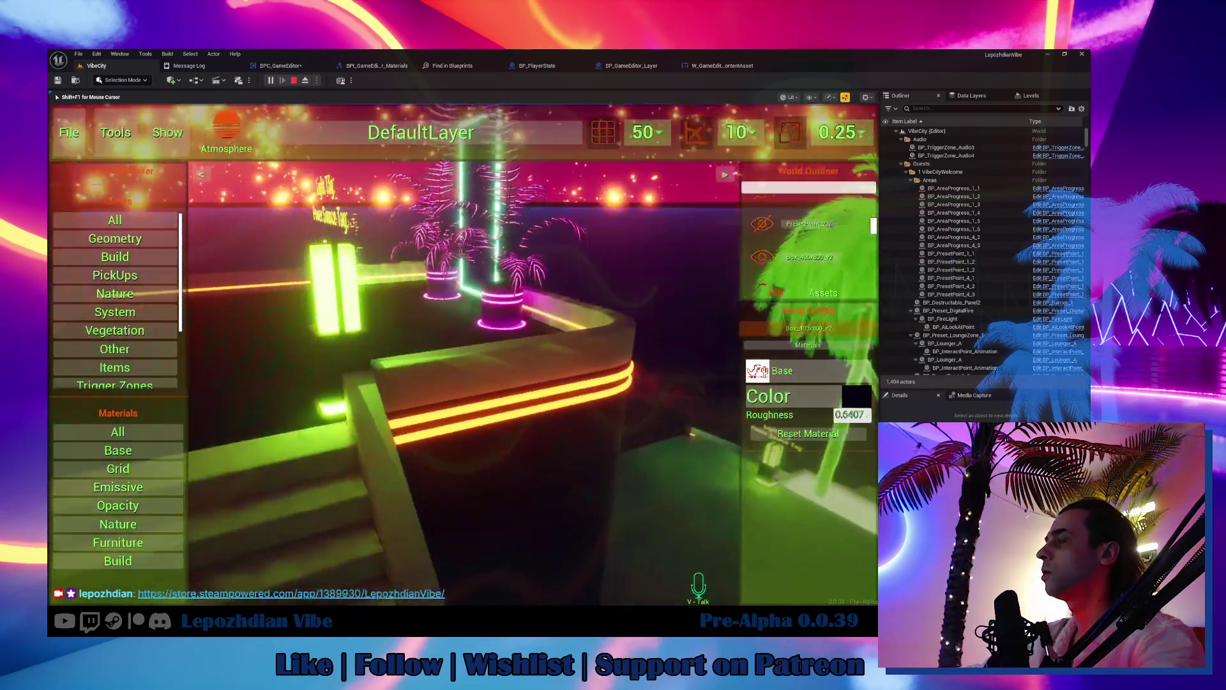
key("w")
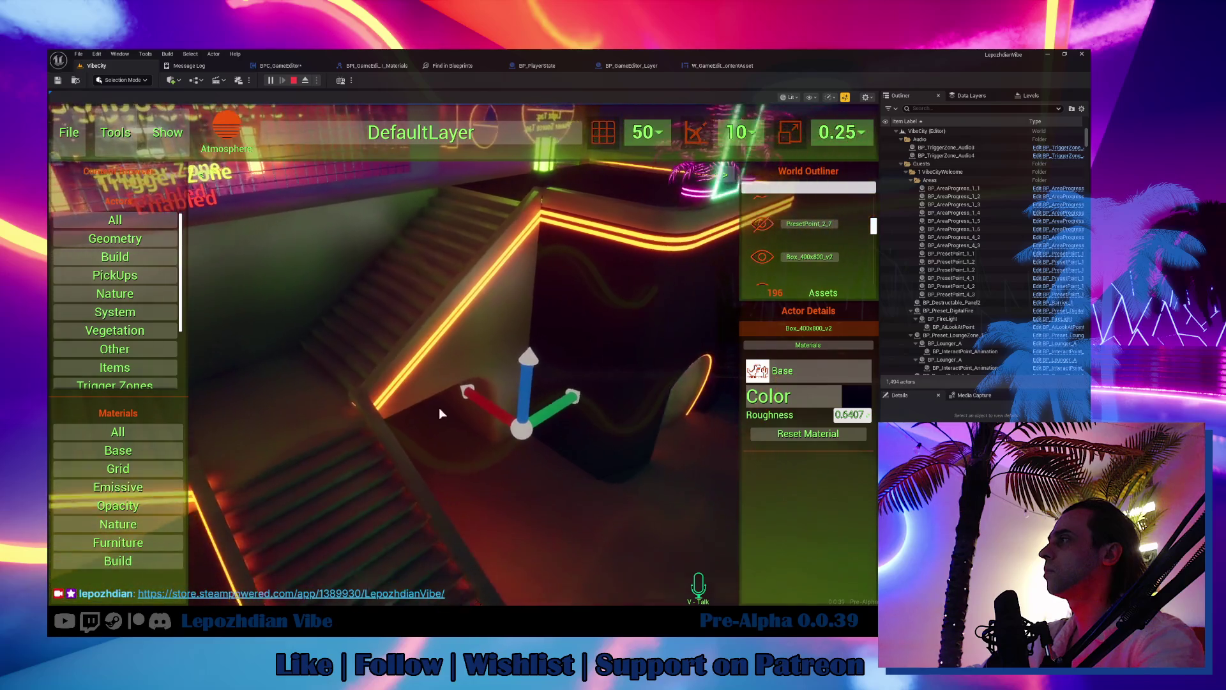
left_click(487, 304)
left_click(850, 396)
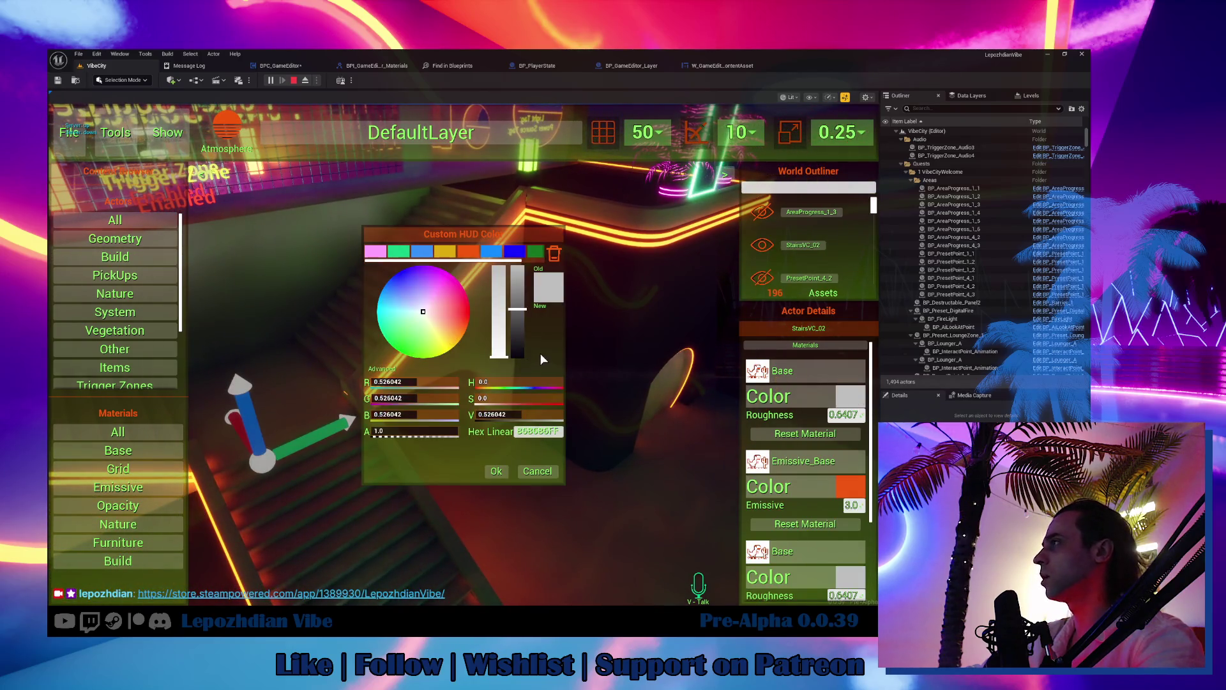
left_click_drag(522, 334, 501, 497)
left_click(495, 473)
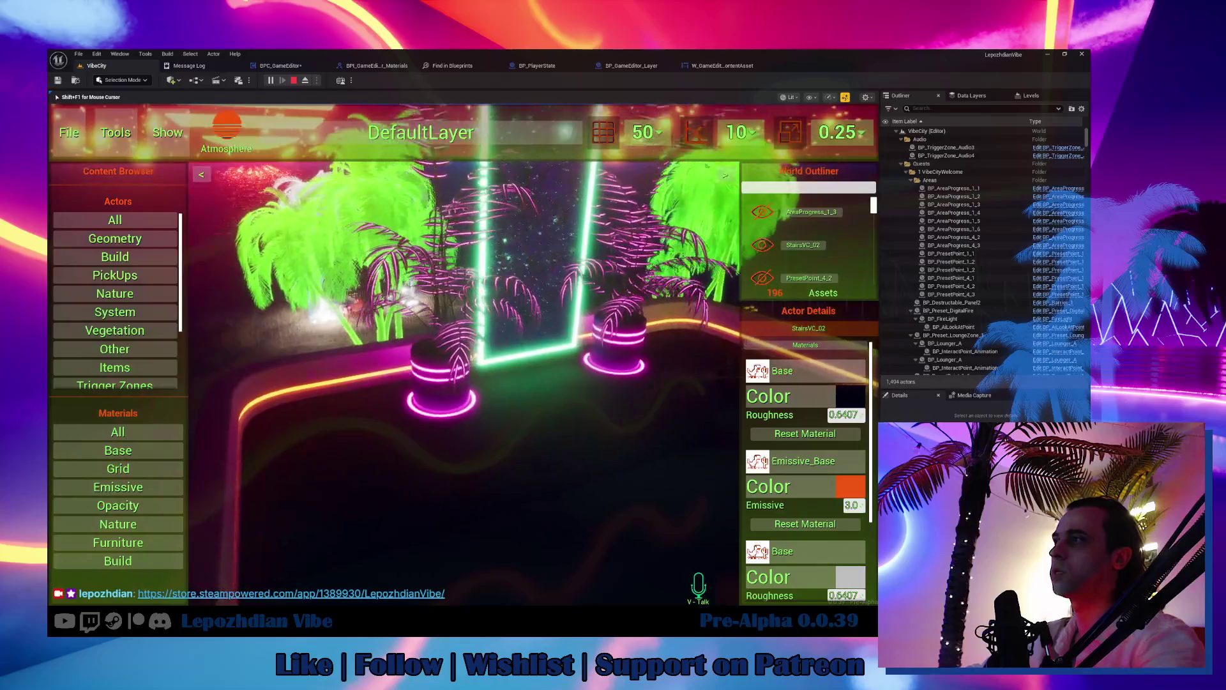
Step: Apply the Grid_C material to the WallVC_01 wall and the Box_400x800_v2 box
key("shift+F1")
left_click(170, 467)
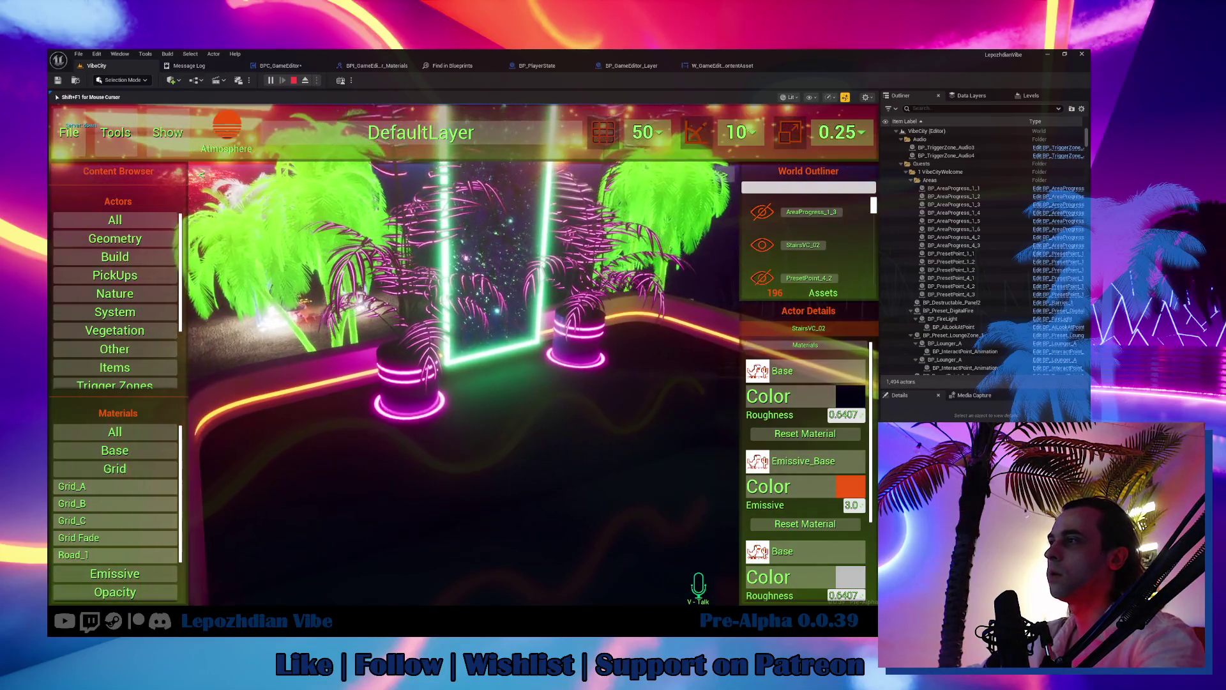
left_click(83, 515)
mouse_move(75, 515)
left_mouse_down()
mouse_move(865, 383)
mouse_move(853, 399)
mouse_move(827, 397)
left_mouse_up()
mouse_move(554, 472)
left_mouse_down()
mouse_move(518, 440)
mouse_move(554, 473)
left_mouse_up()
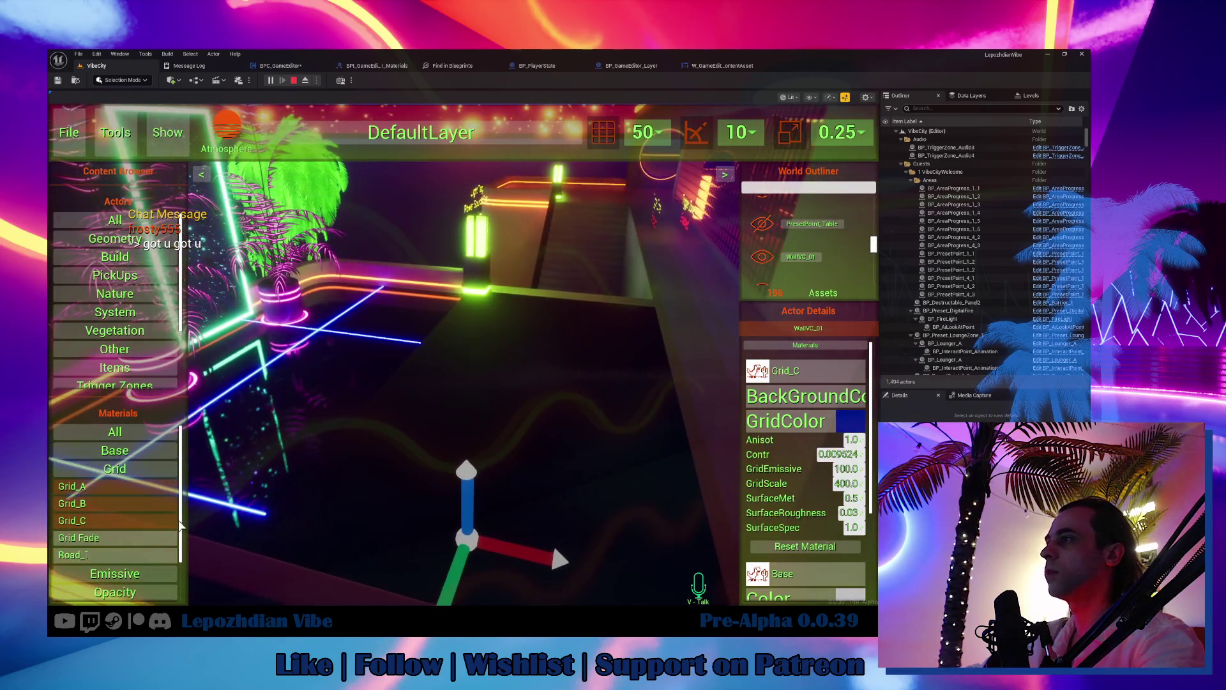
left_click(472, 450)
mouse_move(75, 520)
left_mouse_down()
mouse_move(839, 429)
mouse_move(824, 386)
mouse_move(760, 371)
left_mouse_up()
mouse_move(552, 542)
left_mouse_down()
mouse_move(479, 516)
mouse_move(346, 339)
mouse_move(530, 410)
left_mouse_up()
Step: Make the grid lines orange on both Grid_C pieces and exit the level editor
left_click(855, 423)
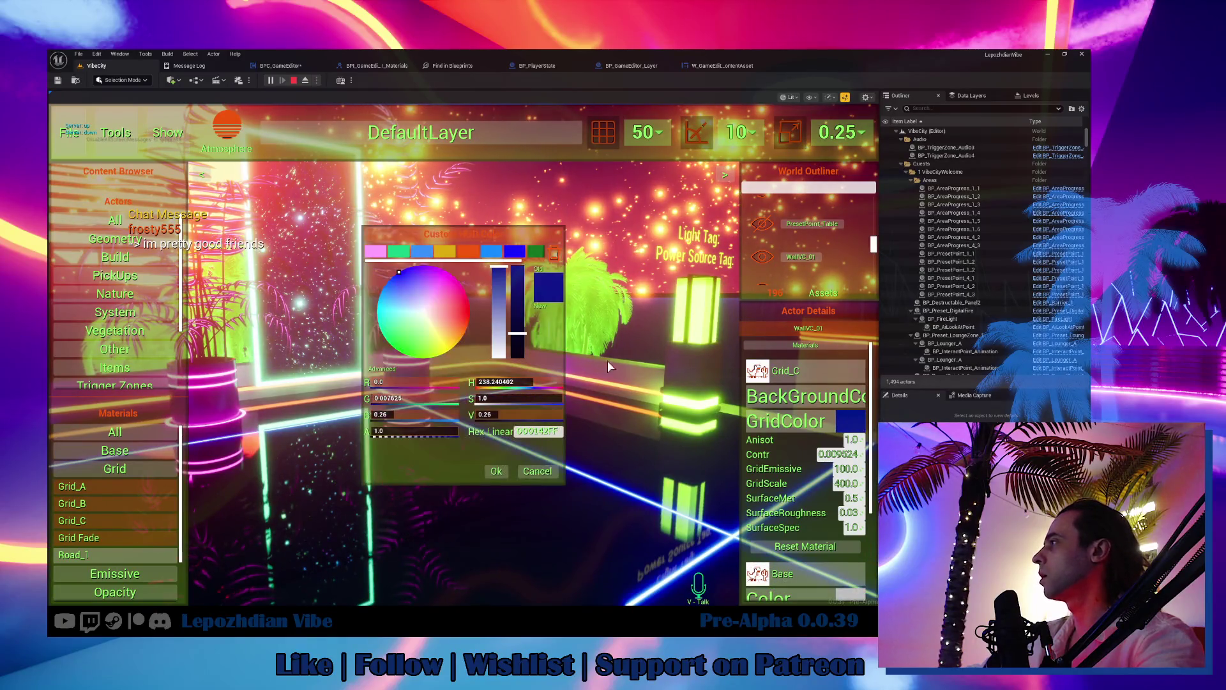
left_click(473, 255)
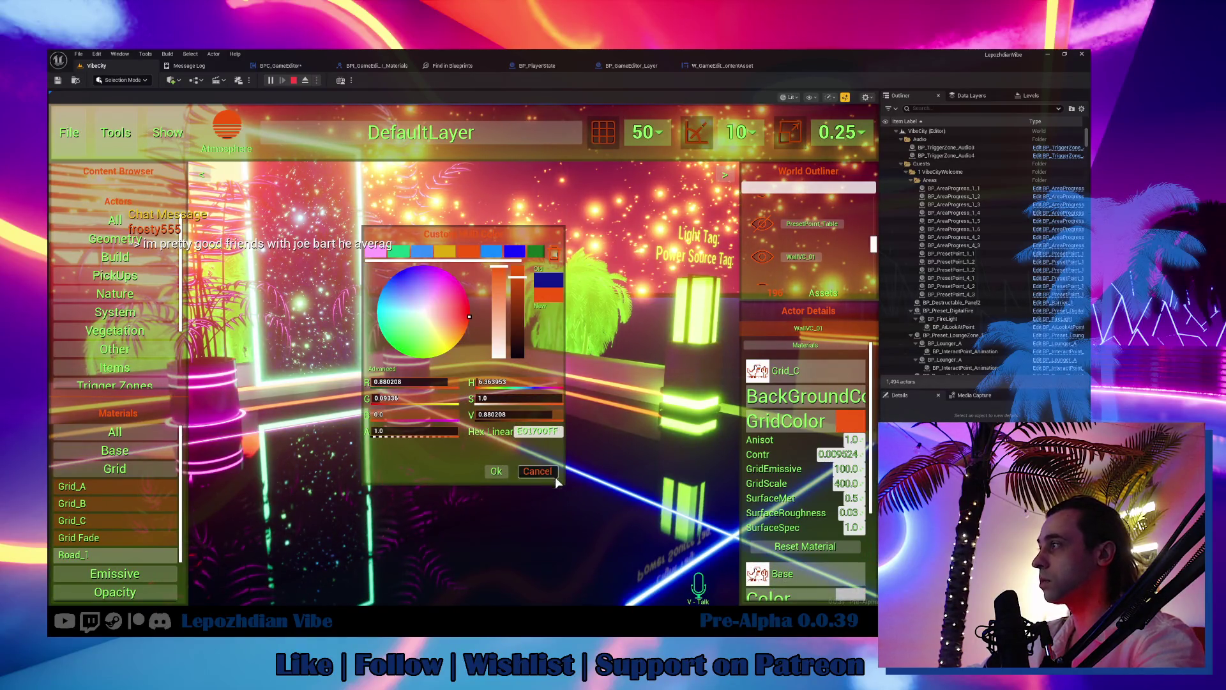
left_click(499, 470)
left_click(661, 515)
left_click(855, 422)
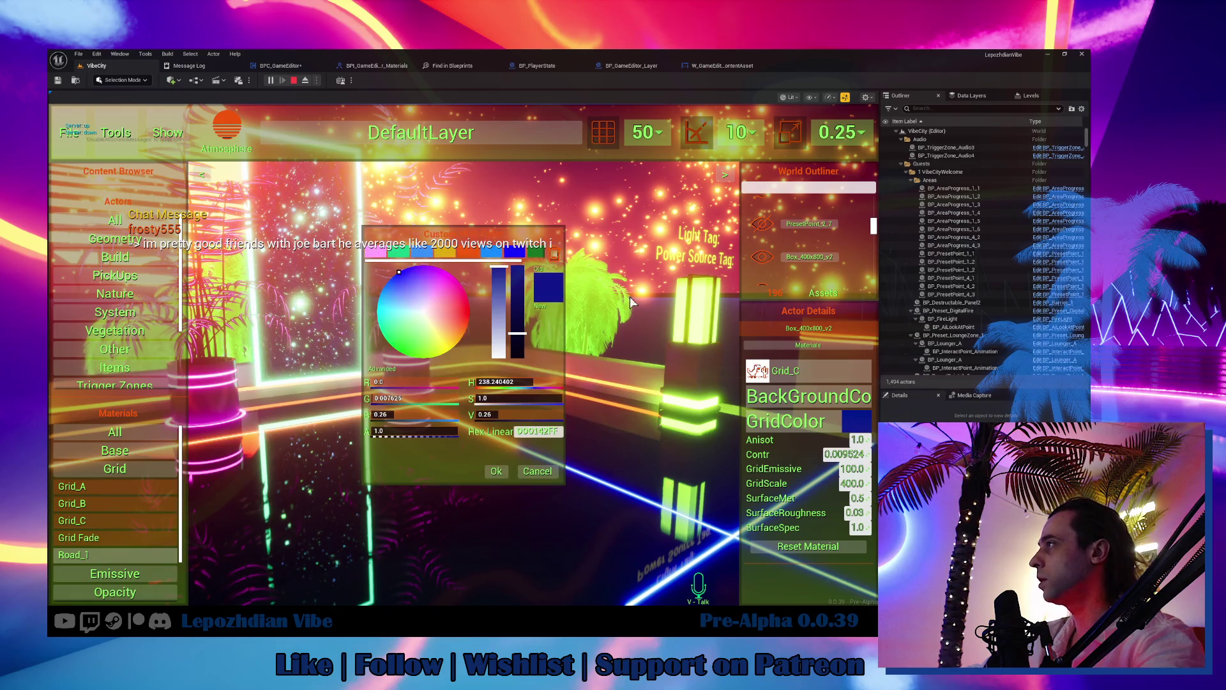
left_click(470, 252)
left_click(496, 471)
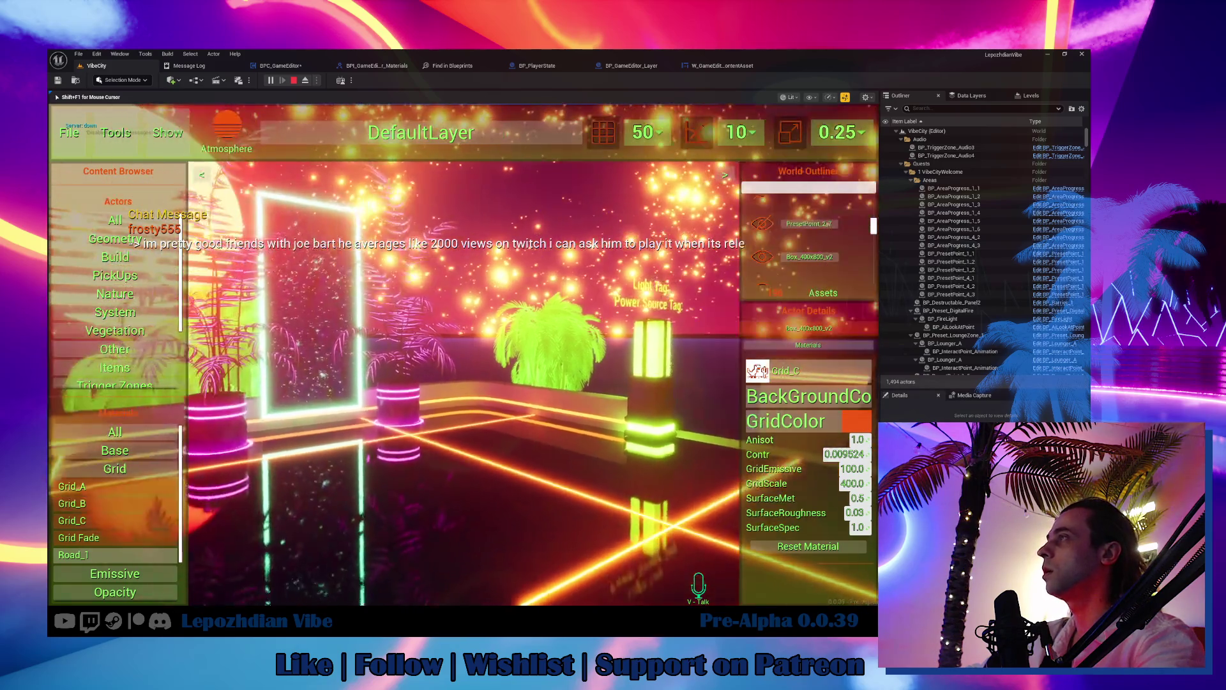
left_click(74, 139)
left_click(463, 335)
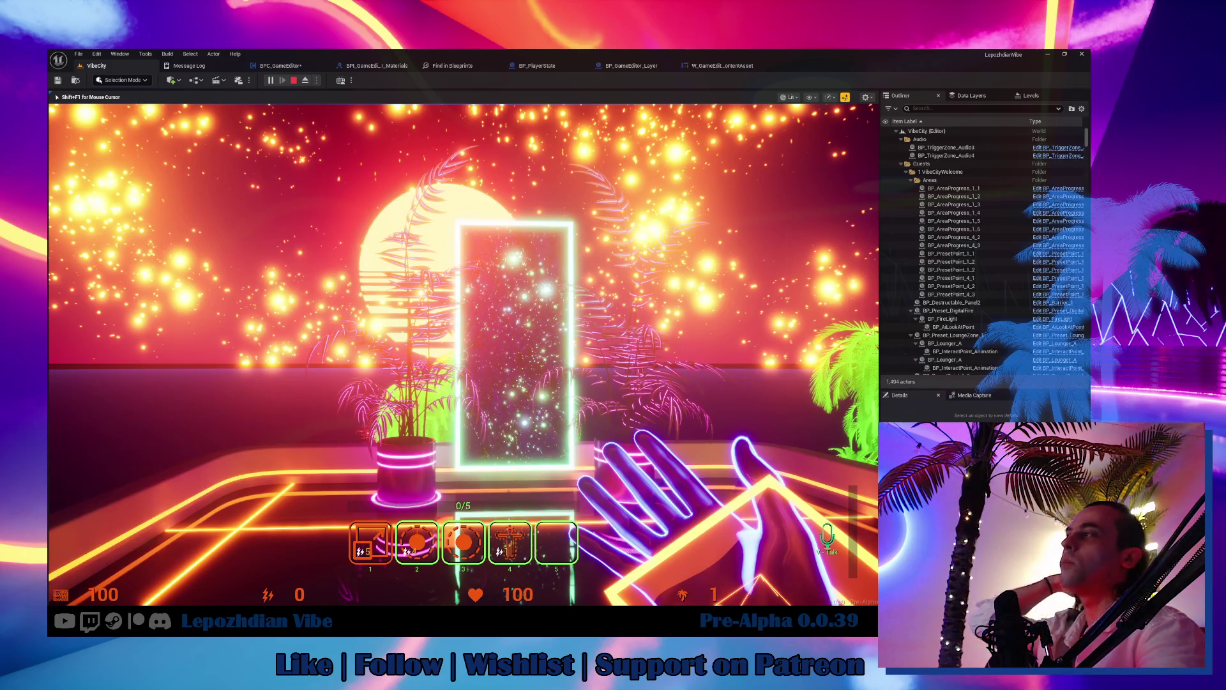
key("d")
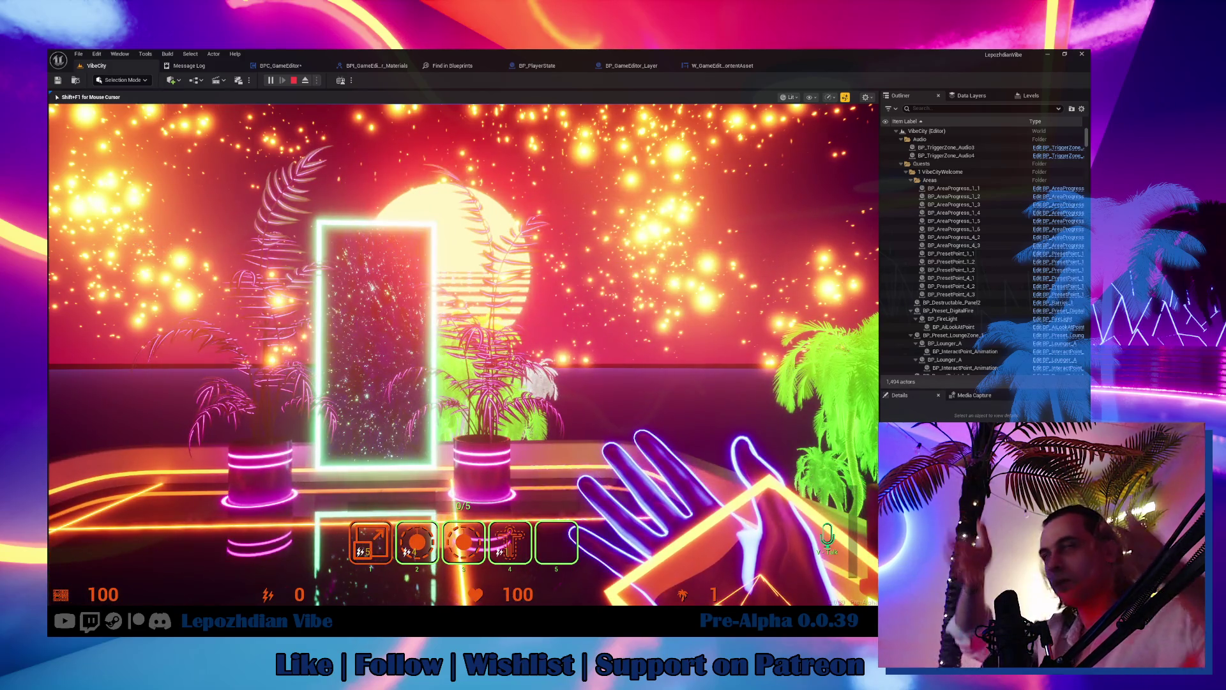
key("s")
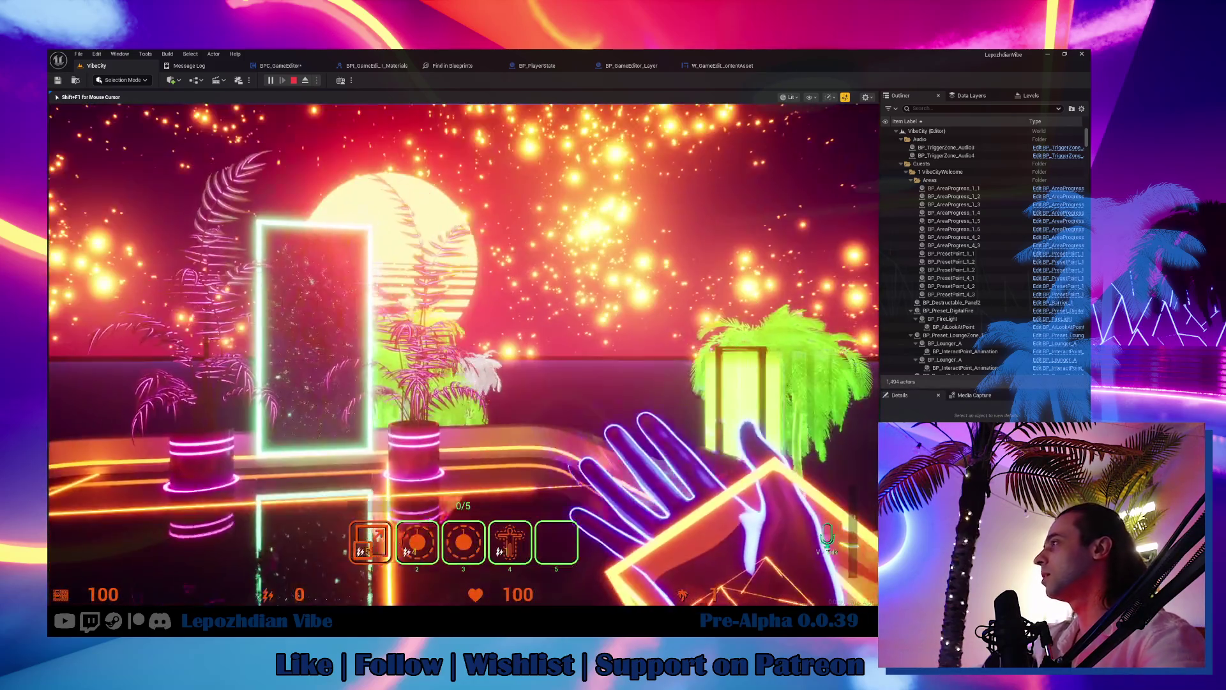
key("w")
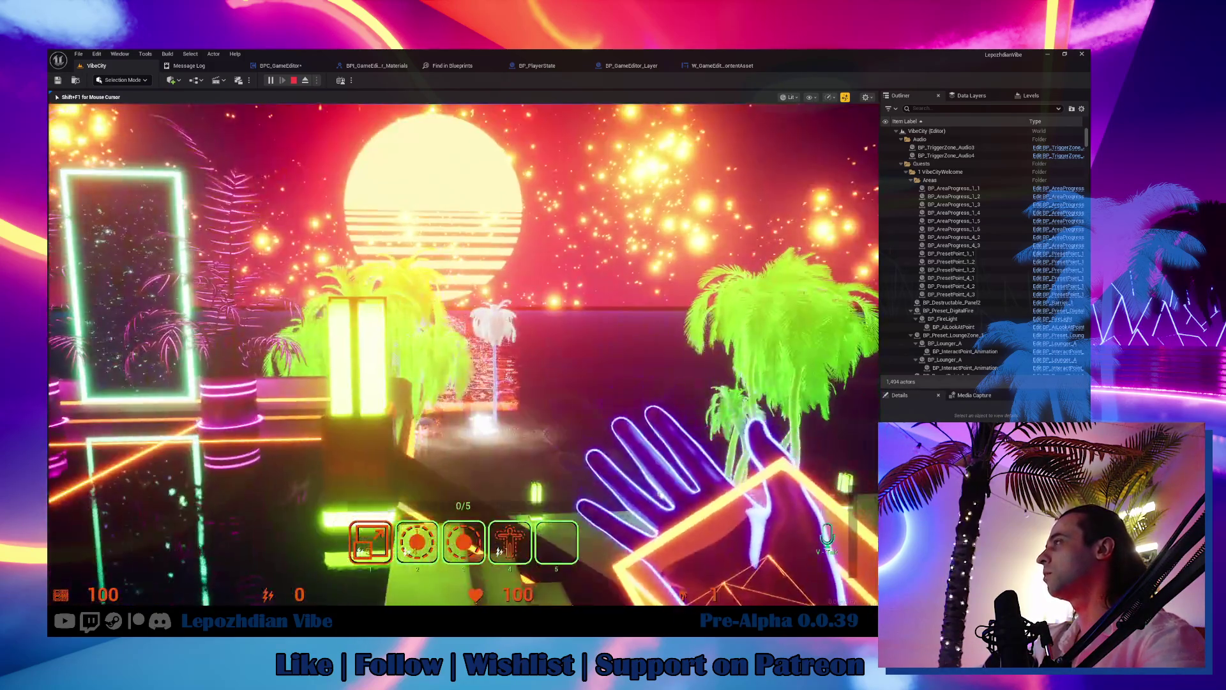
key("w")
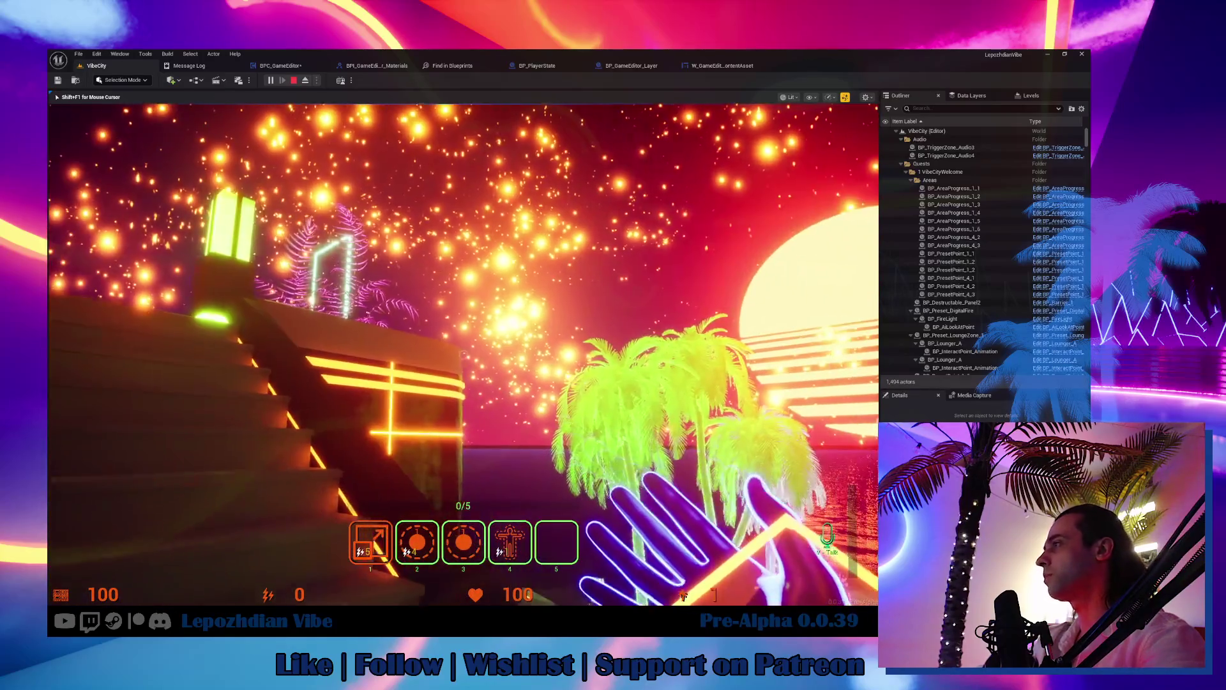
key("w")
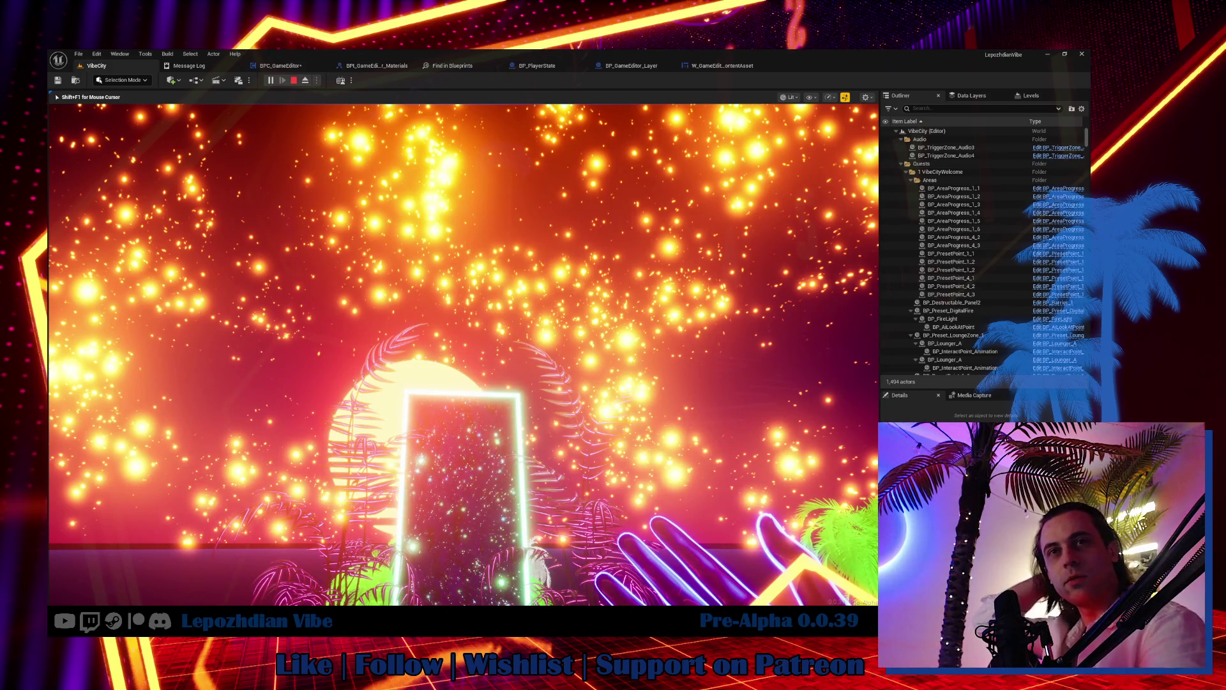
key("shift+F1")
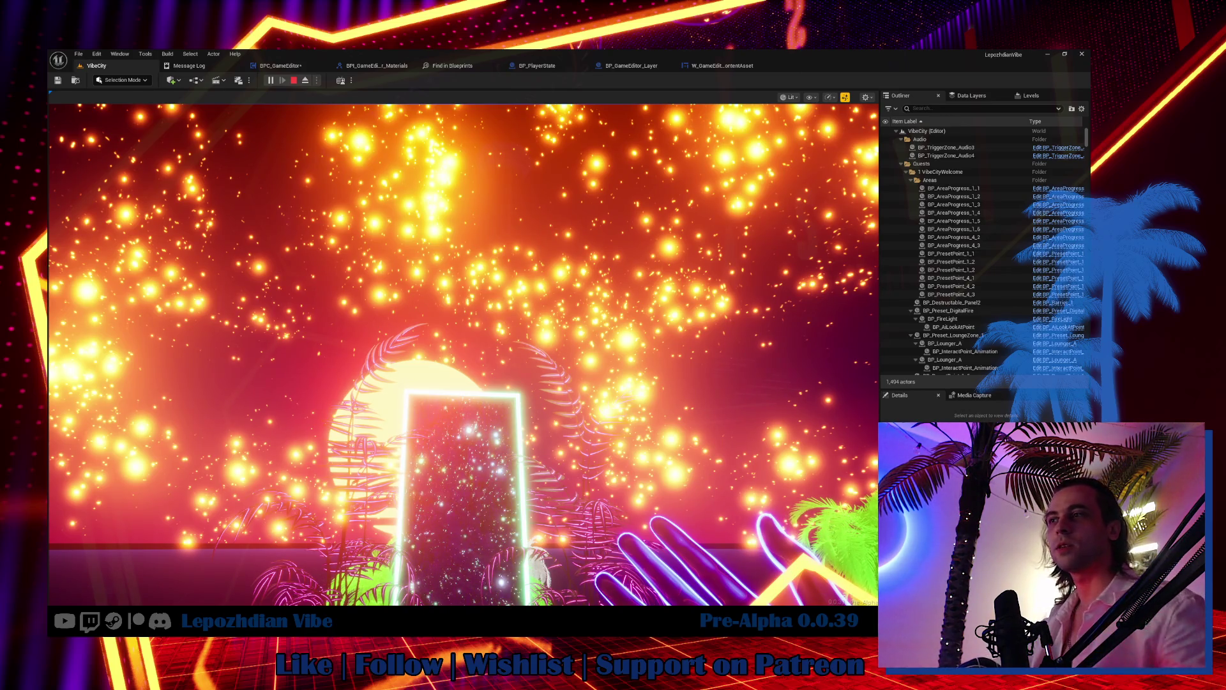
left_click(629, 356)
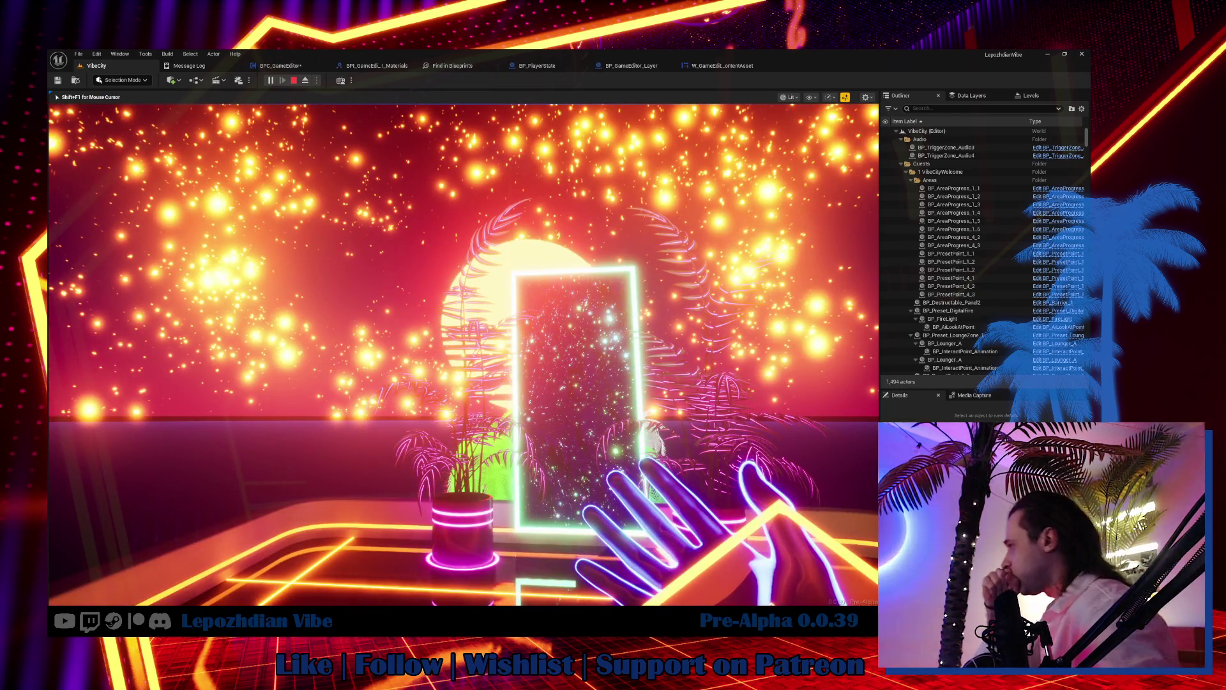
key("d")
key("w")
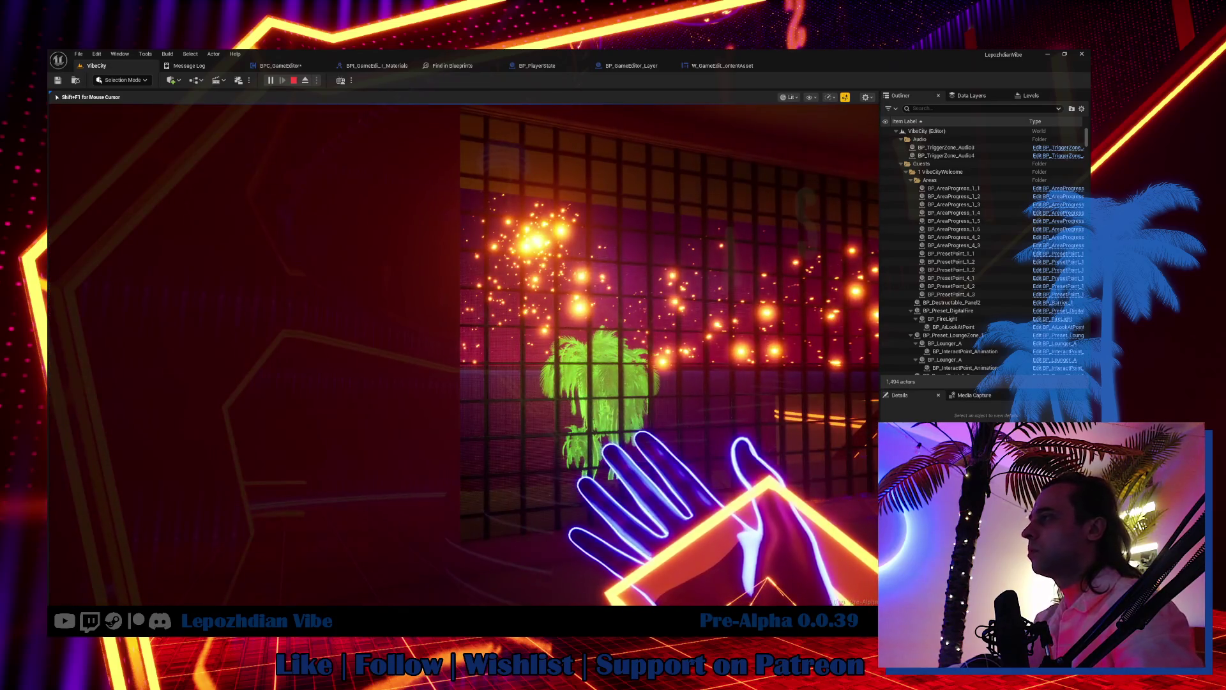
left_click(114, 512)
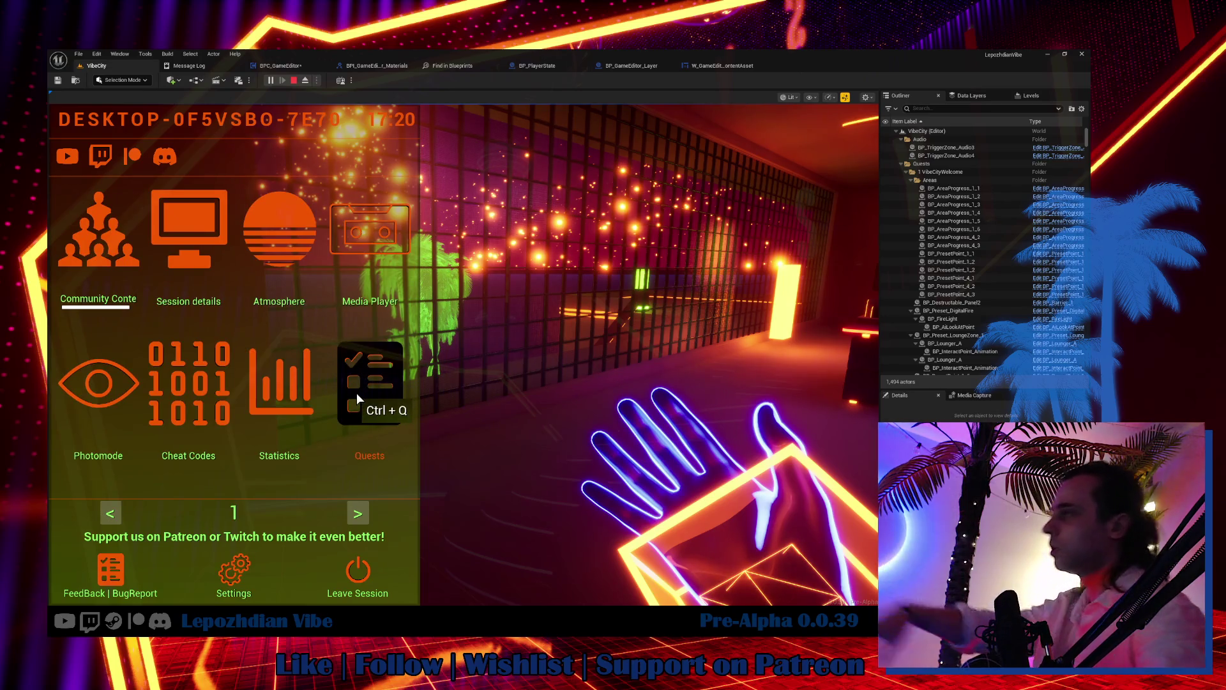
Step: Add a DataCannon through the Cheat Codes Add Item list
left_click(217, 387)
scroll(603, 453, "down", 2)
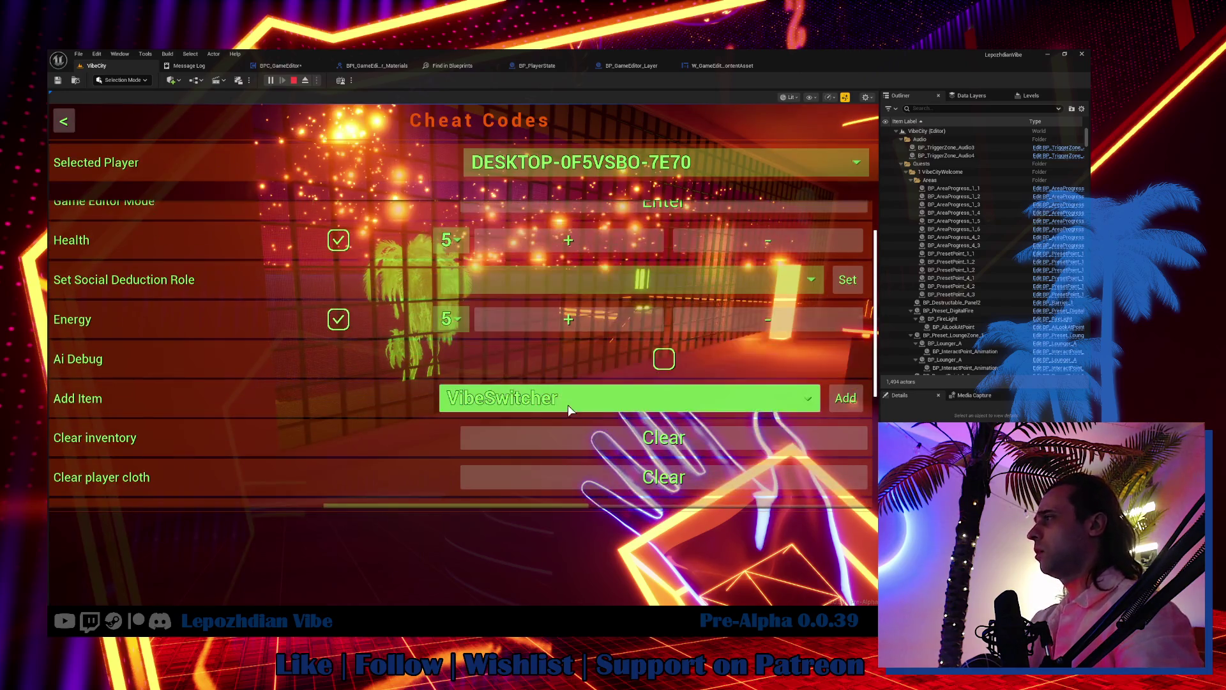
left_click(568, 404)
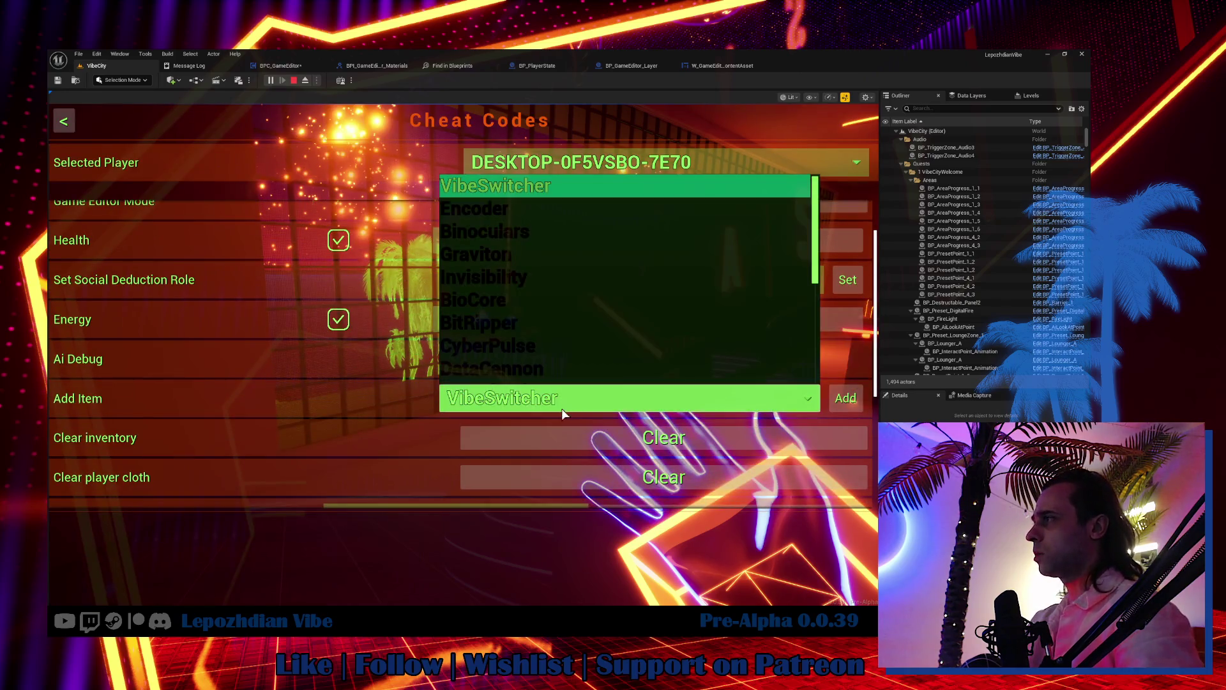
left_click(539, 367)
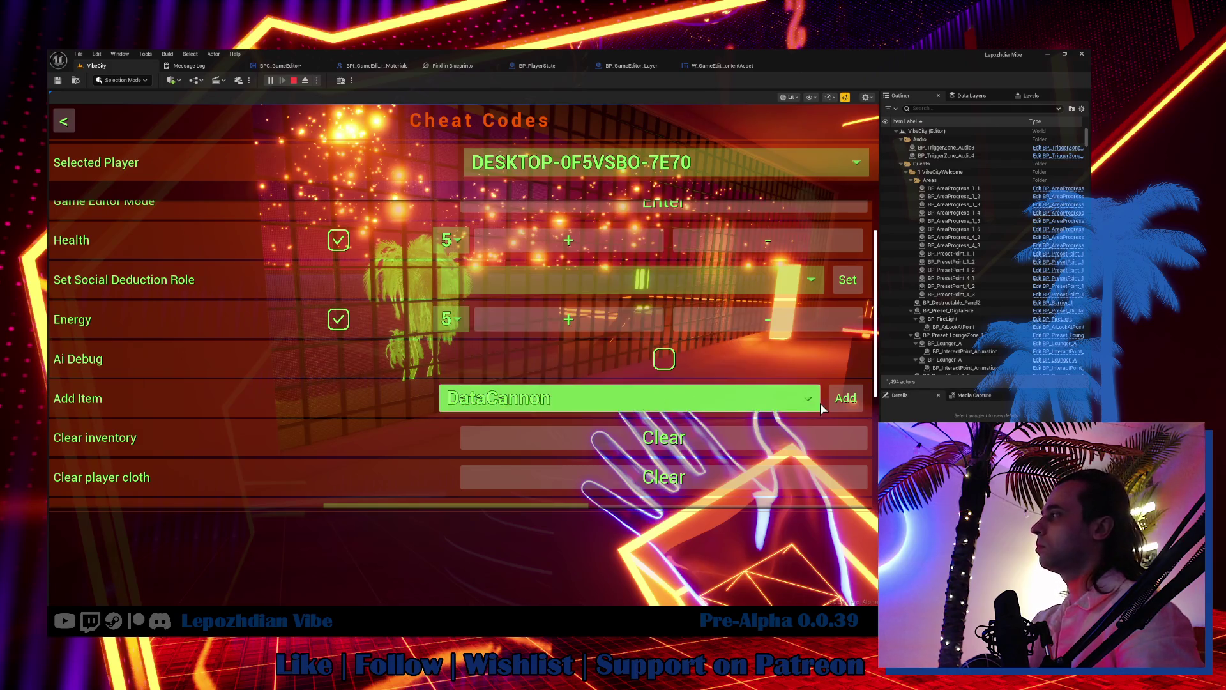
key("Escape")
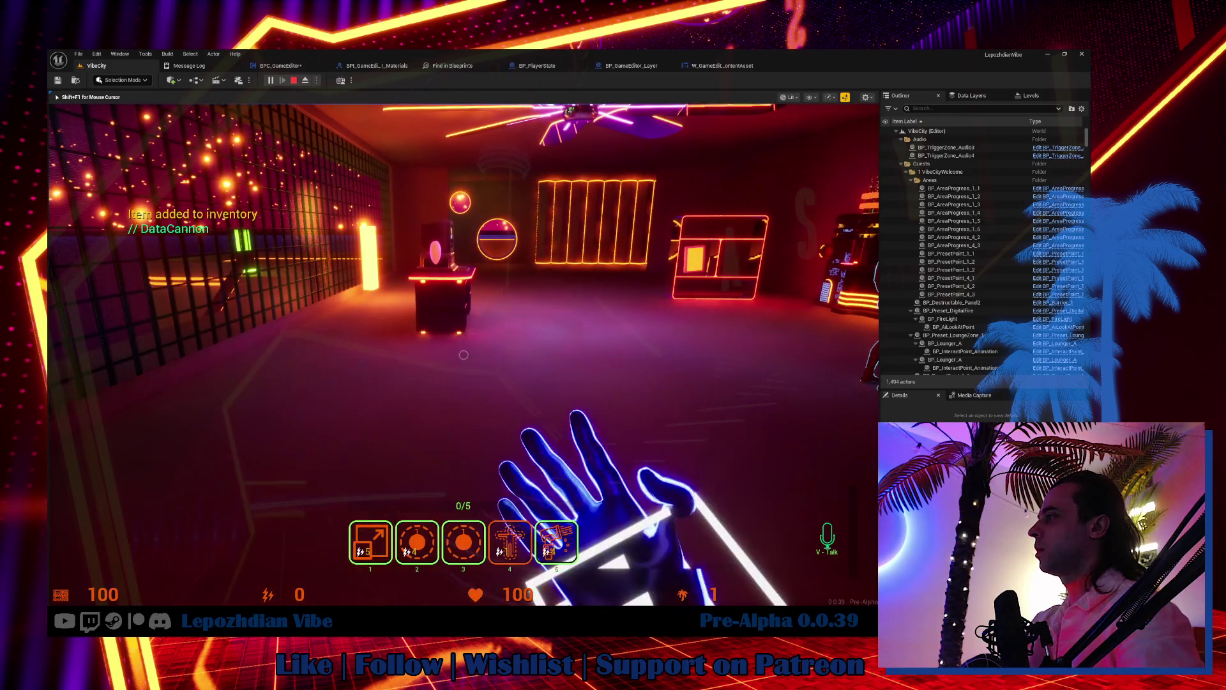
Step: Equip the beam in slot 5 and check the VIBE computer's operating system
key("2")
key("5")
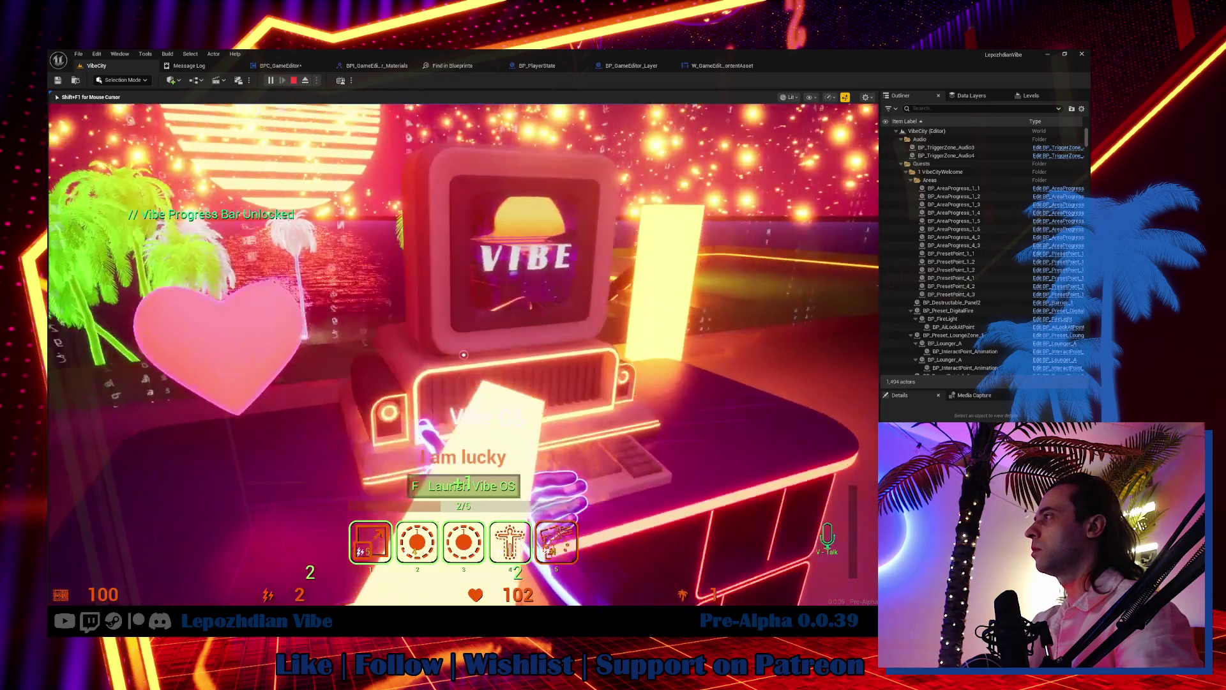
key("f")
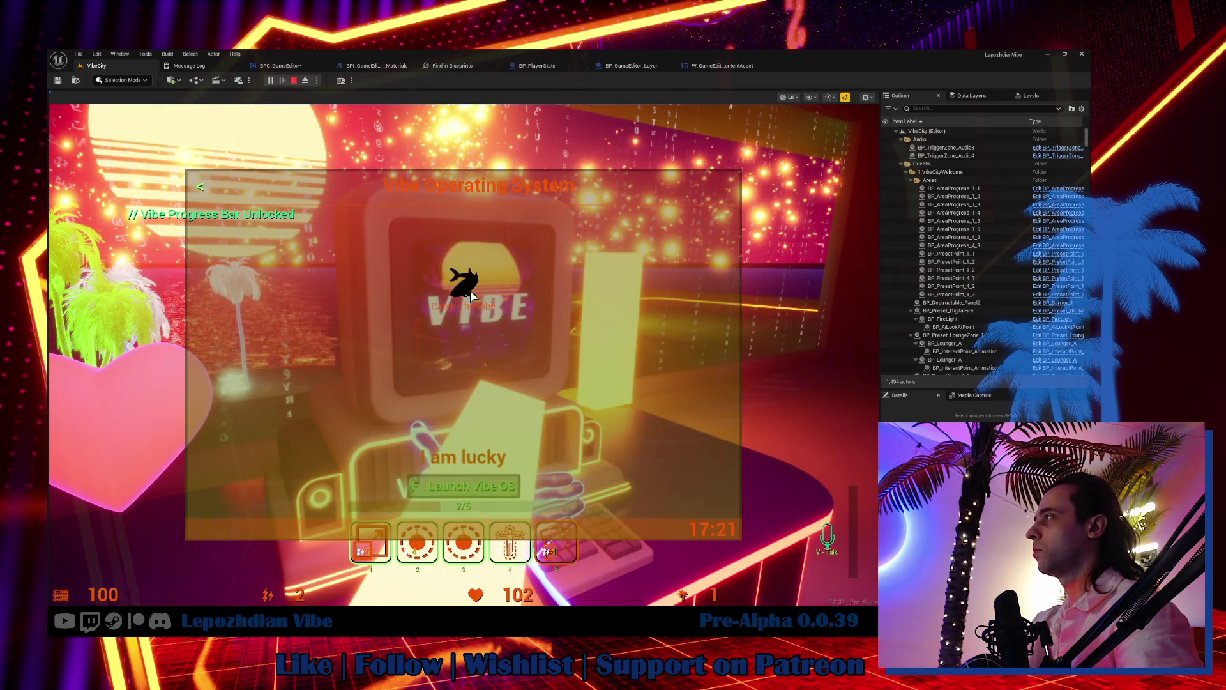
left_click(471, 295)
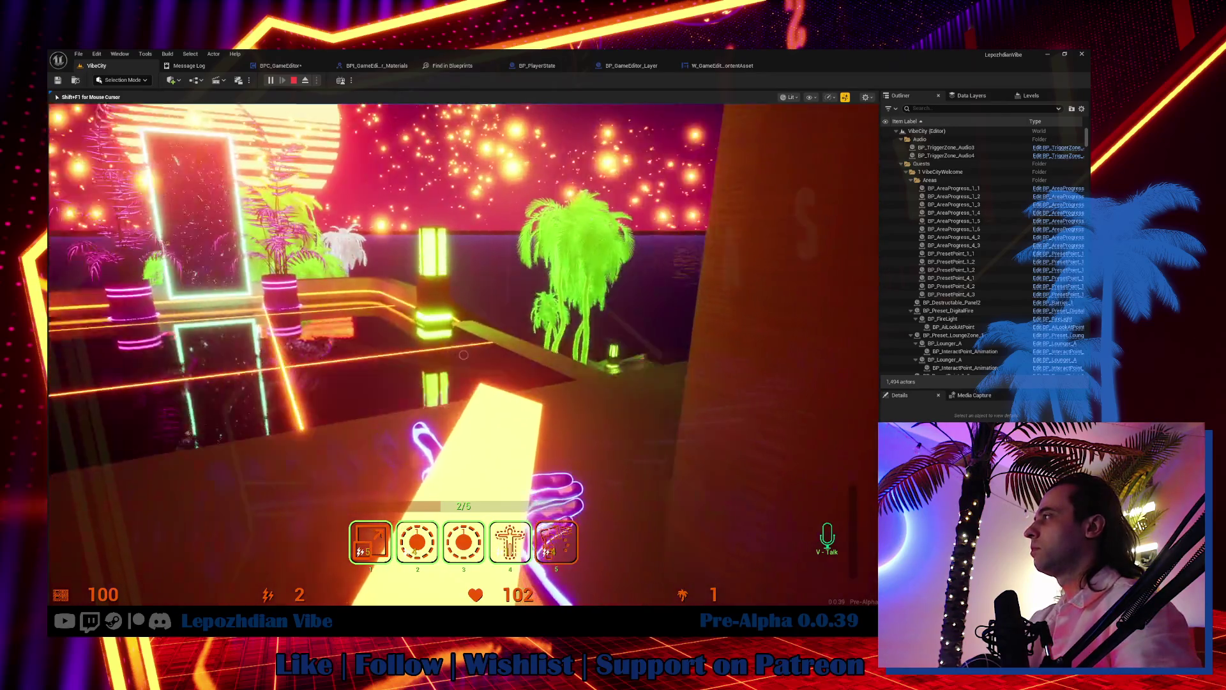
Step: Switch off the glowing doorway, walk toward the neon stairs, and stop play
key("w")
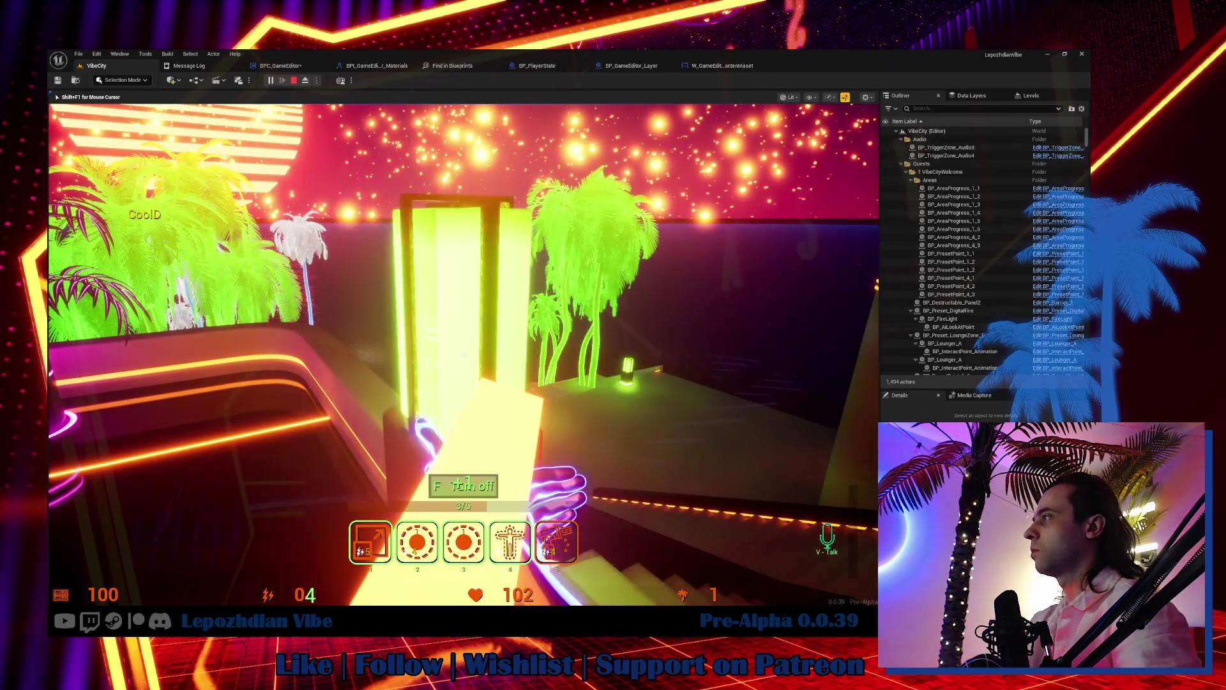
key("f")
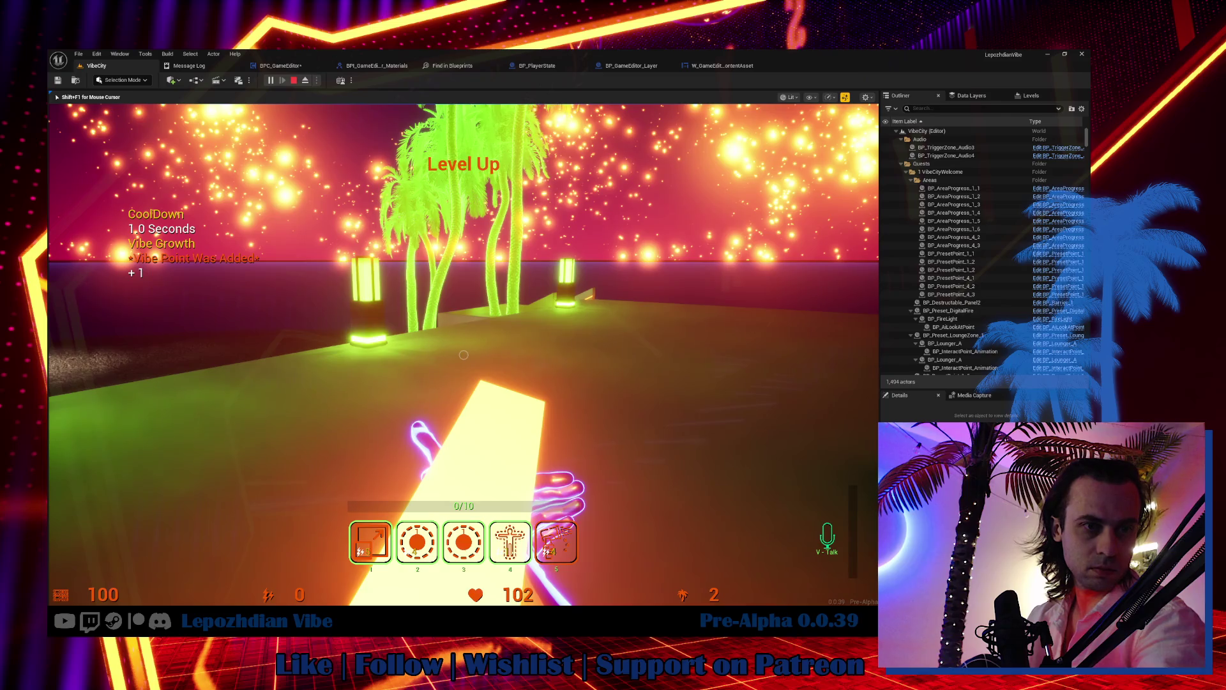
key("w")
key("w")
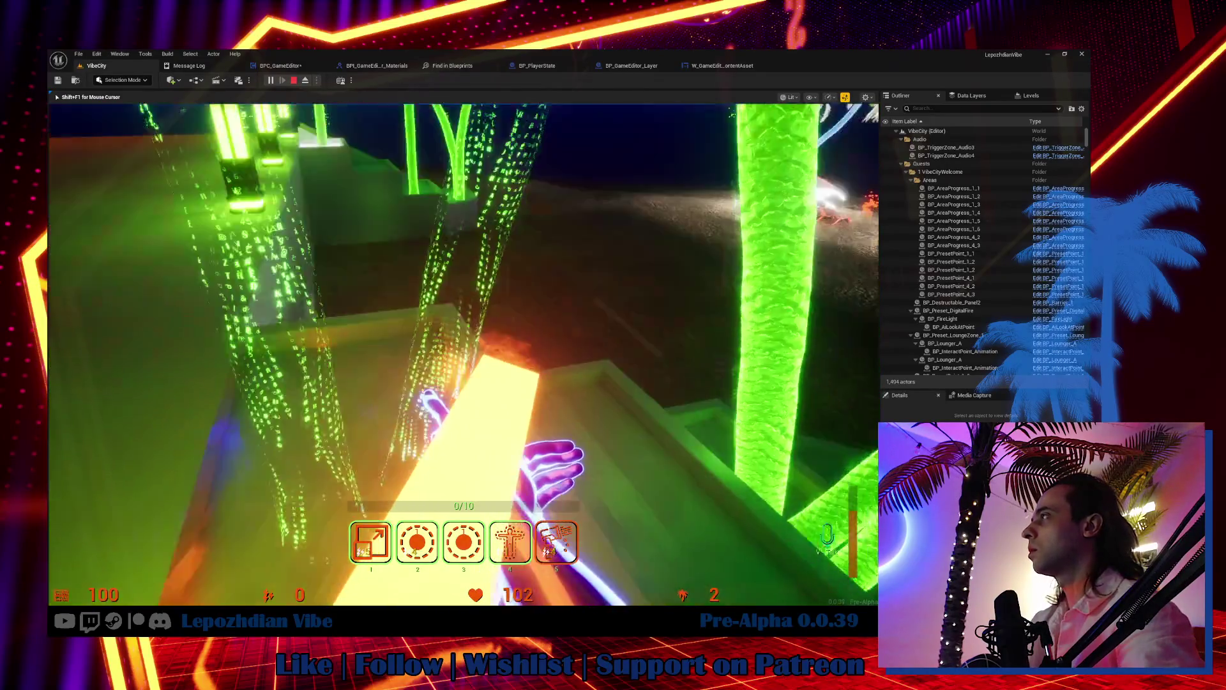
key("w")
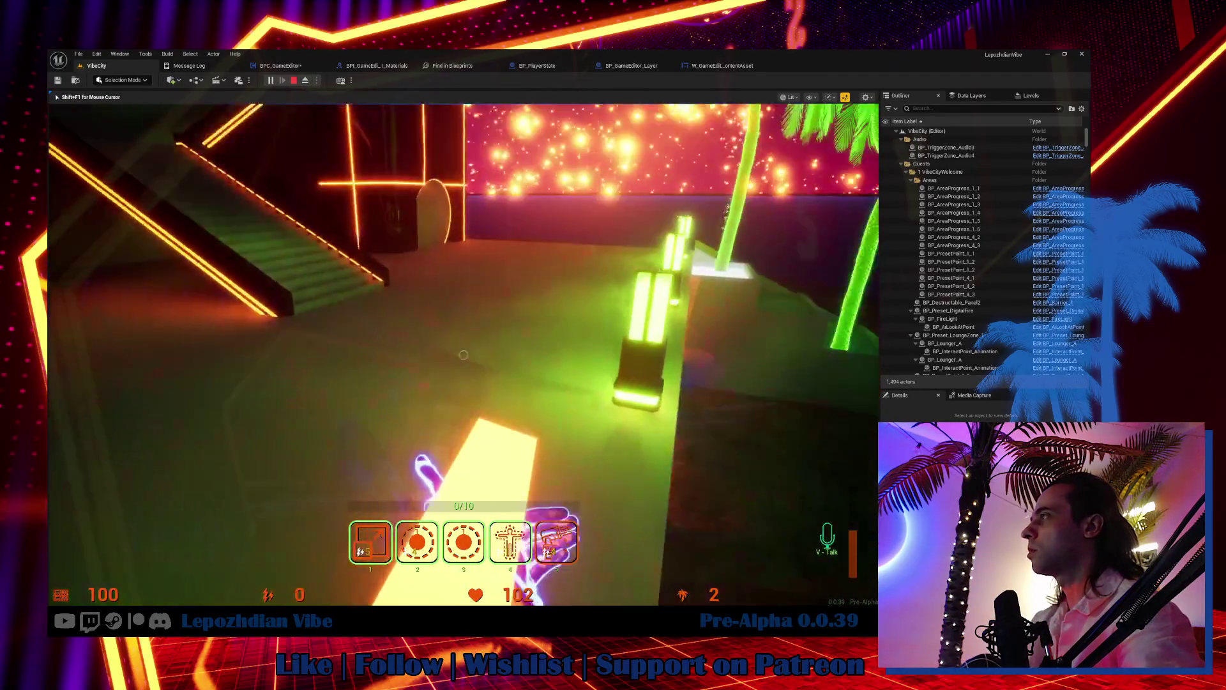
key("Escape")
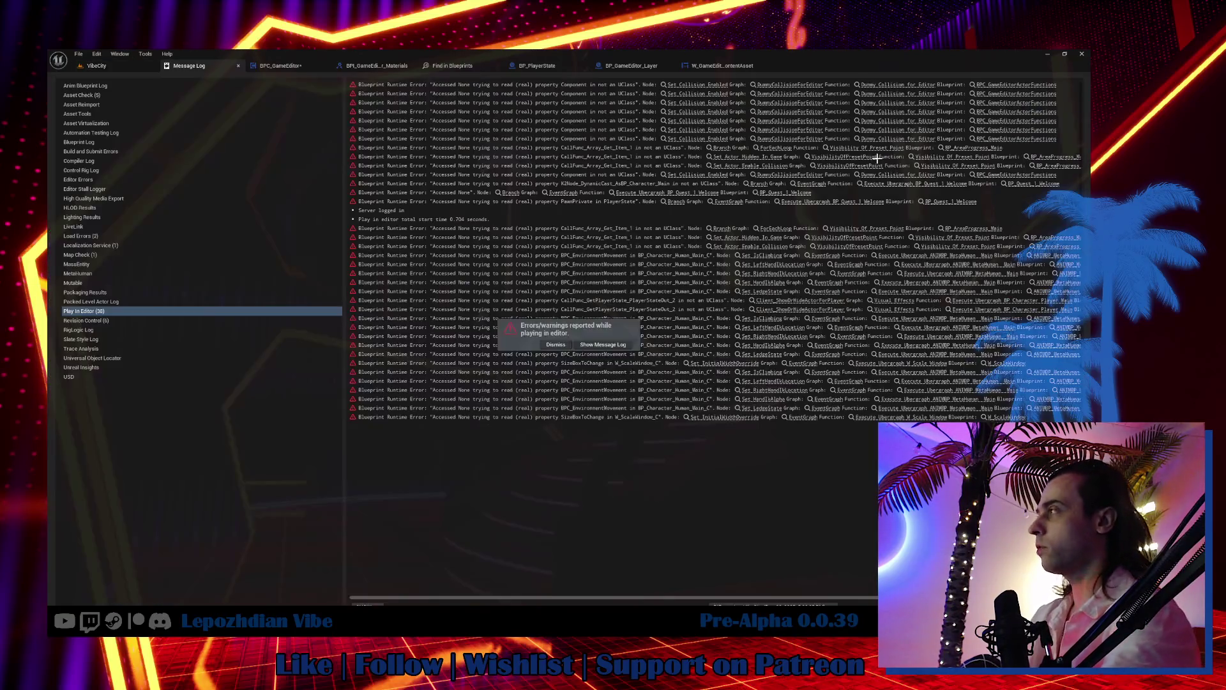
Step: Return to the VibeCity level, swing to a wider building view, and open the Content Drawer
left_click(95, 65)
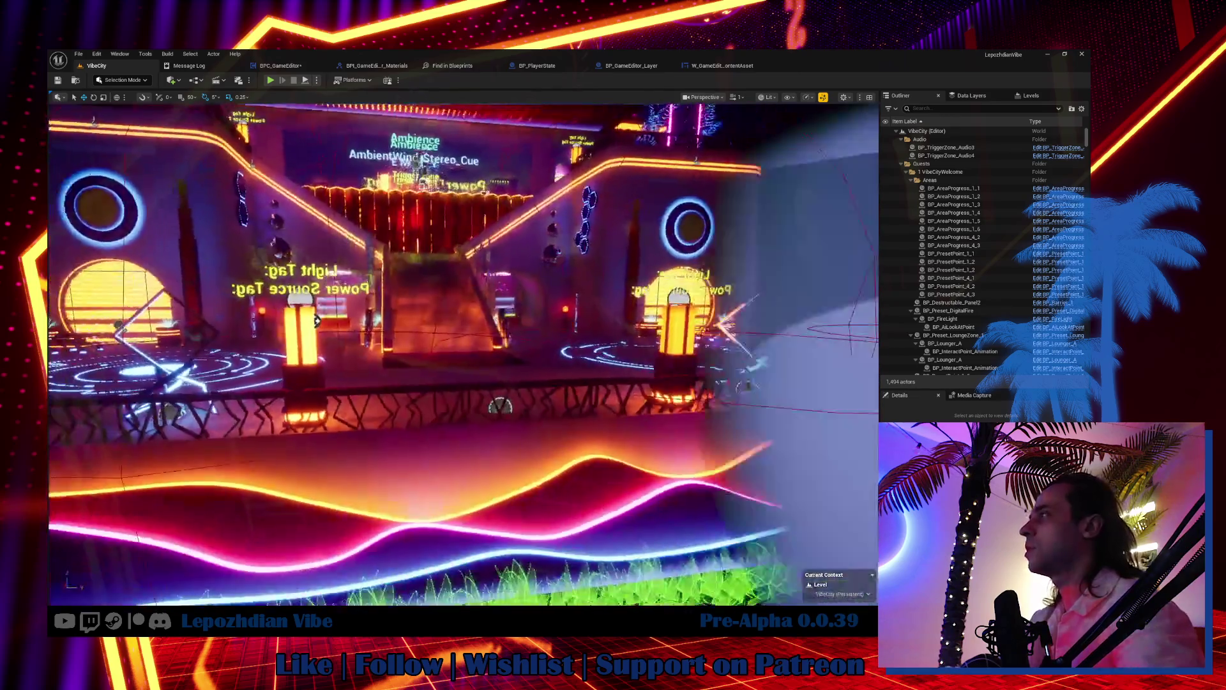
mouse_move(317, 321)
left_mouse_down()
mouse_move(358, 300)
mouse_move(475, 397)
left_mouse_up()
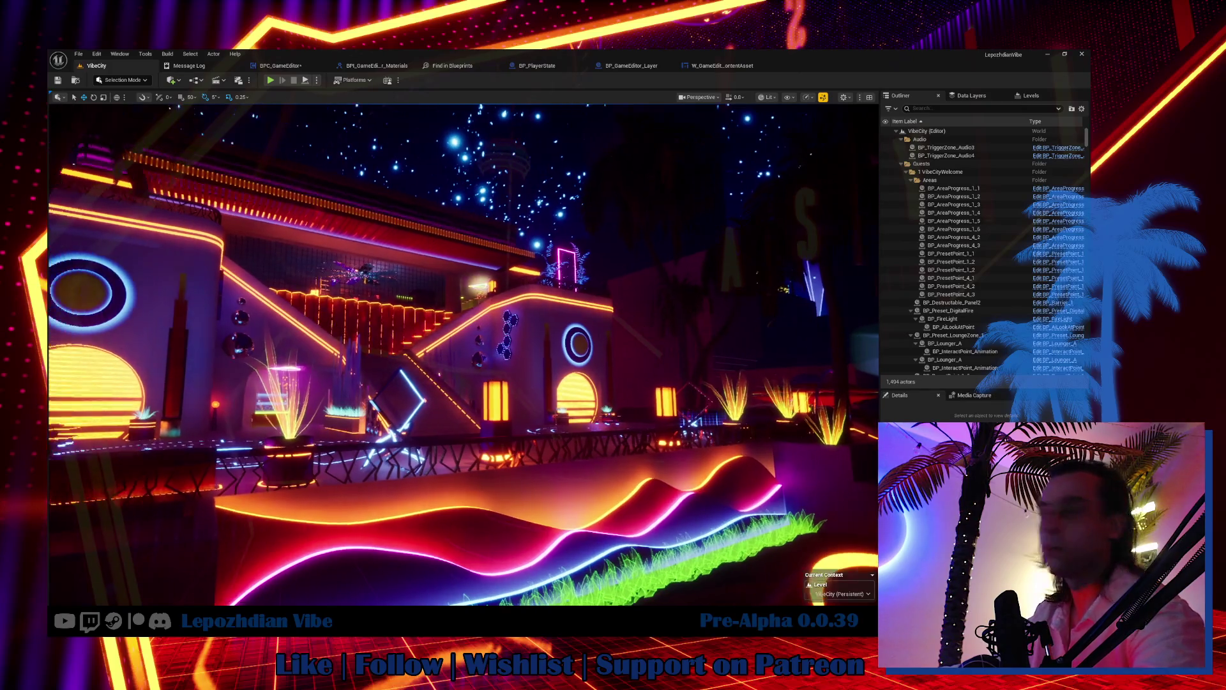
key("ctrl+space")
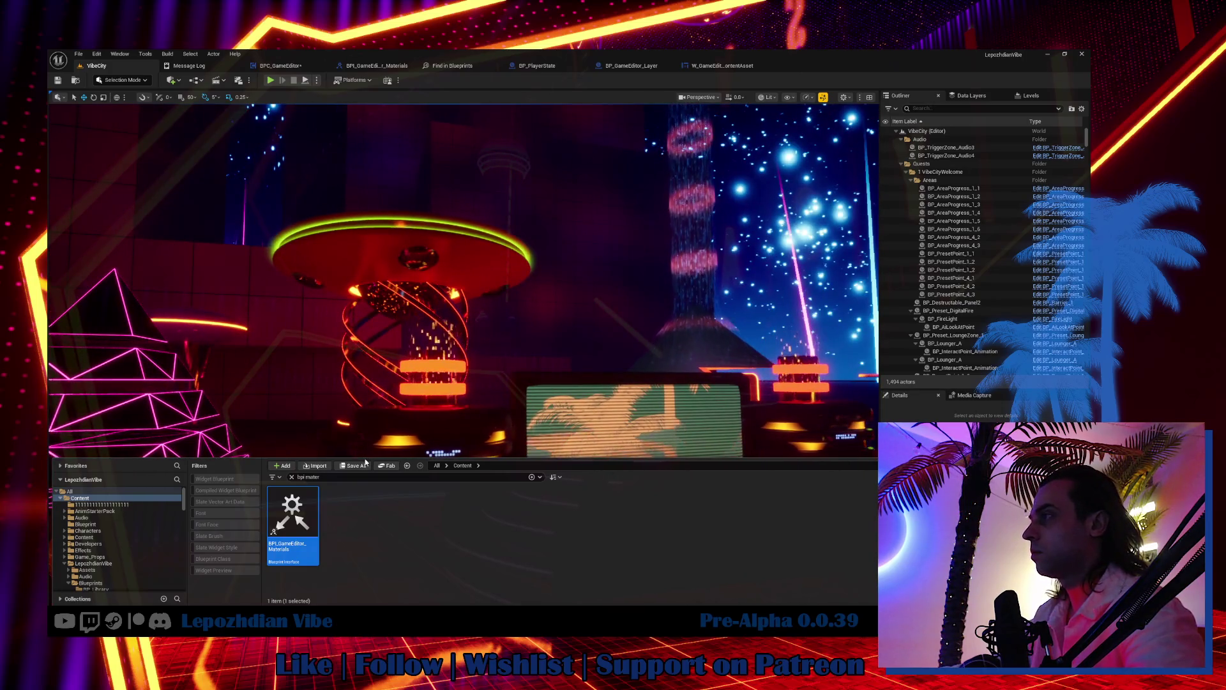
Step: Browse Maps > SandBox > Antivirus > SynthVilla and open A_SynthVilla, answering the save prompt
key("ctrl+space")
key("ctrl+space")
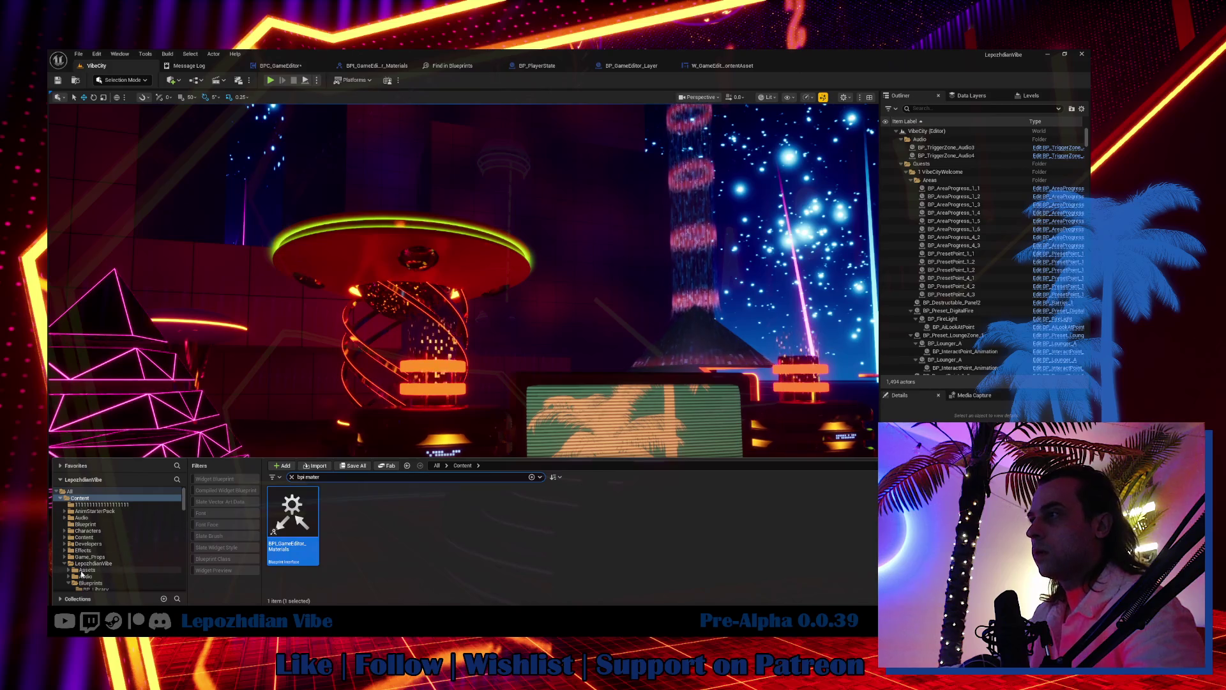
left_click(65, 564)
left_click(81, 582)
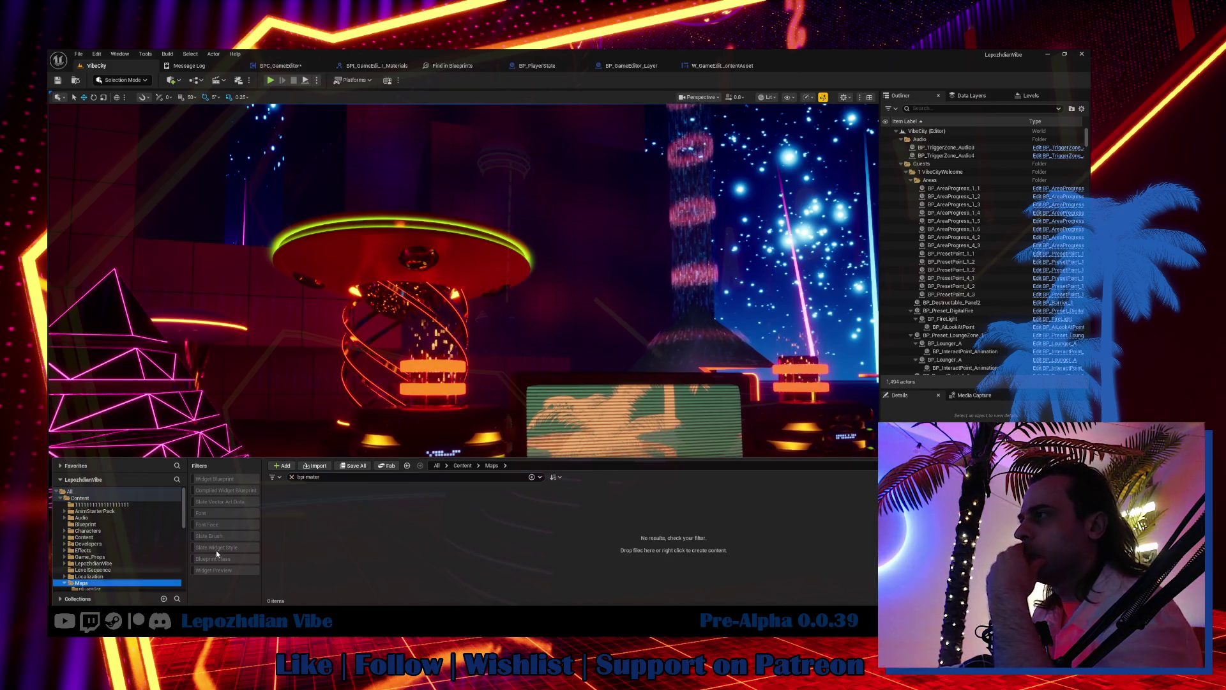
left_click(292, 476)
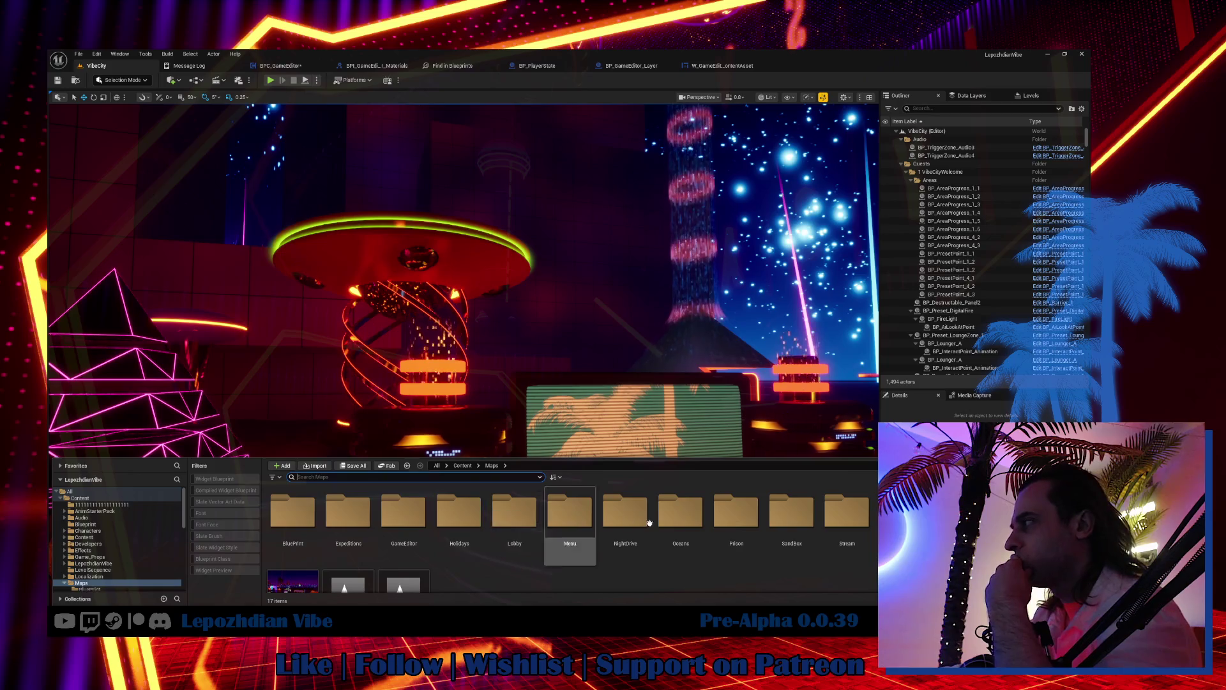
scroll(649, 523, "down", 1)
left_click(783, 509)
double_click(783, 508)
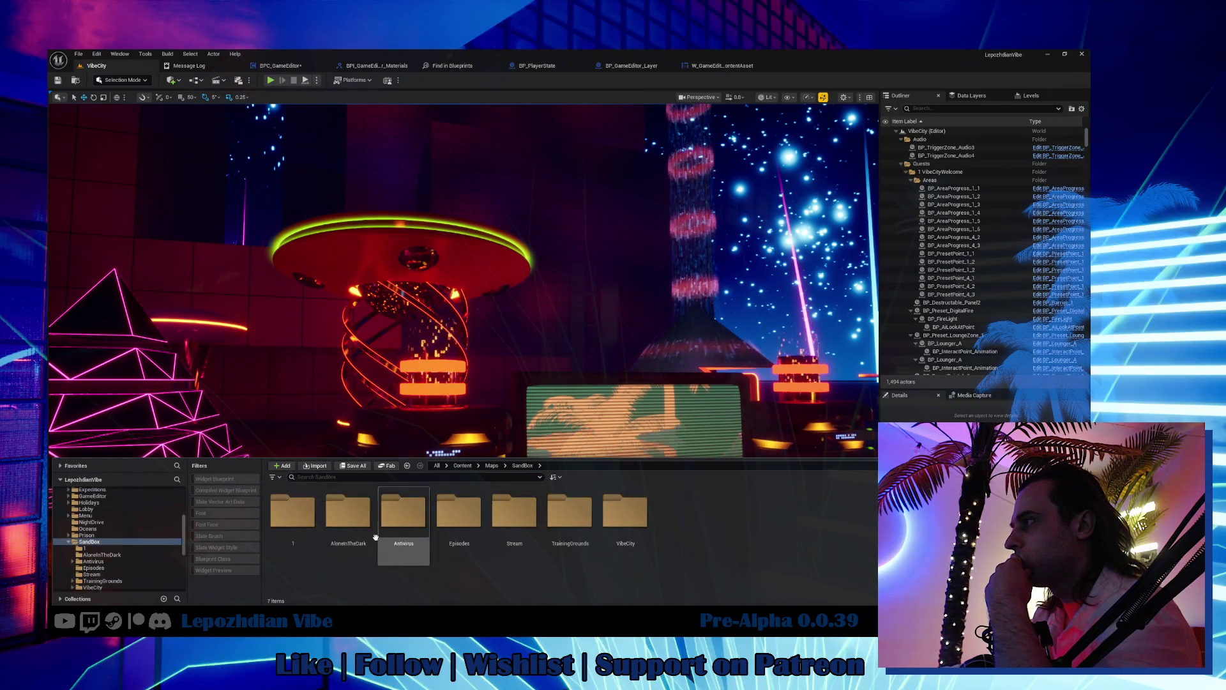
double_click(406, 511)
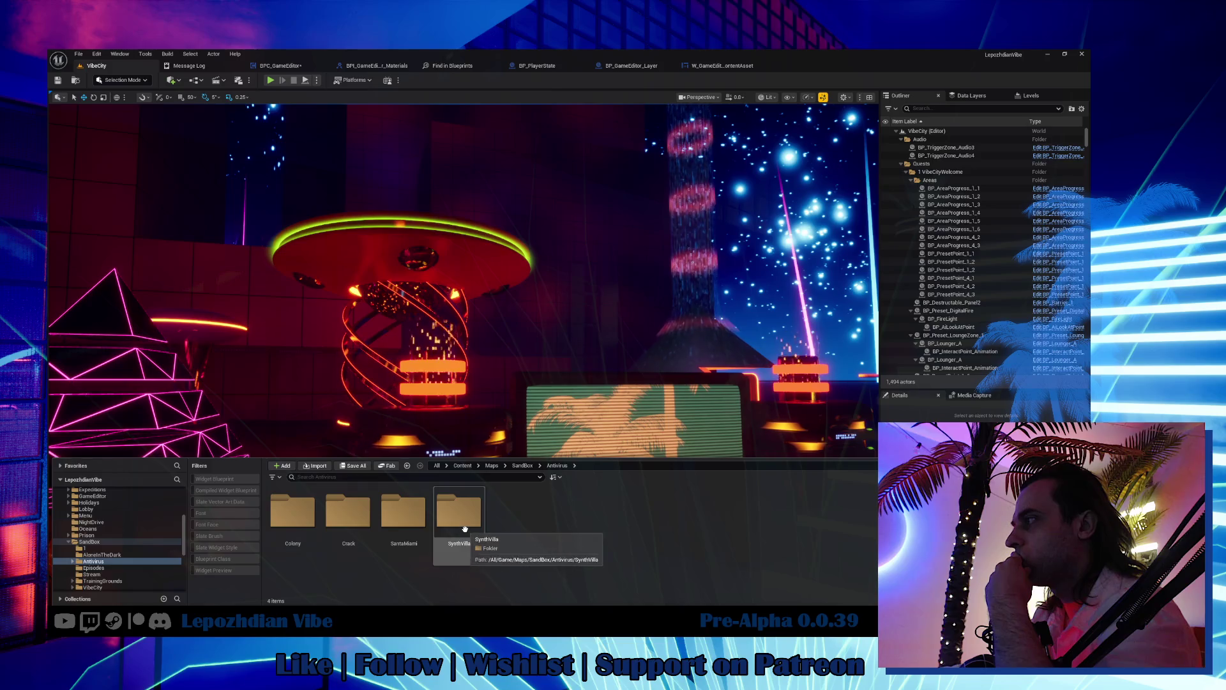
double_click(457, 556)
double_click(305, 521)
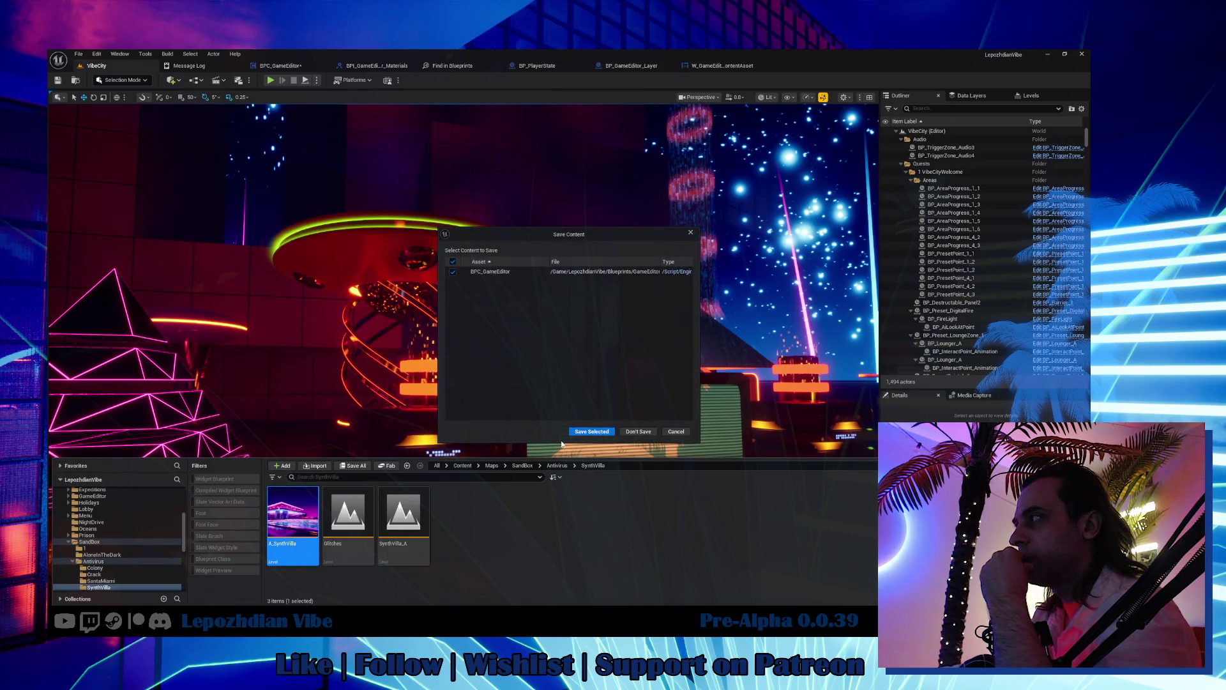
left_click(590, 431)
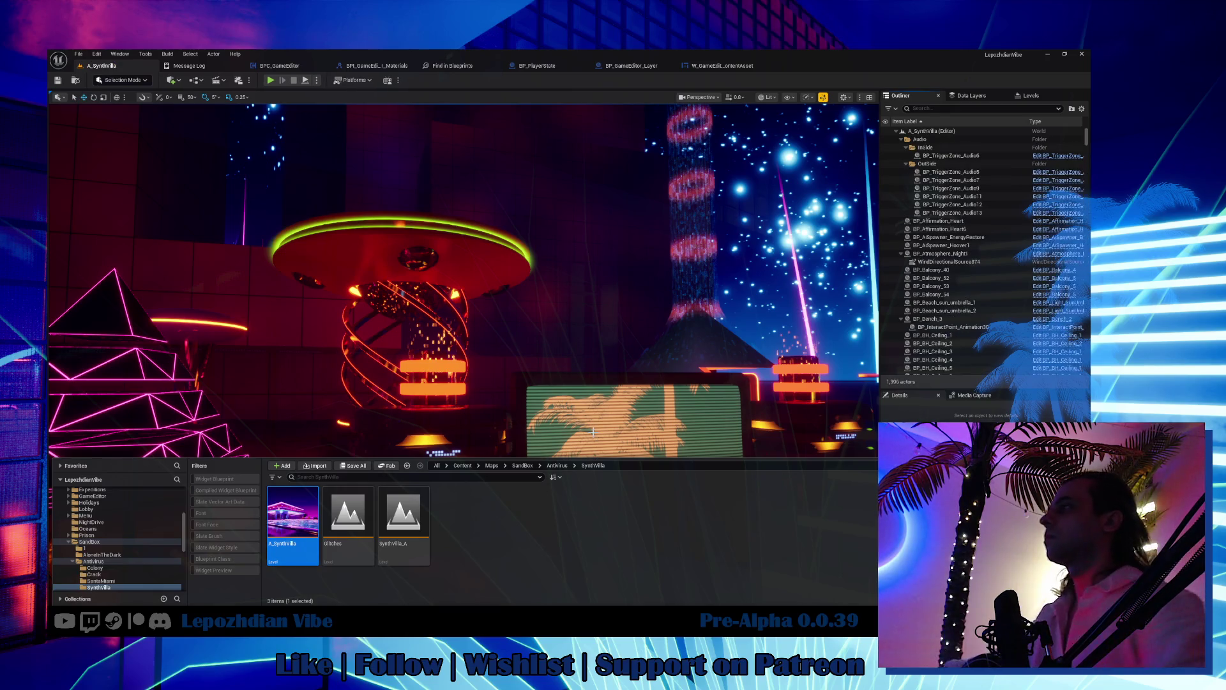
Step: Enlarge the viewport and fly the camera toward the city and glowing benches
mouse_move(556, 459)
left_mouse_down()
mouse_move(564, 508)
mouse_move(561, 456)
mouse_move(498, 364)
left_mouse_up()
left_click_drag(560, 430, 560, 421)
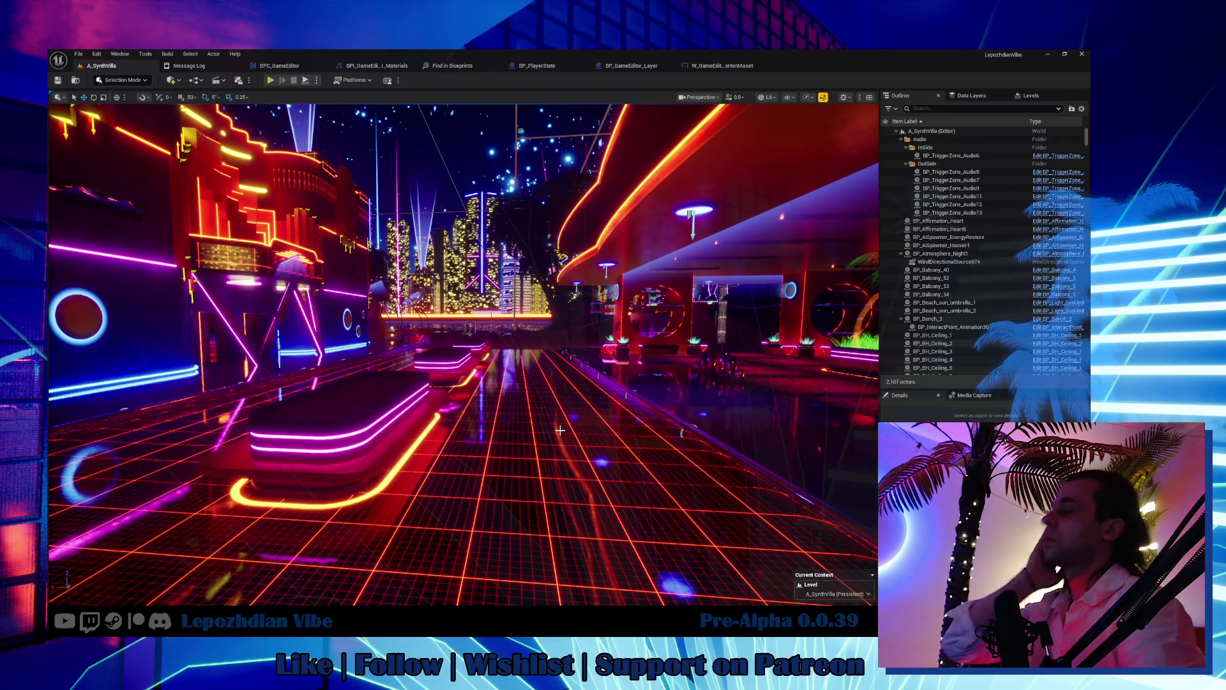
left_click_drag(561, 429, 532, 353)
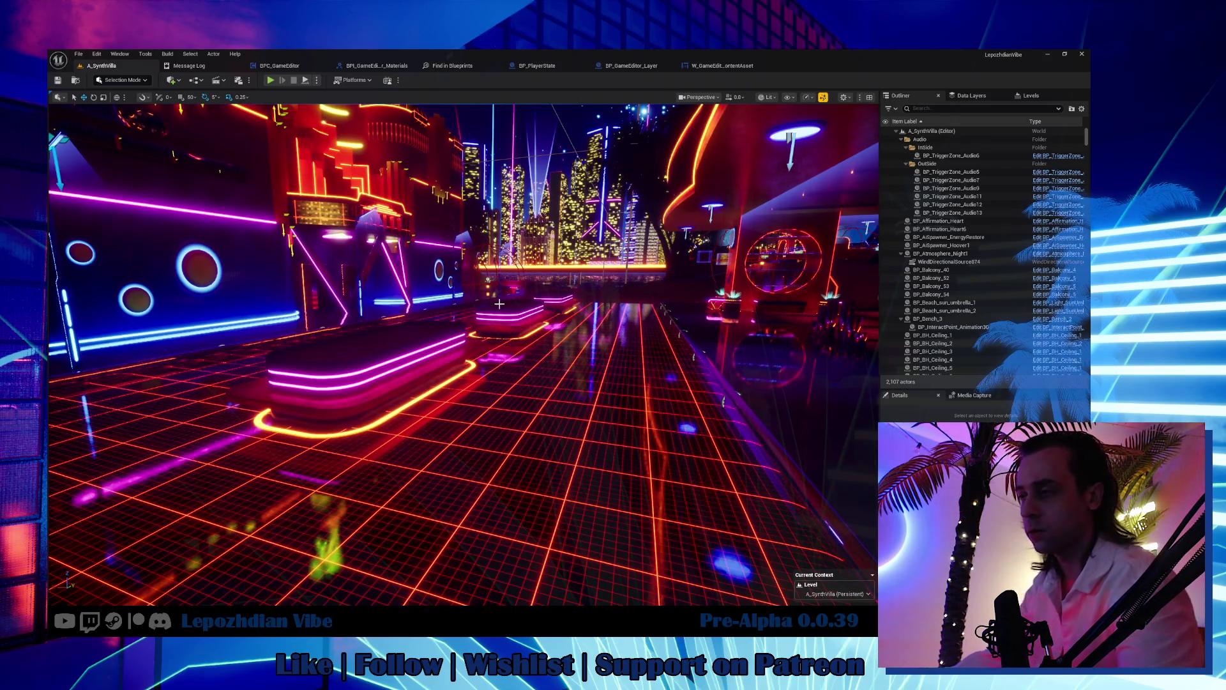
Step: Fly the camera around SynthVilla, Save All, and switch to the BPC_GameEditor graph
mouse_move(502, 305)
left_mouse_down()
mouse_move(503, 288)
mouse_move(447, 293)
left_mouse_up()
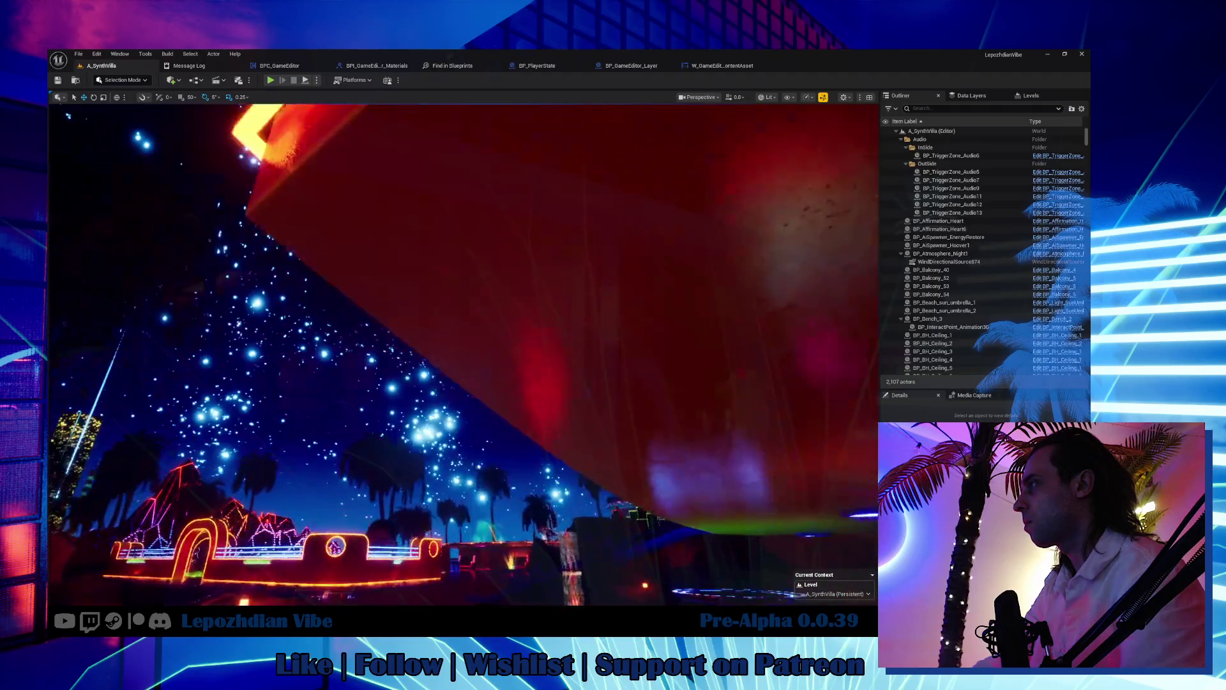
scroll(464, 355, "up", 2)
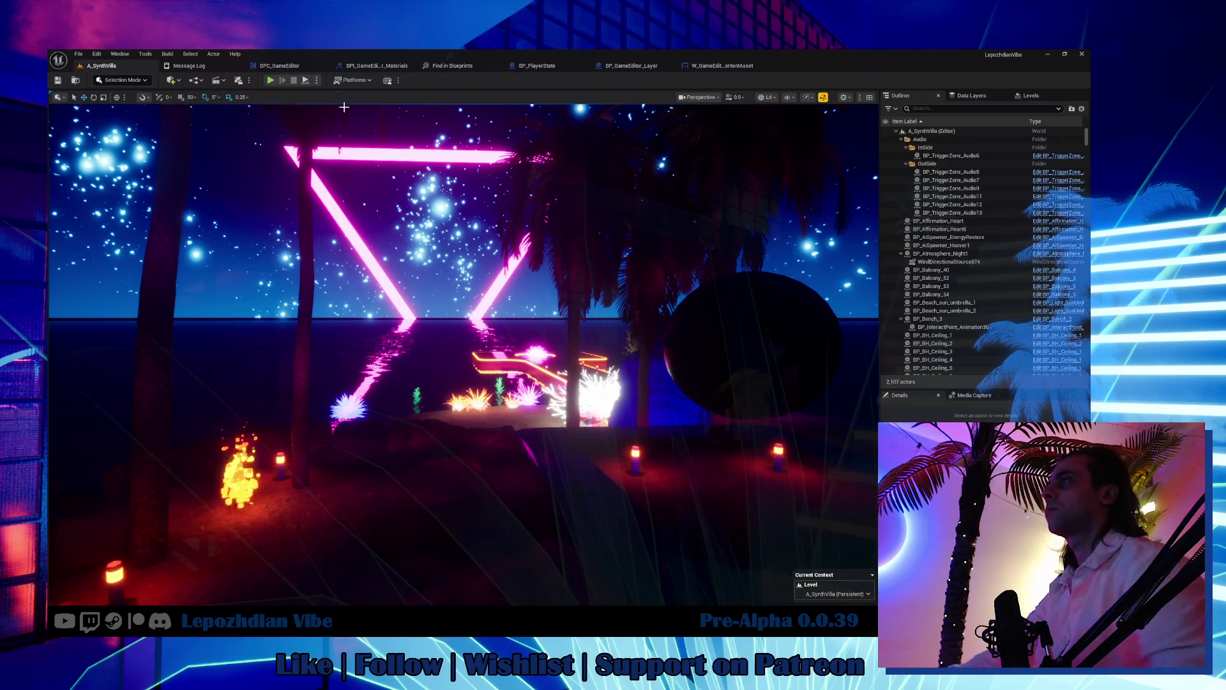
left_click(74, 55)
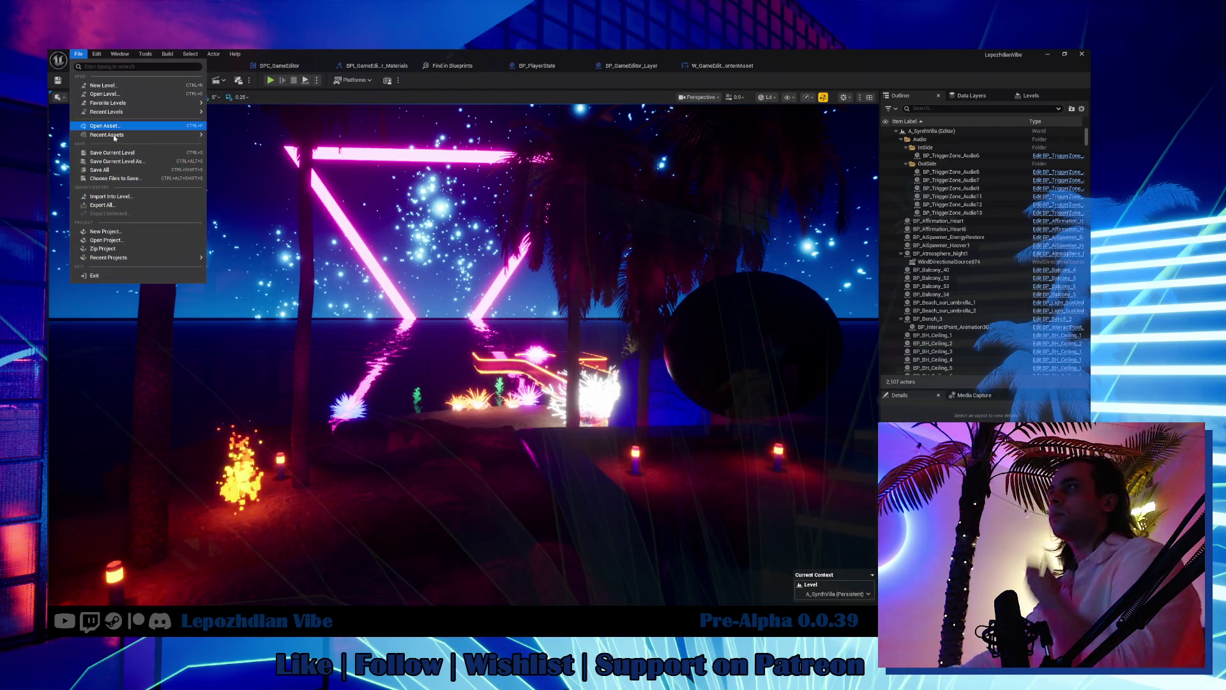
left_click(119, 171)
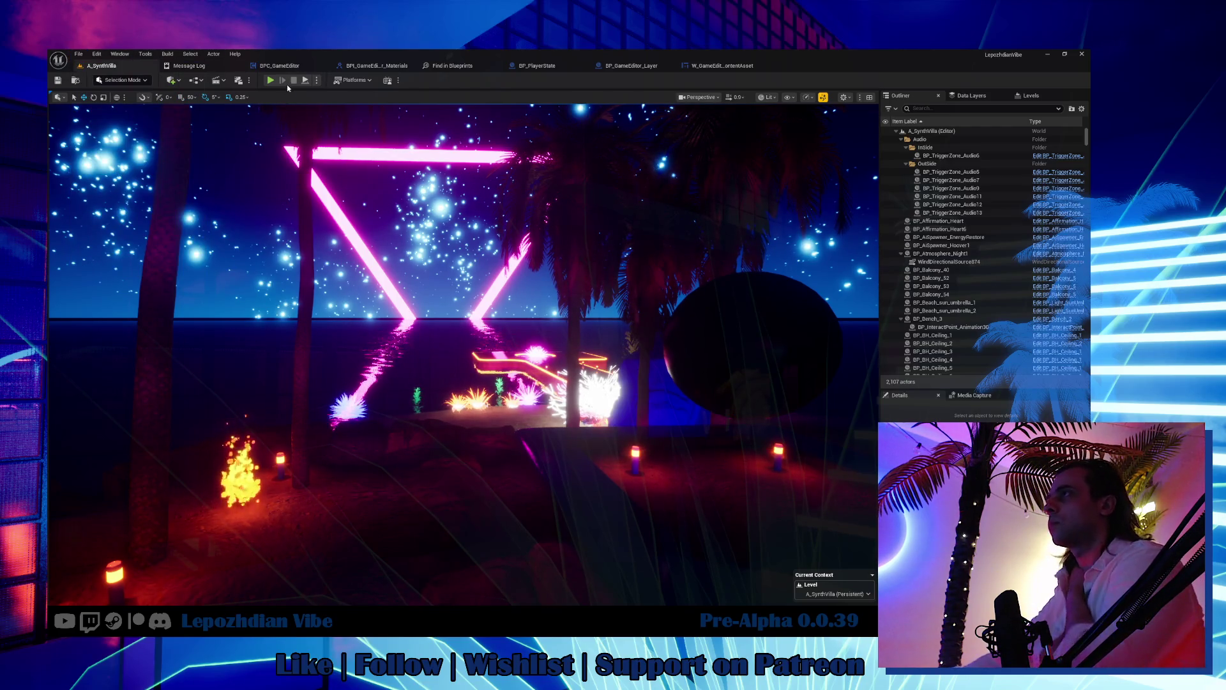
left_click(300, 69)
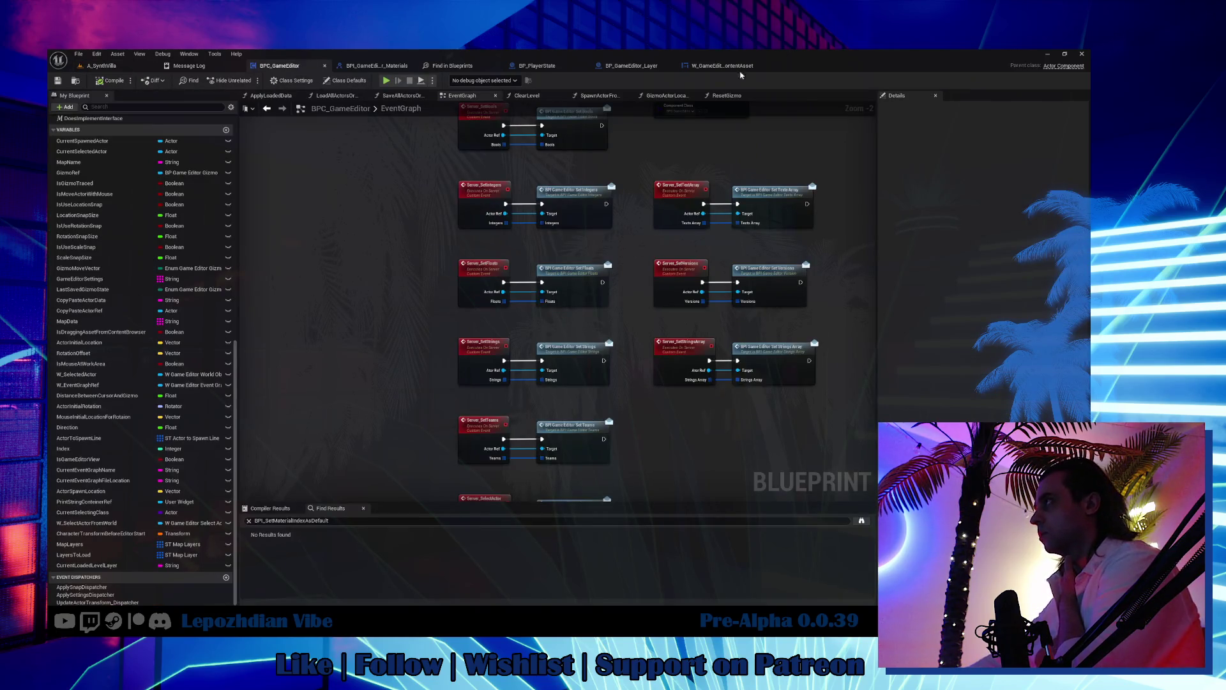
Step: Glance at W_GameEditor_ContentAsset, then marquee-select the upper-left node group in the BPC_GameEditor event graph
left_click(709, 67)
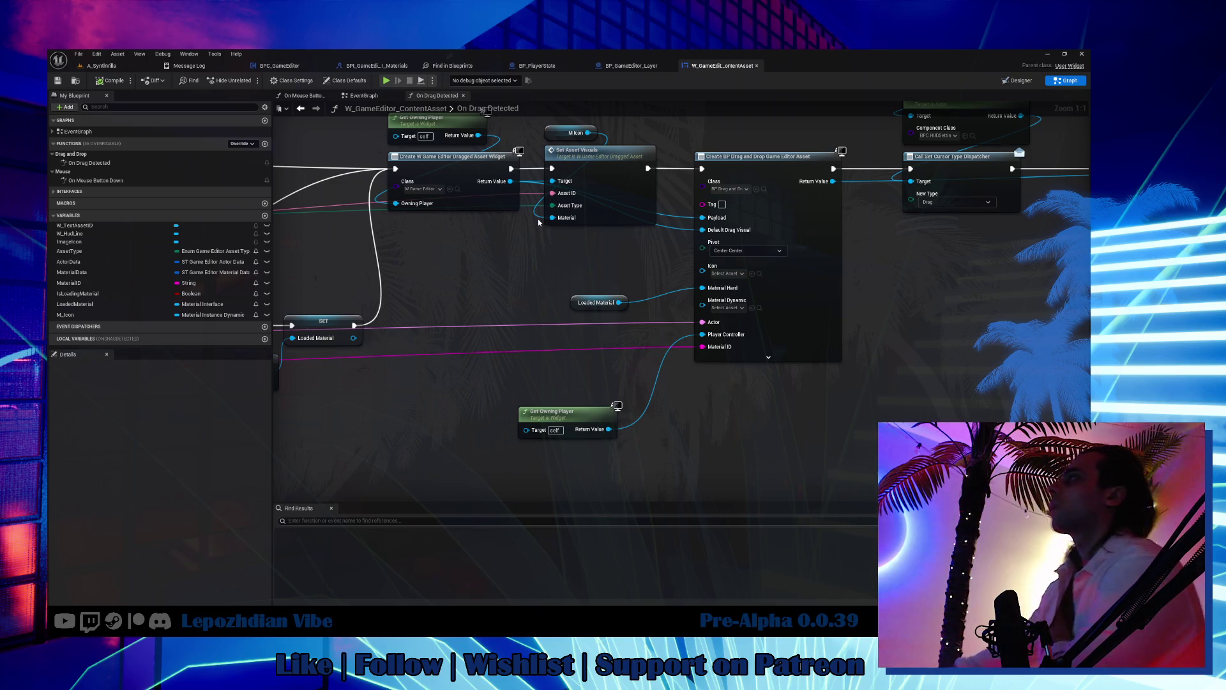
left_click(279, 66)
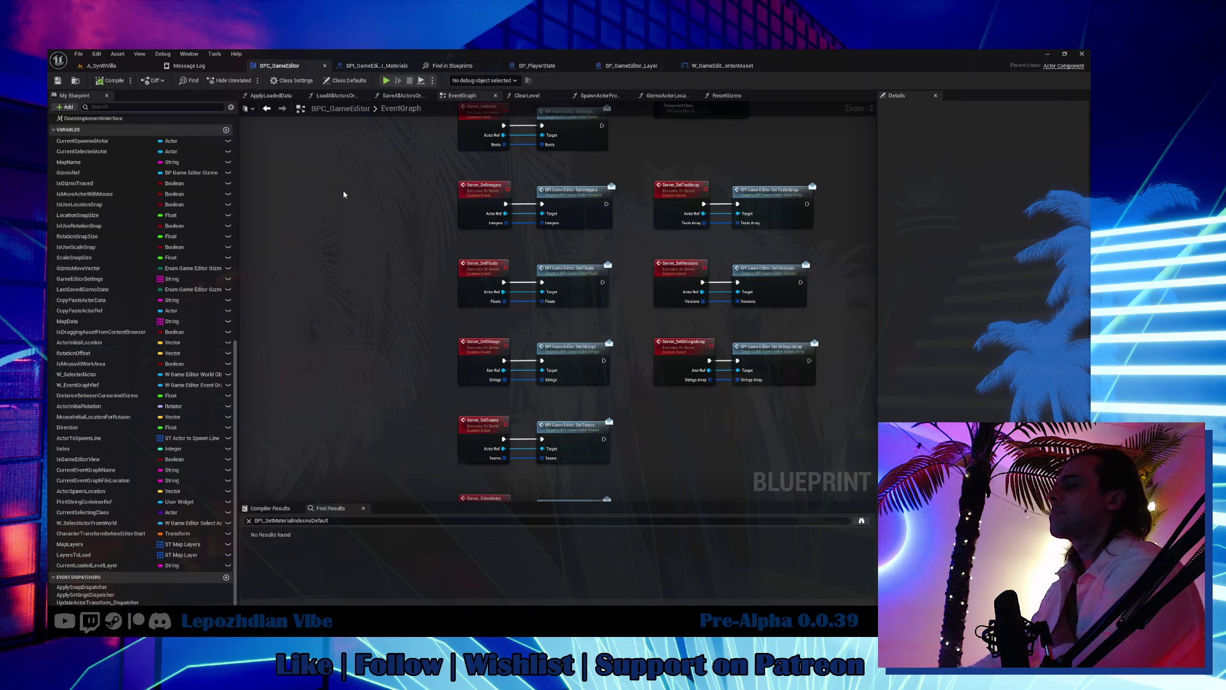
scroll(396, 352, "down", 7)
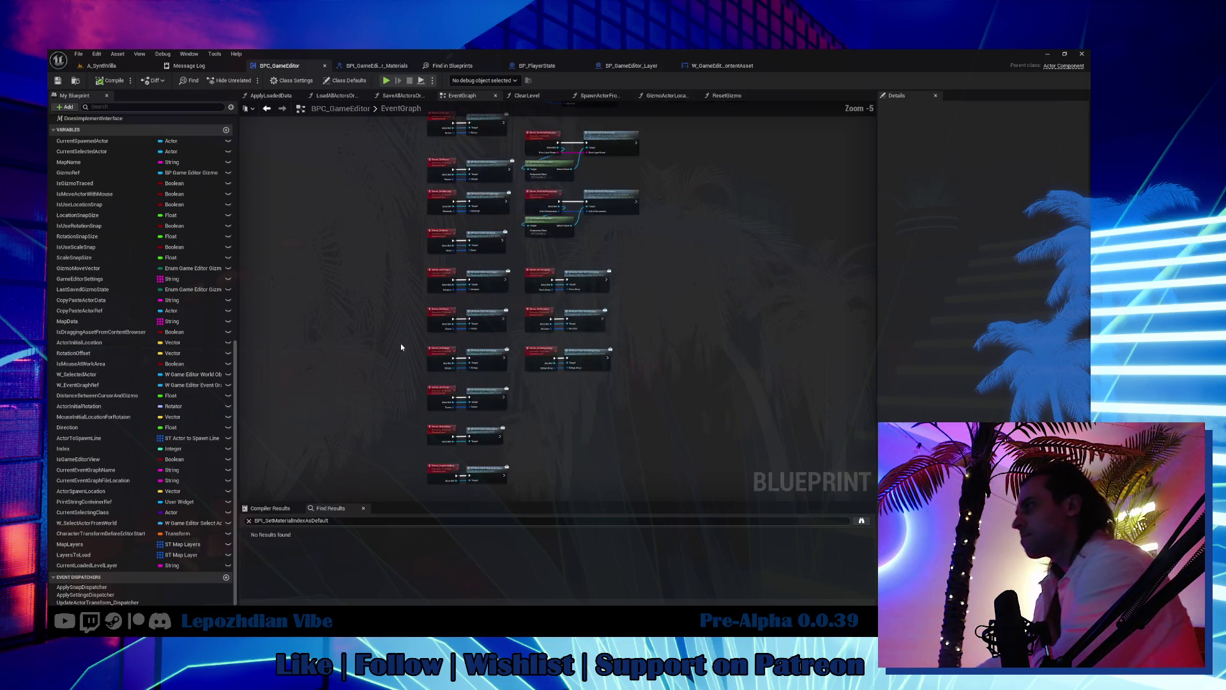
scroll(392, 349, "down", 3)
mouse_move(392, 350)
left_mouse_down()
mouse_move(646, 255)
mouse_move(700, 304)
mouse_move(609, 340)
mouse_move(849, 184)
mouse_move(823, 137)
left_mouse_up()
scroll(517, 287, "up", 6)
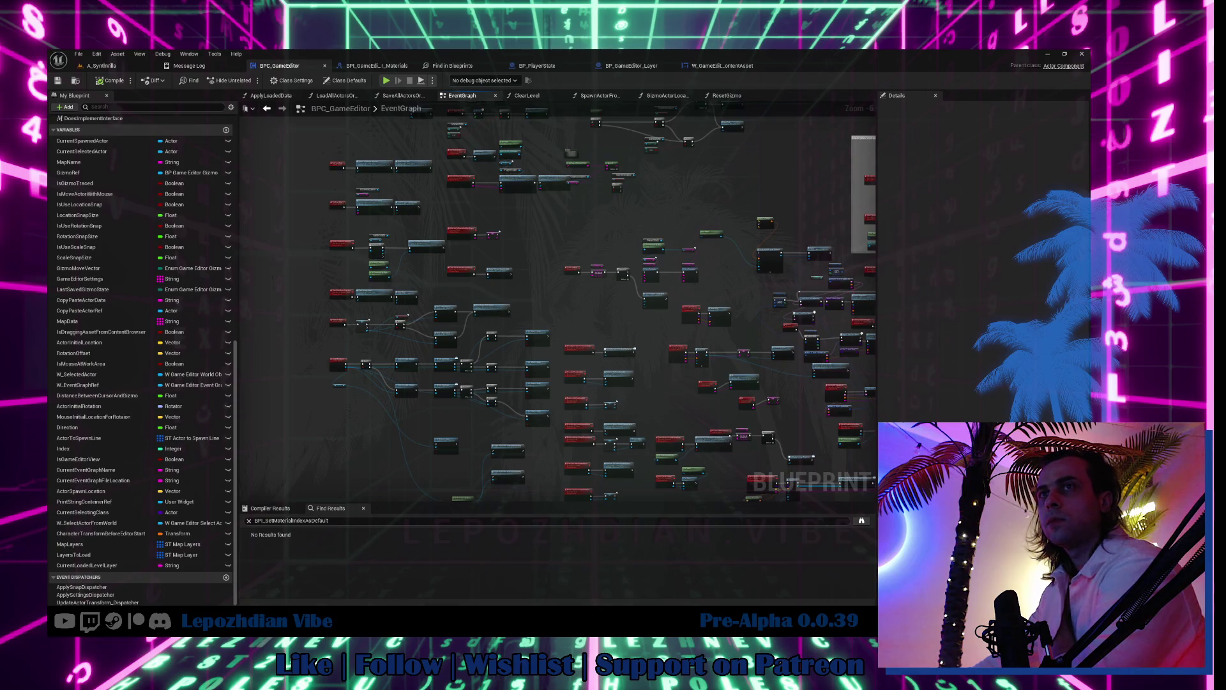
scroll(558, 300, "up", 3)
left_click_drag(314, 453, 448, 432)
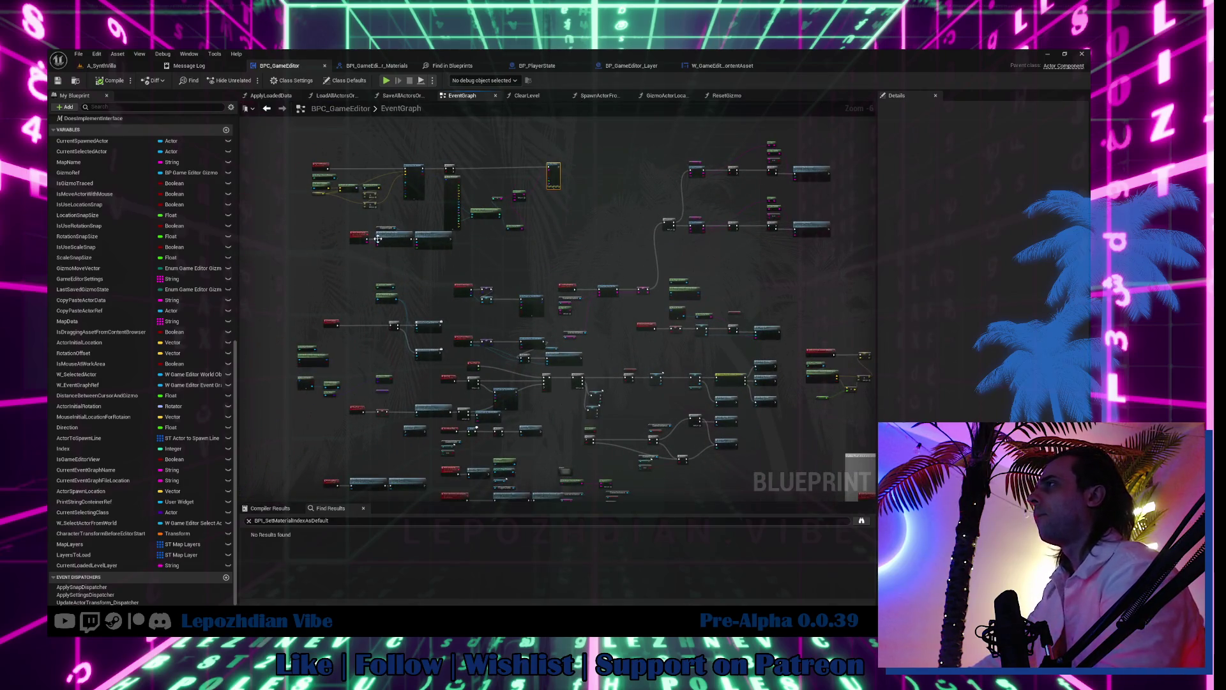
scroll(378, 239, "up", 2)
mouse_move(281, 178)
left_mouse_down()
mouse_move(424, 287)
mouse_move(575, 290)
mouse_move(613, 316)
mouse_move(765, 351)
left_mouse_up()
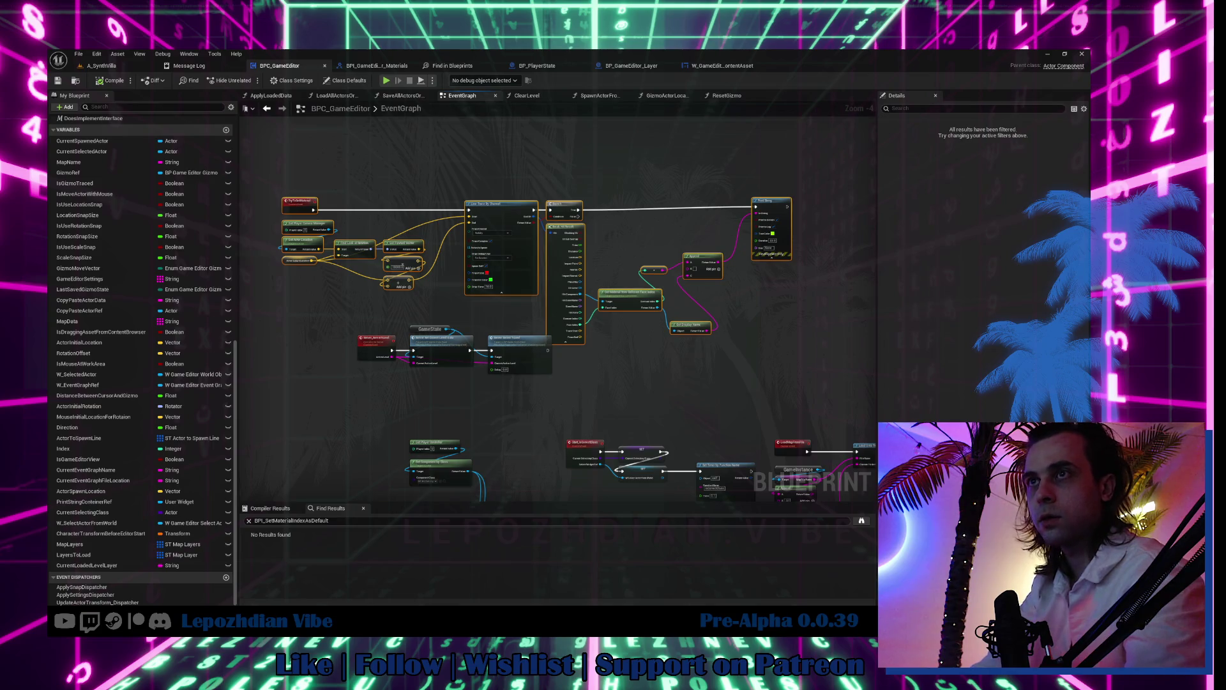
key("alt+Tab")
Step: Paste the copied node text into BPC_GameEditor.txt and minimize Notepad
key("ctrl+v")
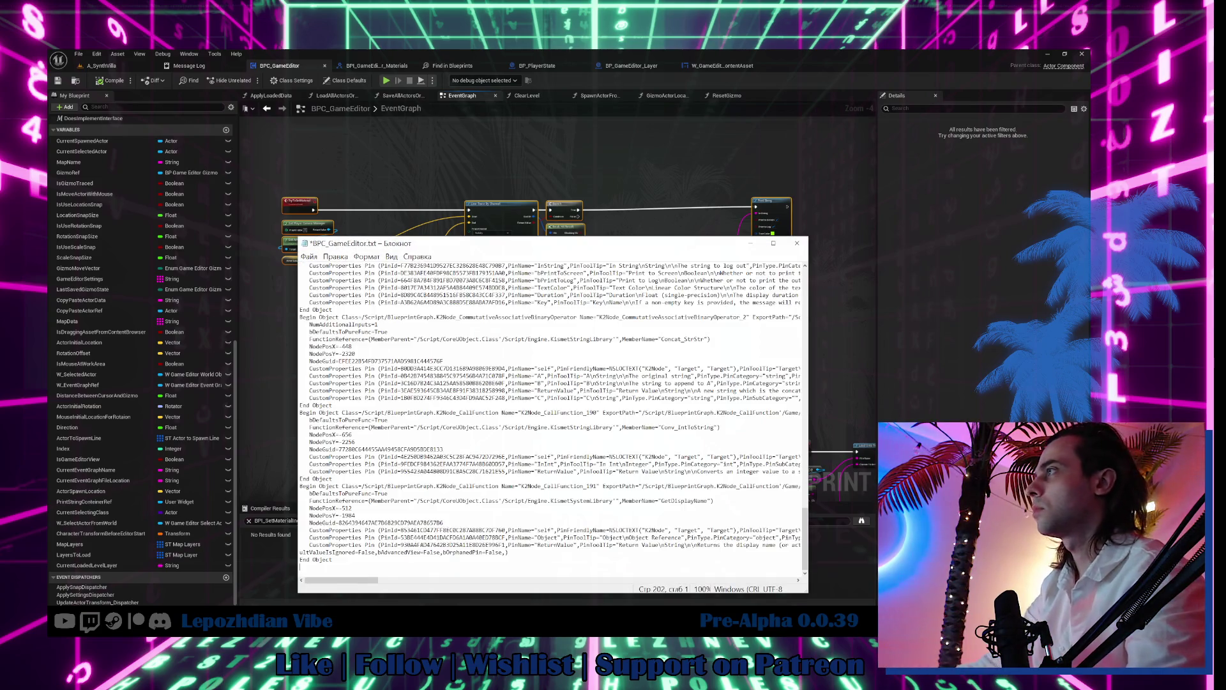
left_click(750, 243)
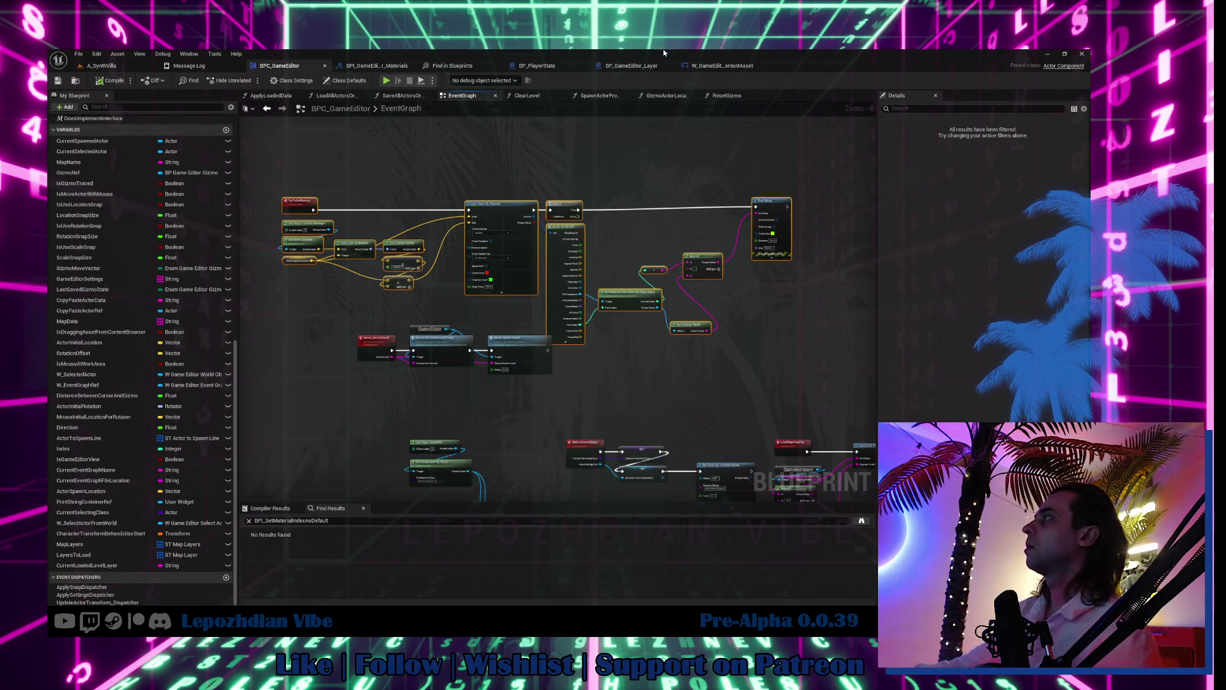
Step: Open W_HUD_GameEditor from the HUD folder, then open its work area widget W_GameEditor_WorkArea for editing
left_click(717, 66)
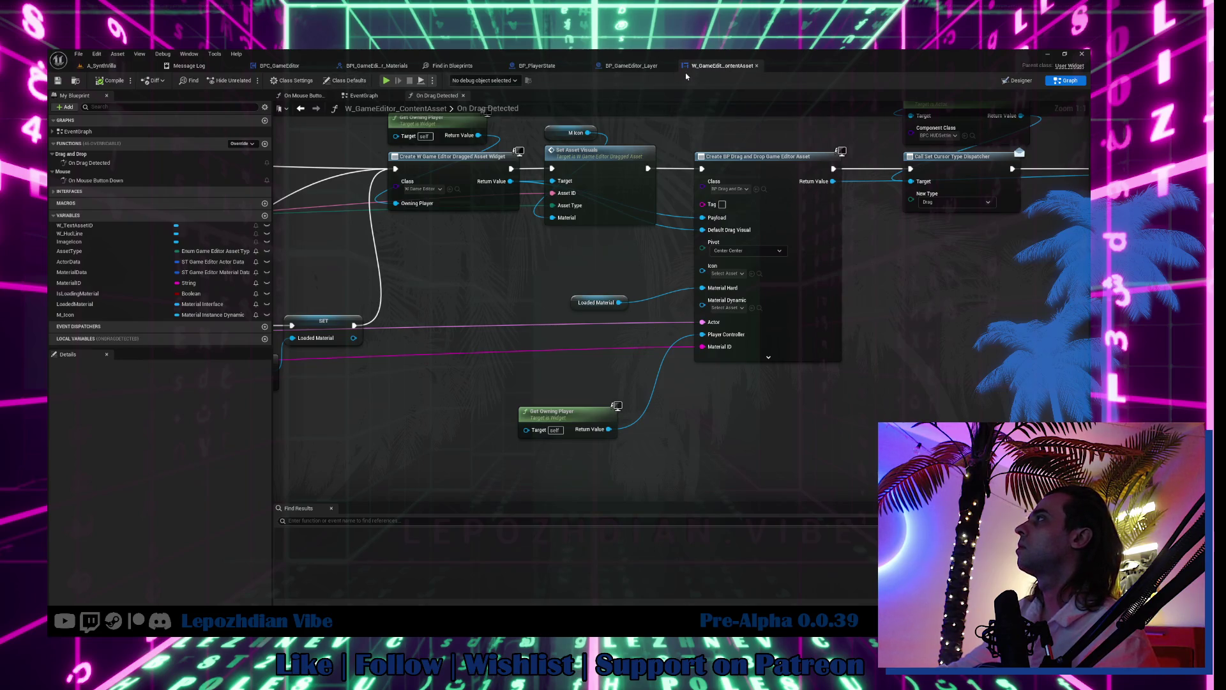
left_click(75, 81)
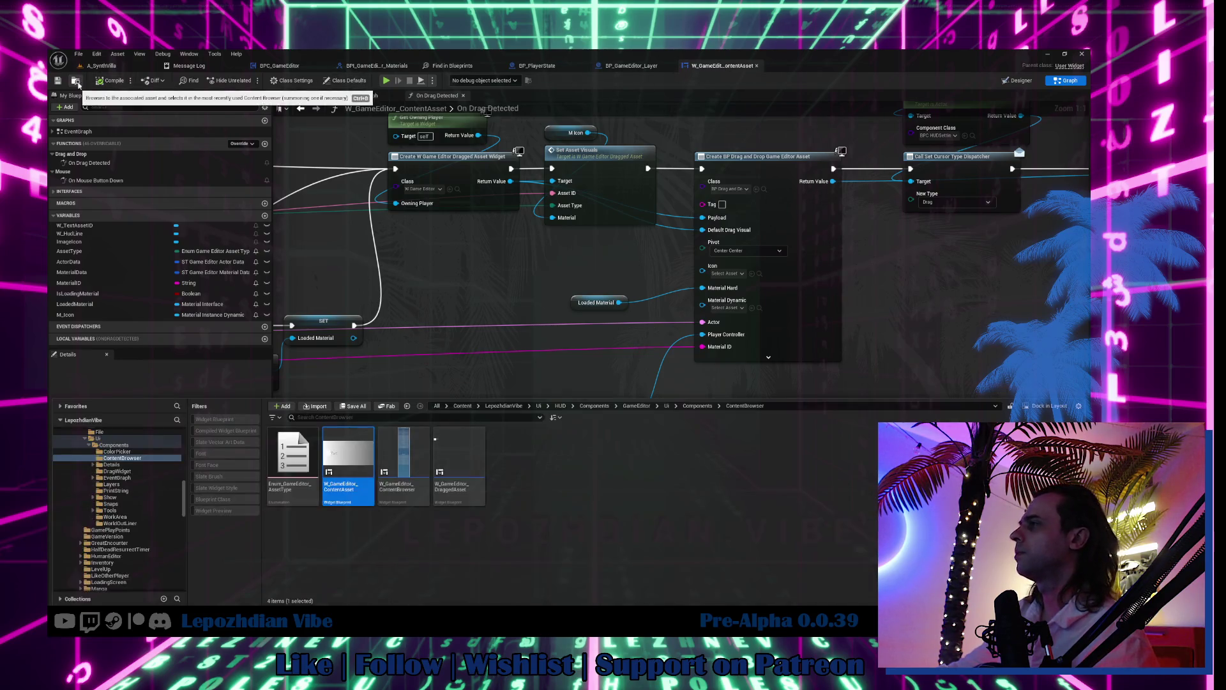
scroll(109, 451, "up", 1)
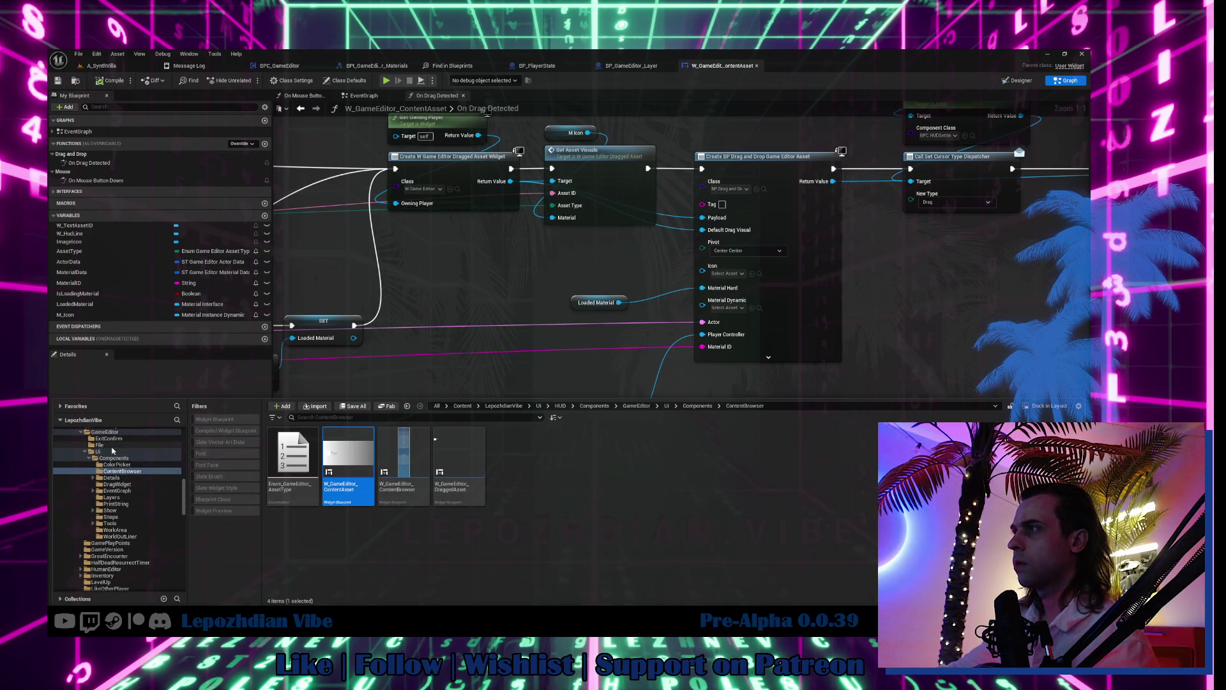
scroll(110, 451, "up", 10)
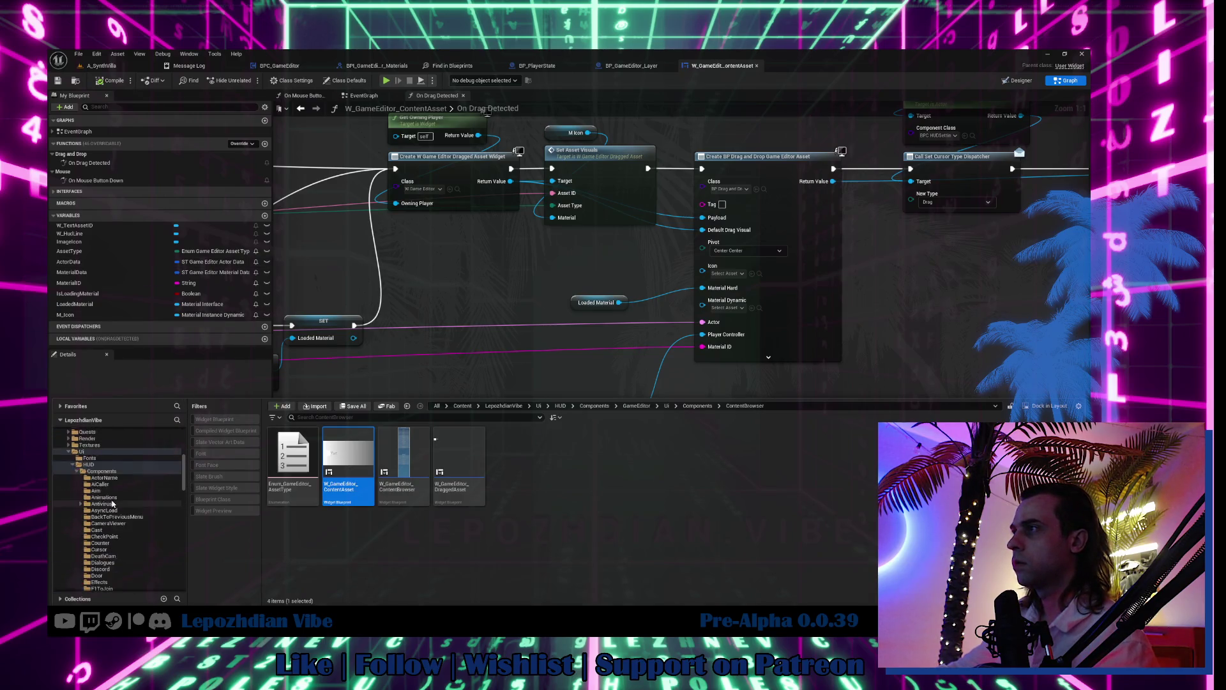
left_click(115, 529)
left_click(406, 460)
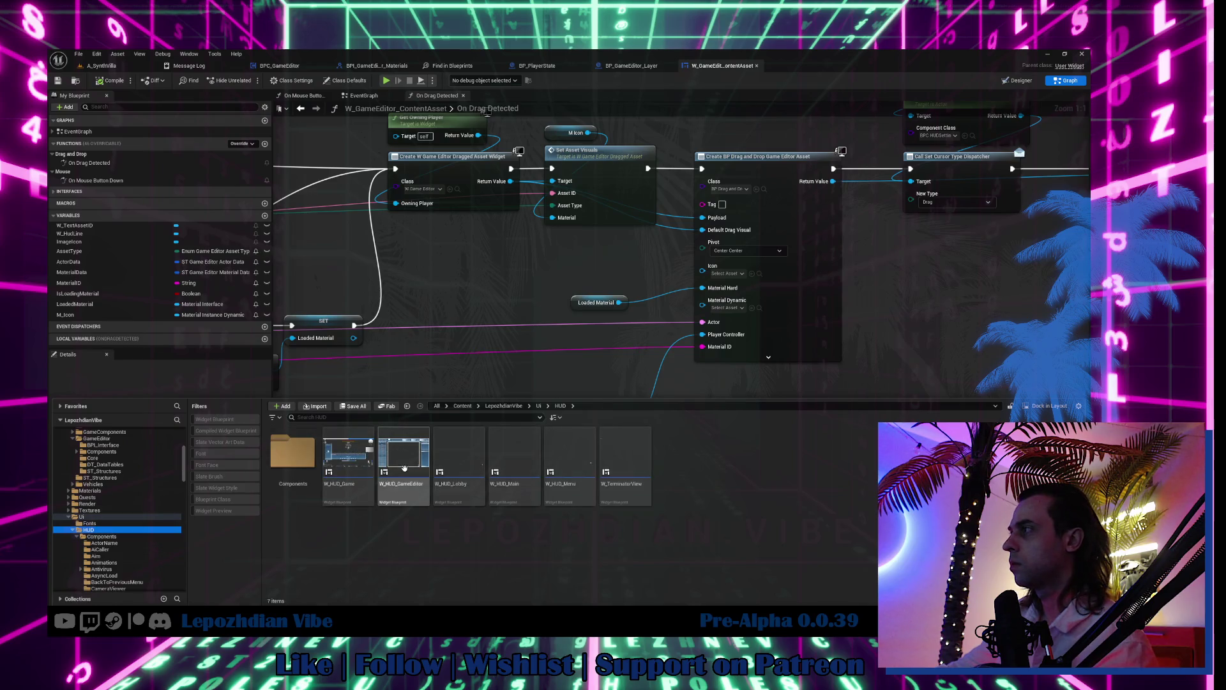
double_click(406, 460)
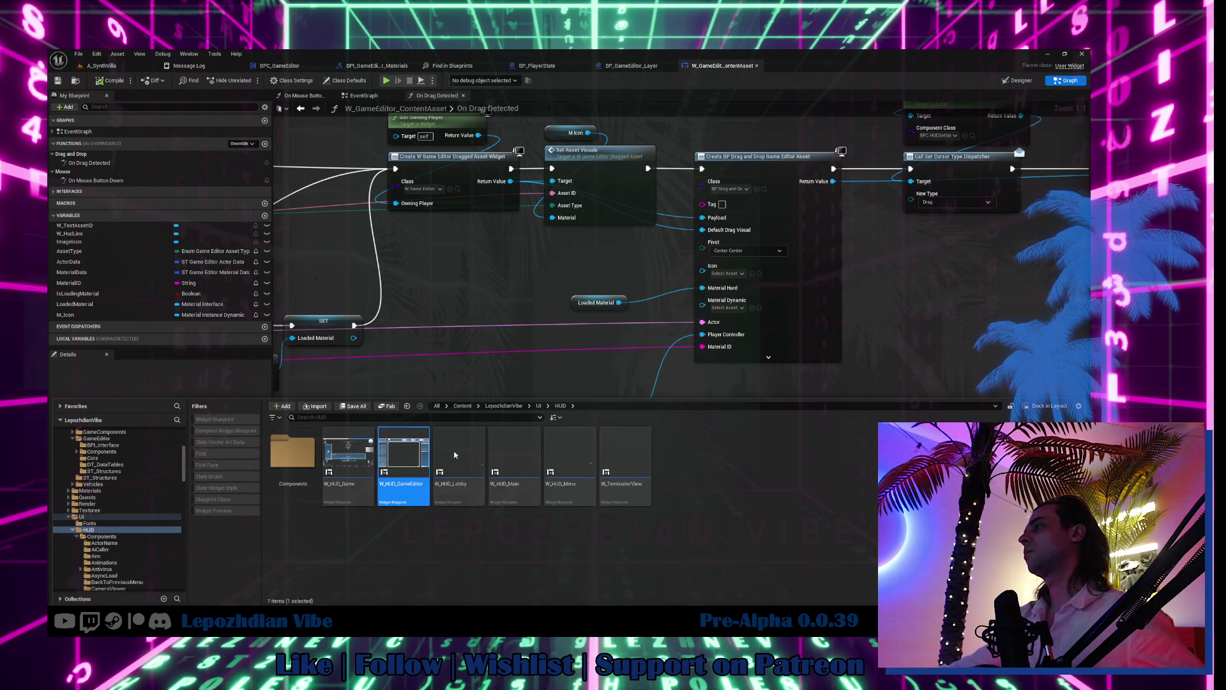
left_click(459, 446)
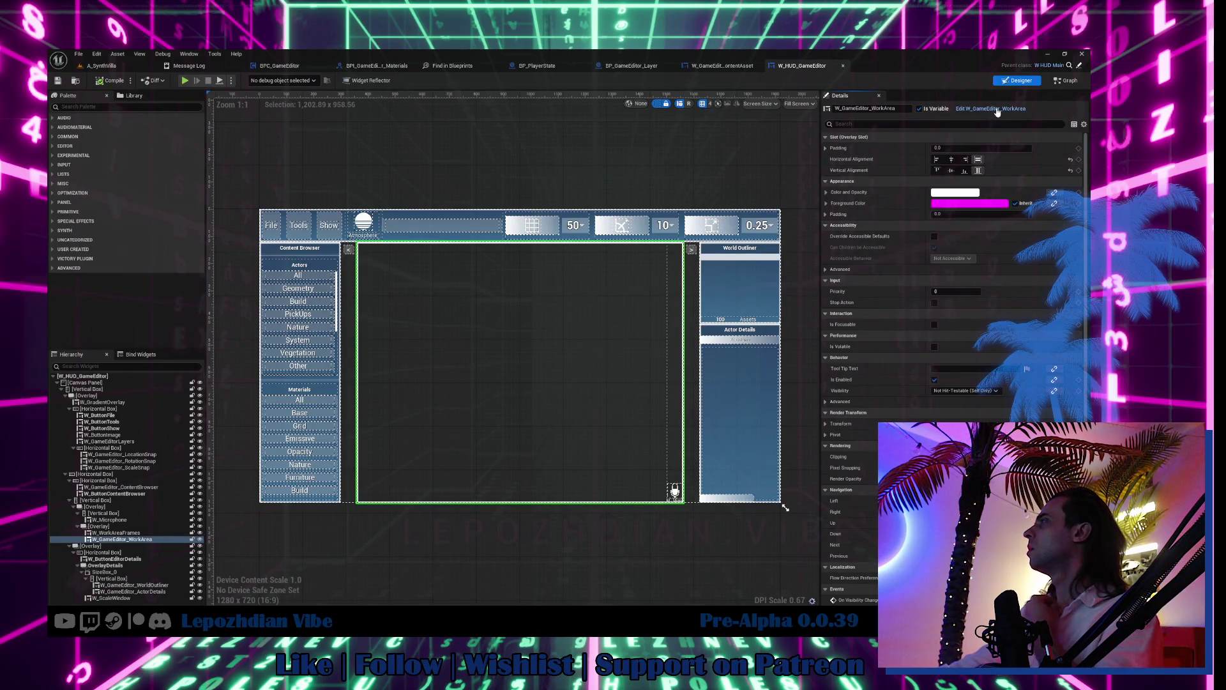
left_click(996, 109)
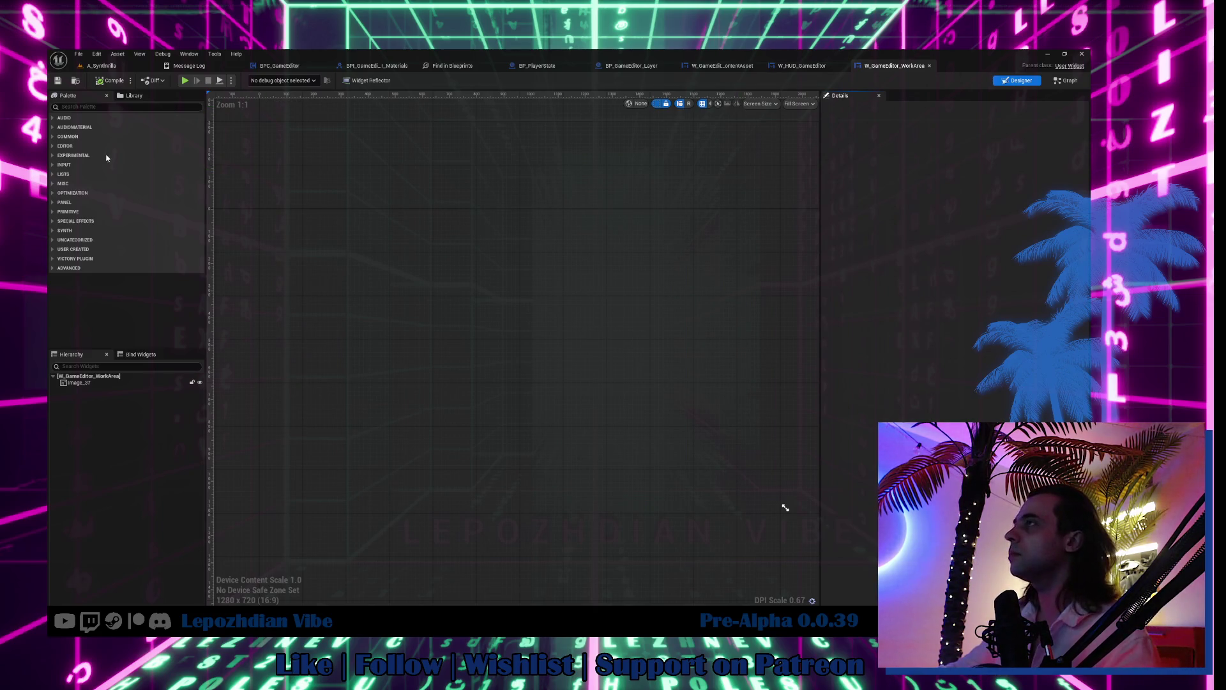
Step: Delete the Try to Set Material node from the W_GameEditor_WorkArea event graph
left_click(1064, 81)
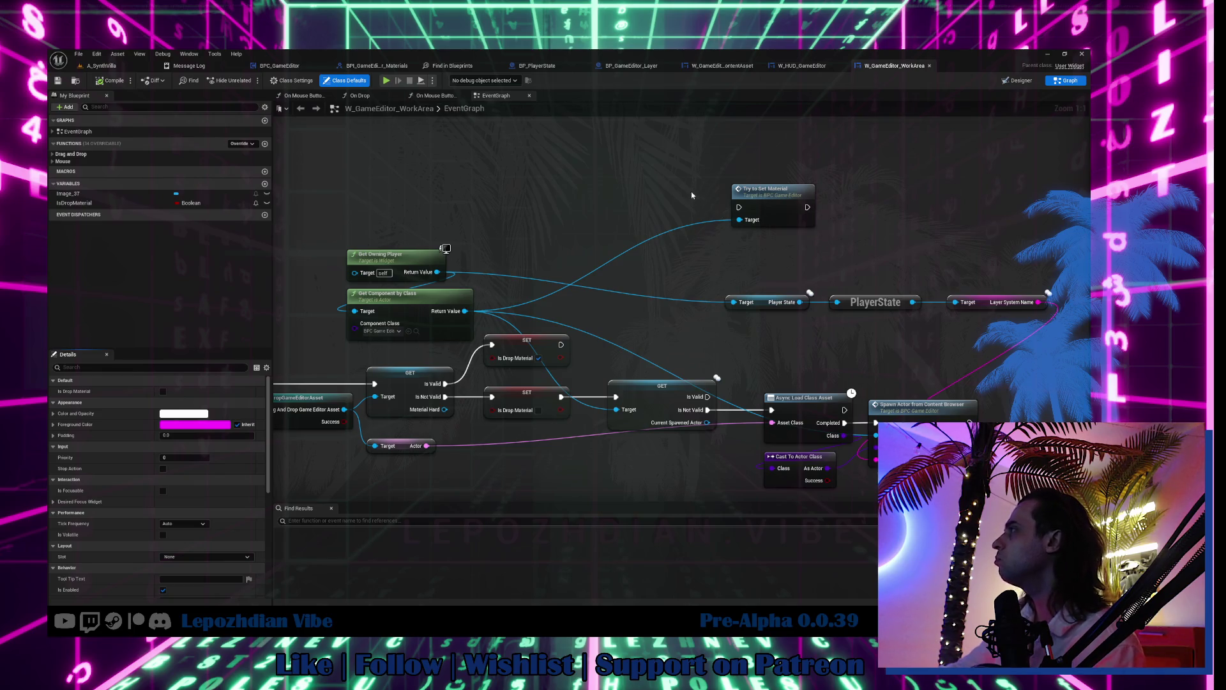
left_click(789, 220)
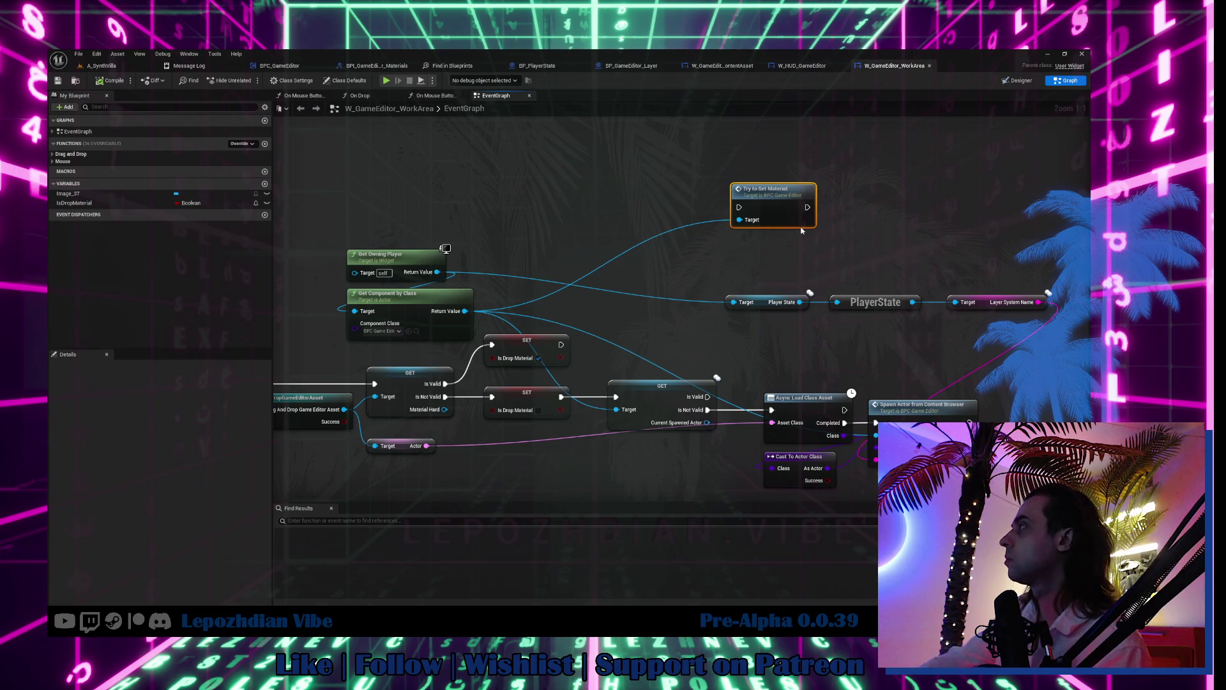
key("Delete")
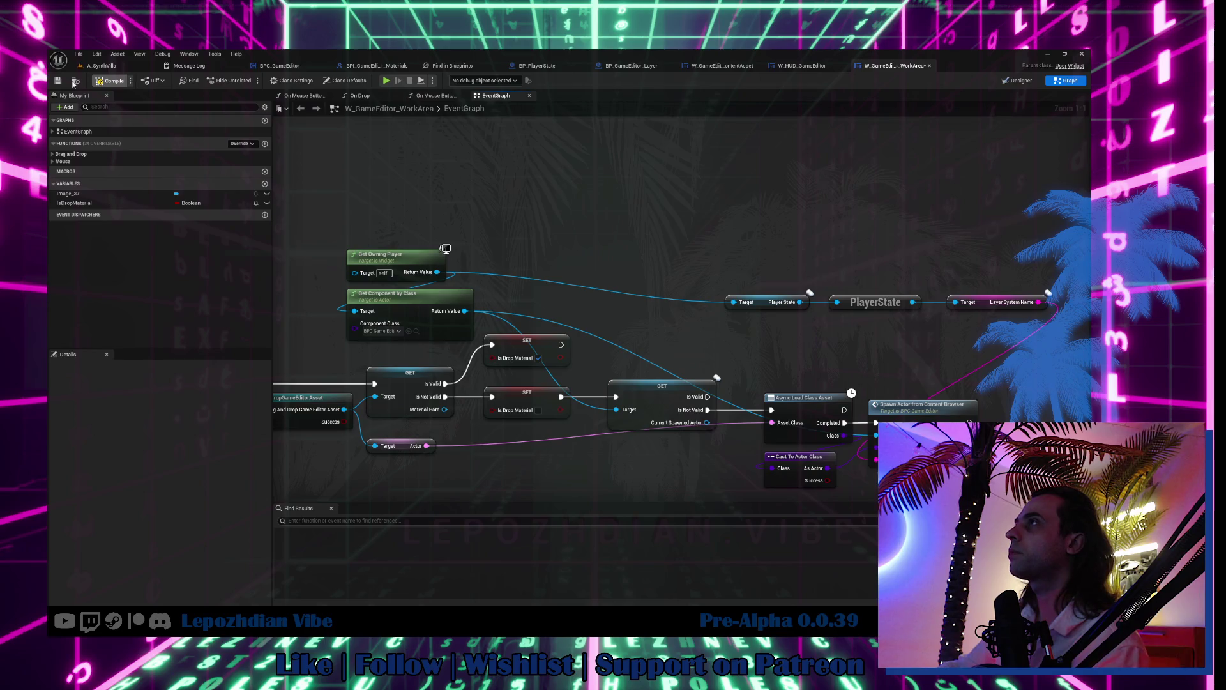
Step: Save the W_GameEditor_WorkArea asset from the content browser
left_click(75, 82)
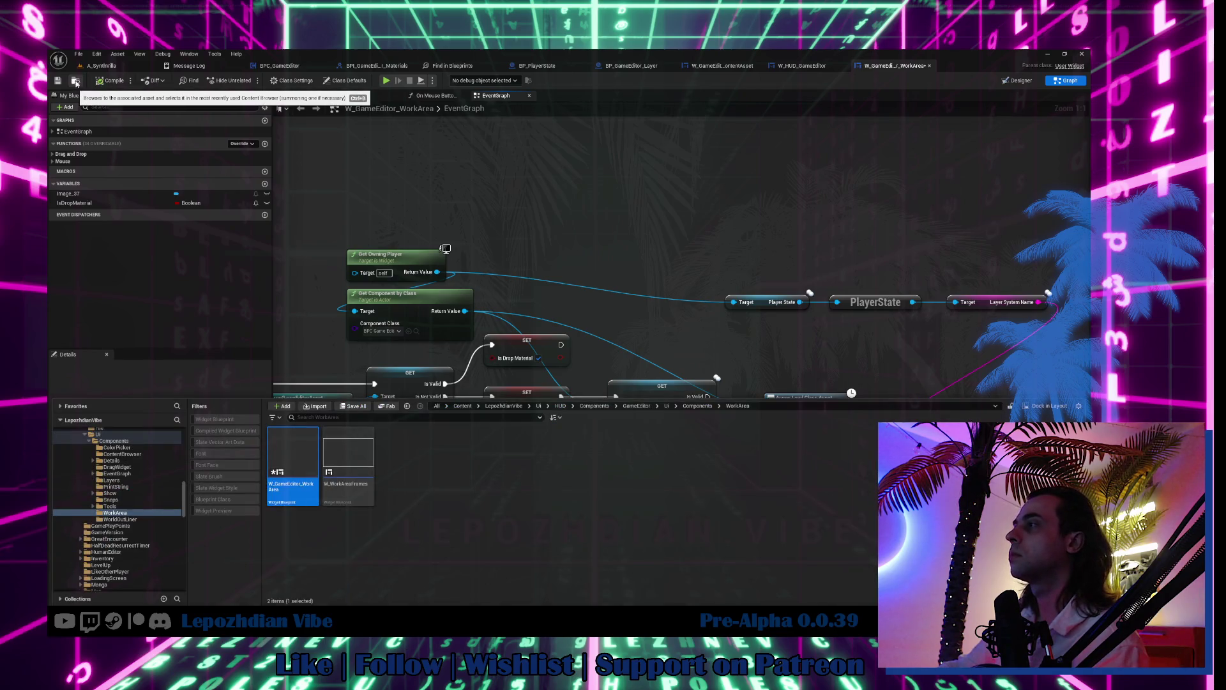
right_click(301, 451)
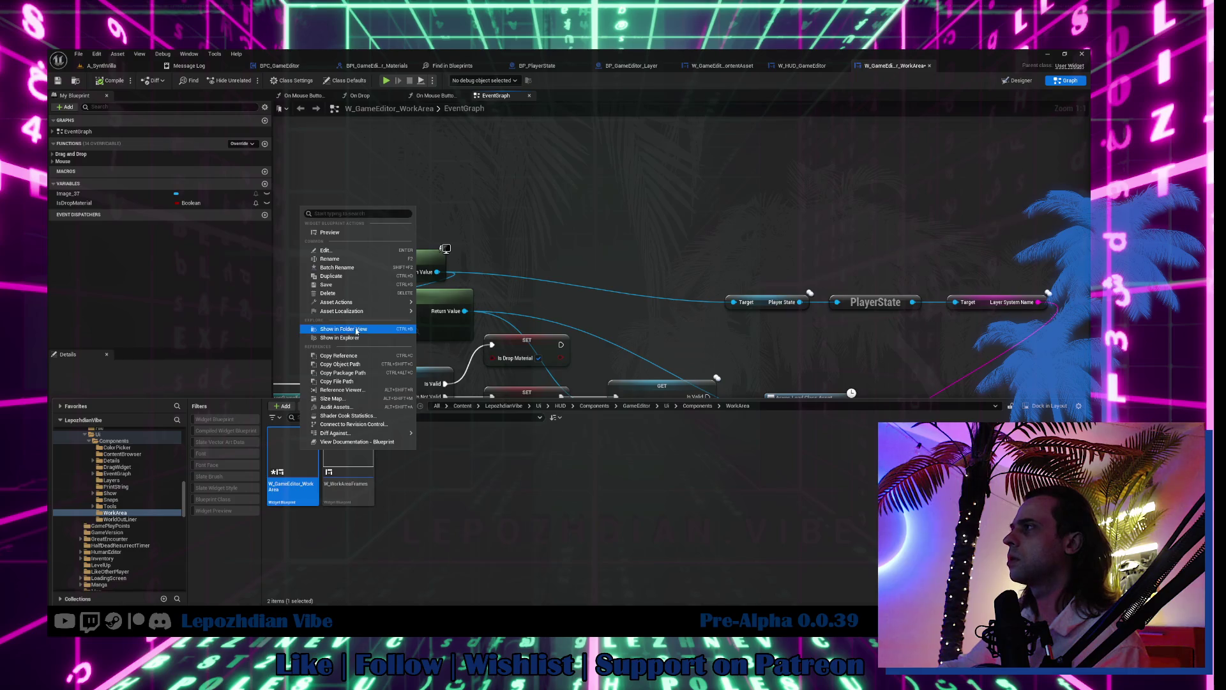
left_click(345, 290)
Step: Show the W_GameEditor_WorkArea .uasset file in Windows Explorer
right_click(302, 440)
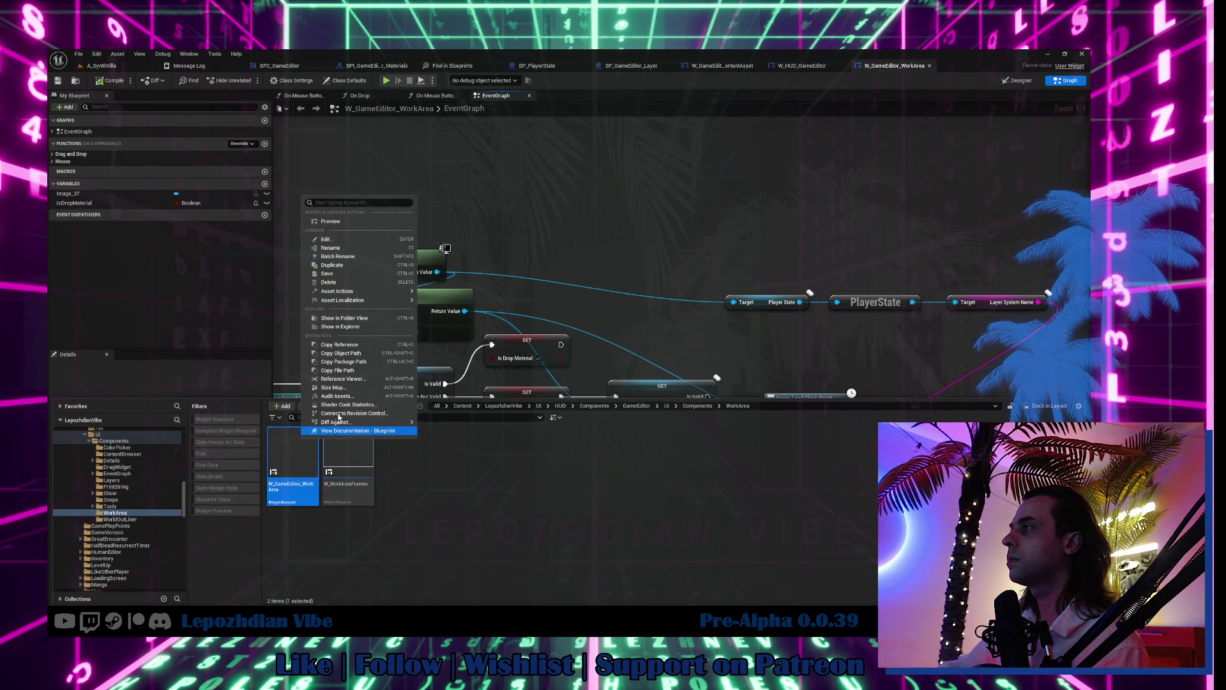
left_click(370, 327)
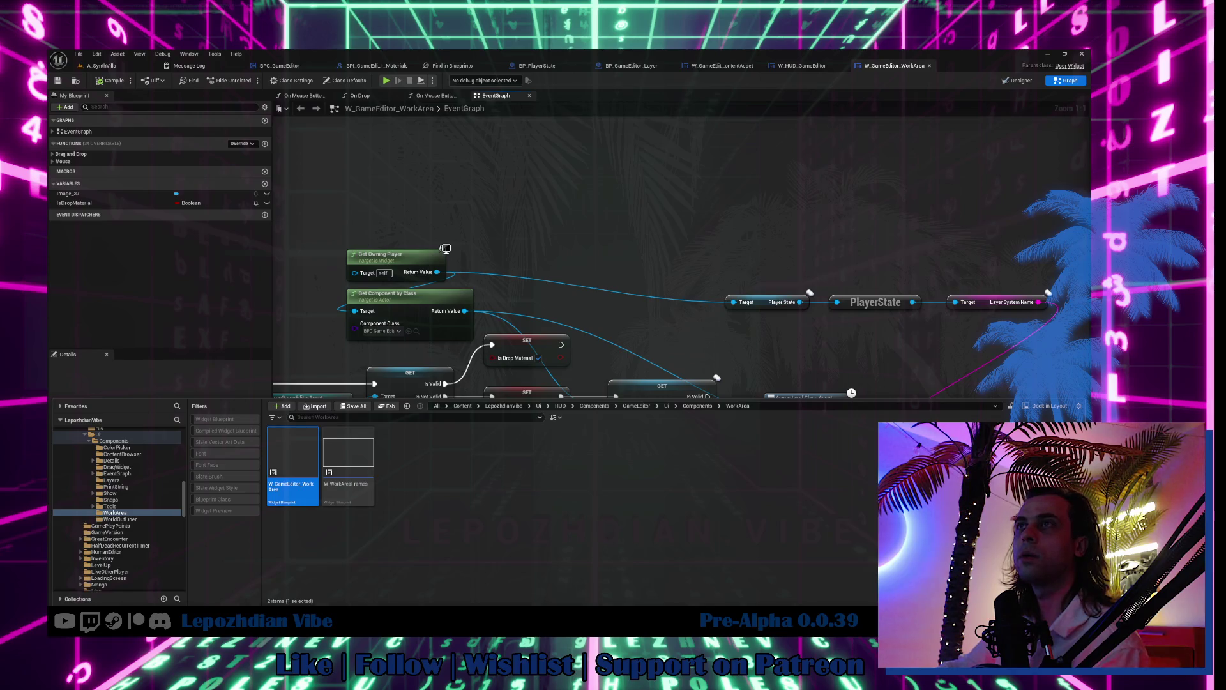
left_click_drag(258, 280, 278, 267)
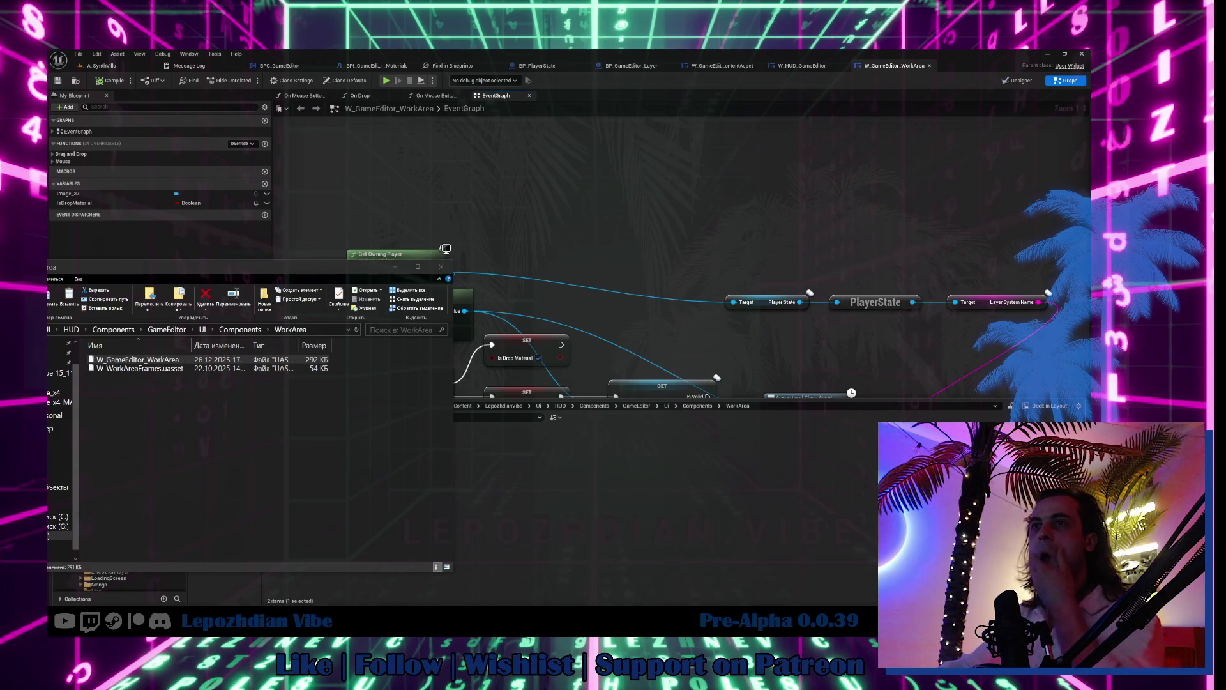
Step: Close the Explorer window, switch to the A_SynthVilla level and Save All
left_click(442, 267)
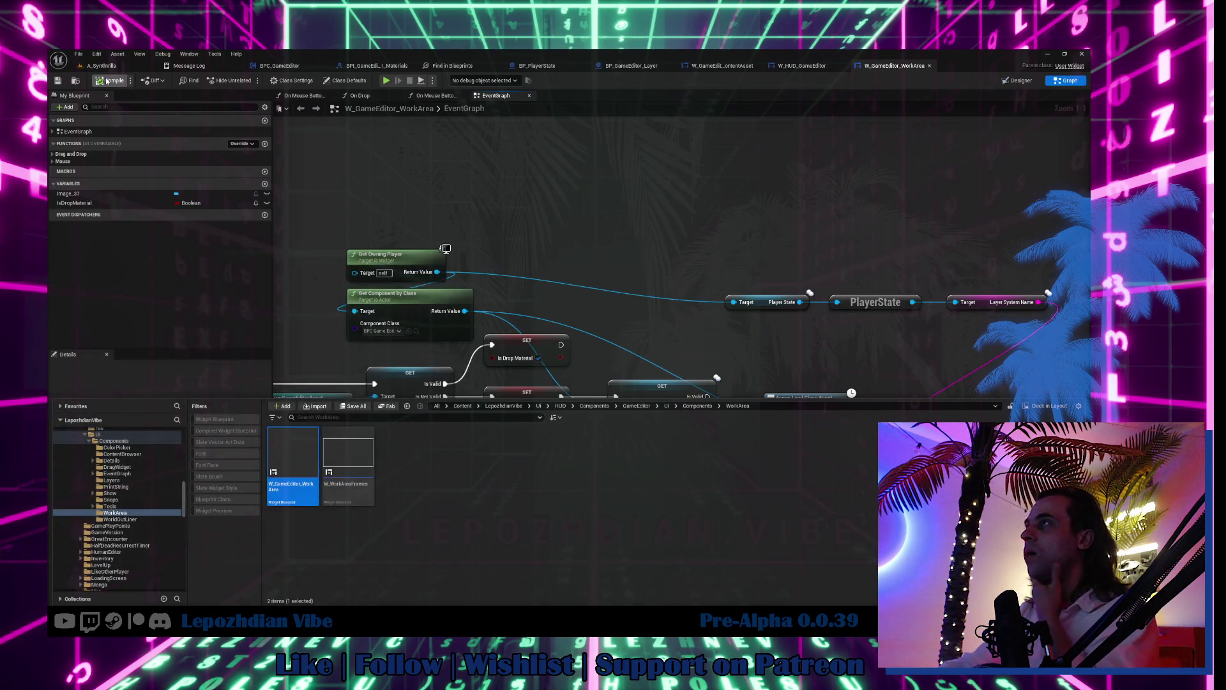
left_click(91, 64)
left_click(79, 54)
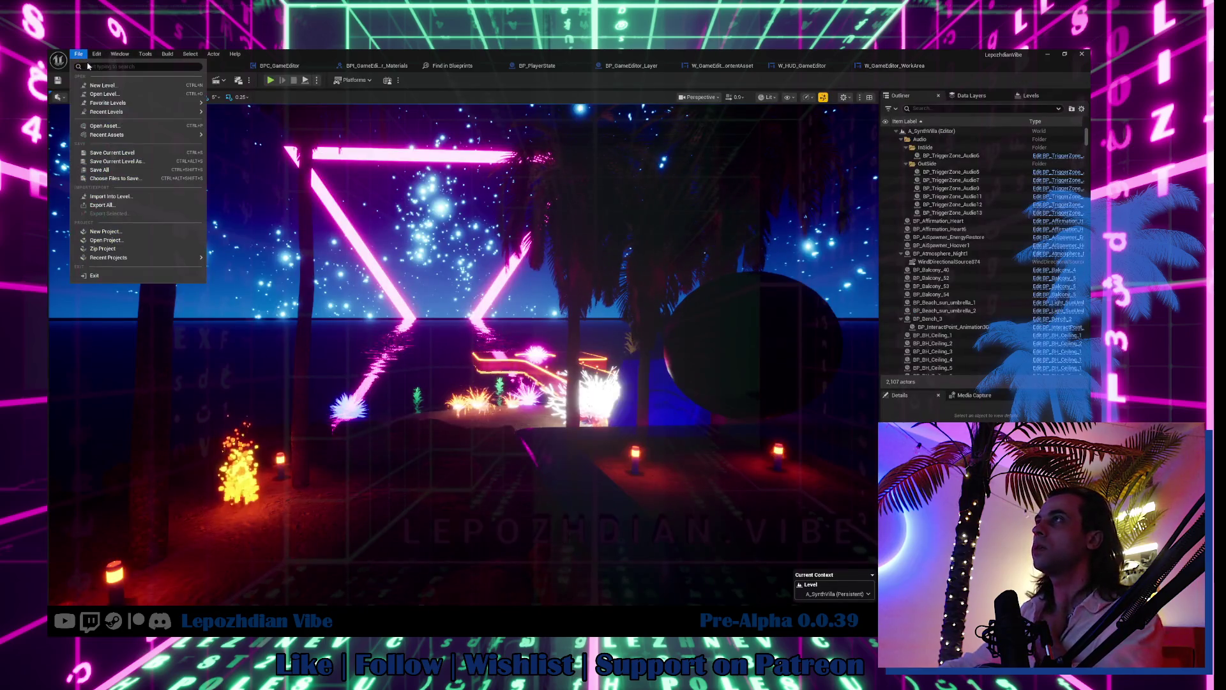
left_click(117, 174)
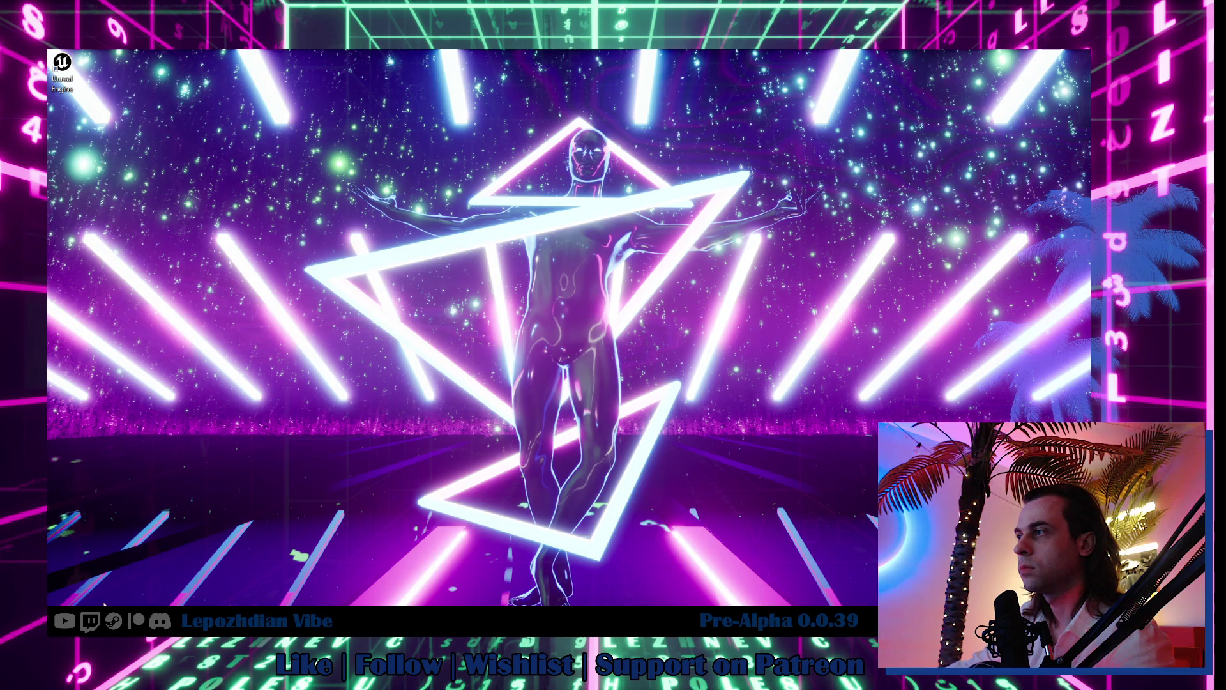
Step: Open a new File Explorer window from the taskbar, position it, and enter the Ui folder
right_click(62, 600)
left_click(92, 578)
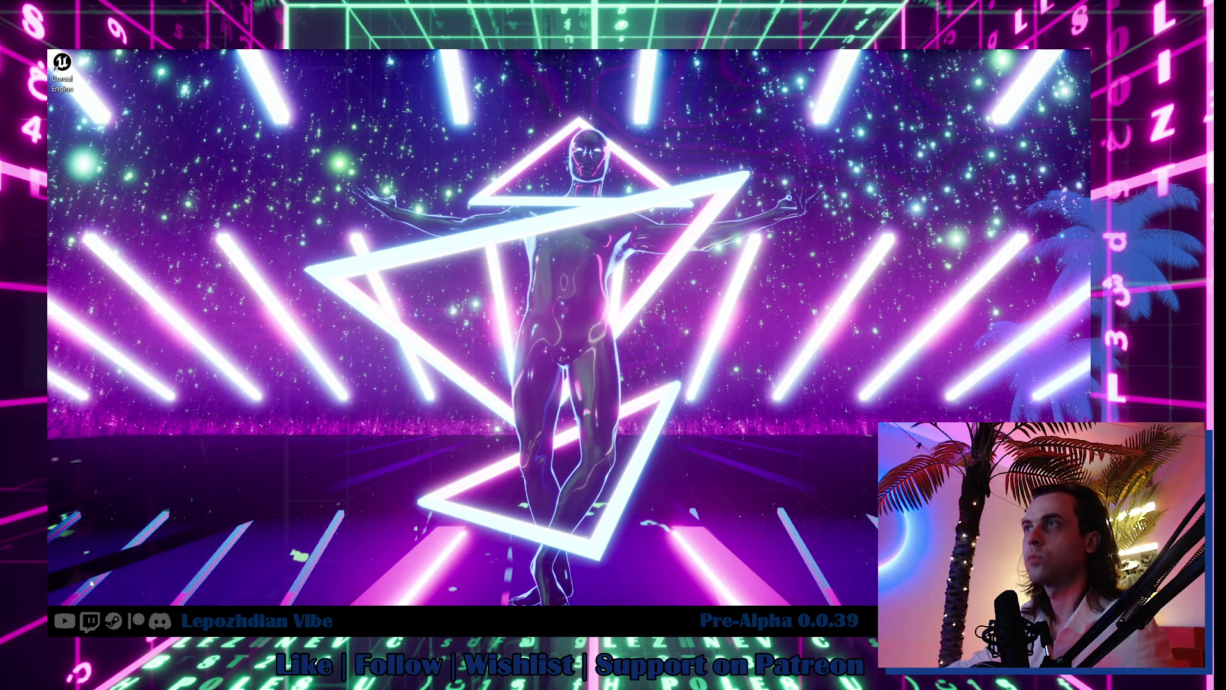
left_click_drag(182, 273, 47, 200)
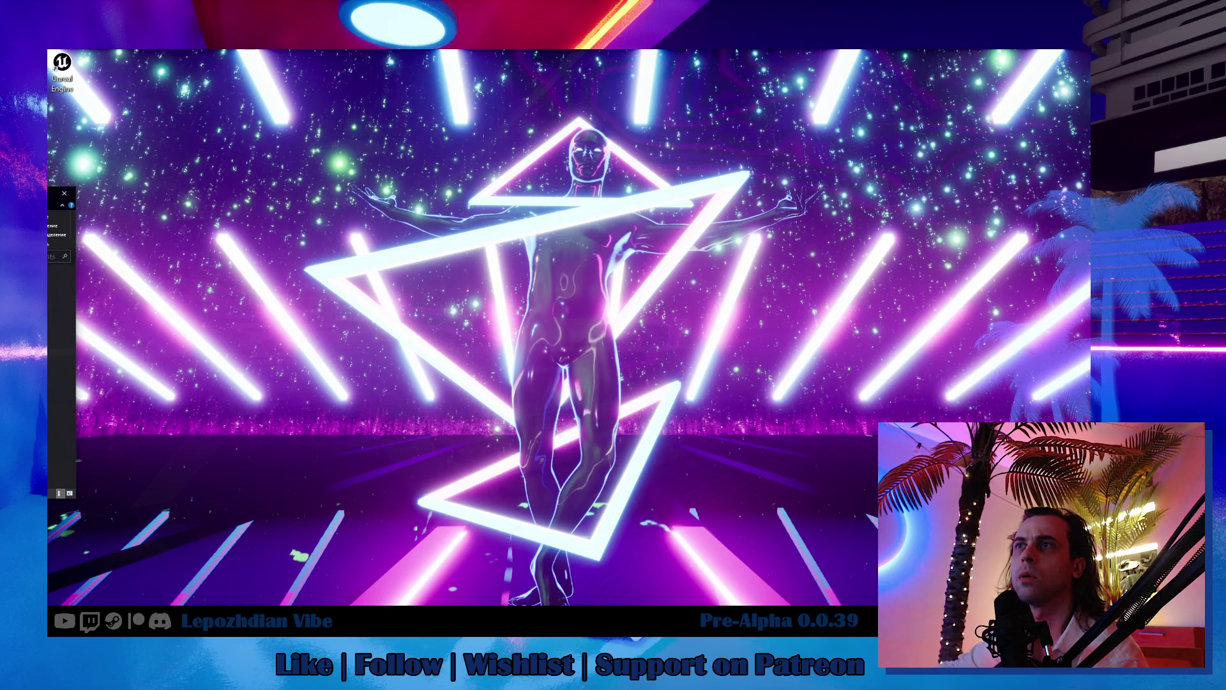
mouse_move(54, 193)
left_mouse_down()
mouse_move(115, 257)
mouse_move(131, 235)
mouse_move(152, 245)
left_mouse_up()
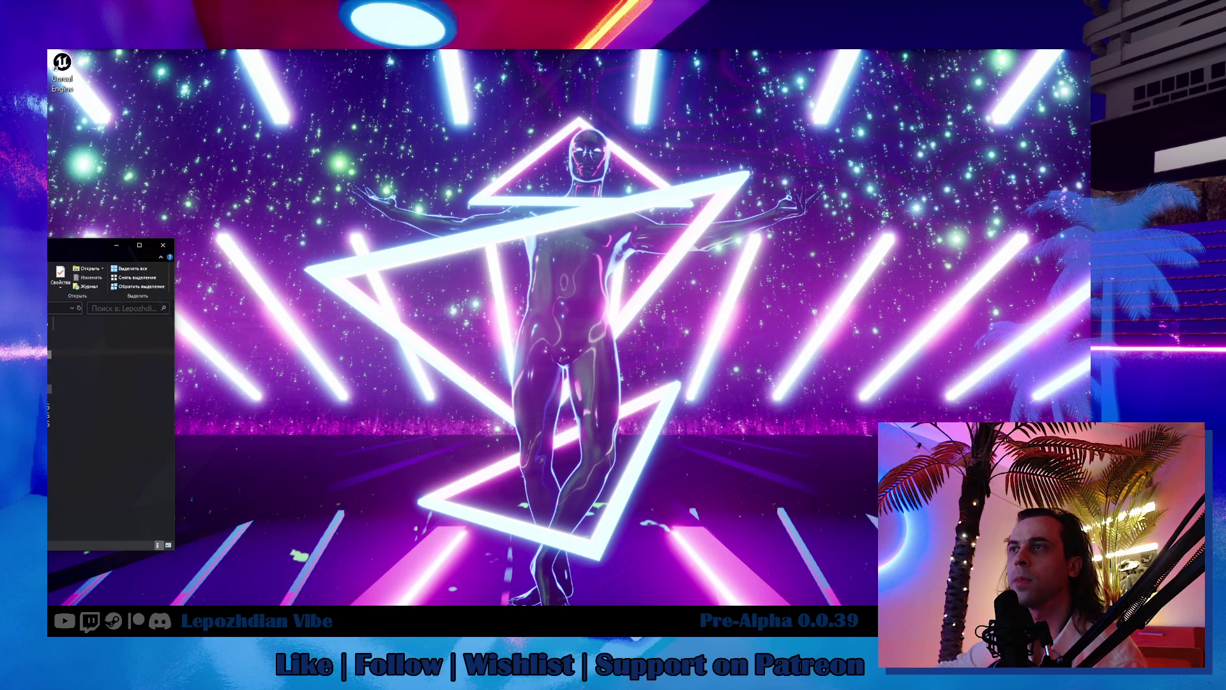
key("Return")
key("alt+Up")
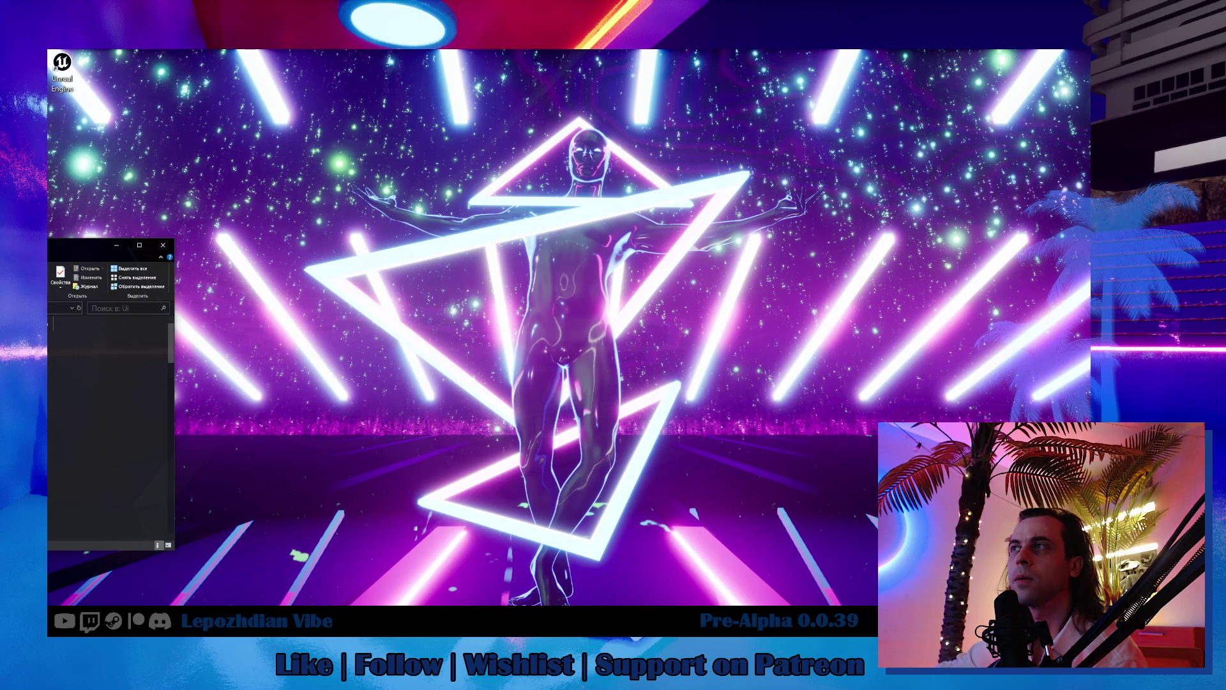
key("Return")
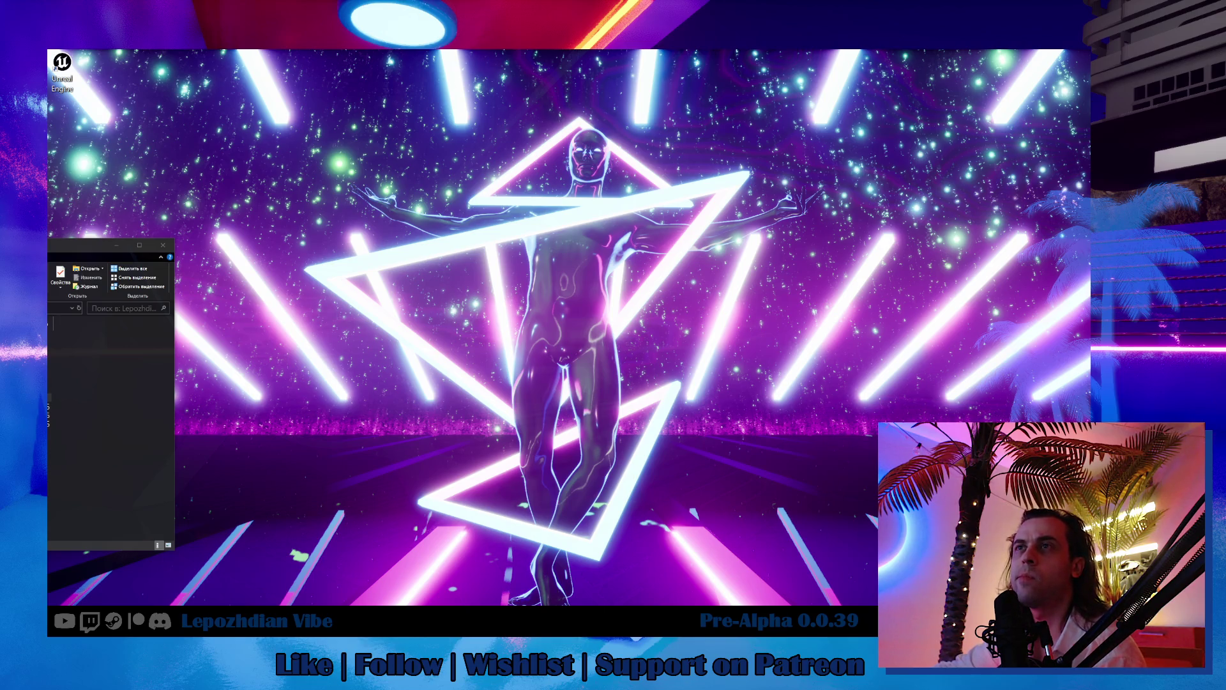
key("alt+Tab")
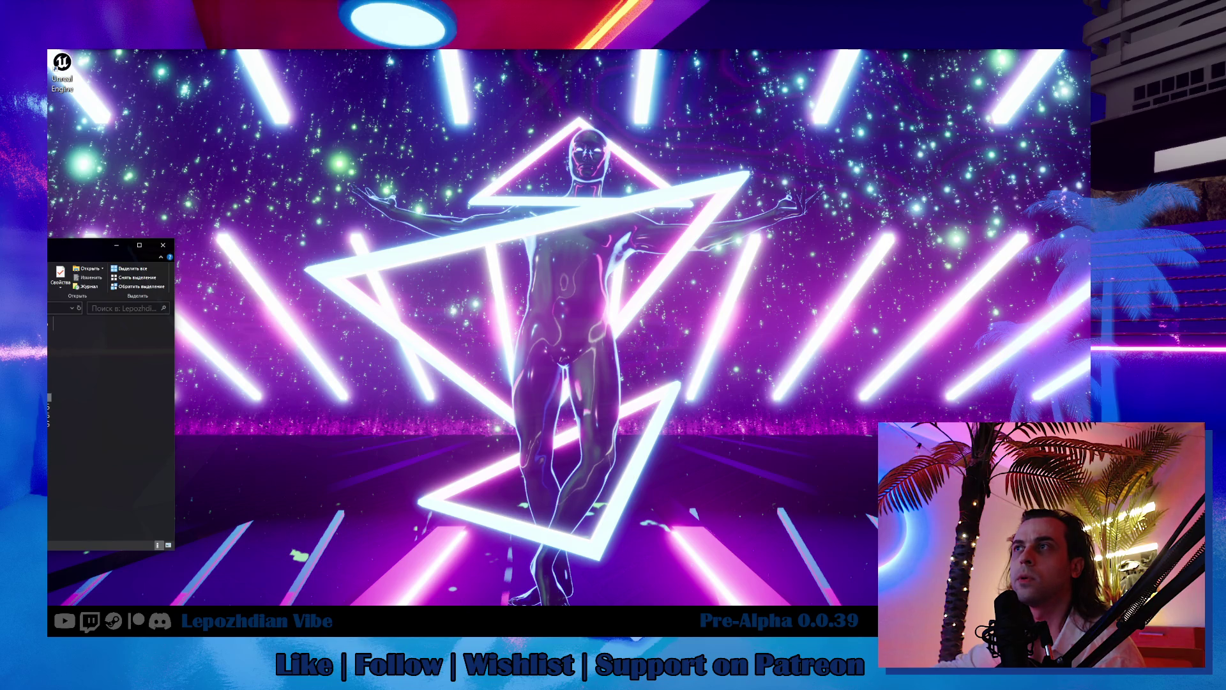
key("Return")
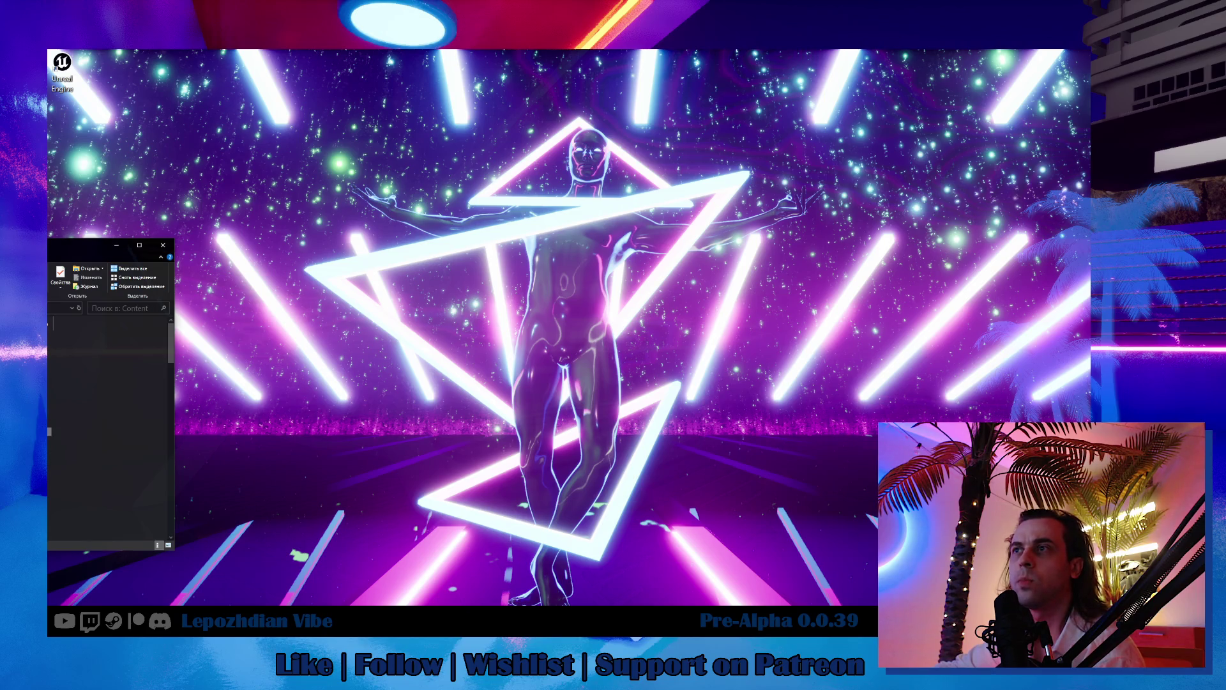
key("BackSpace")
key("alt+Tab")
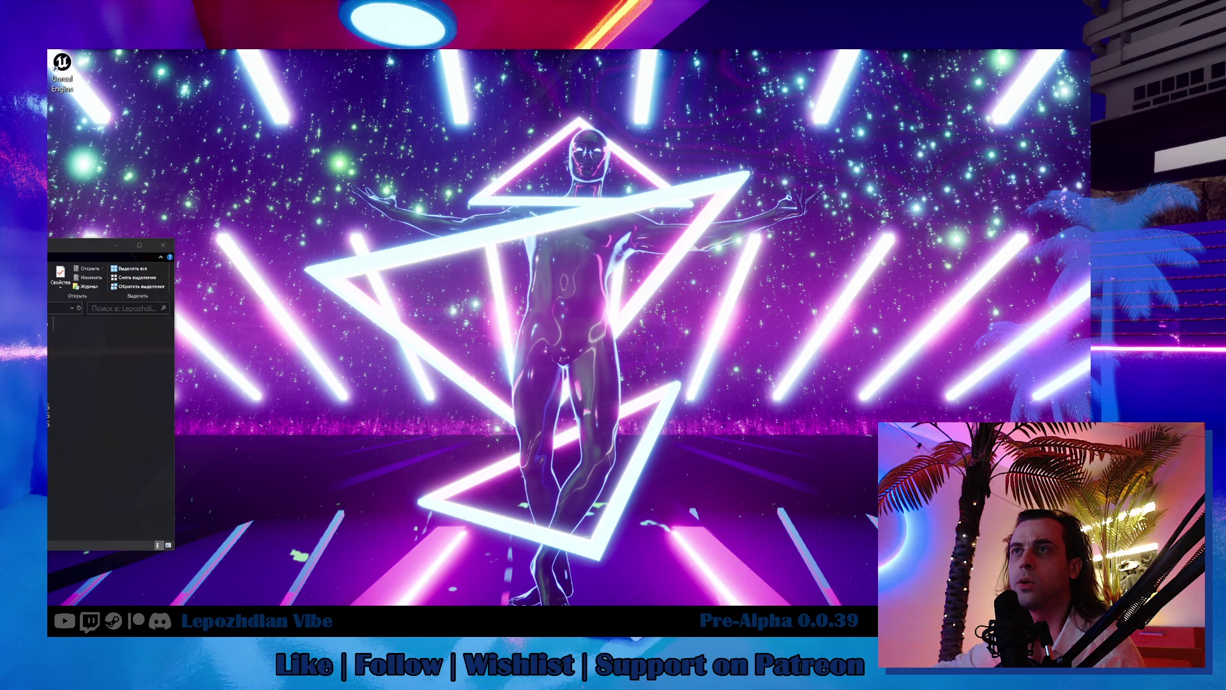
key("alt+Tab")
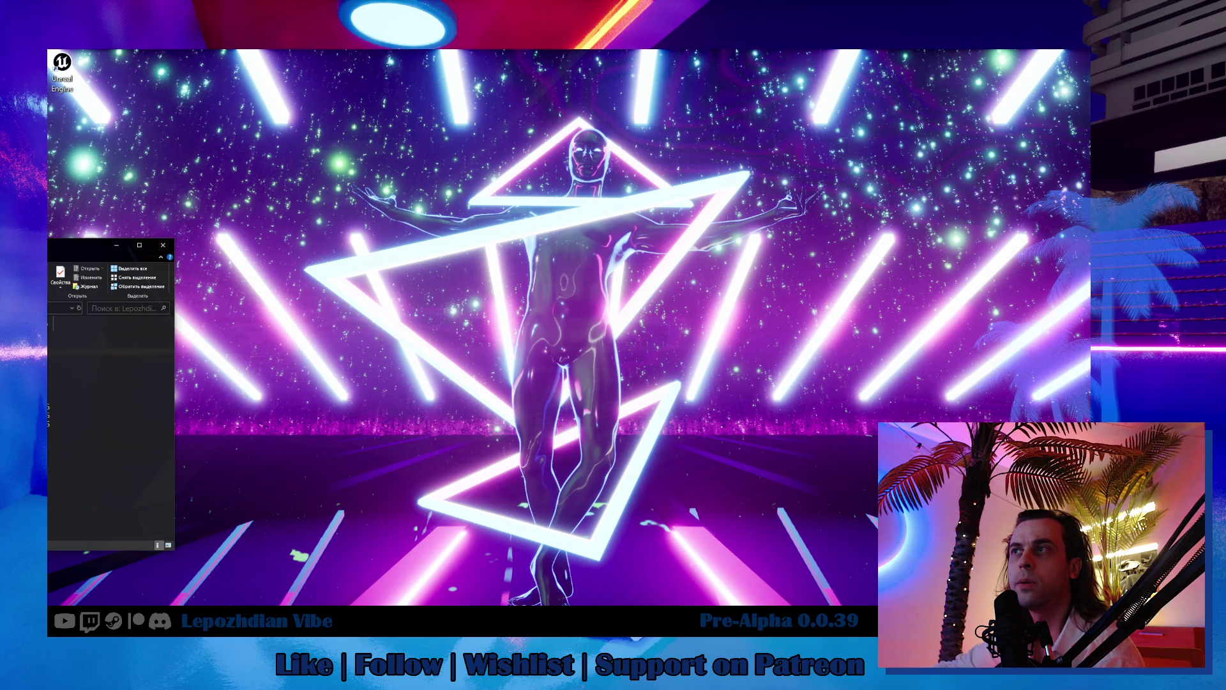
key("alt+Tab")
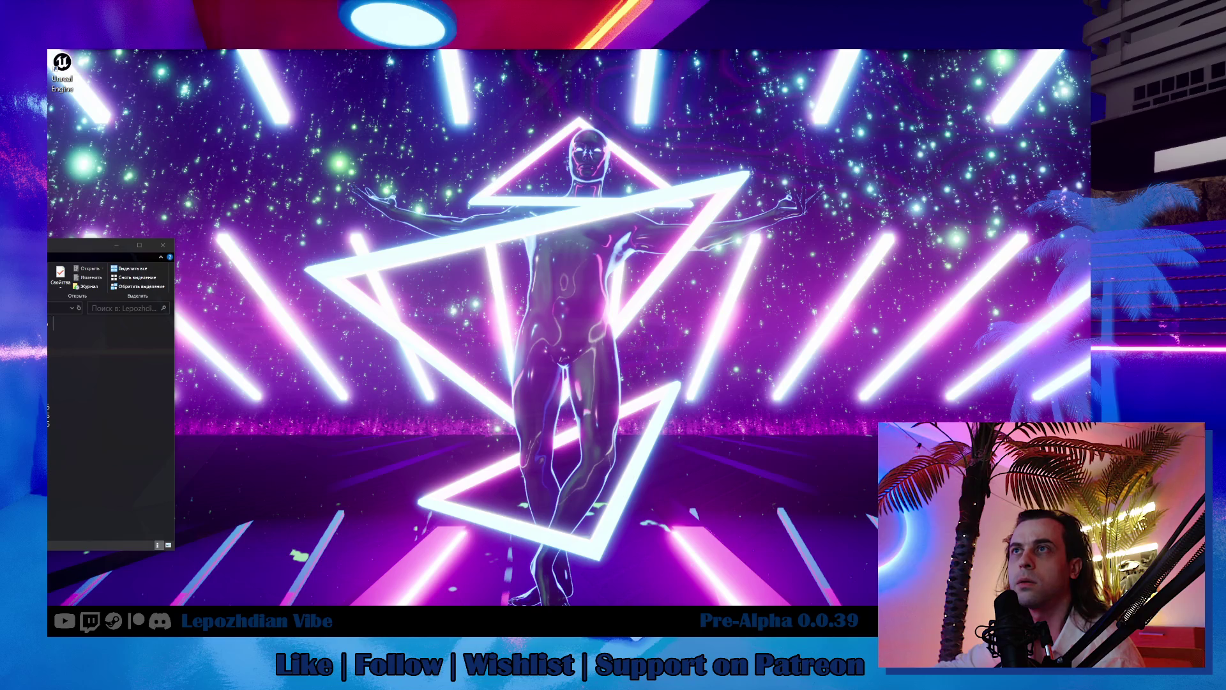
key("alt+Tab")
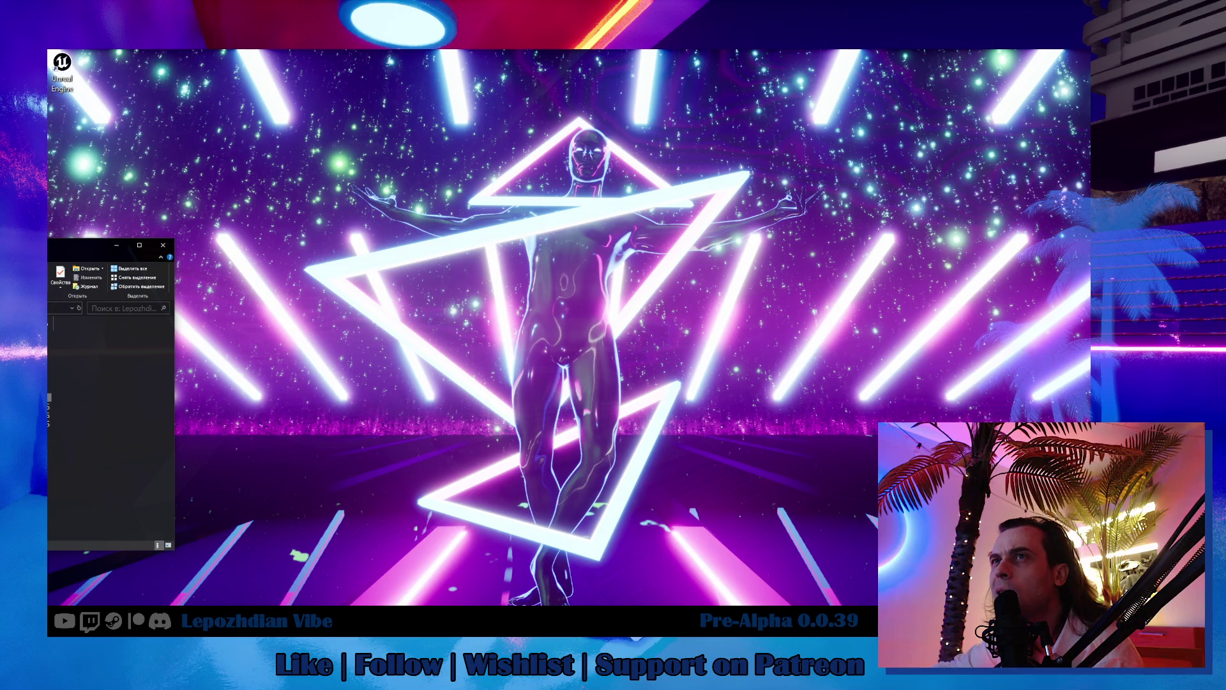
key("alt+Tab")
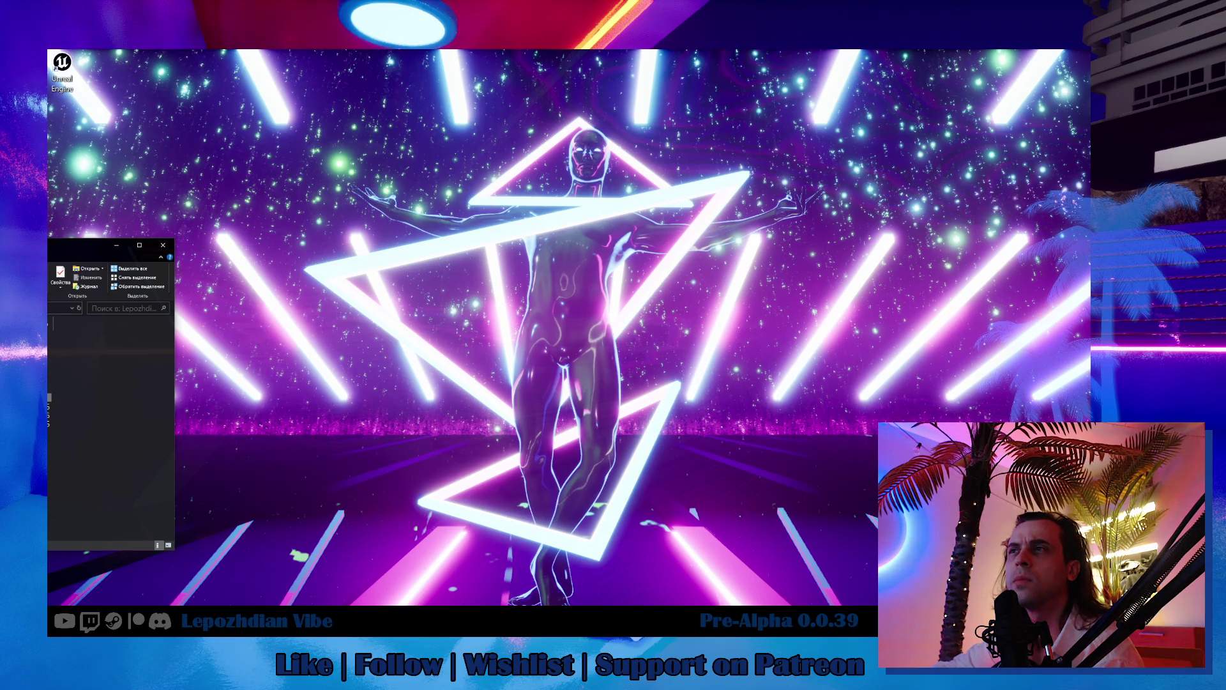
key("Return")
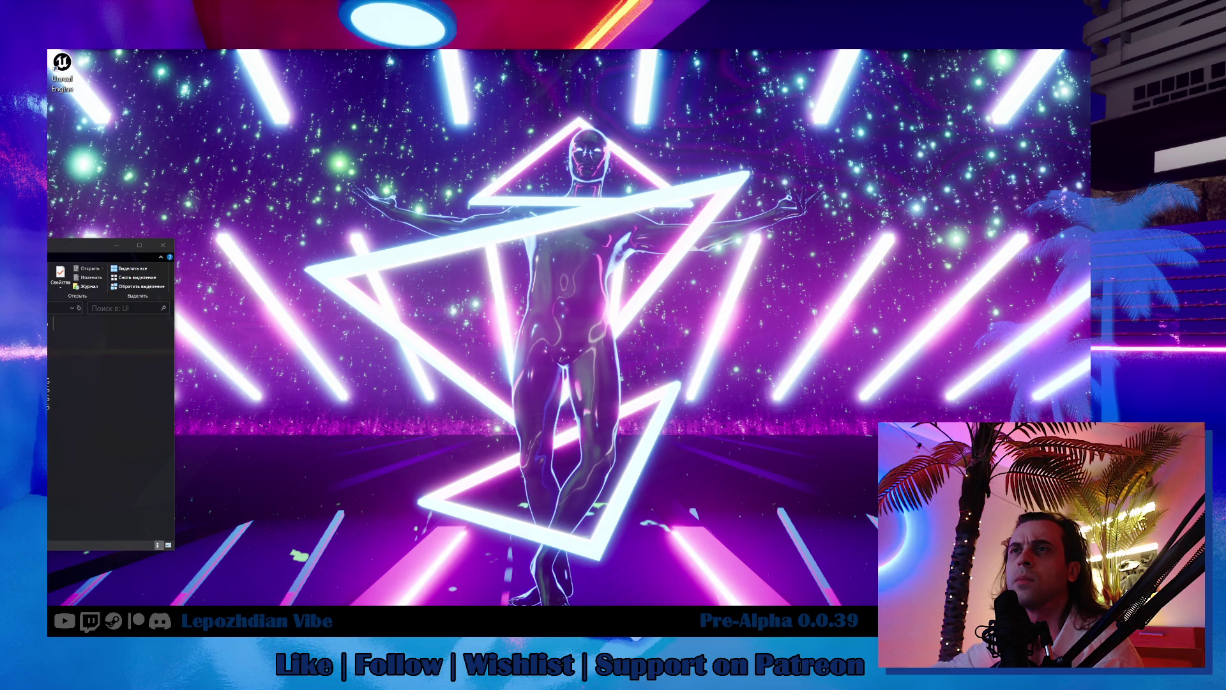
mouse_move(96, 244)
left_mouse_down()
mouse_move(744, 200)
mouse_move(795, 226)
left_mouse_up()
Step: Arrange the backup Ui window at left and the project Ui window at right
mouse_move(47, 242)
left_mouse_down()
mouse_move(310, 220)
mouse_move(480, 191)
mouse_move(498, 173)
left_mouse_up()
left_click_drag(849, 220, 850, 204)
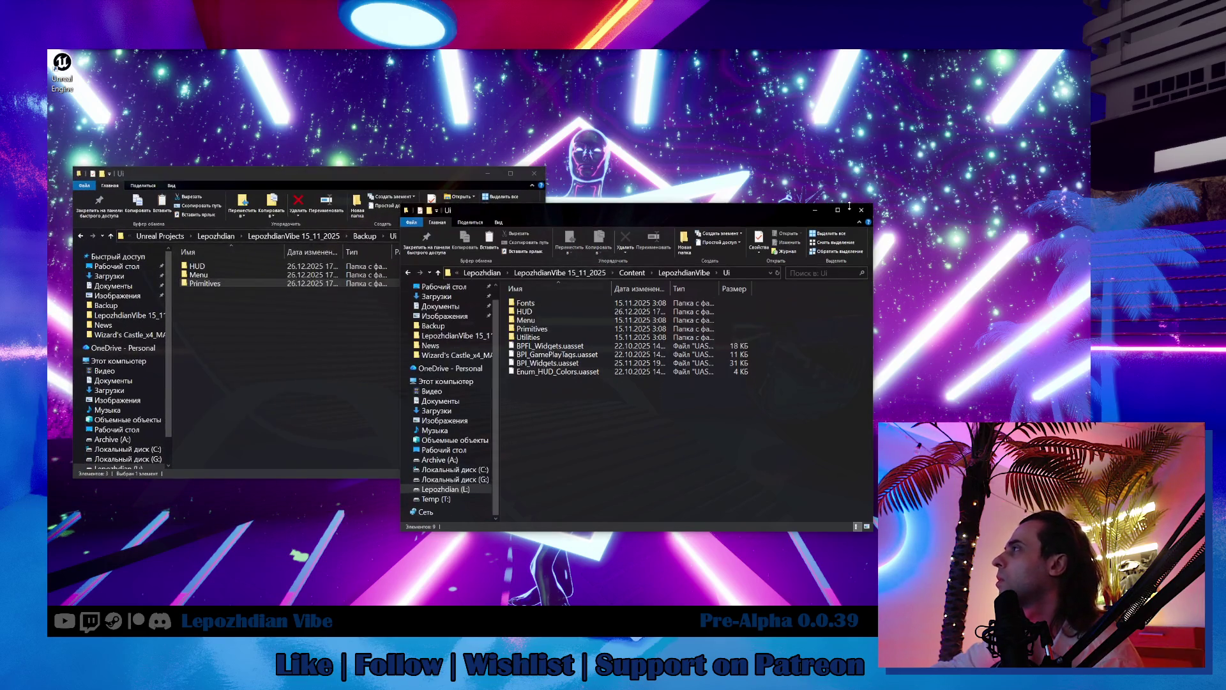
left_click_drag(734, 212, 871, 207)
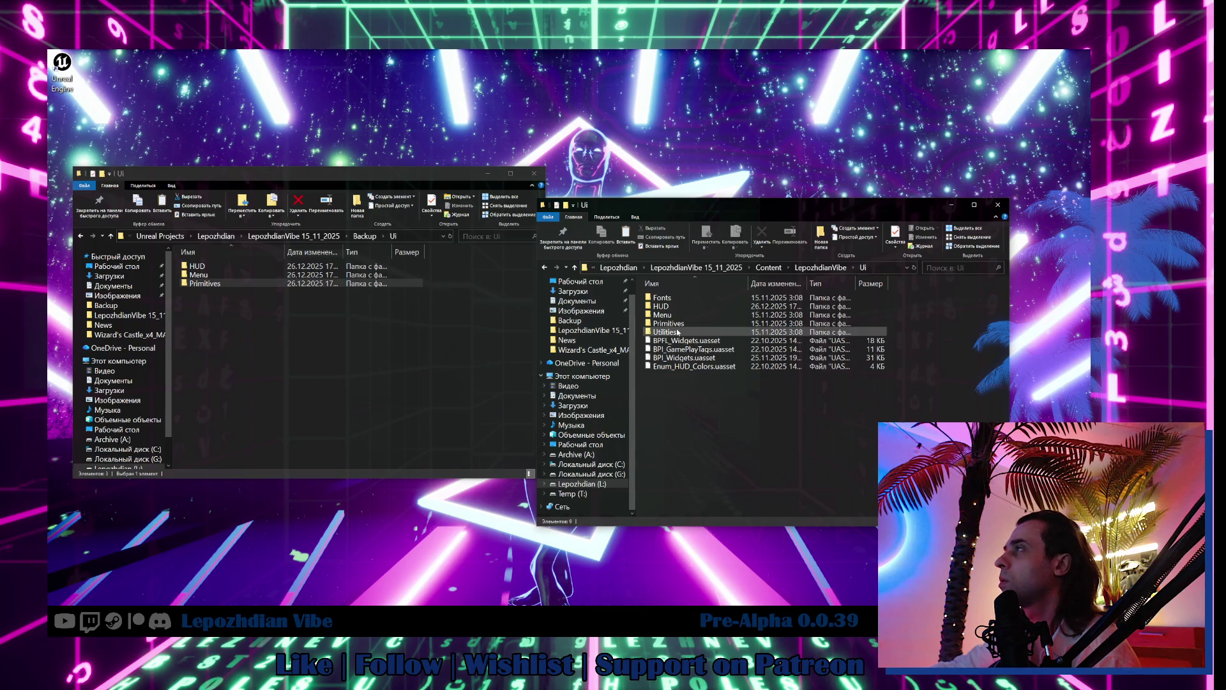
Step: Open Primitives > ComboBox in both windows and delete the project's W_ComboBox_Auto3.uasset
double_click(225, 285)
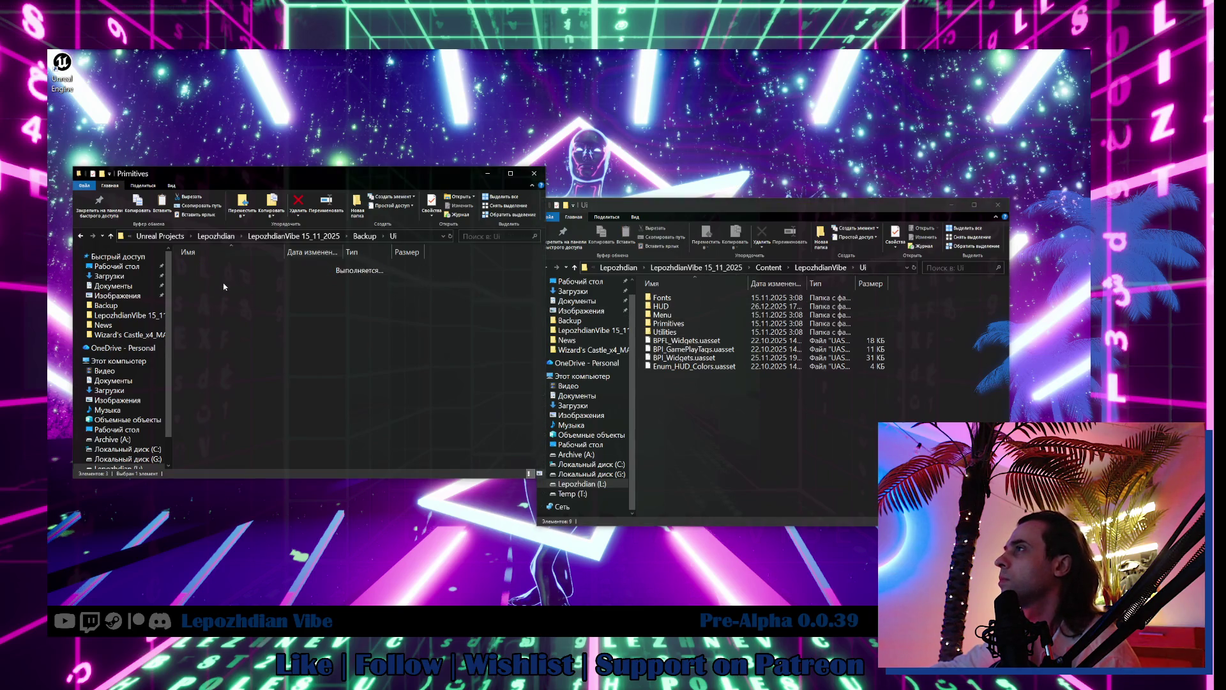
double_click(681, 325)
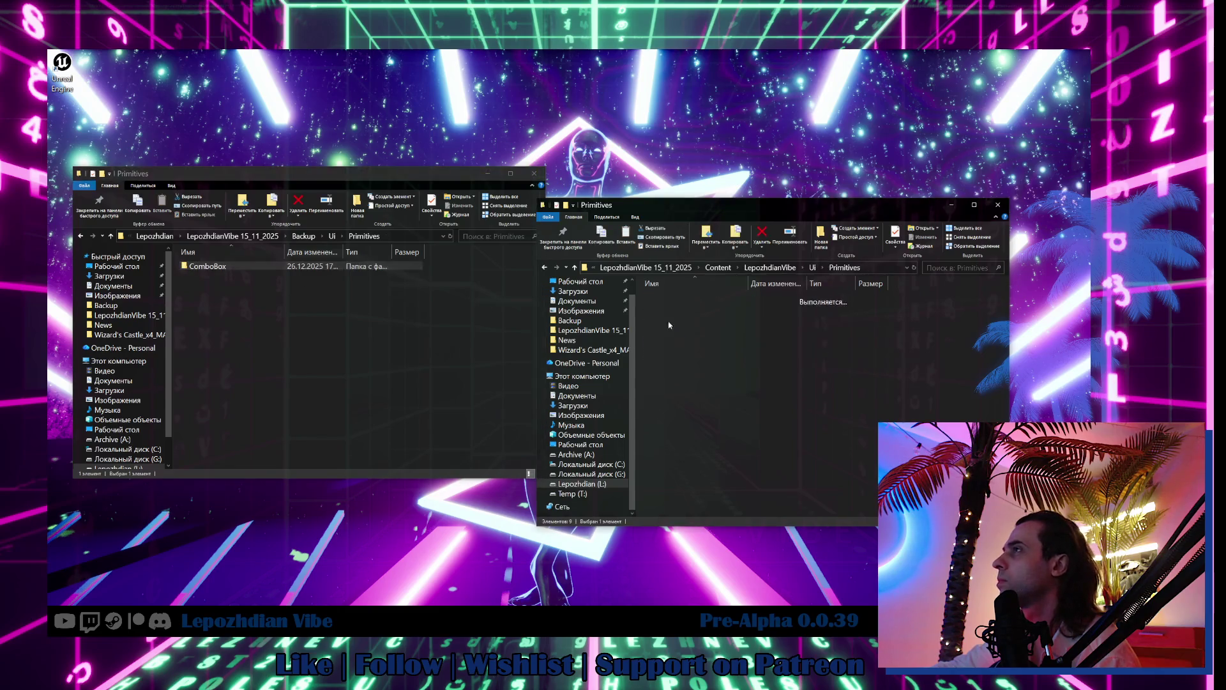
double_click(221, 266)
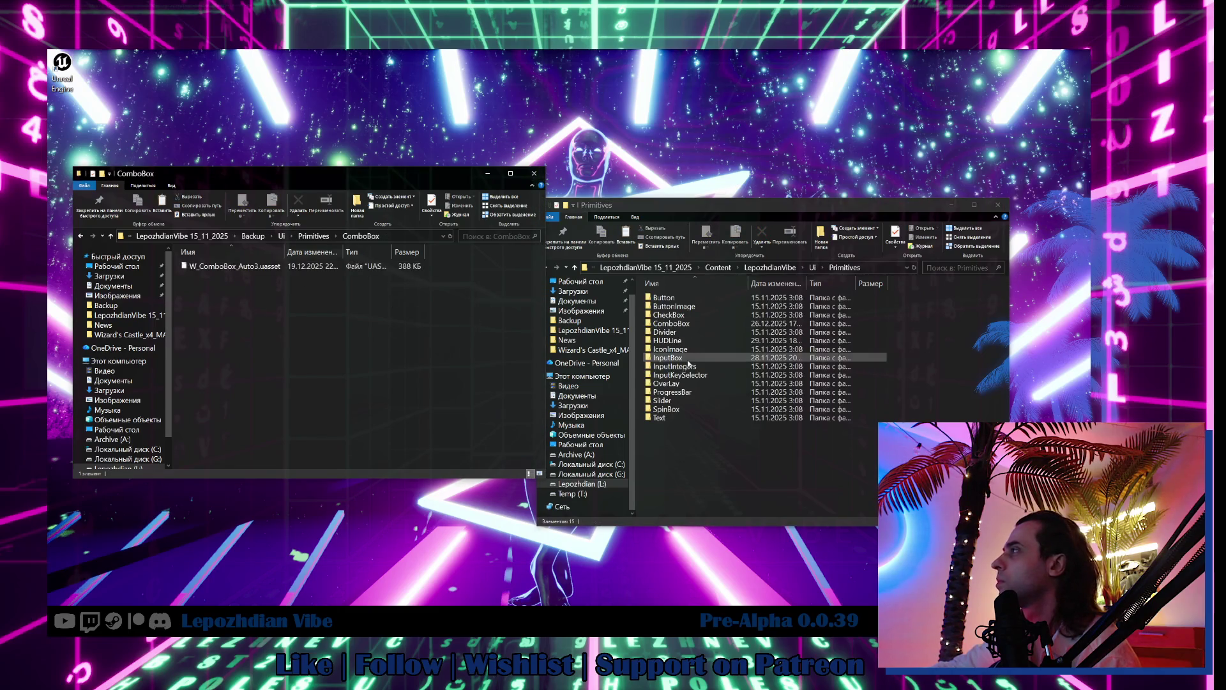
double_click(683, 324)
left_click(706, 307)
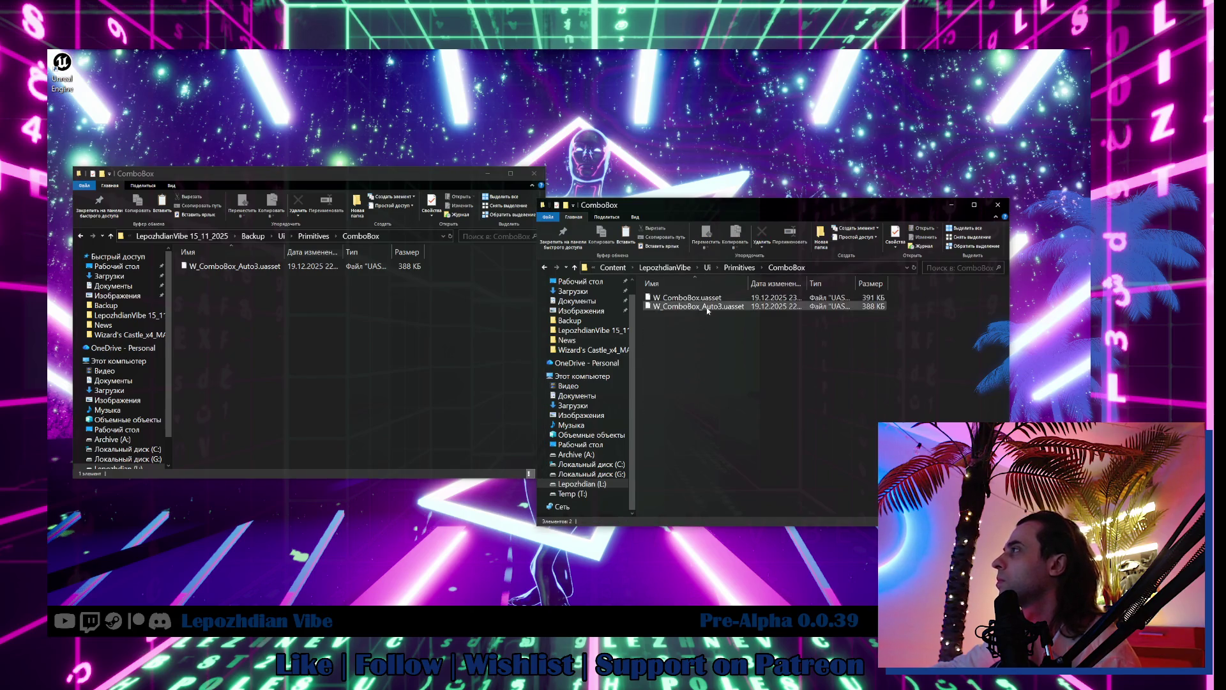
key("Delete")
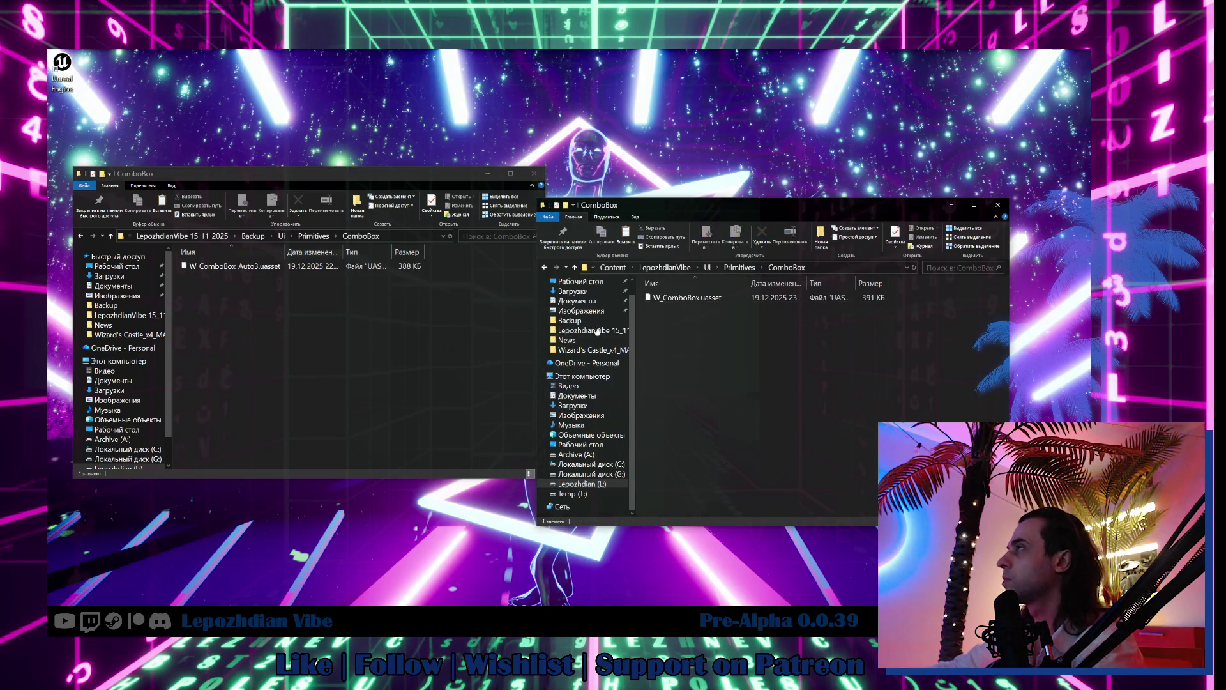
Step: Open Menu > Credits in both windows and delete the project's W_Menu_Credits_Auto3.uasset
left_click(331, 238)
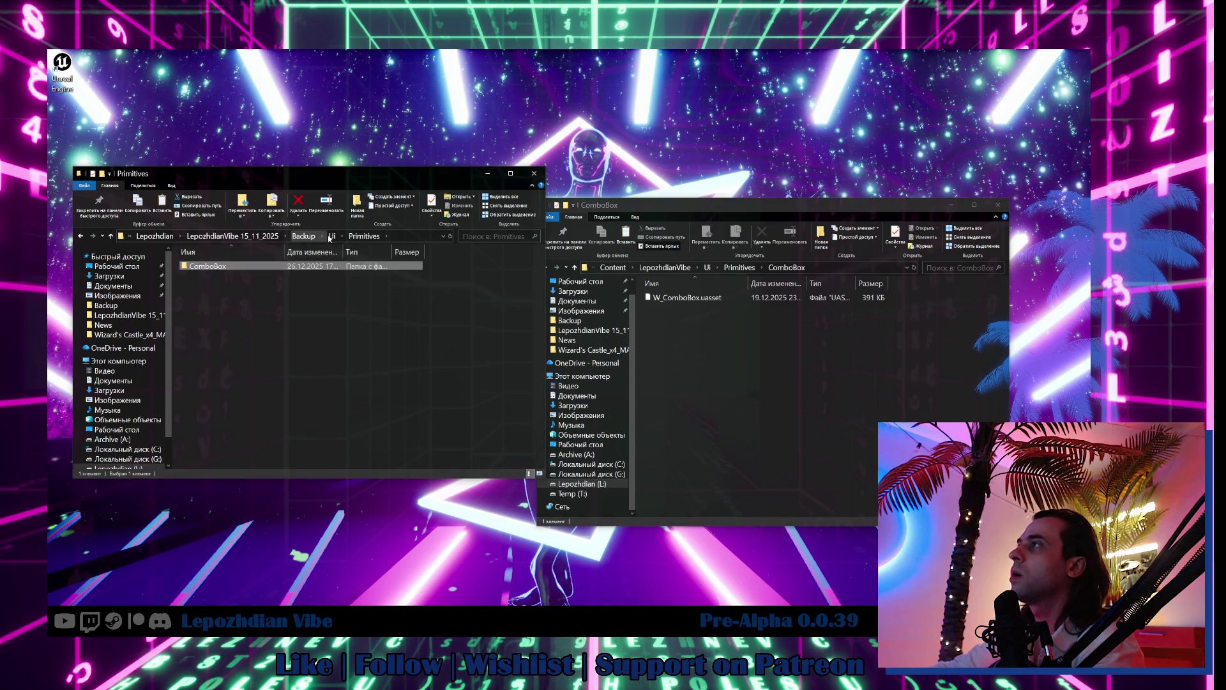
double_click(235, 275)
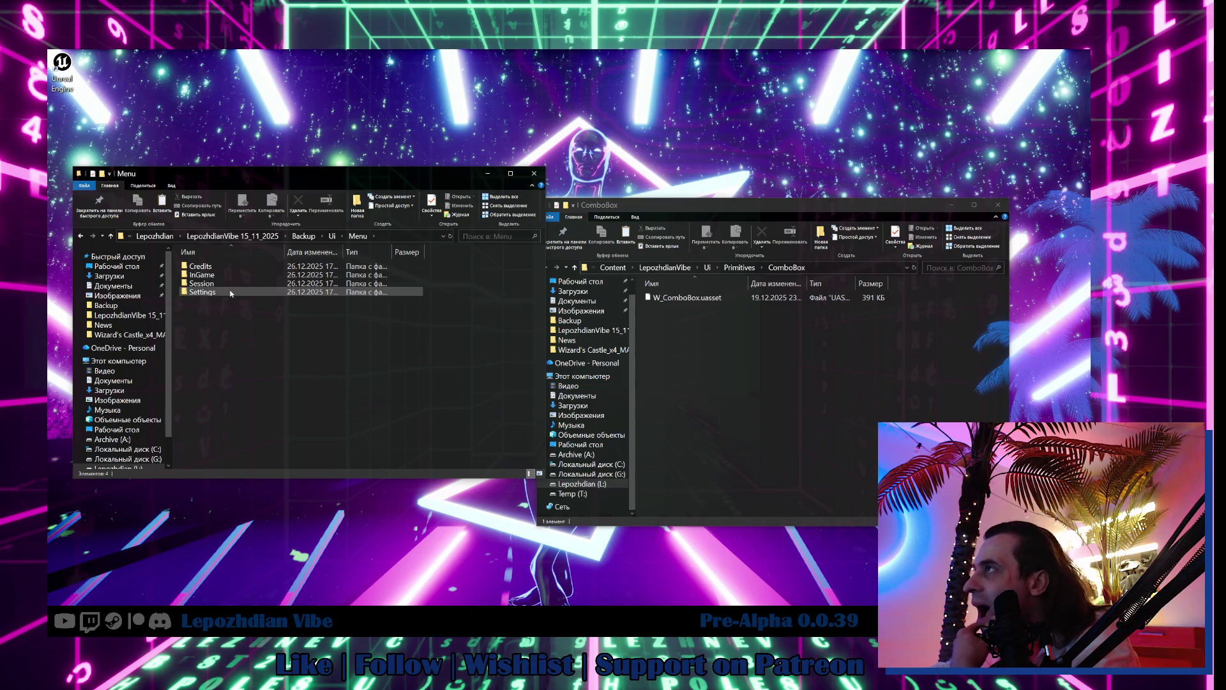
double_click(232, 264)
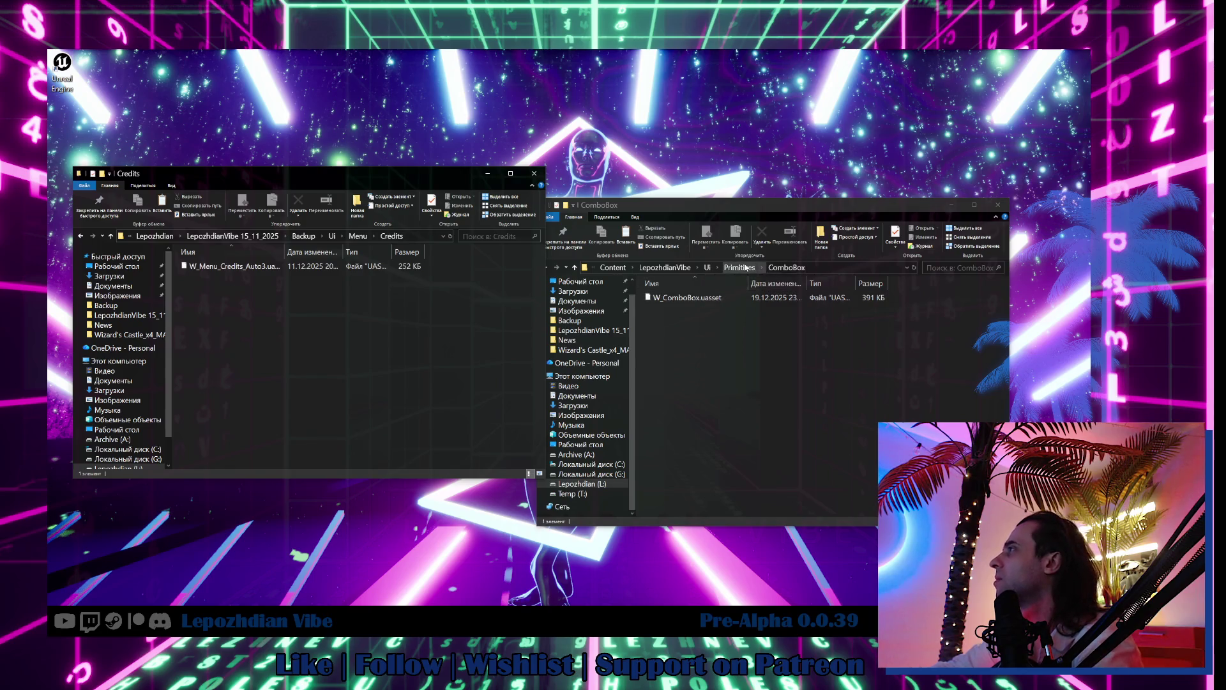
left_click(741, 267)
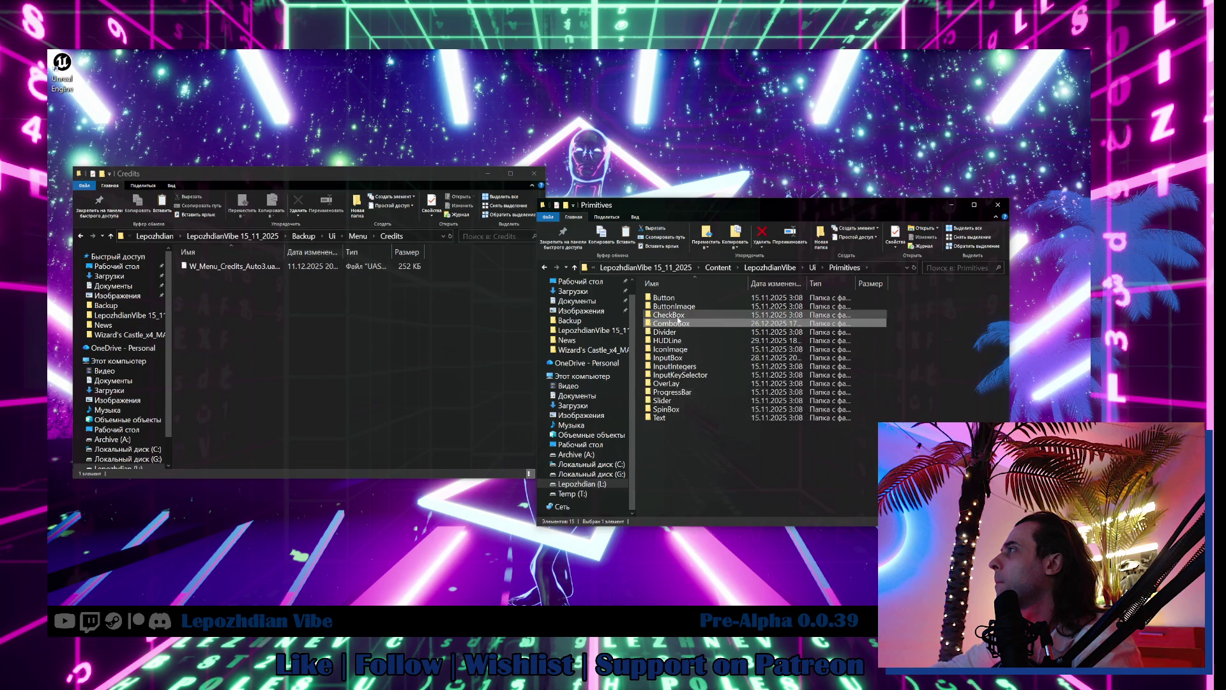
left_click(813, 267)
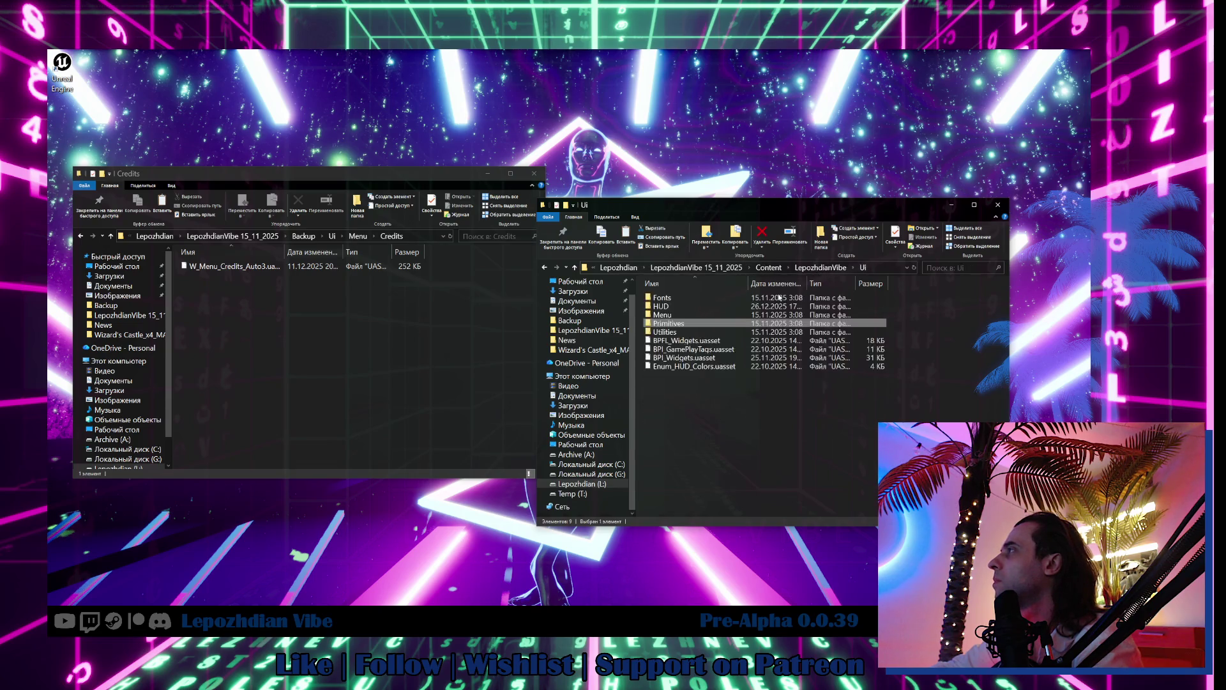
double_click(678, 315)
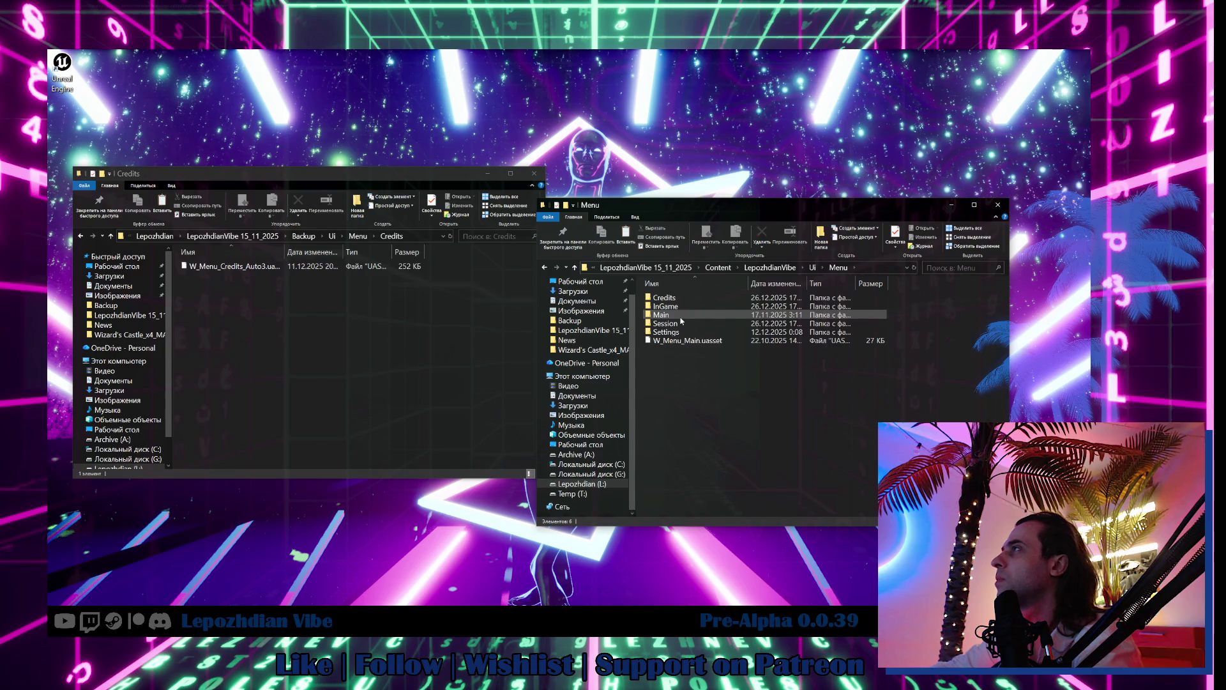
double_click(668, 297)
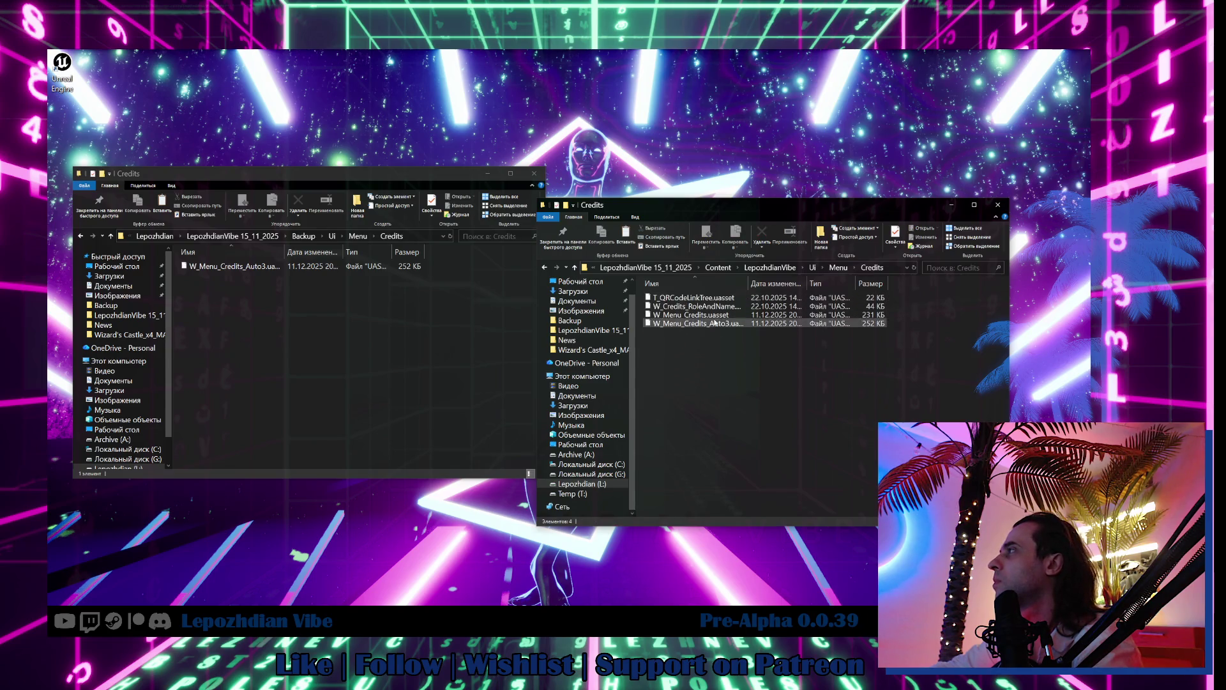
left_click(726, 324)
key("Delete")
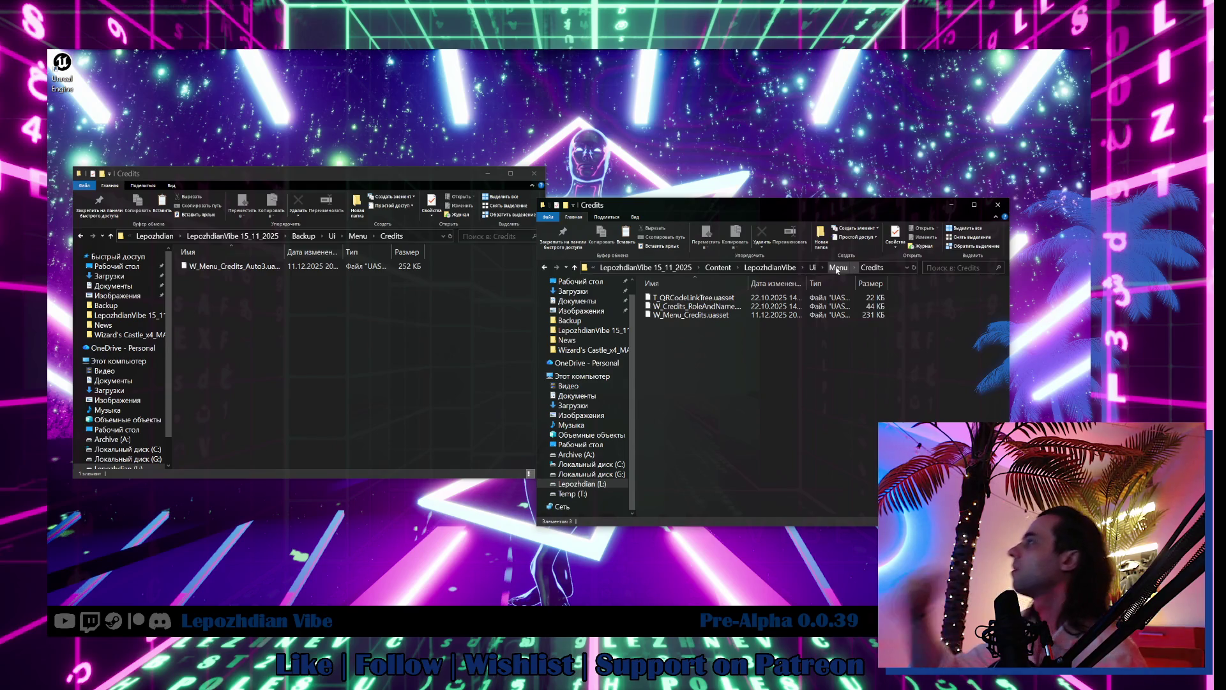
Step: Open Menu > InGame > CameraVisuals in both backup and project windows for comparison
left_click(837, 268)
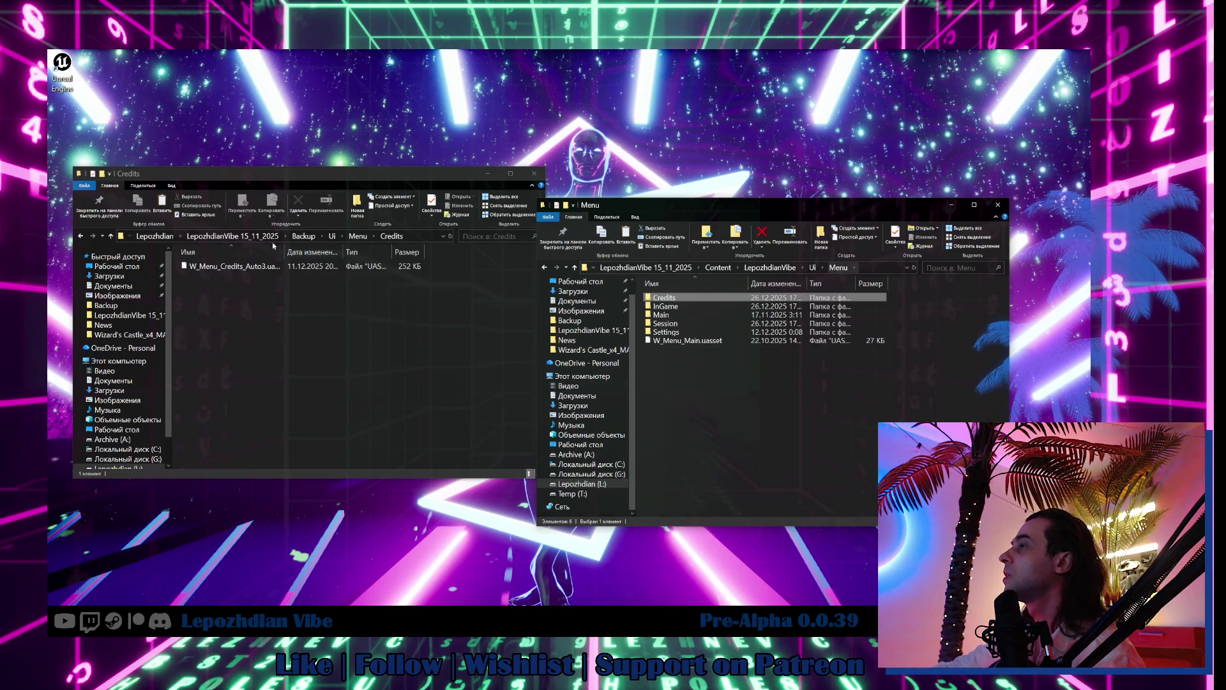
left_click(358, 236)
left_click(235, 276)
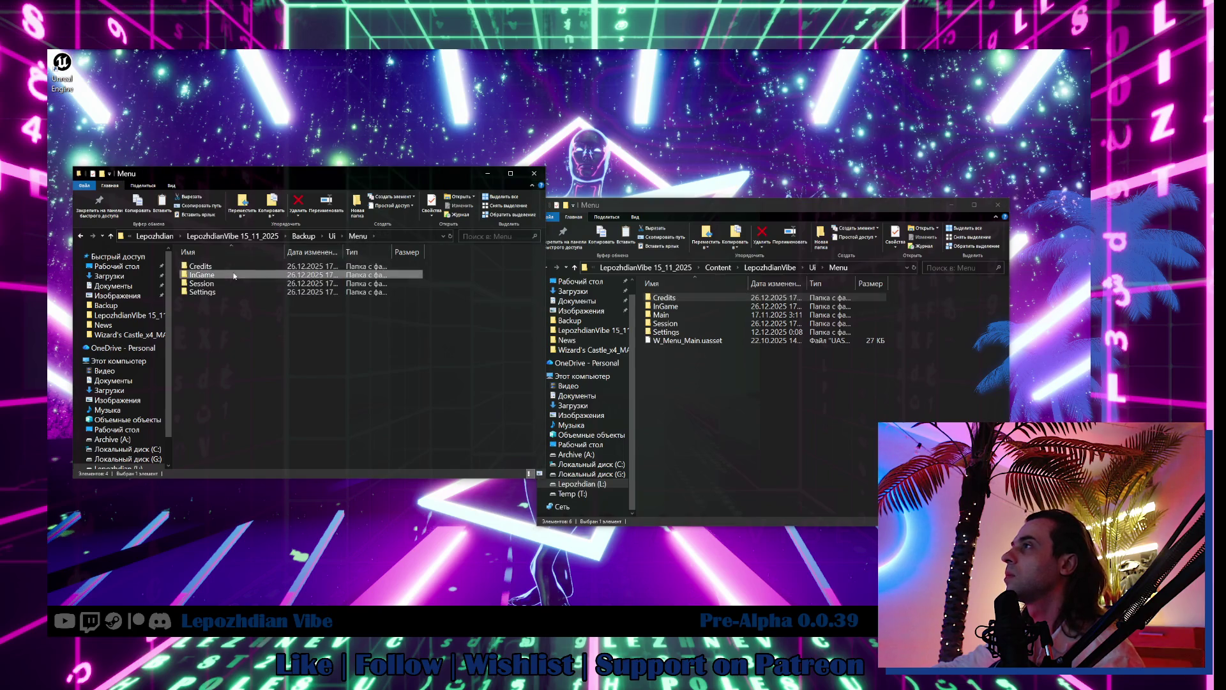
double_click(234, 276)
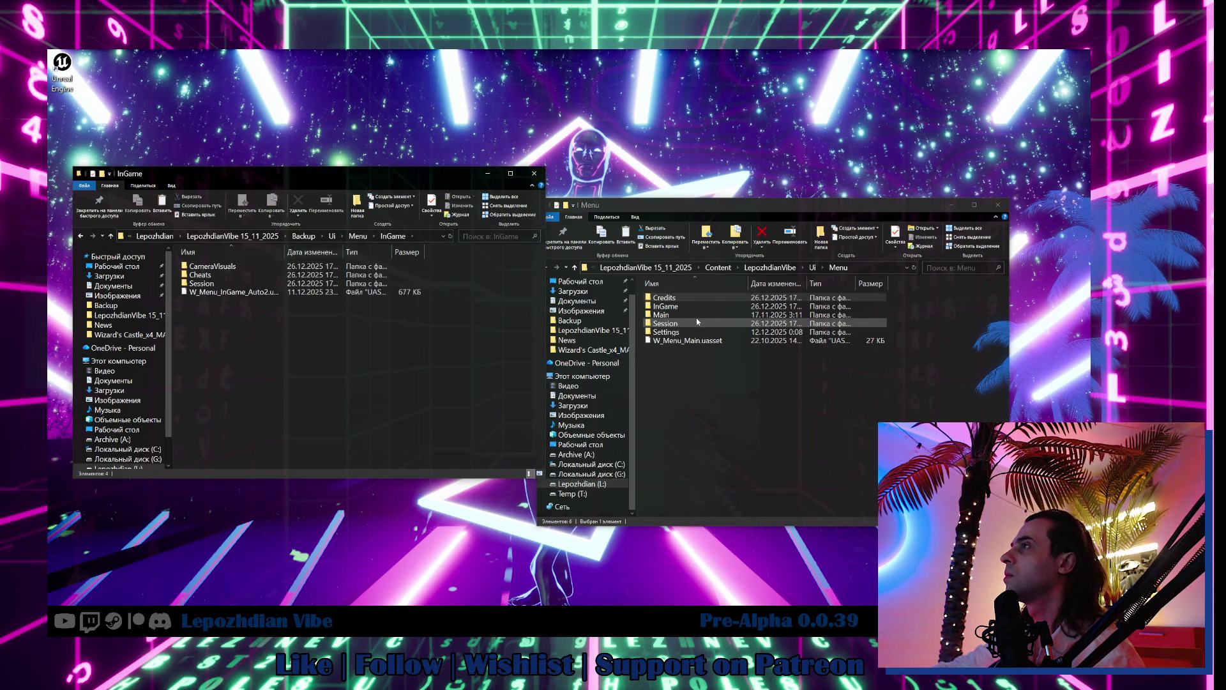
double_click(691, 306)
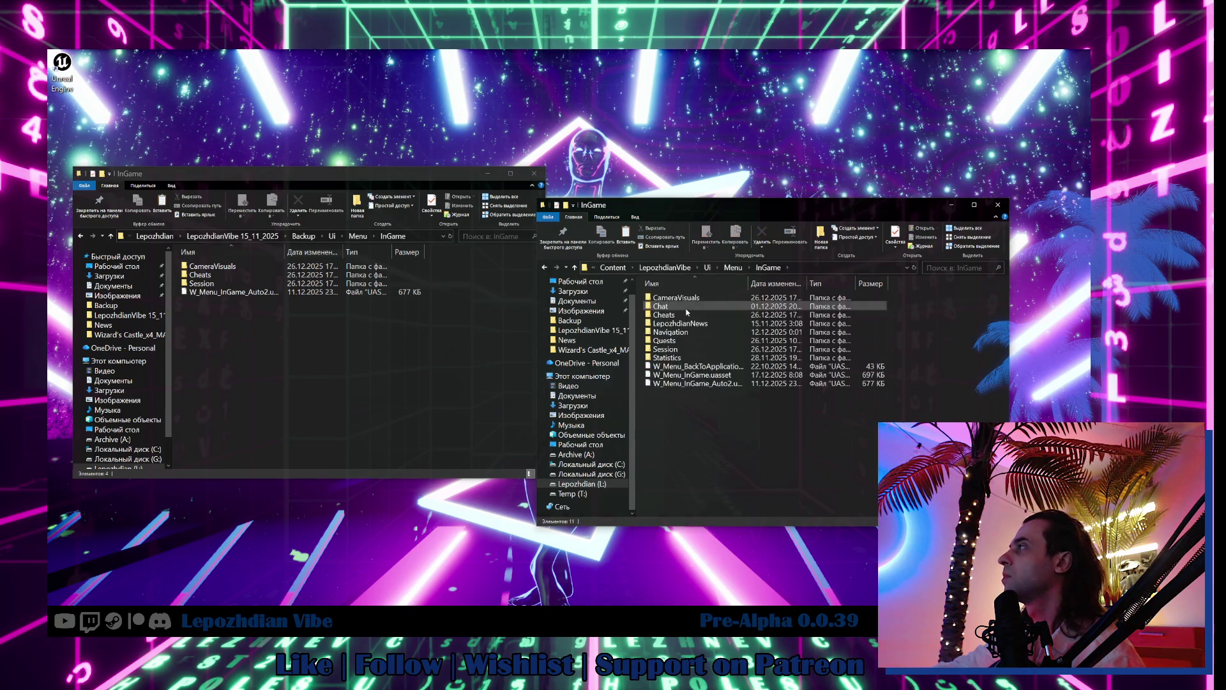
double_click(690, 299)
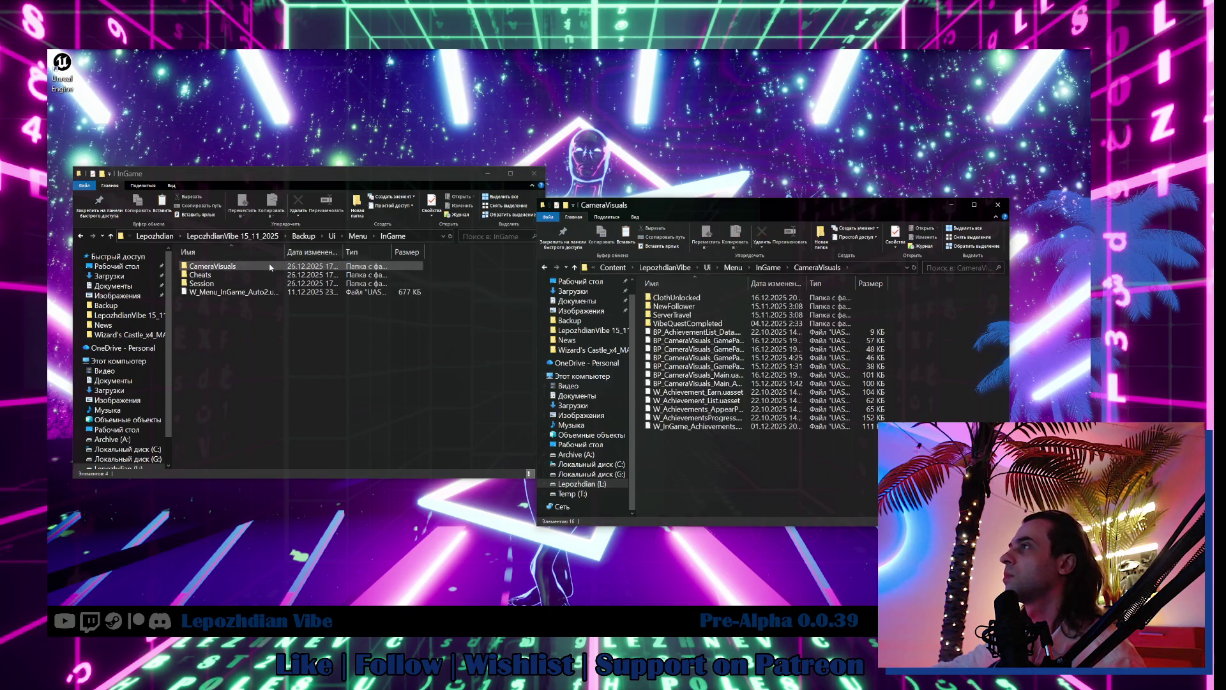
double_click(270, 267)
left_click_drag(285, 252, 383, 255)
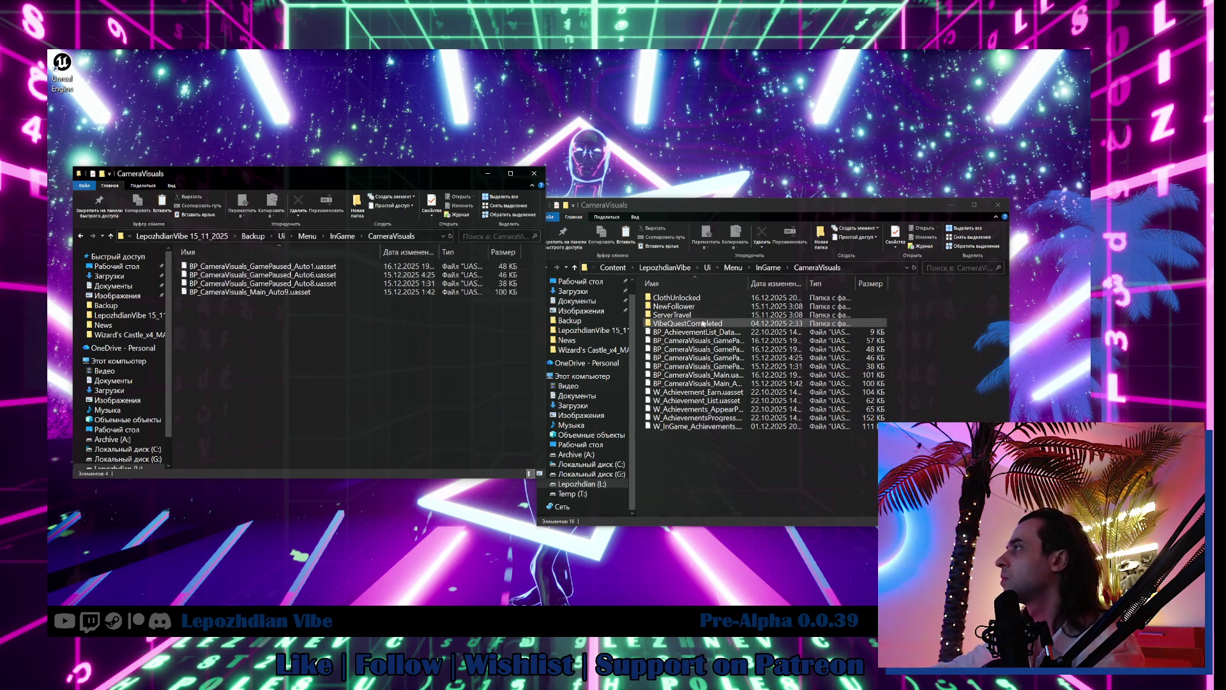
Step: Open the Cheats folder in both windows and widen the name columns
left_click(768, 268)
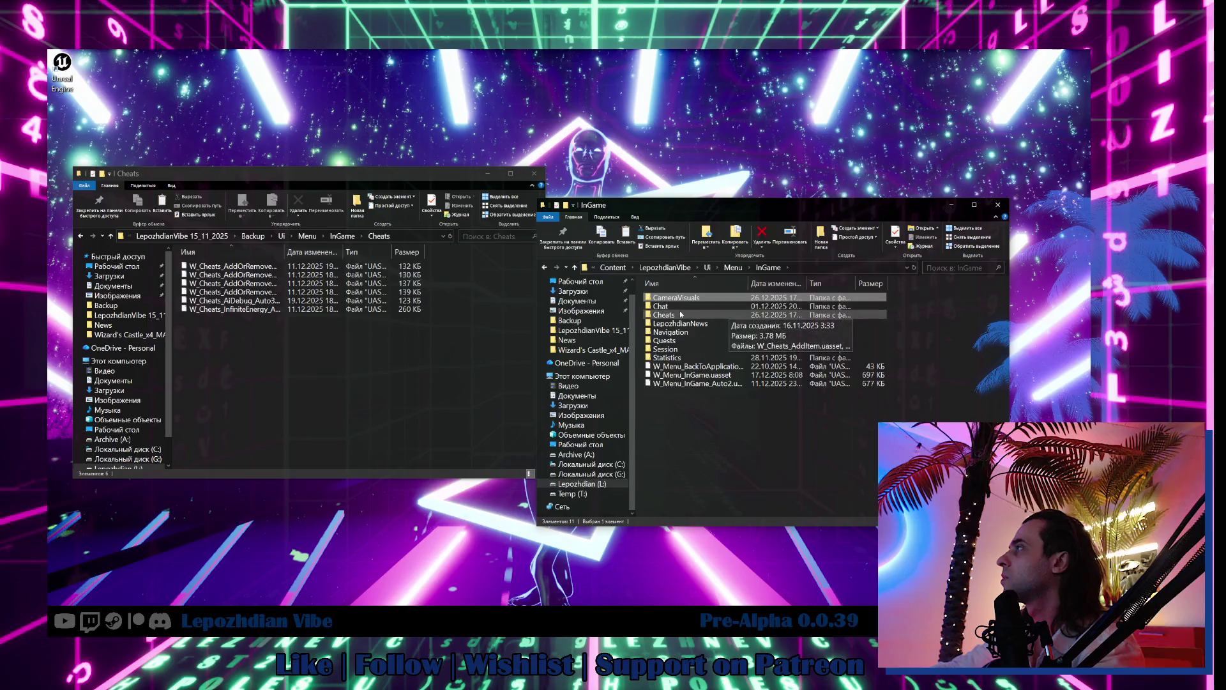
double_click(681, 314)
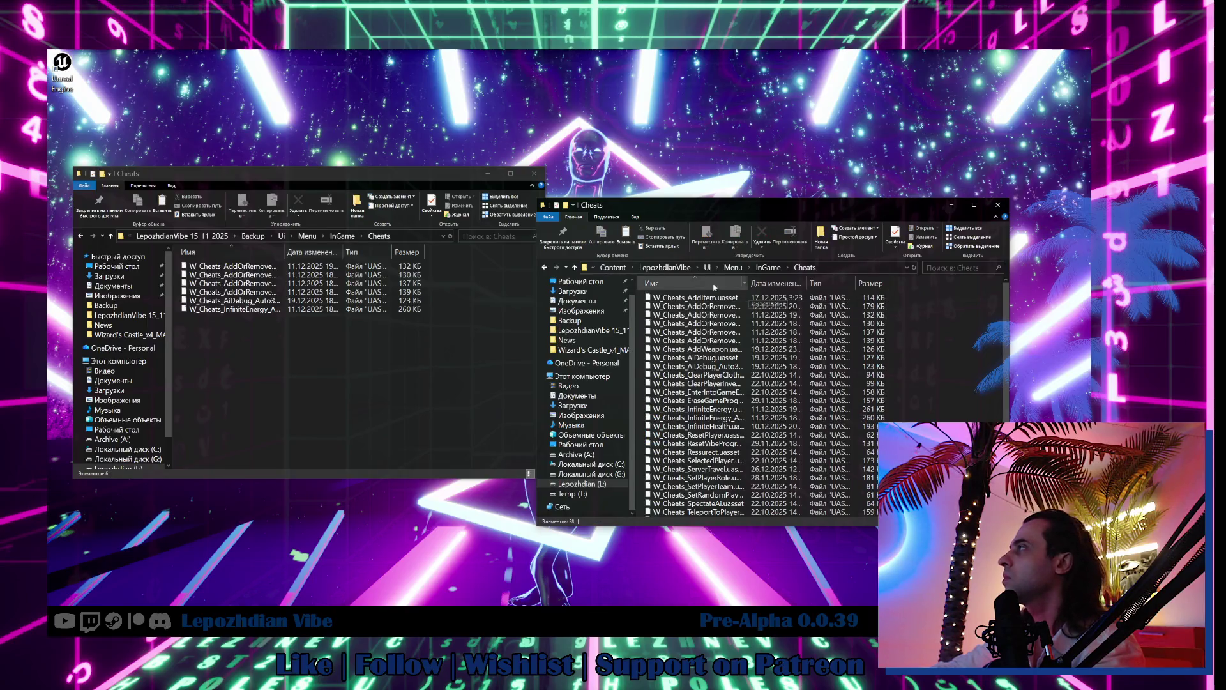
double_click(747, 284)
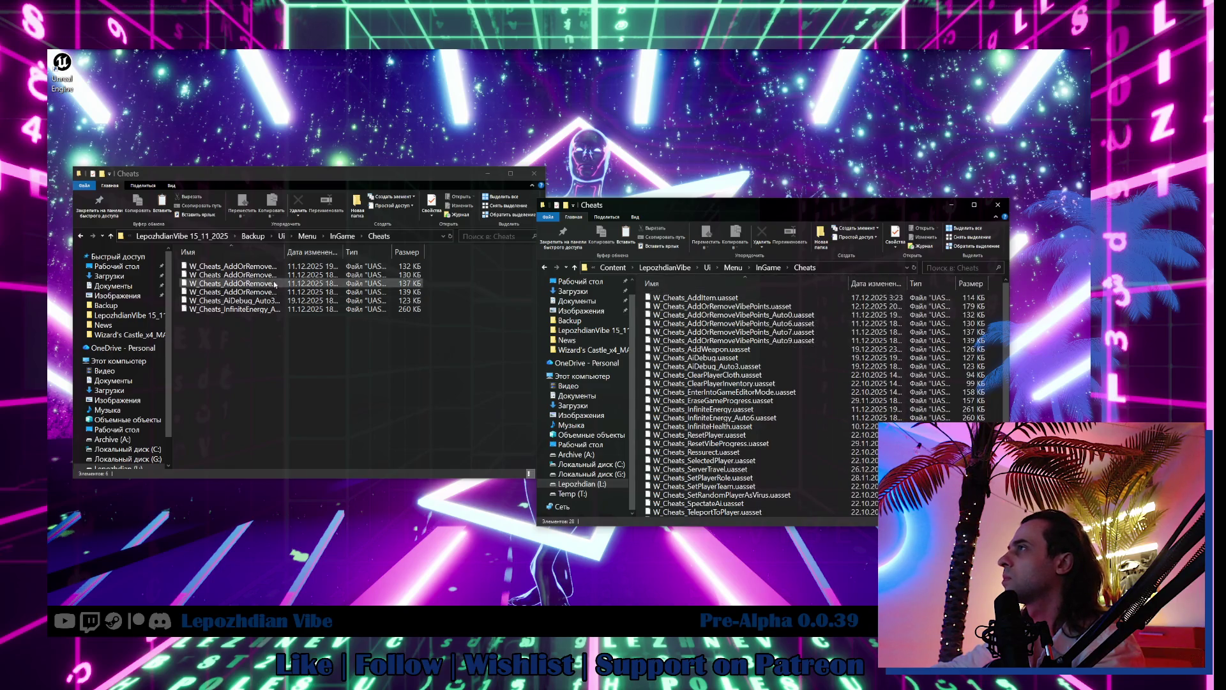
left_click_drag(285, 253, 383, 256)
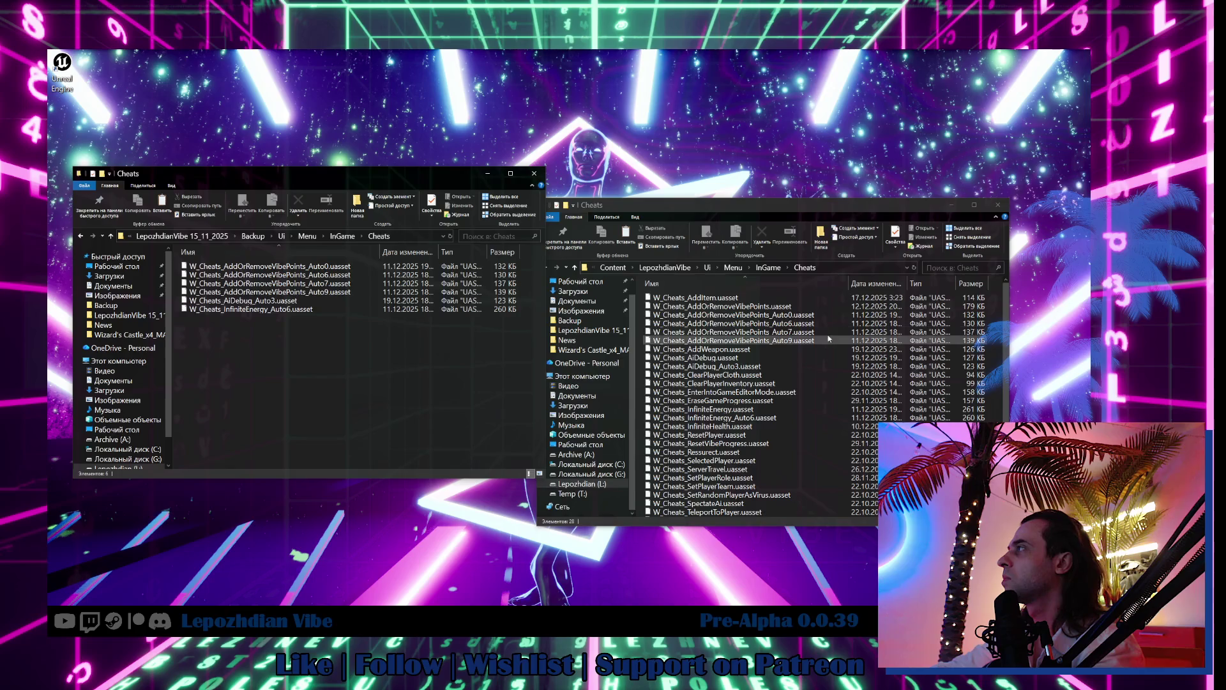
Step: Delete the VibePoints Auto0/Auto9, AiDebug_Auto3 and InfiniteEnergy_Auto6 duplicates, then open the backup Session folder
left_click(804, 315)
key("Delete")
key("Delete")
key("Delete")
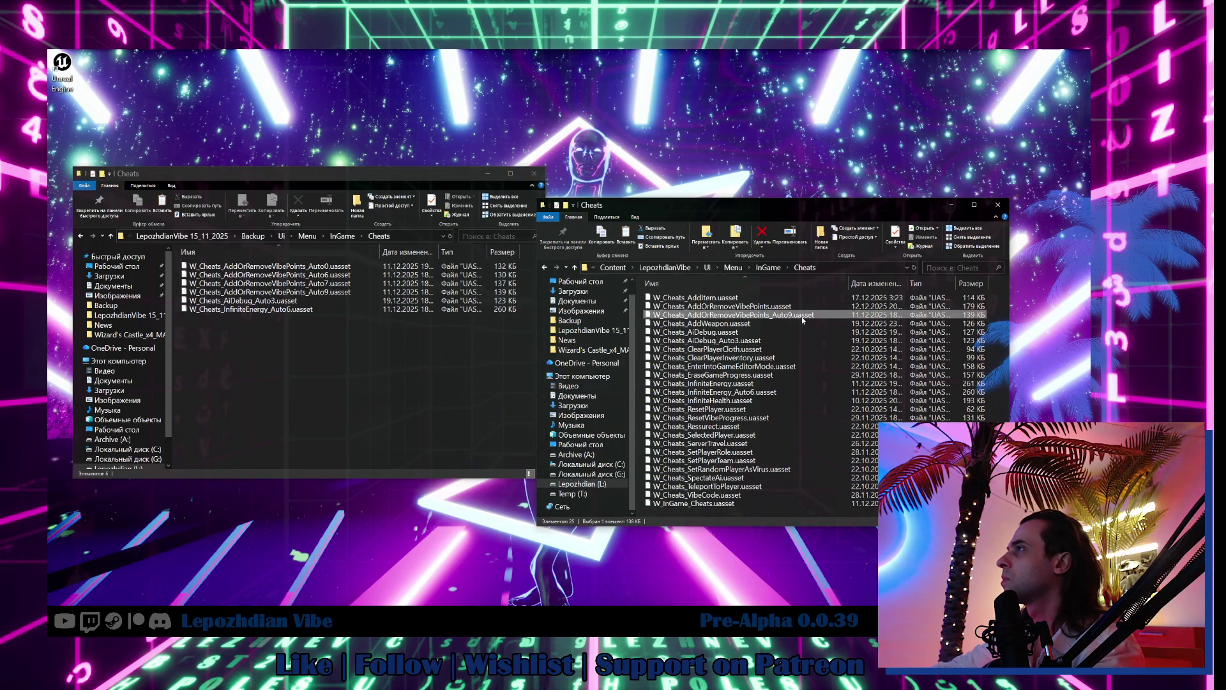
key("Delete")
left_click(785, 333)
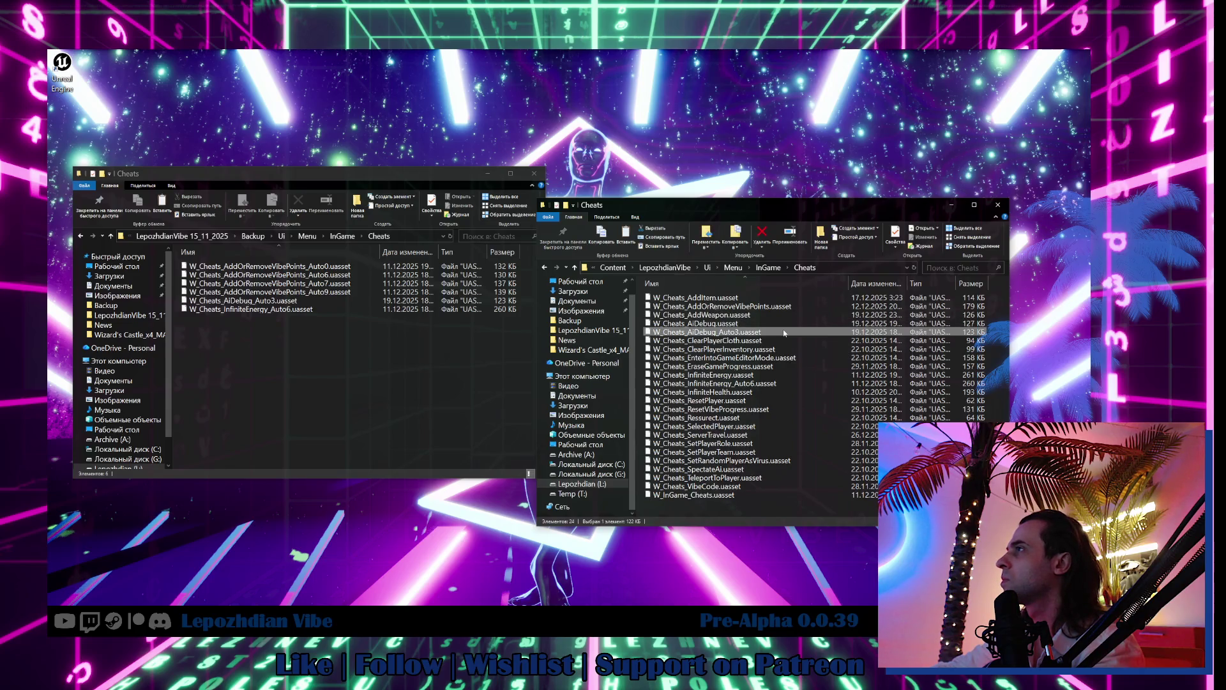
key("Delete")
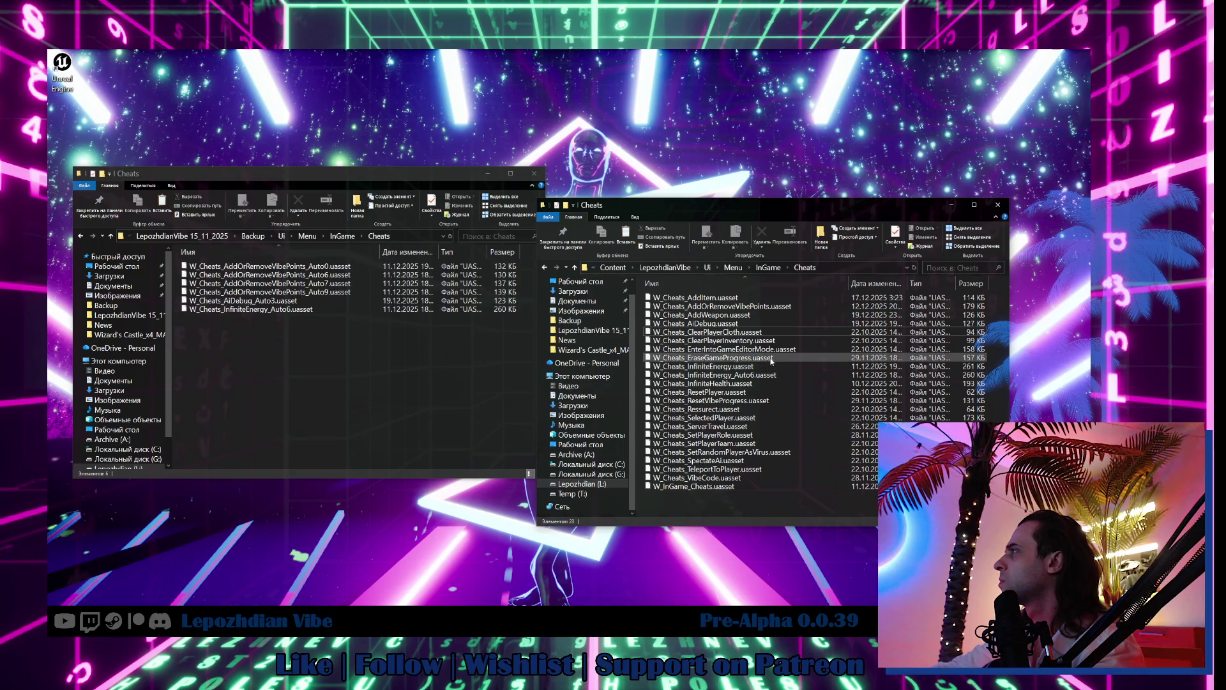
left_click(760, 376)
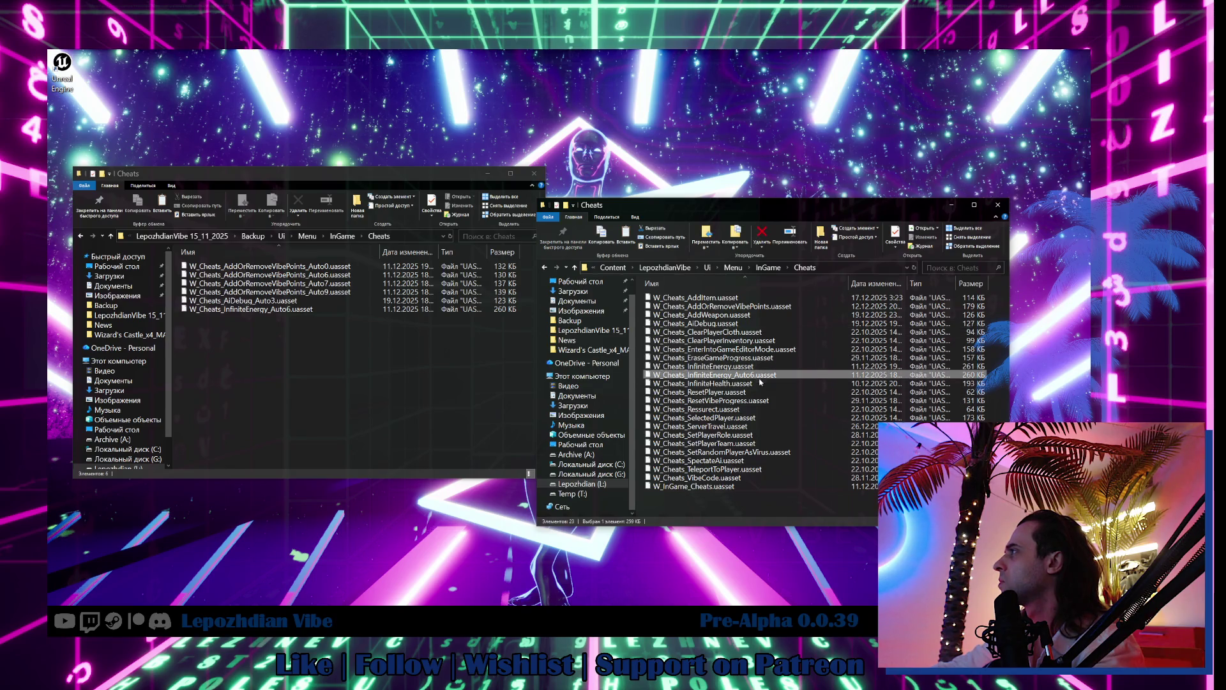
key("Delete")
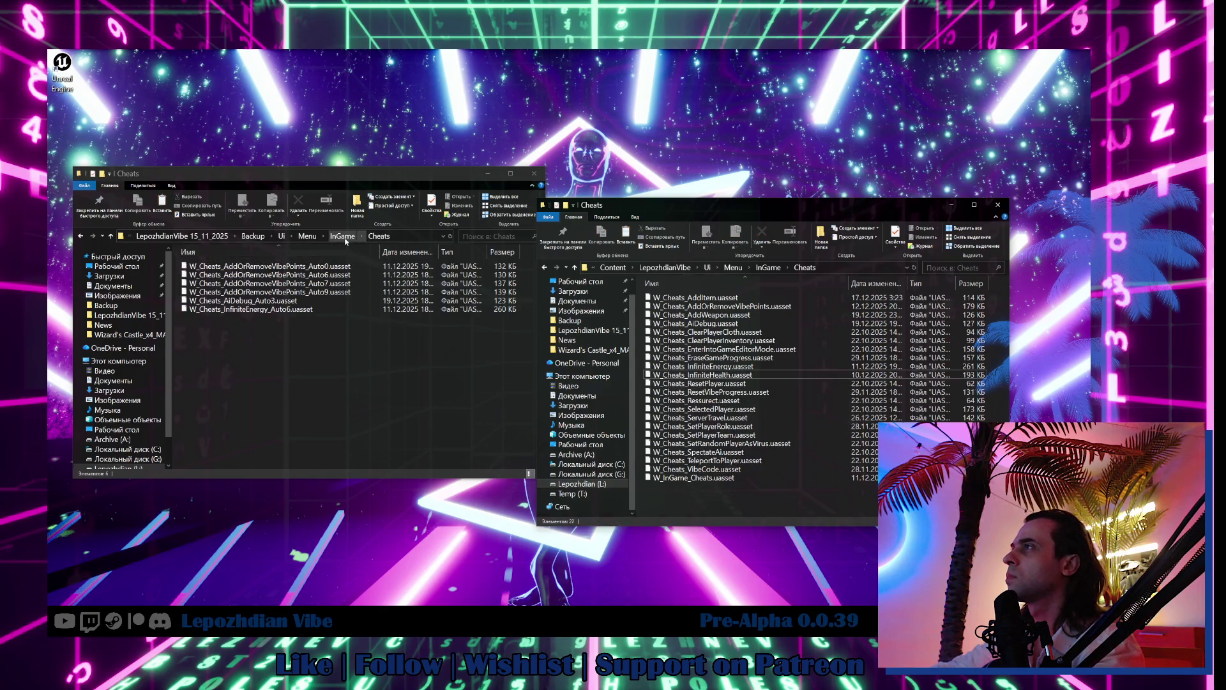
left_click(342, 236)
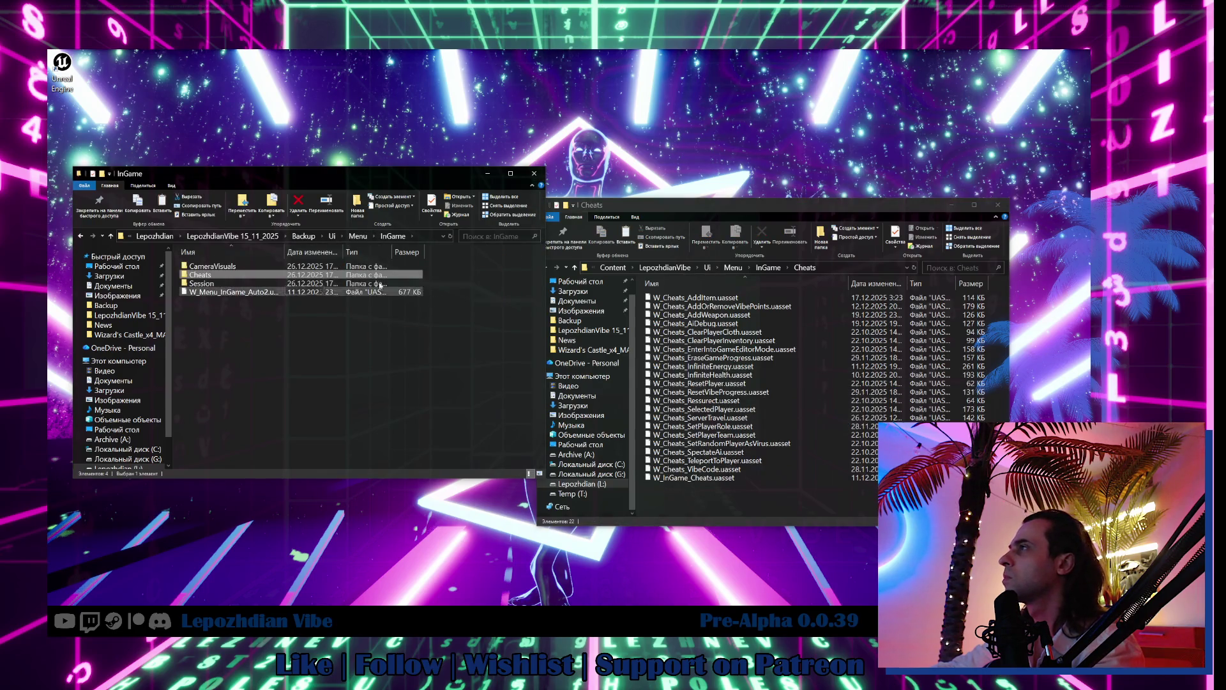
double_click(380, 284)
Step: Open the project's Session folder and widen the name columns in both windows
left_click(769, 271)
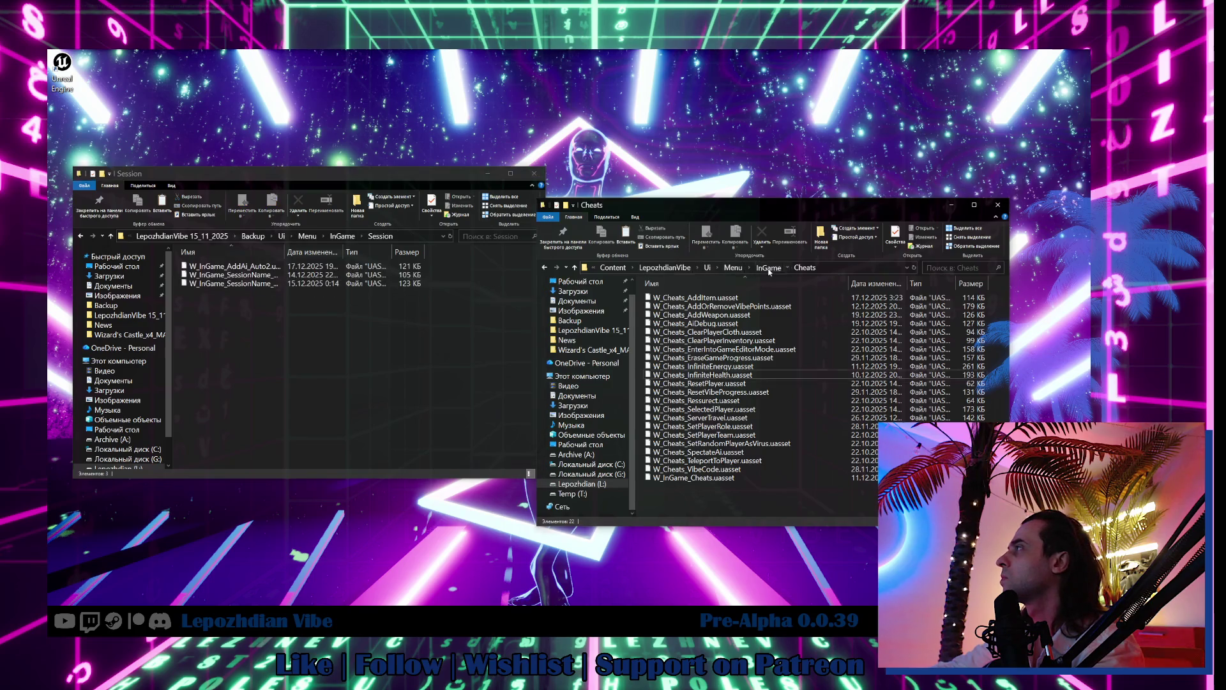
left_click(769, 271)
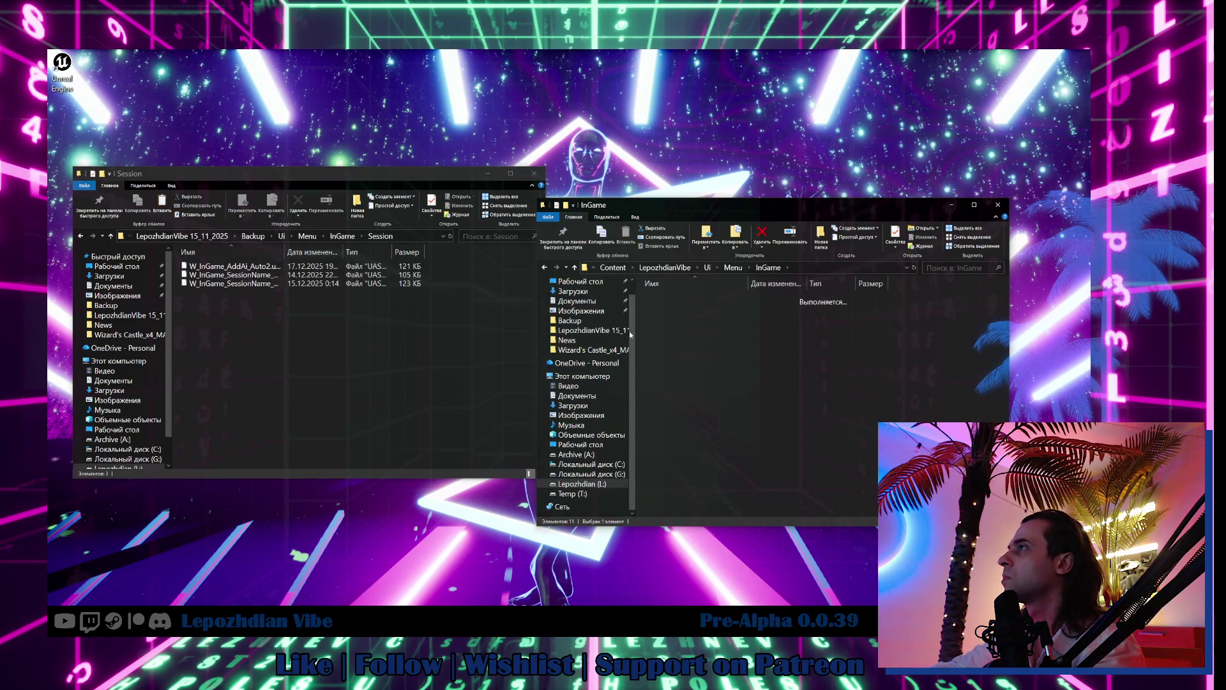
left_click_drag(283, 251, 370, 252)
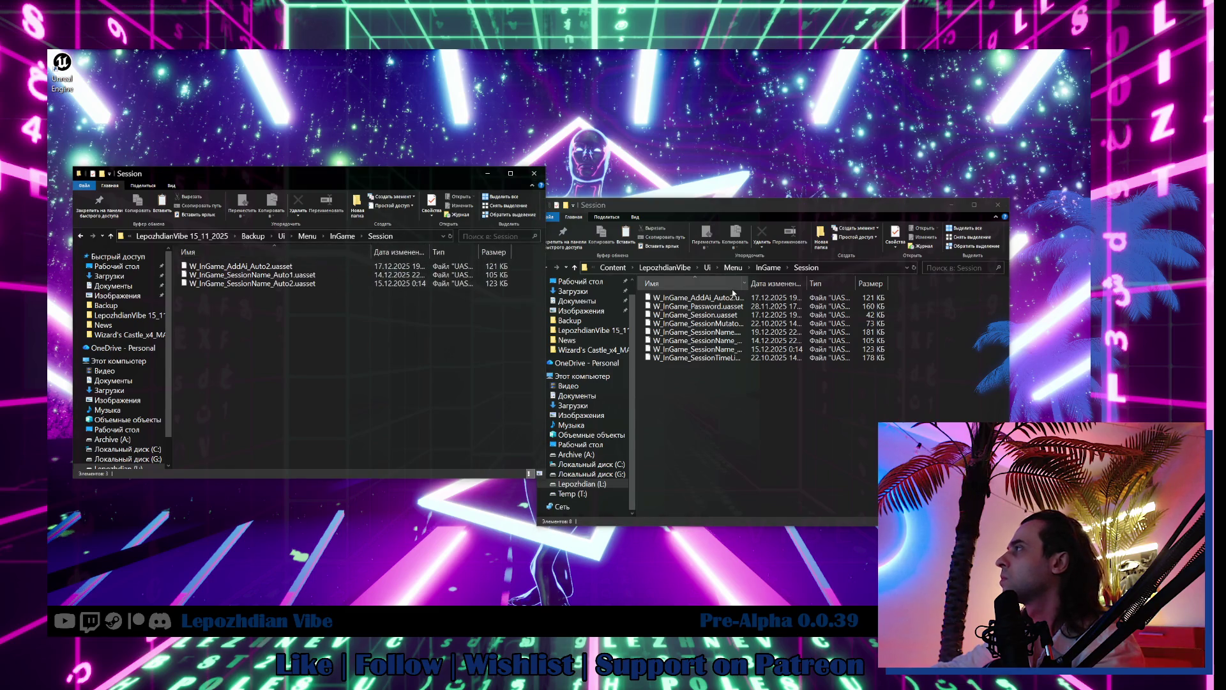
left_click(747, 283)
double_click(747, 283)
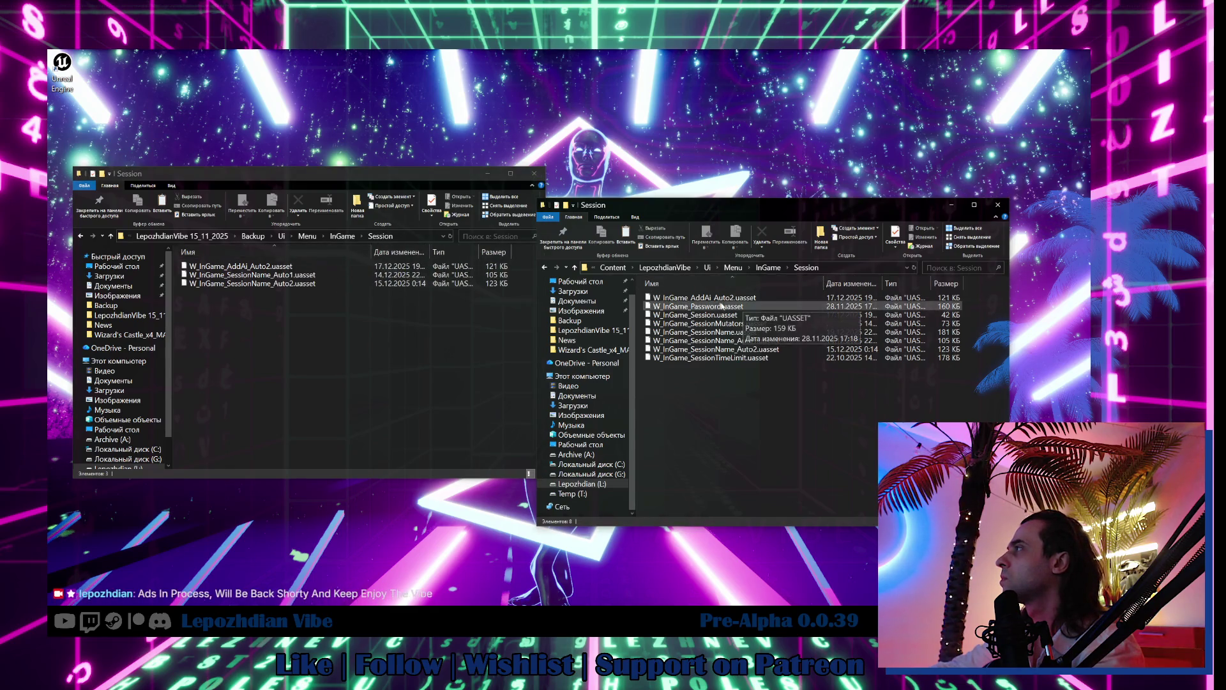
Step: Delete W_InGame_AddAi_Auto2, W_InGame_SessionName_Auto1 and W_InGame_SessionName_Auto2 from the project
left_click(756, 298)
key("Delete")
left_click(771, 333)
key("Delete")
left_click(771, 334)
key("Delete")
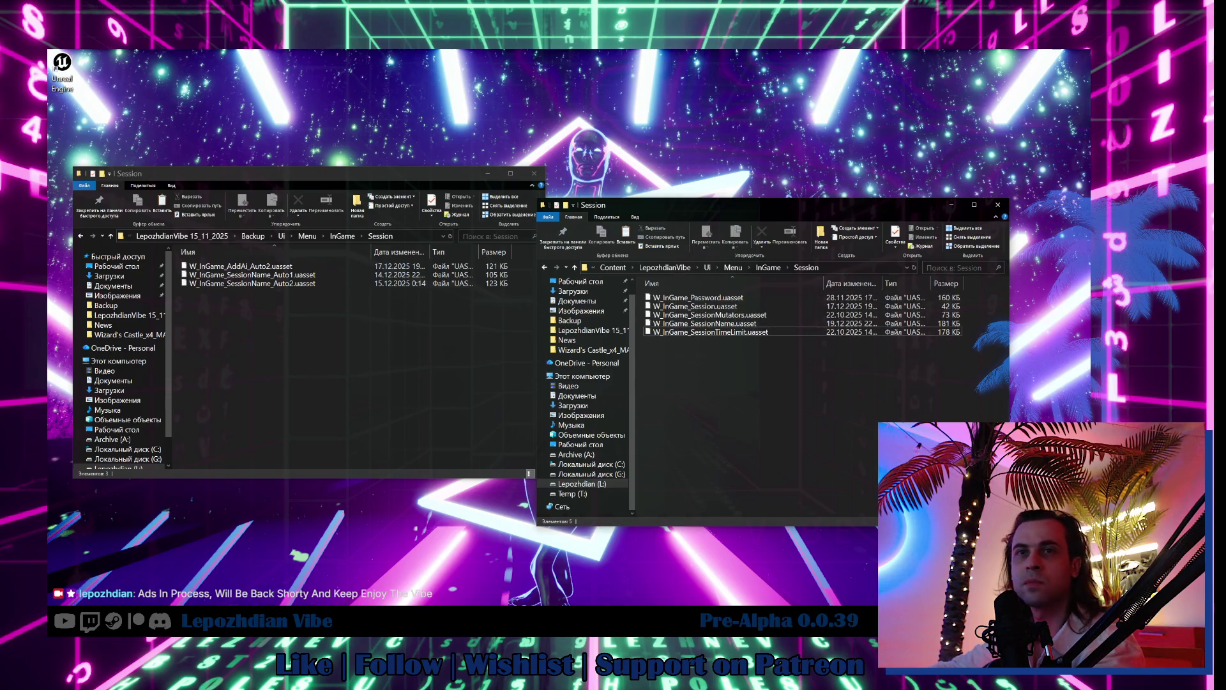
key("alt+Tab")
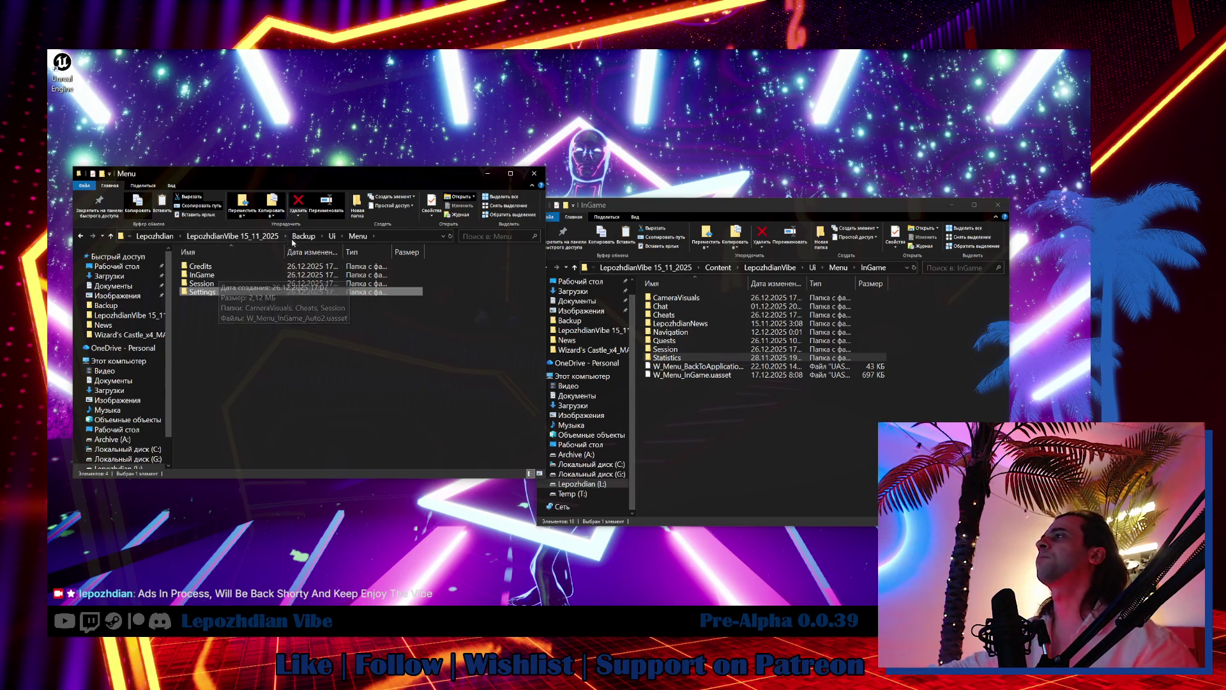
Step: Take the backup window to Blueprints > GameEditor > Core and widen its name column
left_click(333, 236)
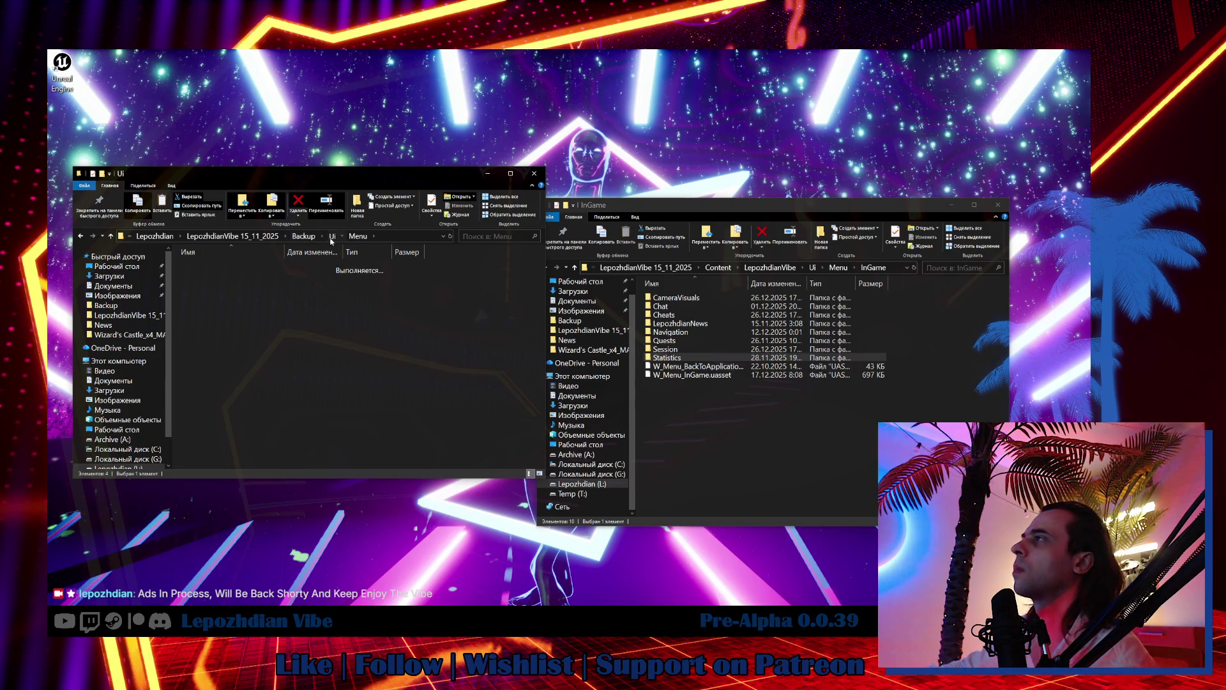
left_click(361, 236)
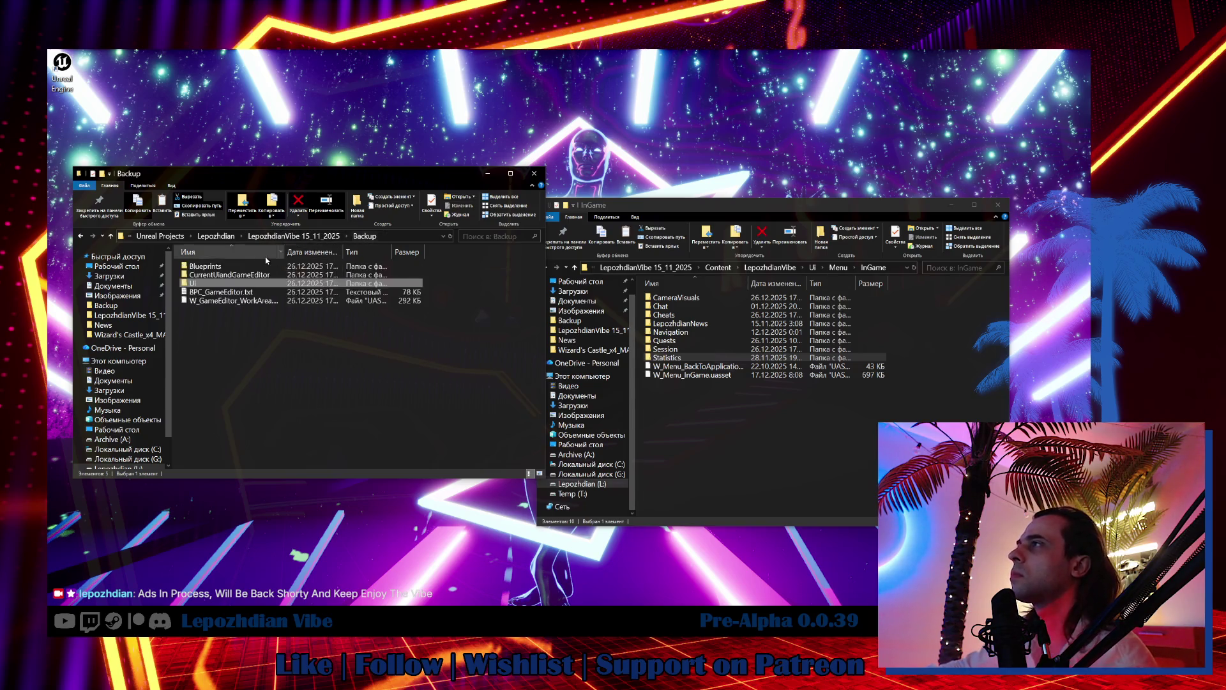
double_click(243, 267)
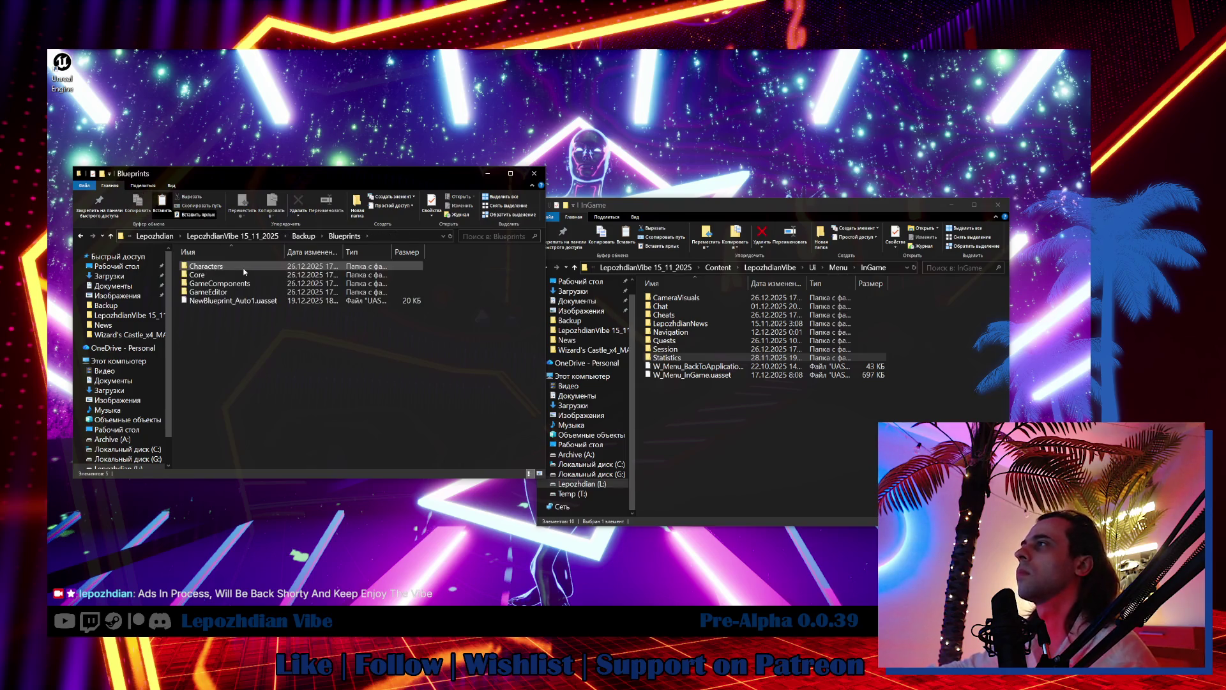
double_click(249, 293)
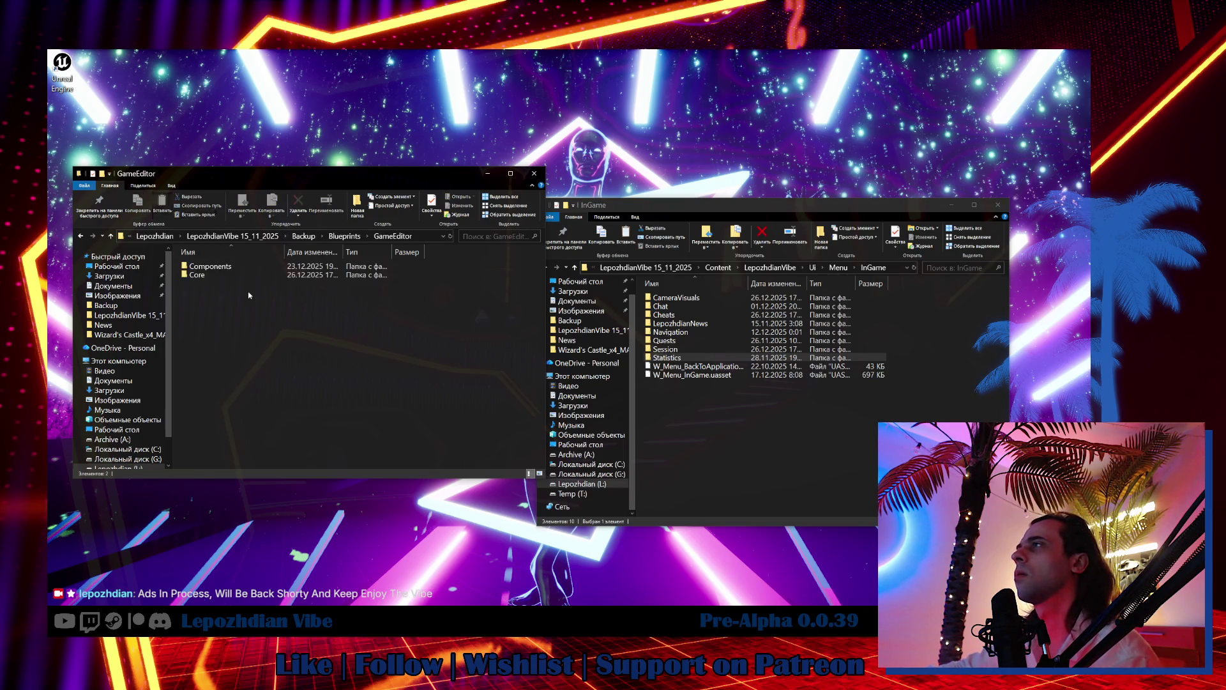
double_click(233, 275)
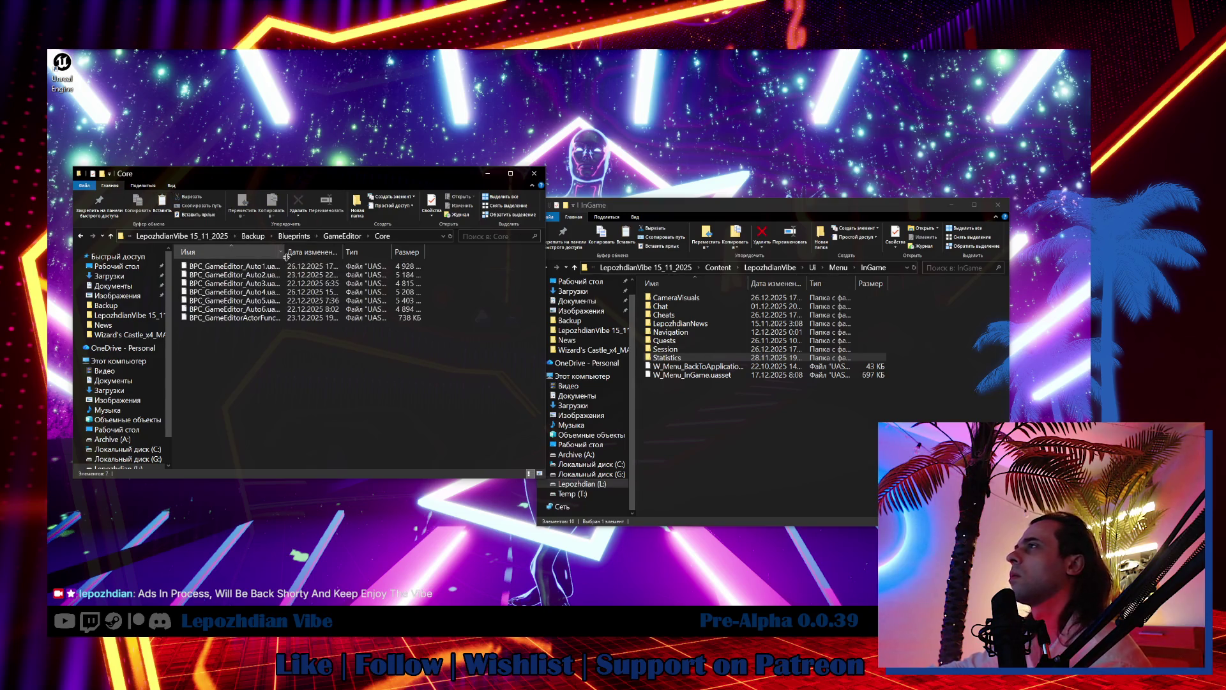
left_click_drag(286, 256, 316, 255)
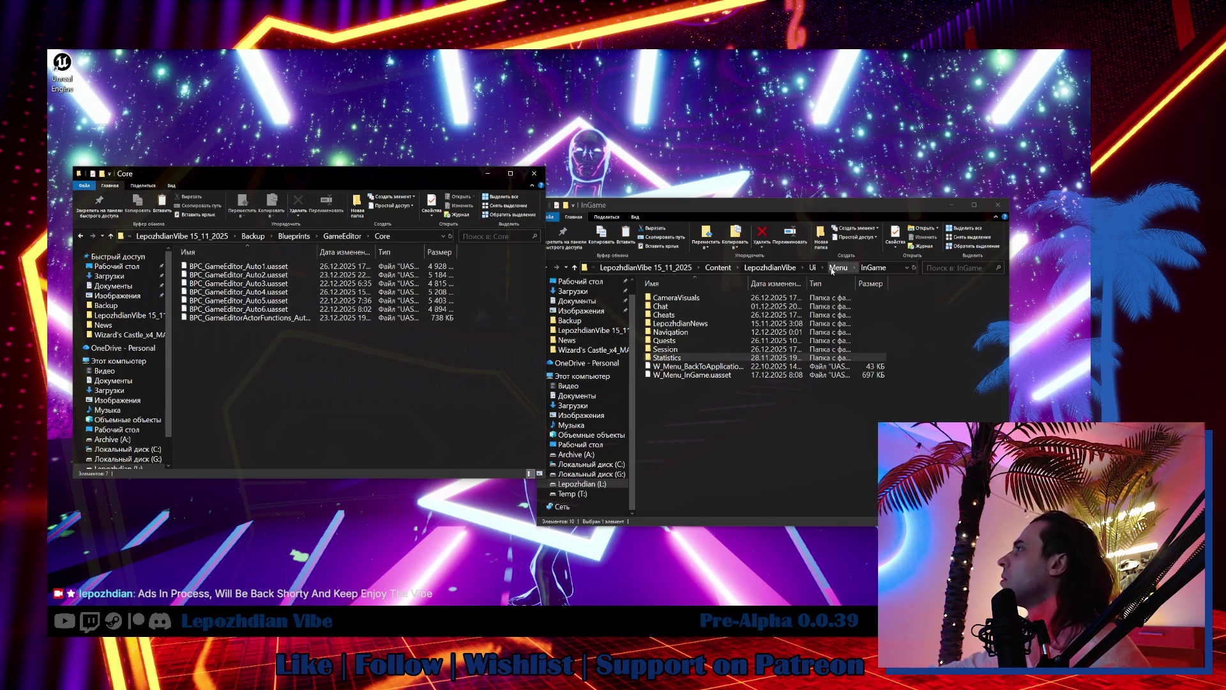
Step: Open the project's Blueprints > GameEditor > Core folder and check BPC_GameEditorActorFunctions
left_click(770, 268)
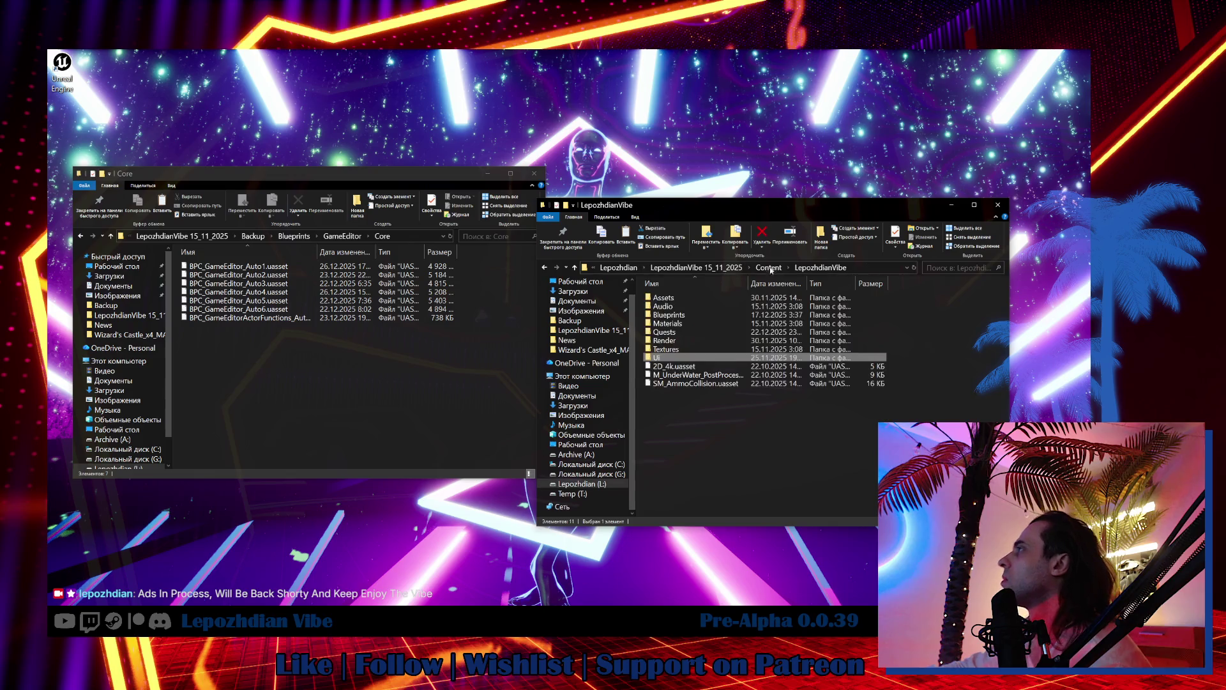
double_click(677, 315)
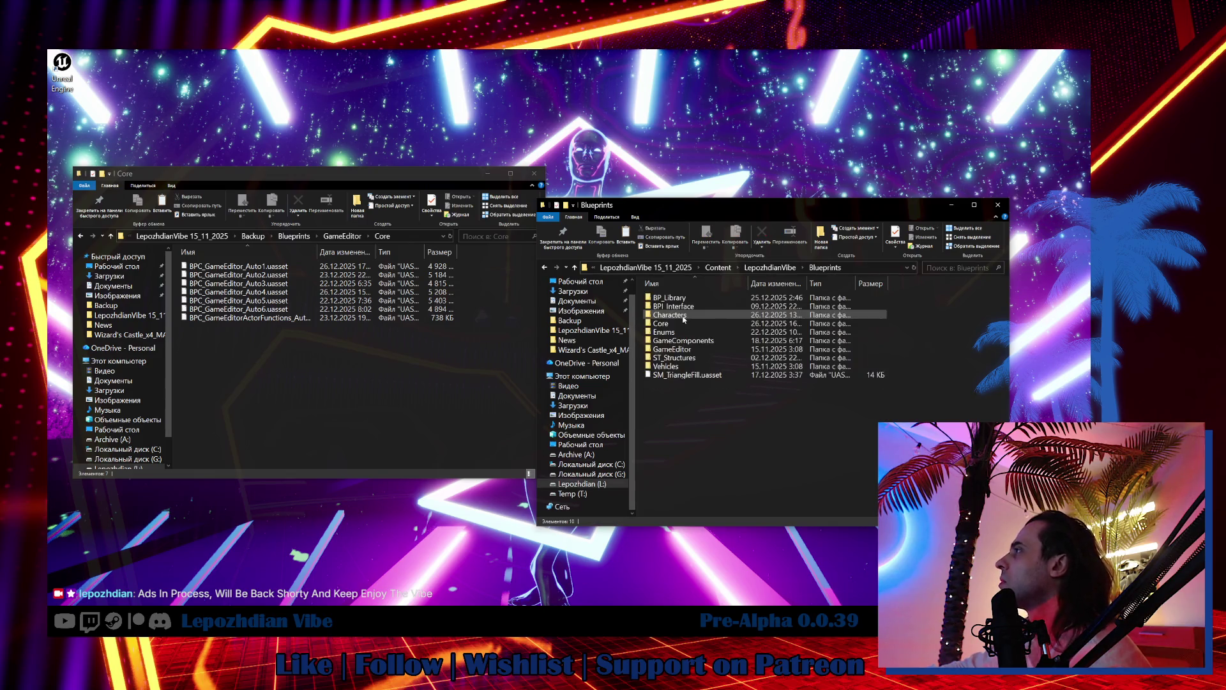
double_click(696, 351)
double_click(693, 314)
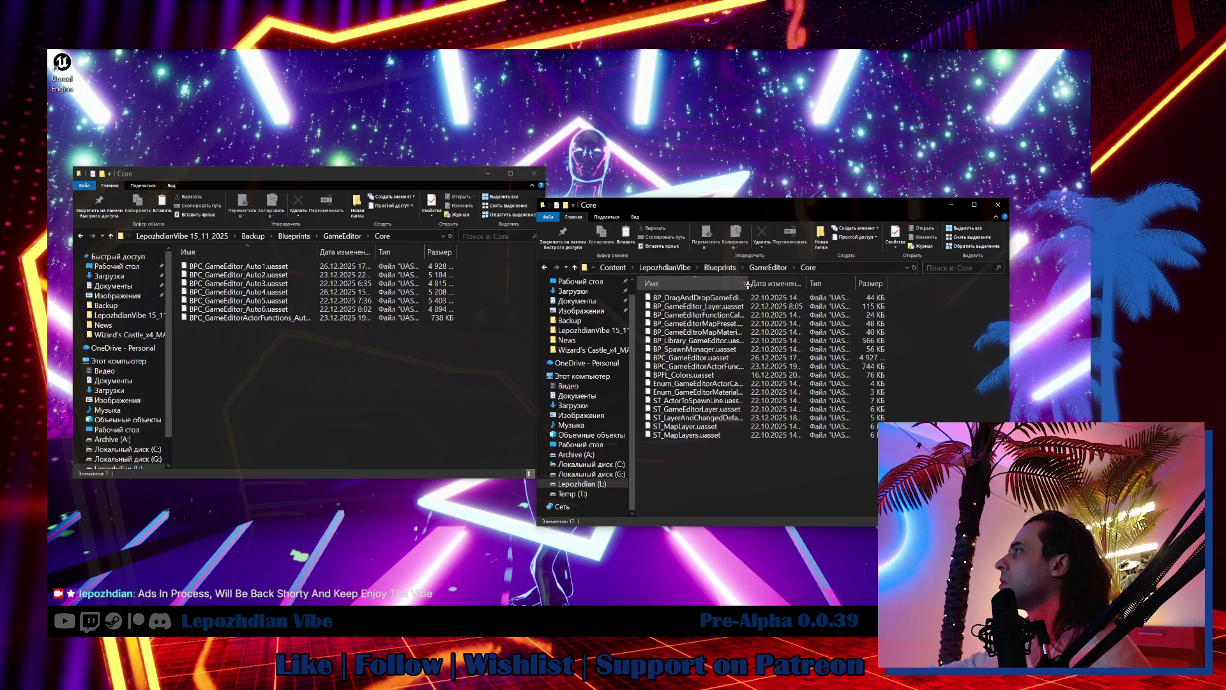
left_click_drag(803, 293, 836, 295)
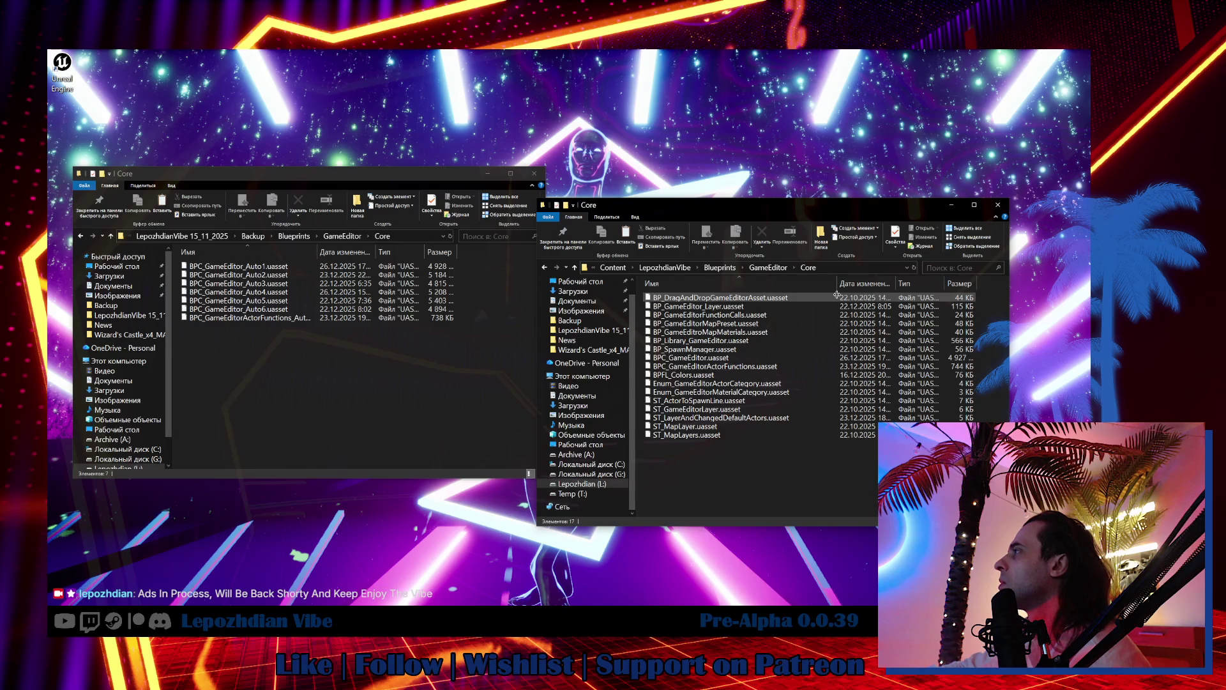
left_click(645, 368)
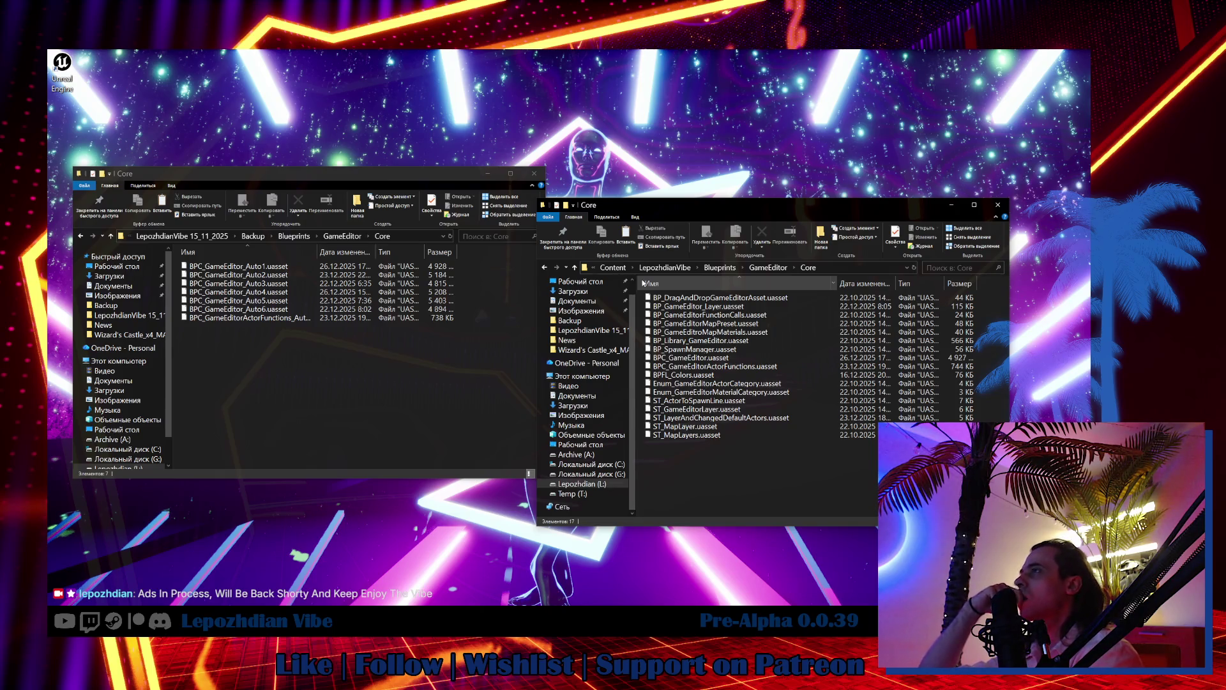
Step: Browse the backup Components and ActorMains folders, then bring the project window to the LepozhdianVibe 15_11_2025 root
left_click(346, 238)
left_click(261, 266)
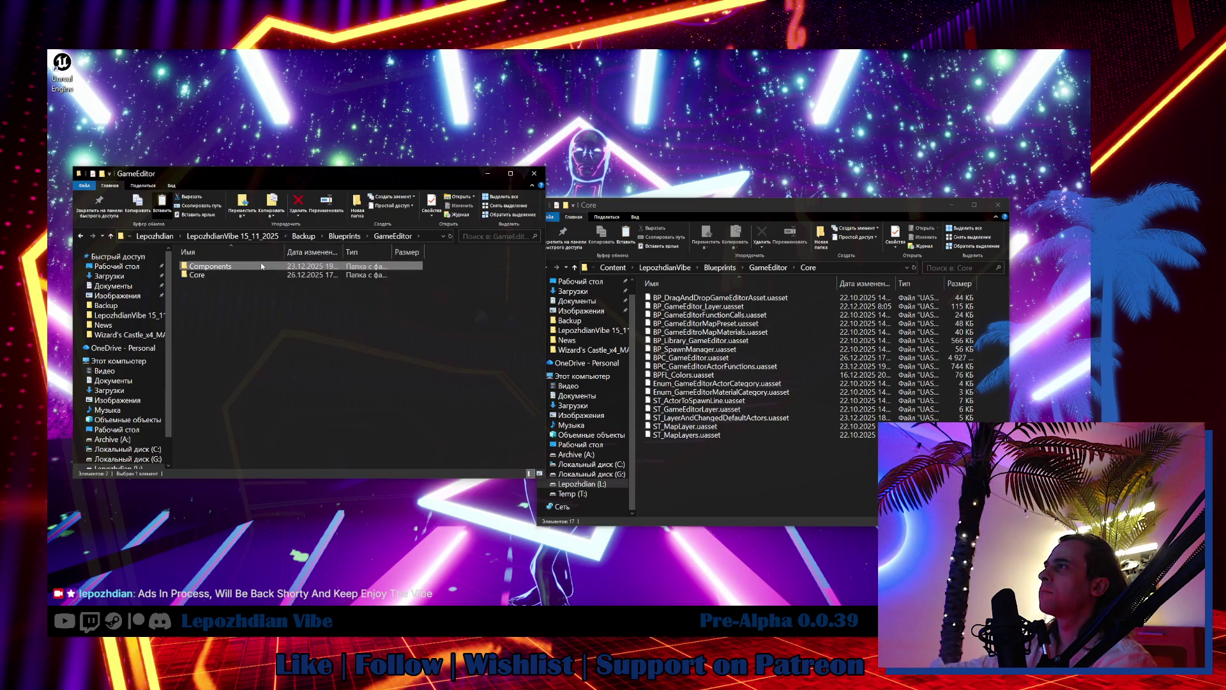
double_click(261, 267)
double_click(262, 267)
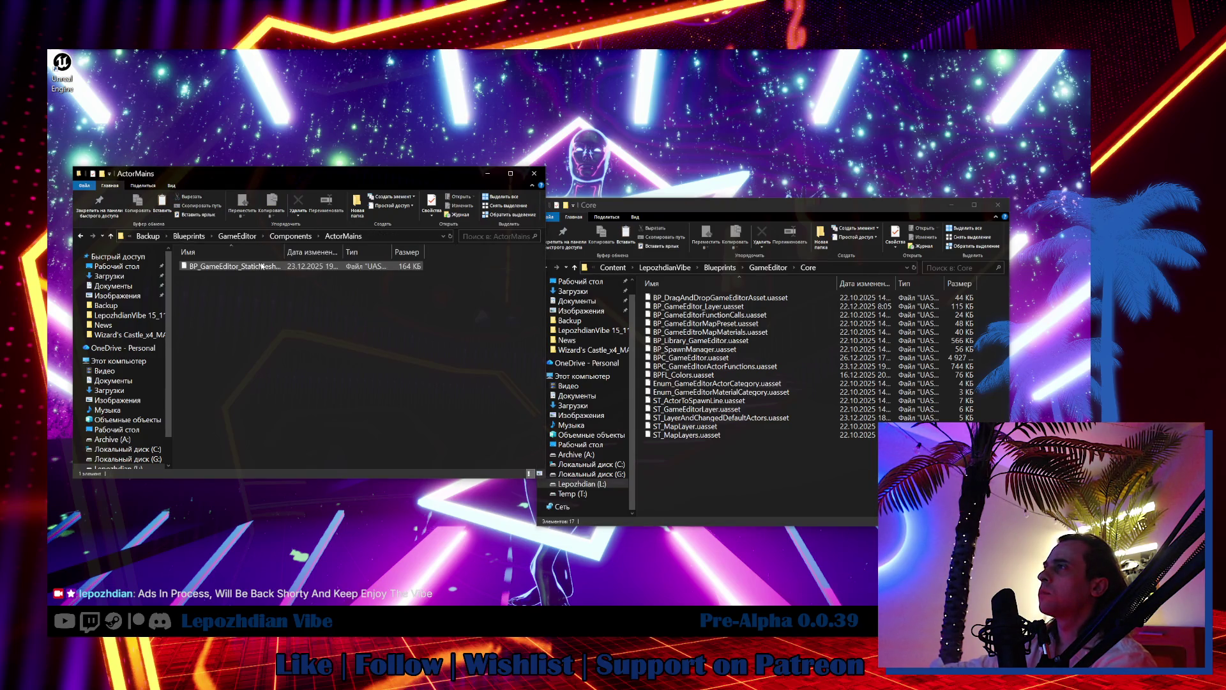
left_click(290, 237)
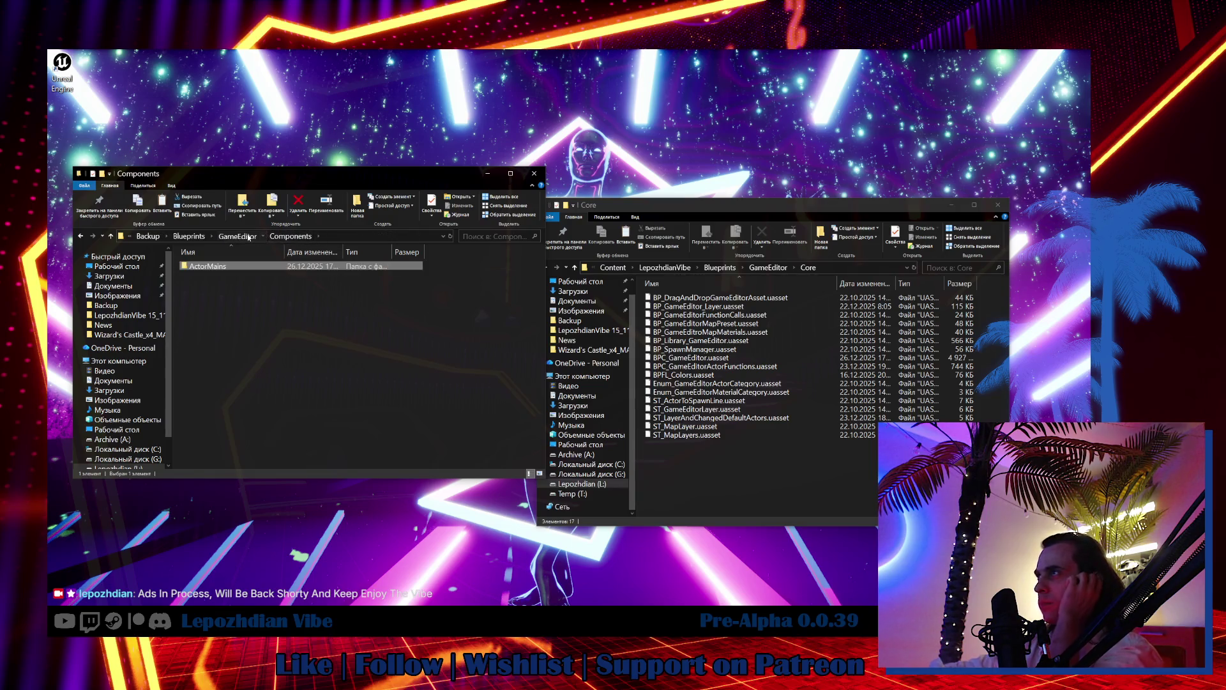
left_click(249, 236)
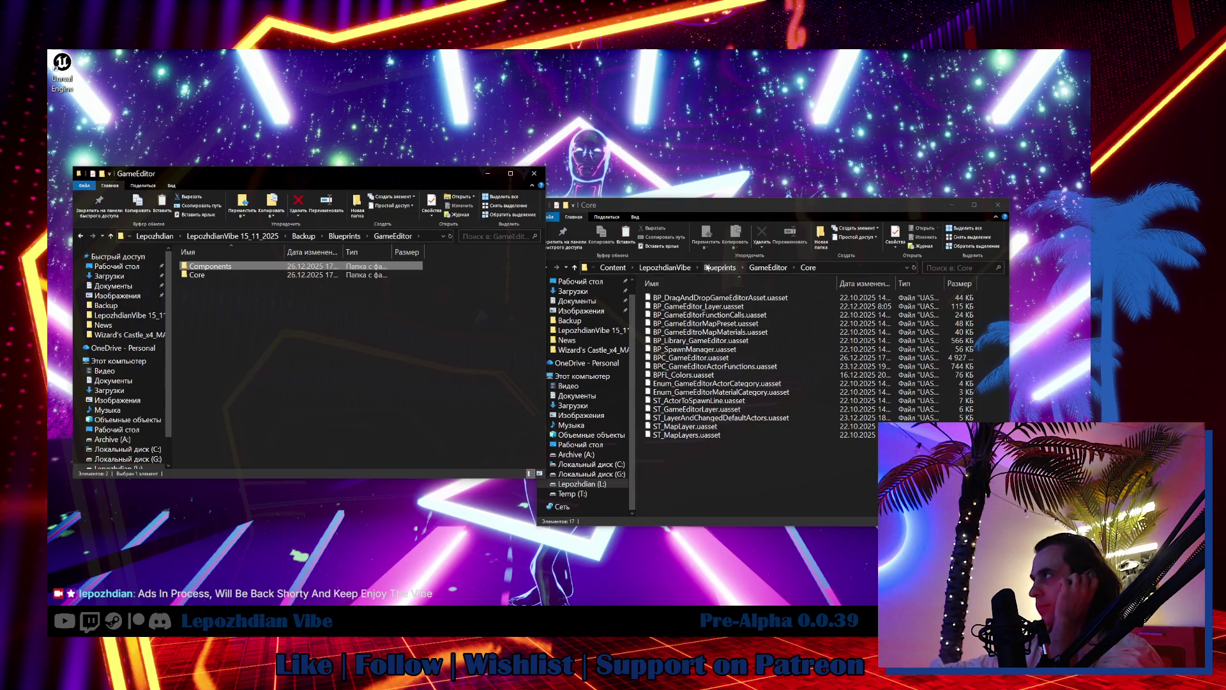
left_click(664, 267)
key("alt+Up")
key("alt+Up")
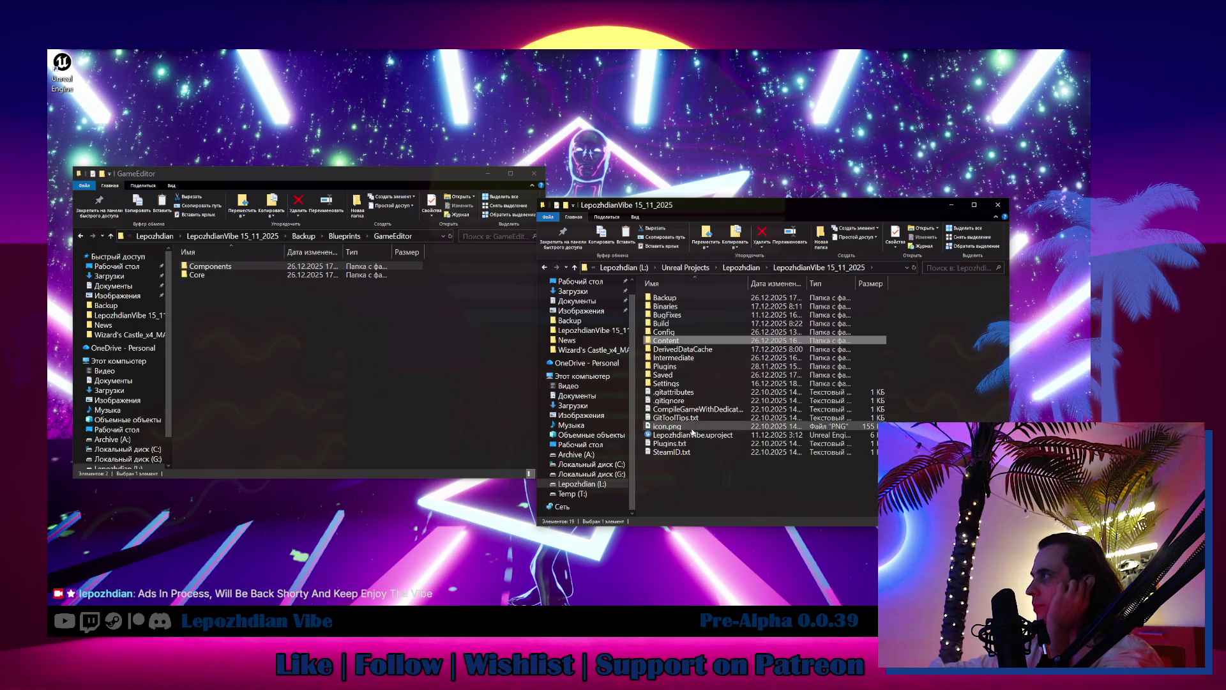
Step: Launch LepozhdianVibe.uproject, then bring up the 0.0.39 task note in Obsidian
double_click(696, 435)
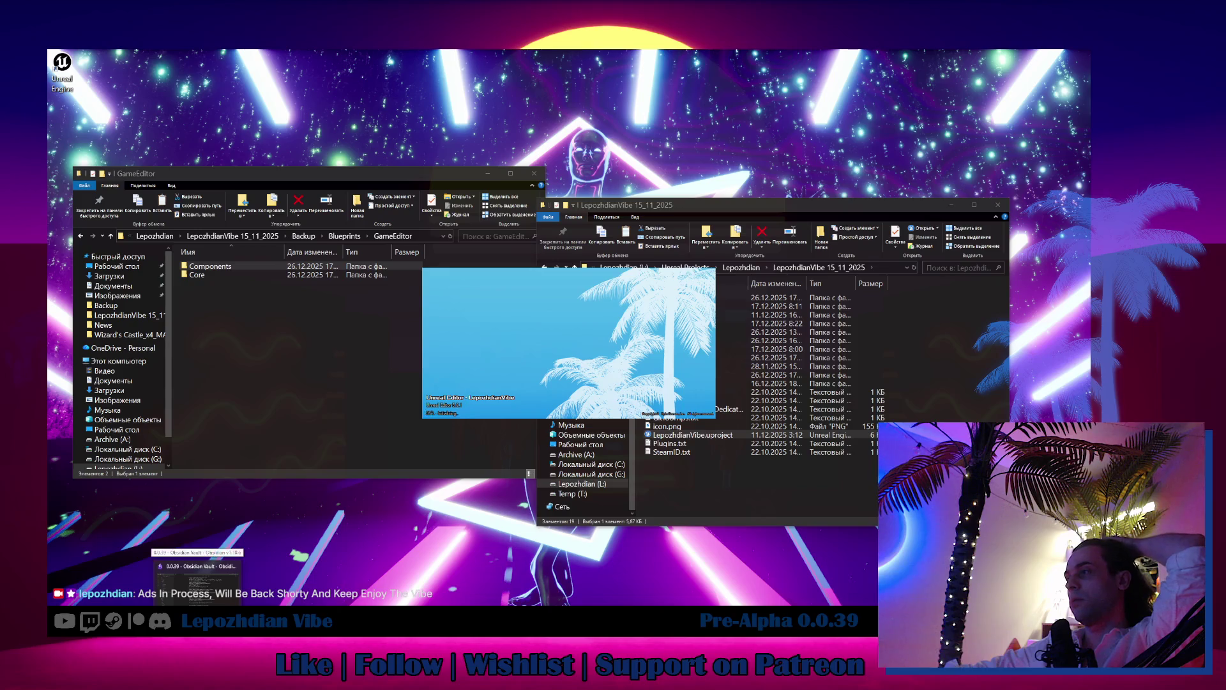
key("alt+Tab")
scroll(698, 352, "up", 5)
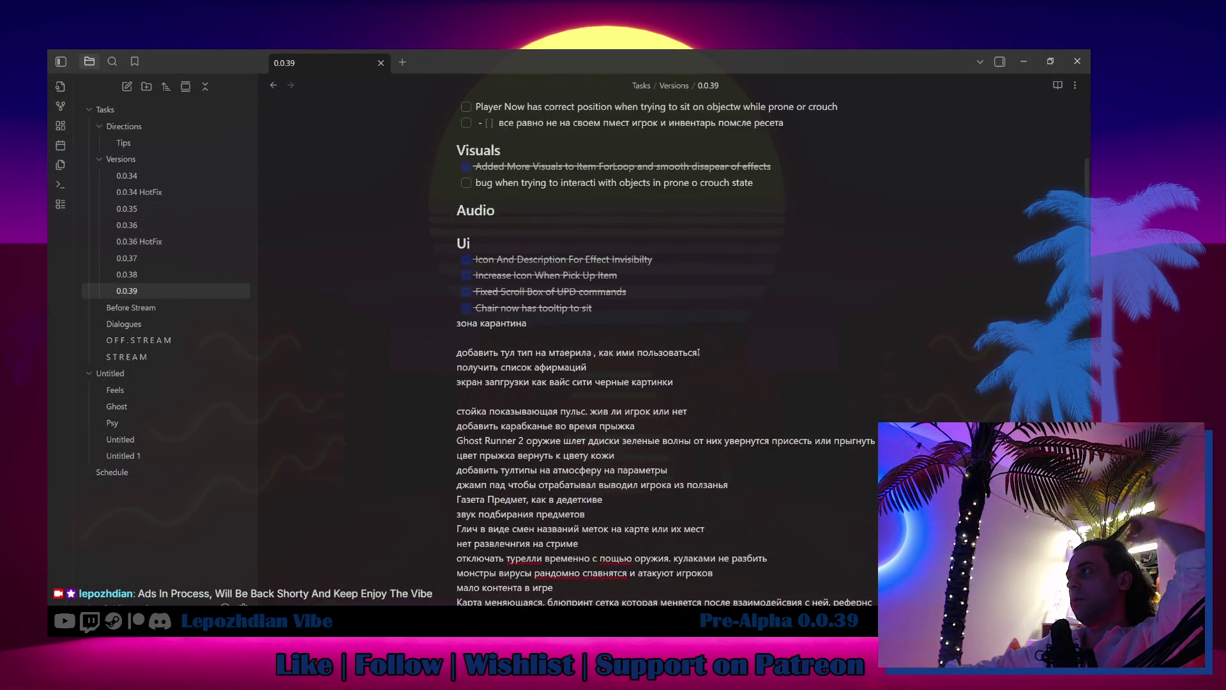
Step: Select the 0.0.38 note under Tasks > Versions in Obsidian's sidebar
left_click(136, 275)
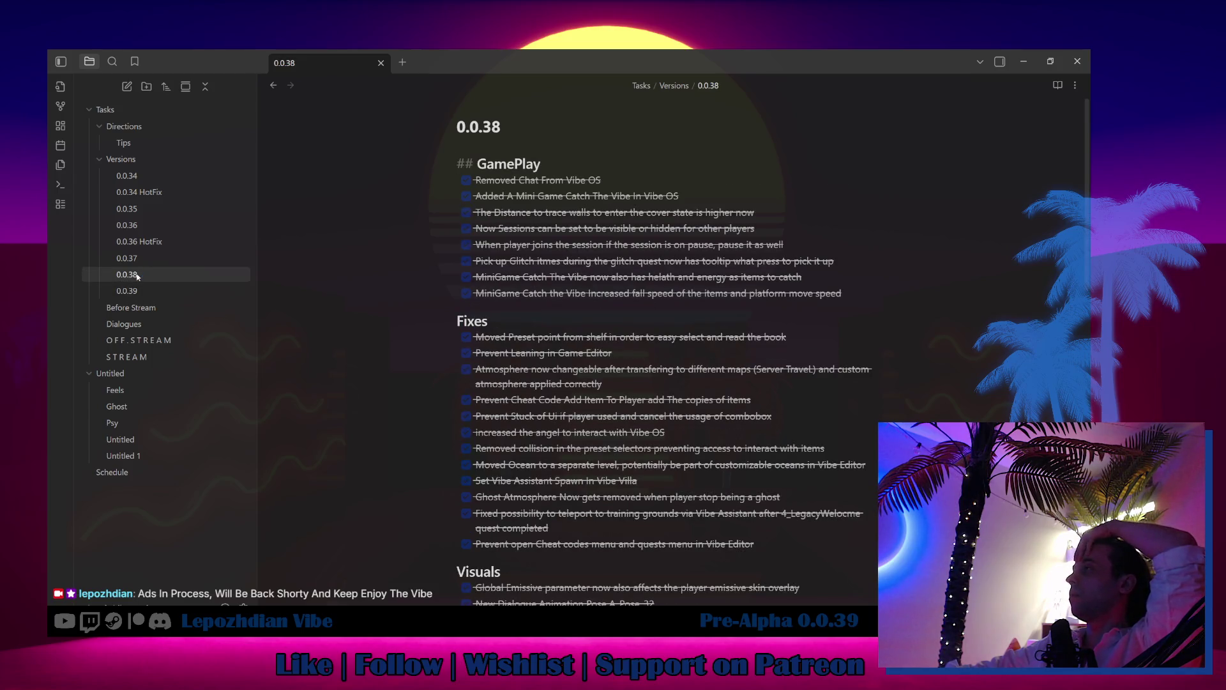
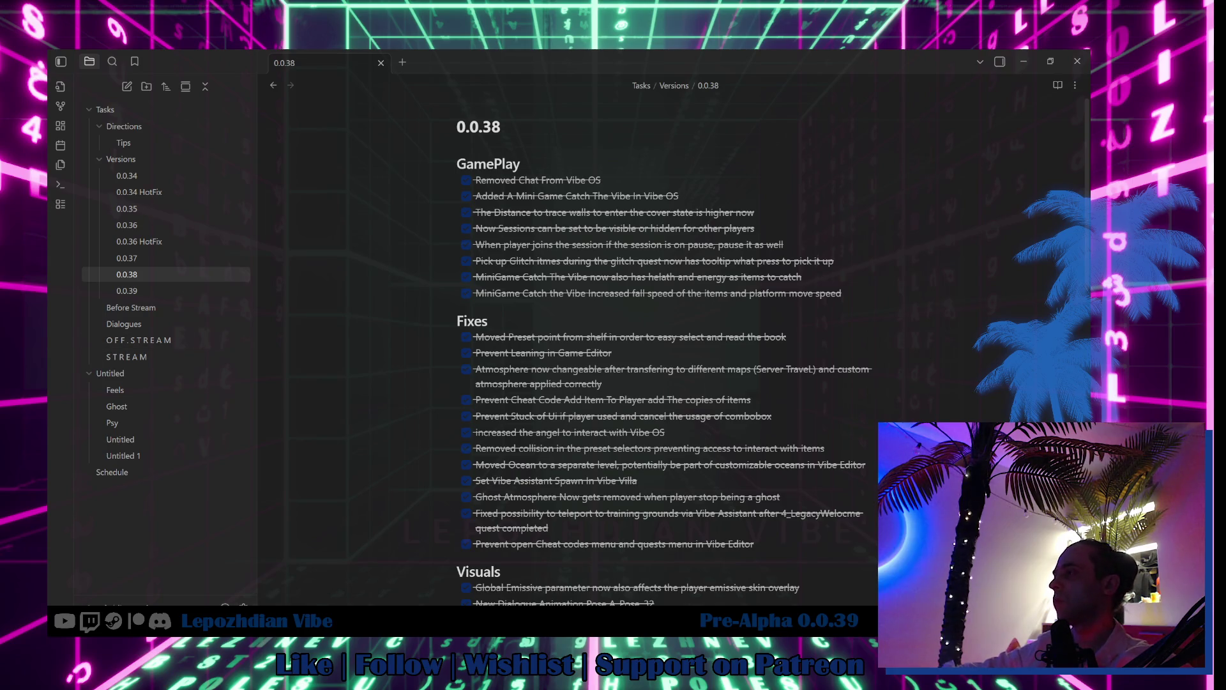
Step: Switch from the Obsidian notes back to the Unreal editor's Menu_LepozhdianVibe level
key("alt+Tab")
left_click(286, 65)
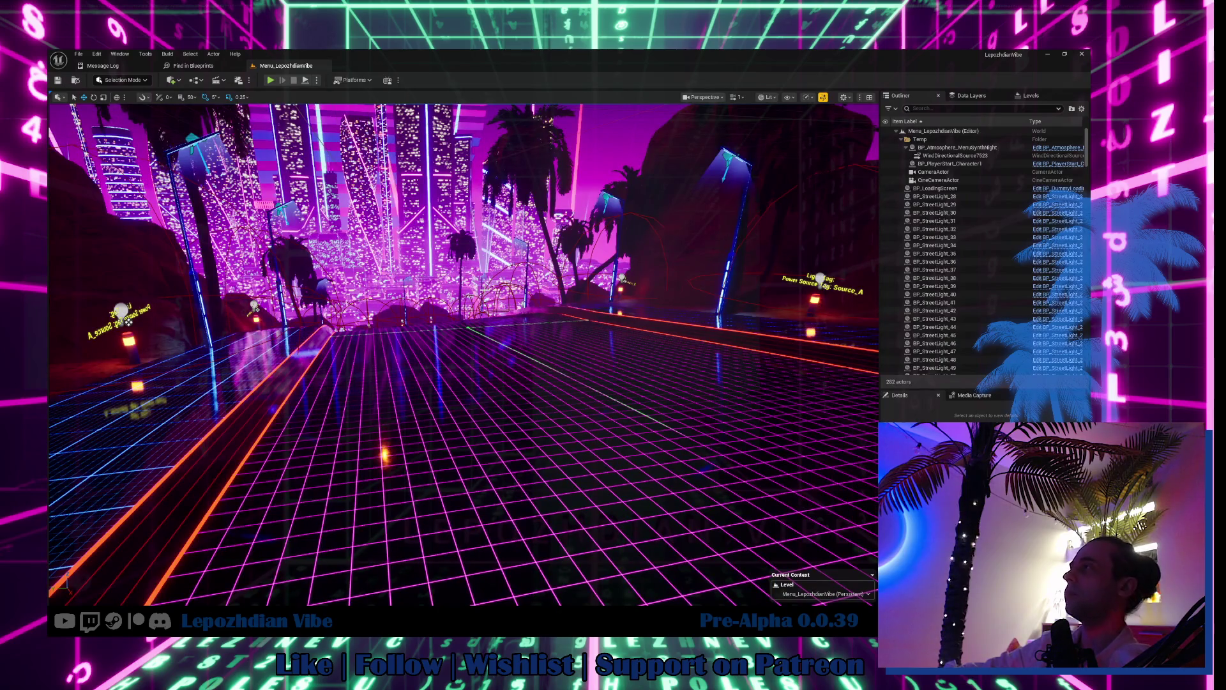
Step: Load the VibeCity level from Maps > SandBox > VibeCity and start Play in the editor
key("ctrl+space")
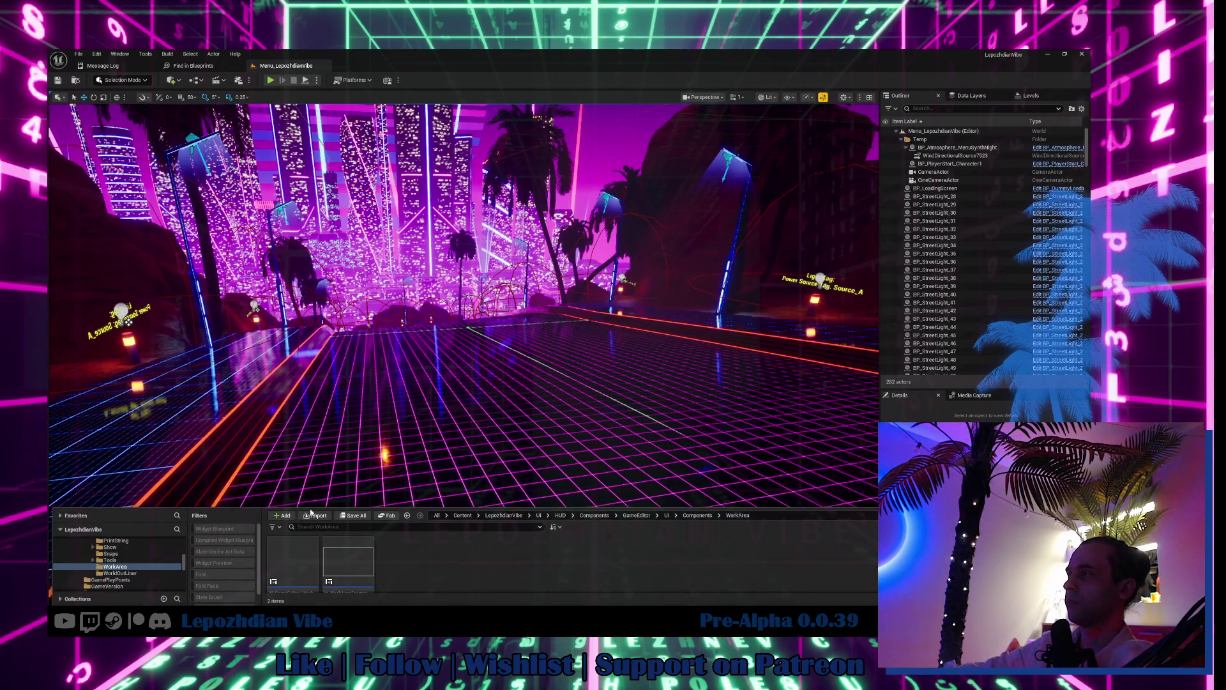
left_click_drag(311, 506, 311, 295)
scroll(109, 429, "up", 10)
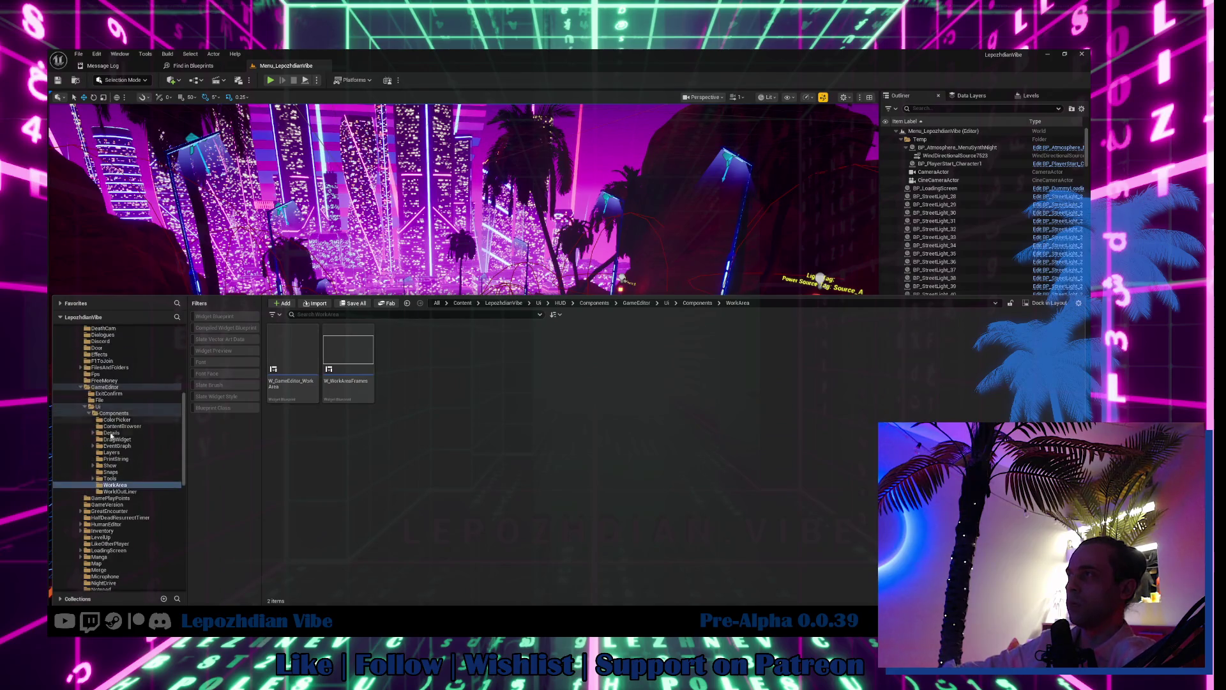
scroll(108, 428, "up", 5)
left_click(81, 447)
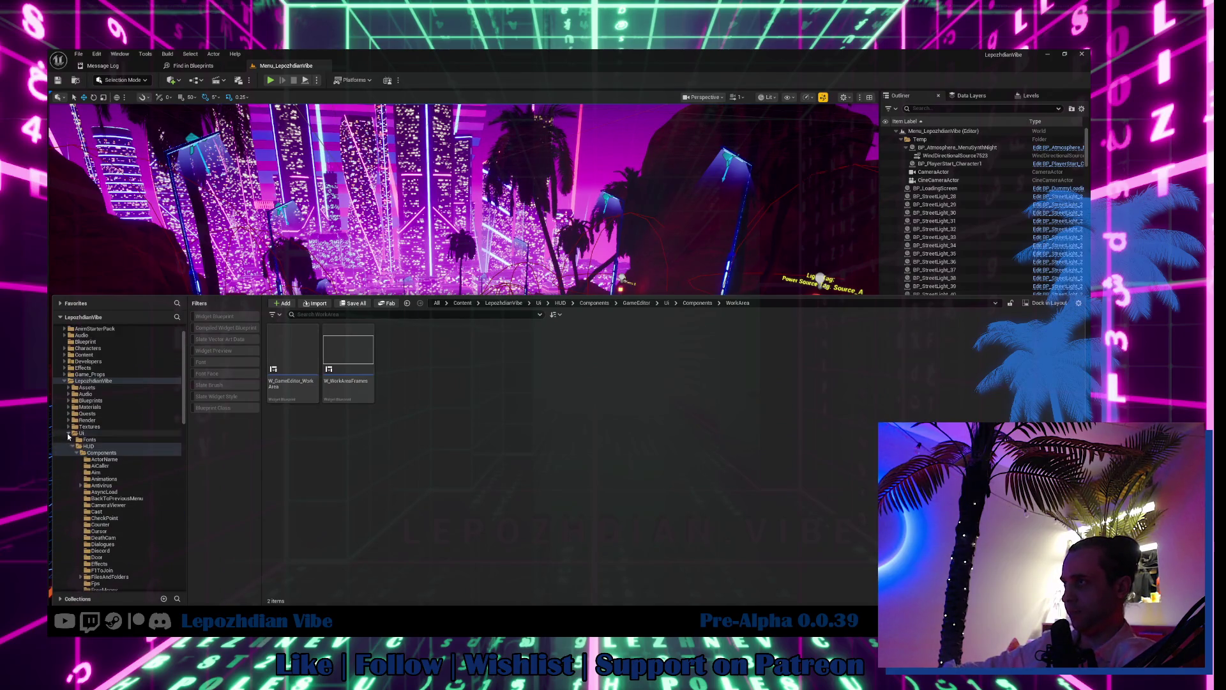
left_click(83, 473)
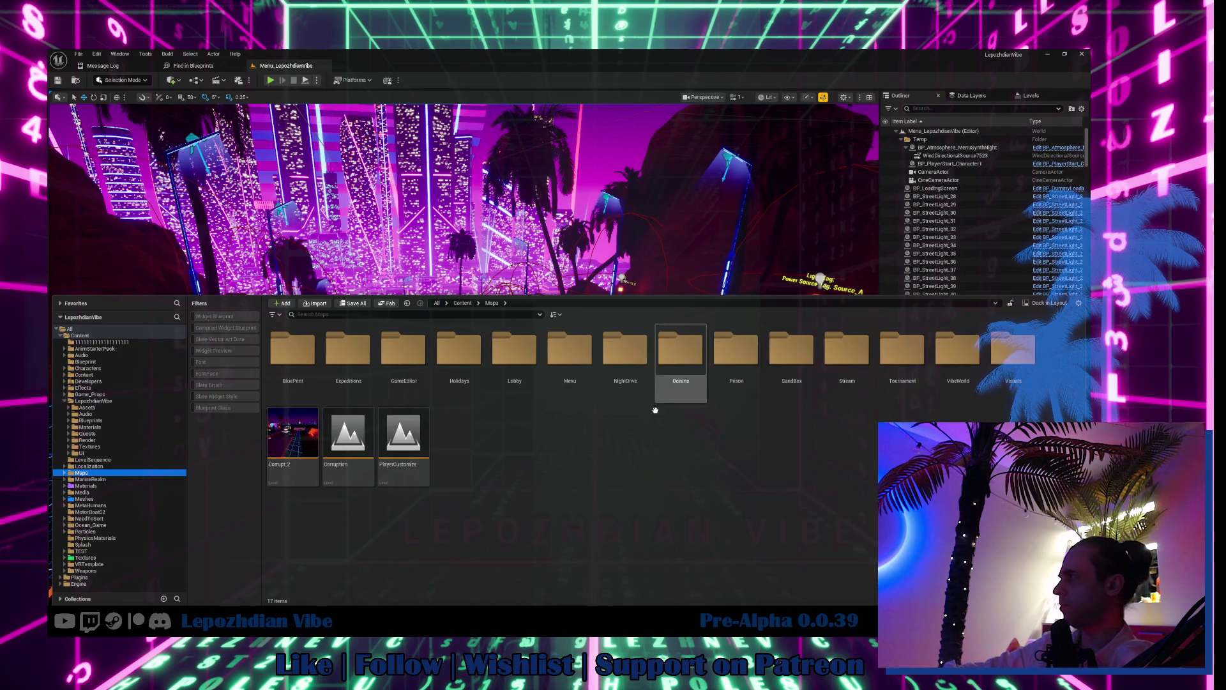
double_click(792, 350)
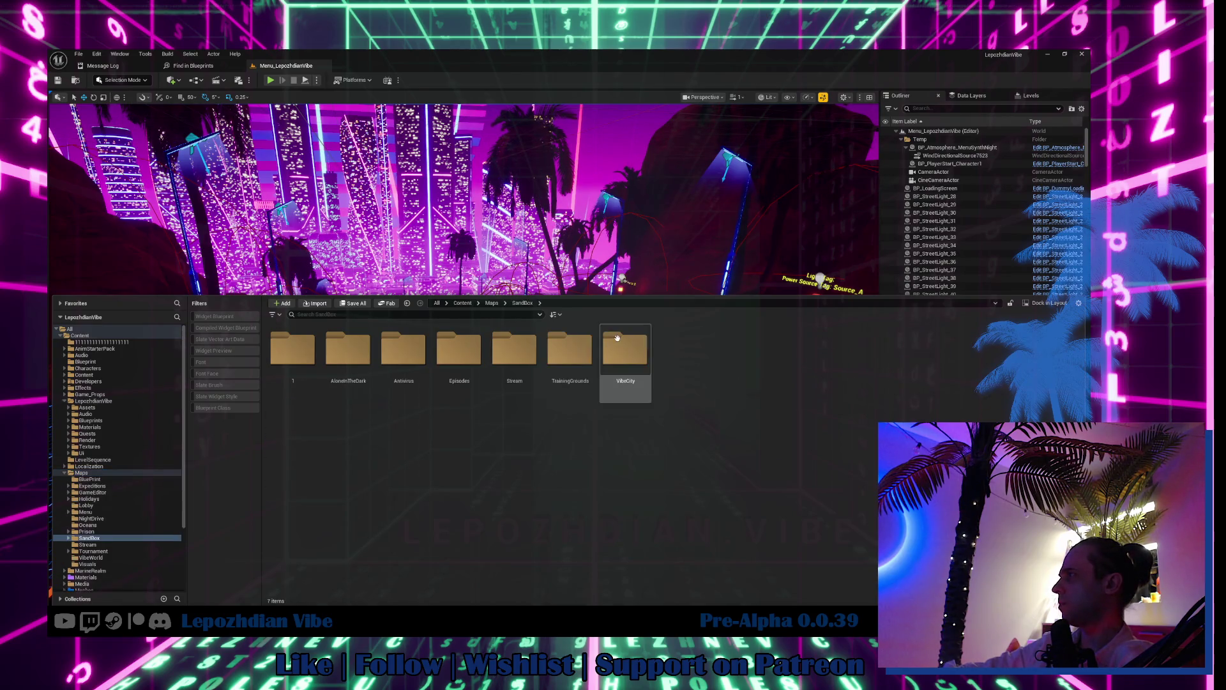
double_click(619, 345)
double_click(459, 350)
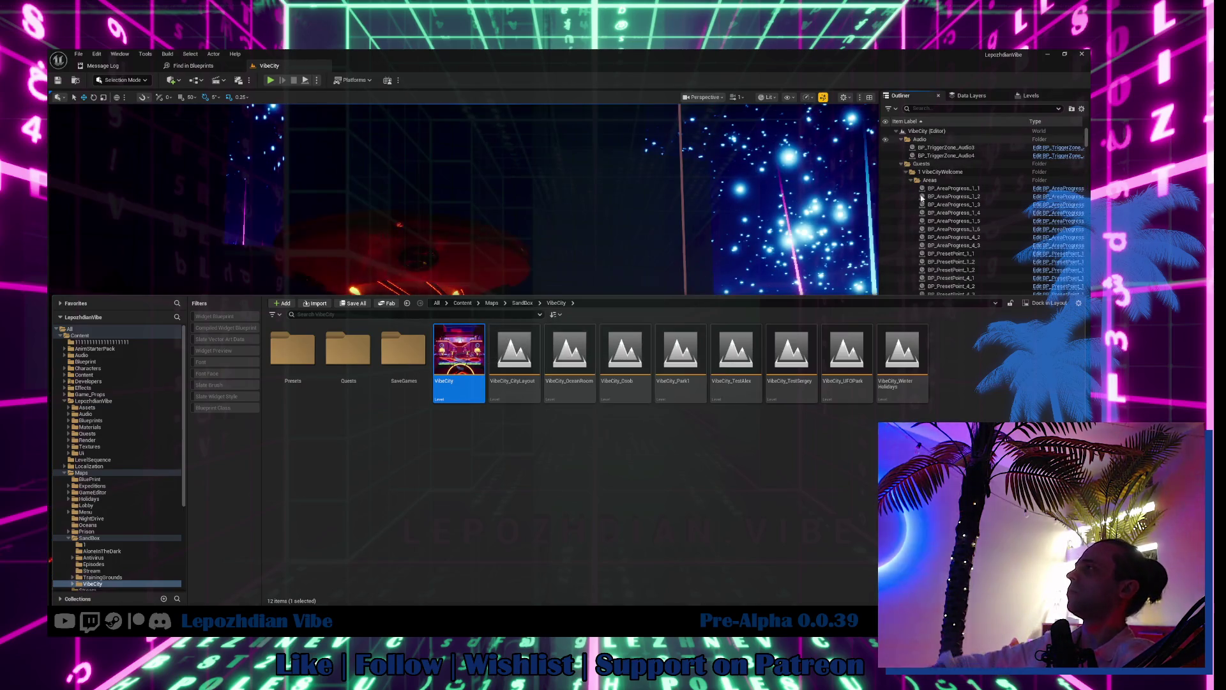
left_click(271, 80)
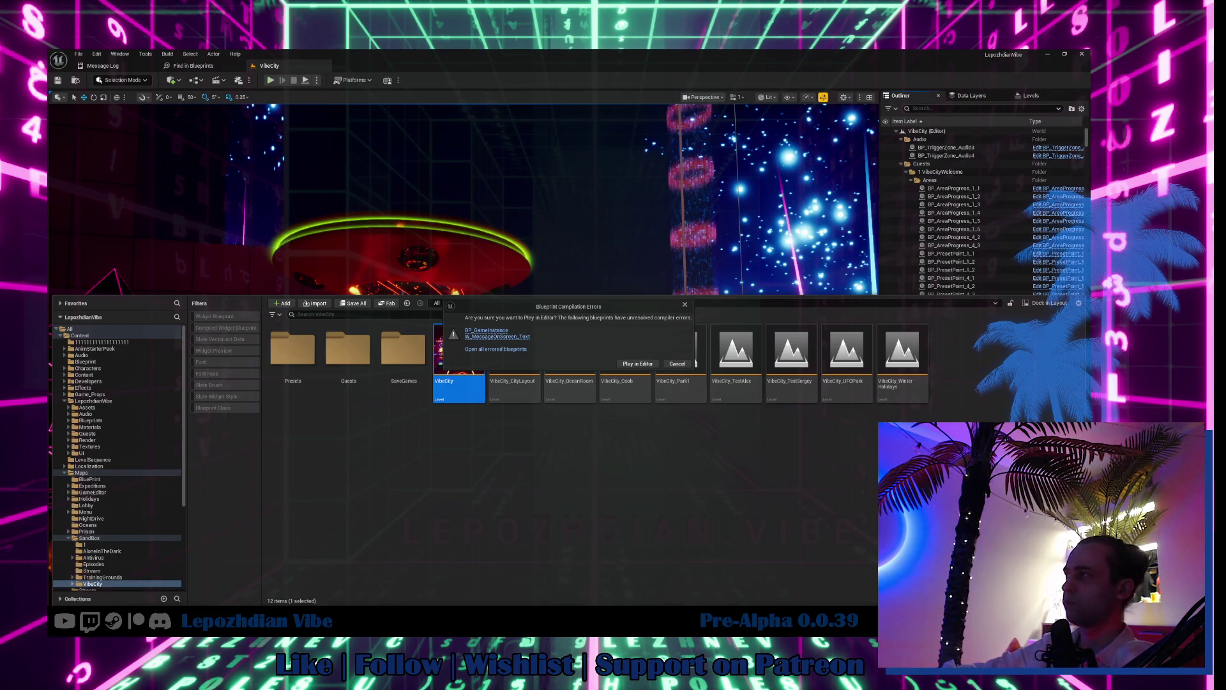
Step: Open the blueprints with errors and compile and save BP_GameInstance, leaving its graph intact
left_click(677, 363)
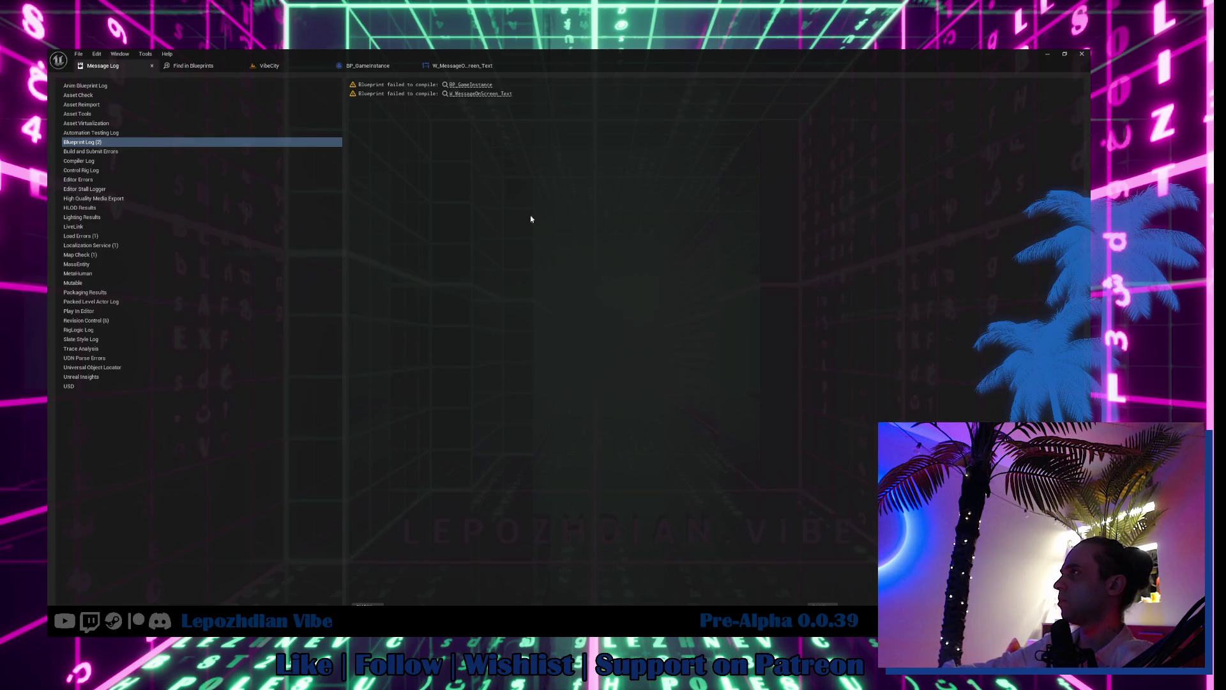
left_click(482, 88)
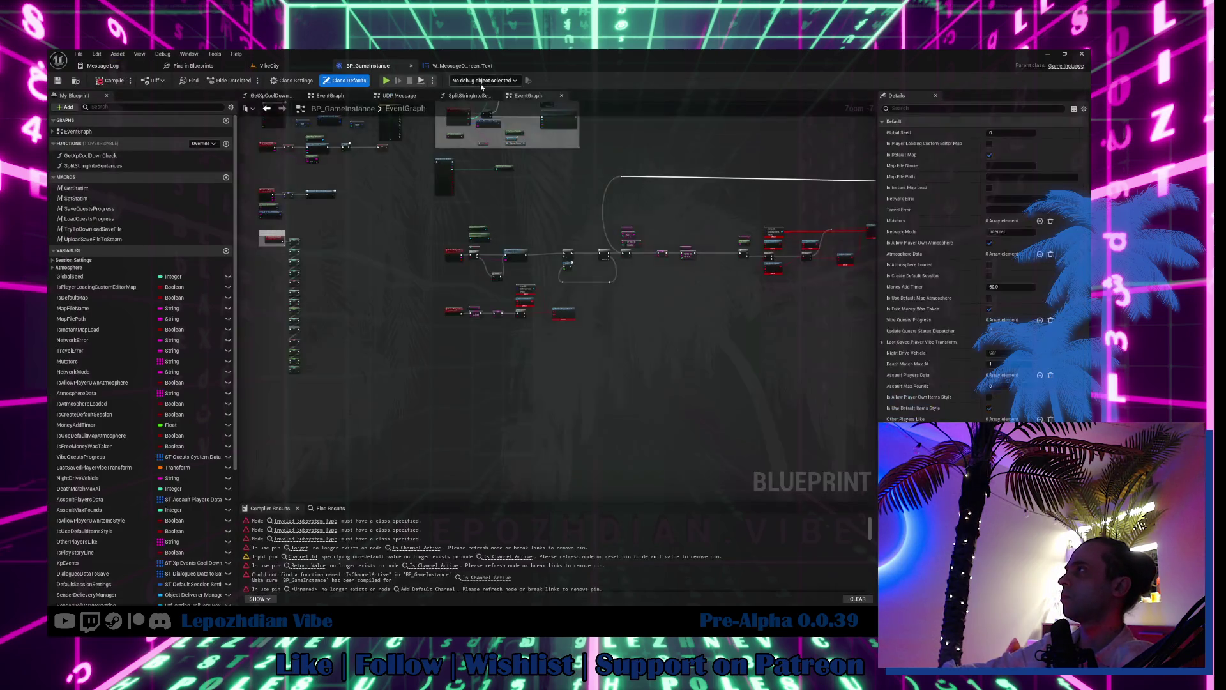
left_click_drag(439, 206, 664, 400)
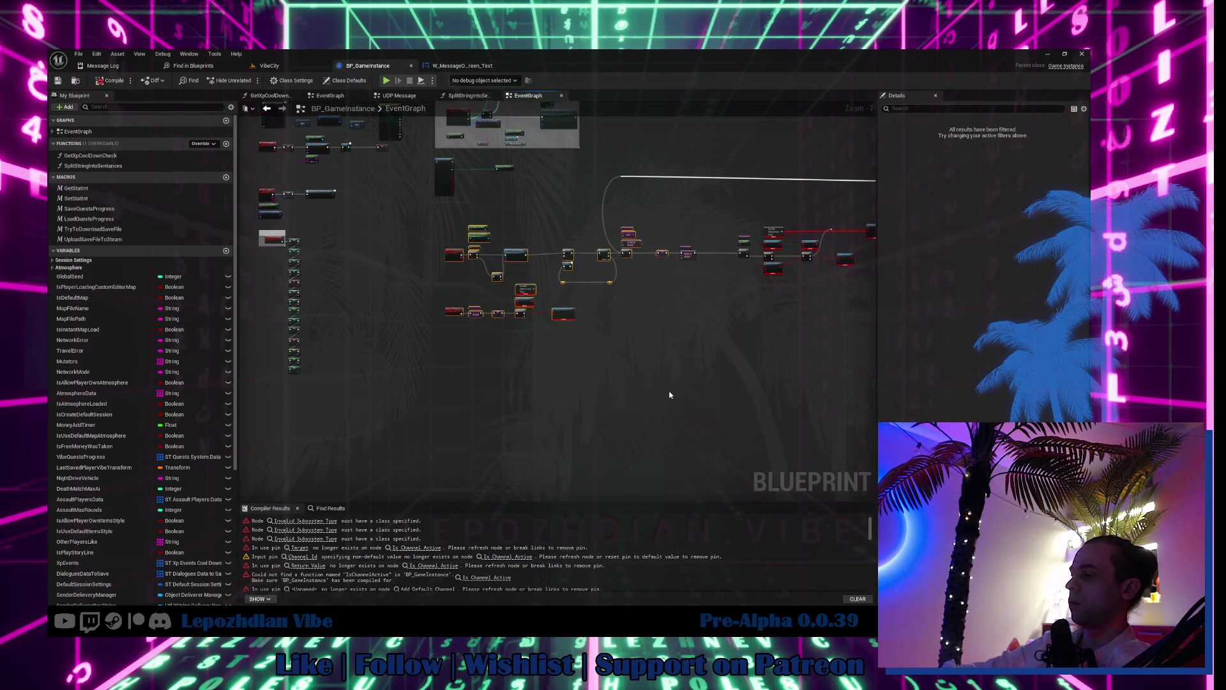
key("Delete")
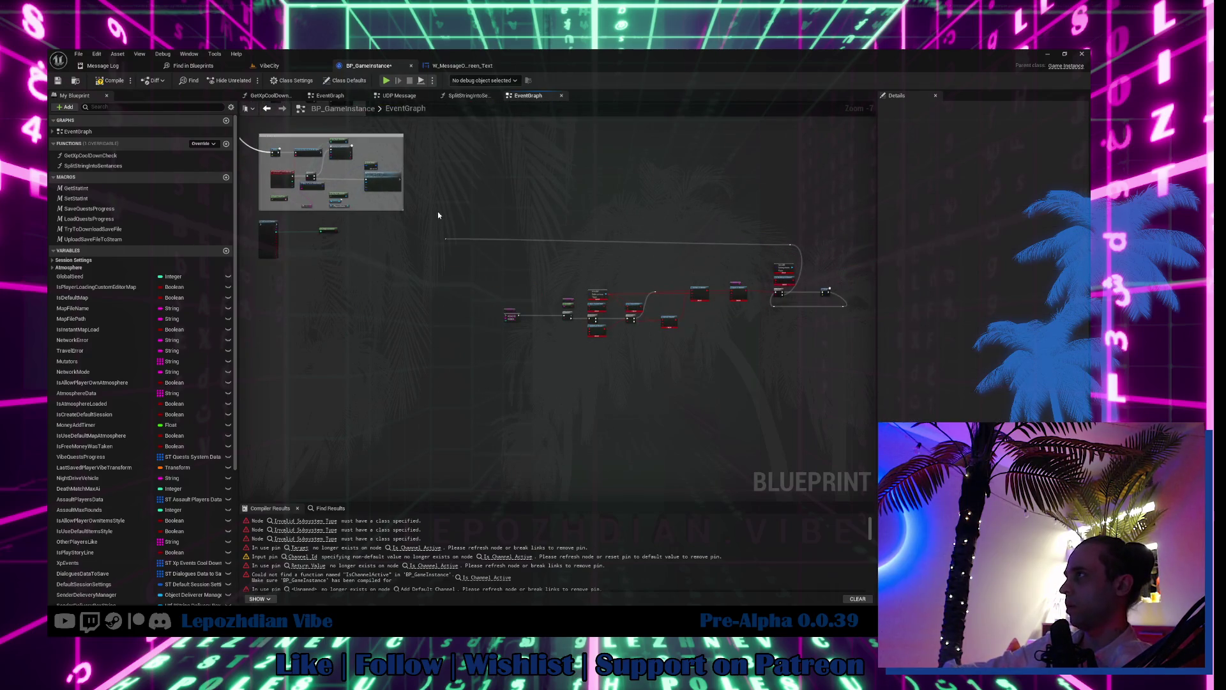
left_click_drag(438, 212, 879, 389)
key("Delete")
key("ctrl+z")
key("ctrl+z")
key("ctrl+z")
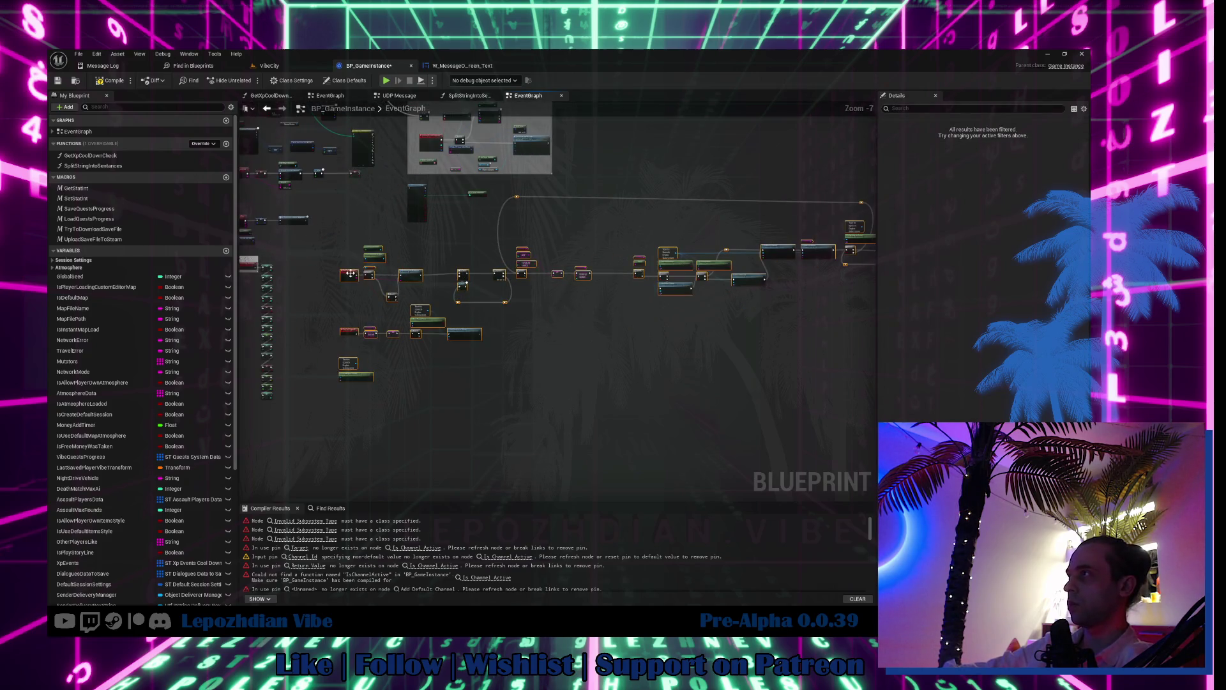
key("ctrl+z")
key("ctrl+z")
key("ctrl+z")
left_click(447, 396)
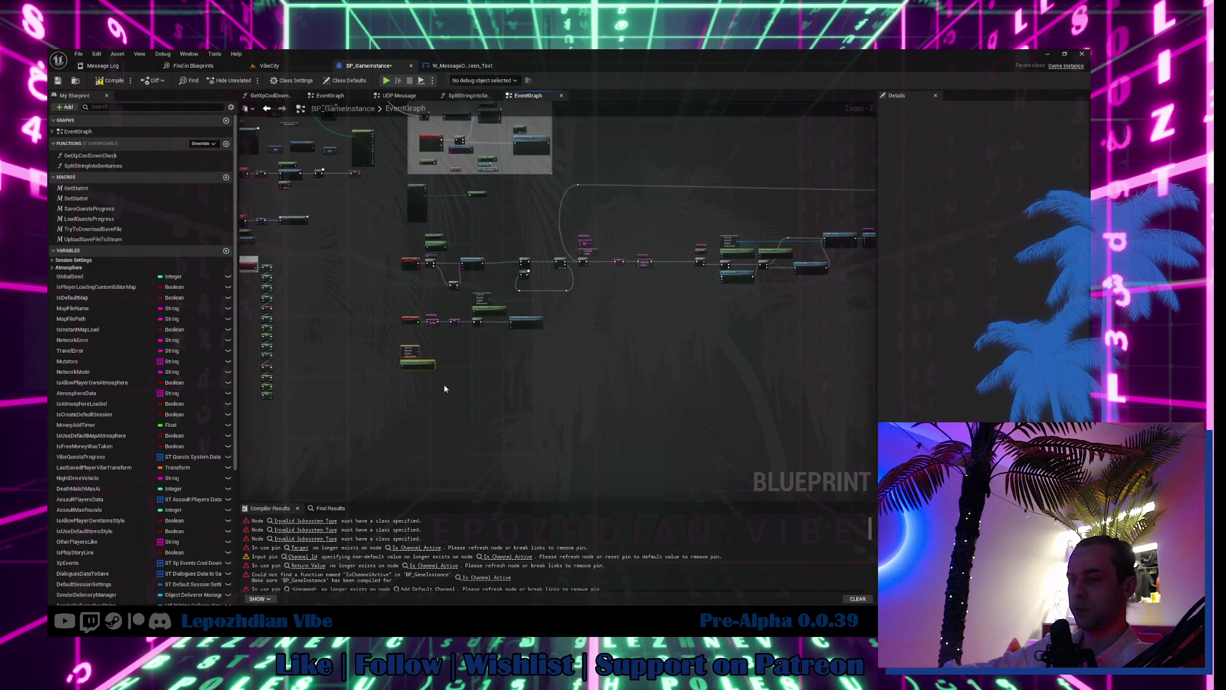
left_click(58, 81)
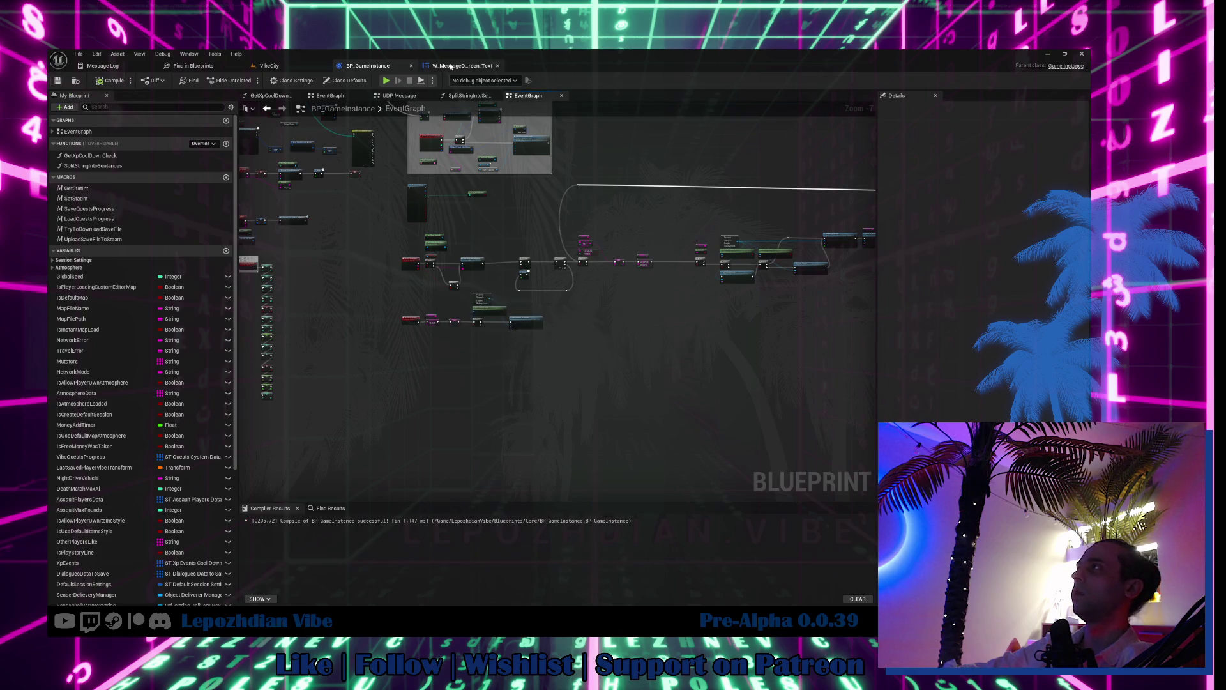
Step: Replace W_MessageOnScreen_Text's broken speech nodes with Text to Speech Engine Subsystem nodes and save
left_click(450, 66)
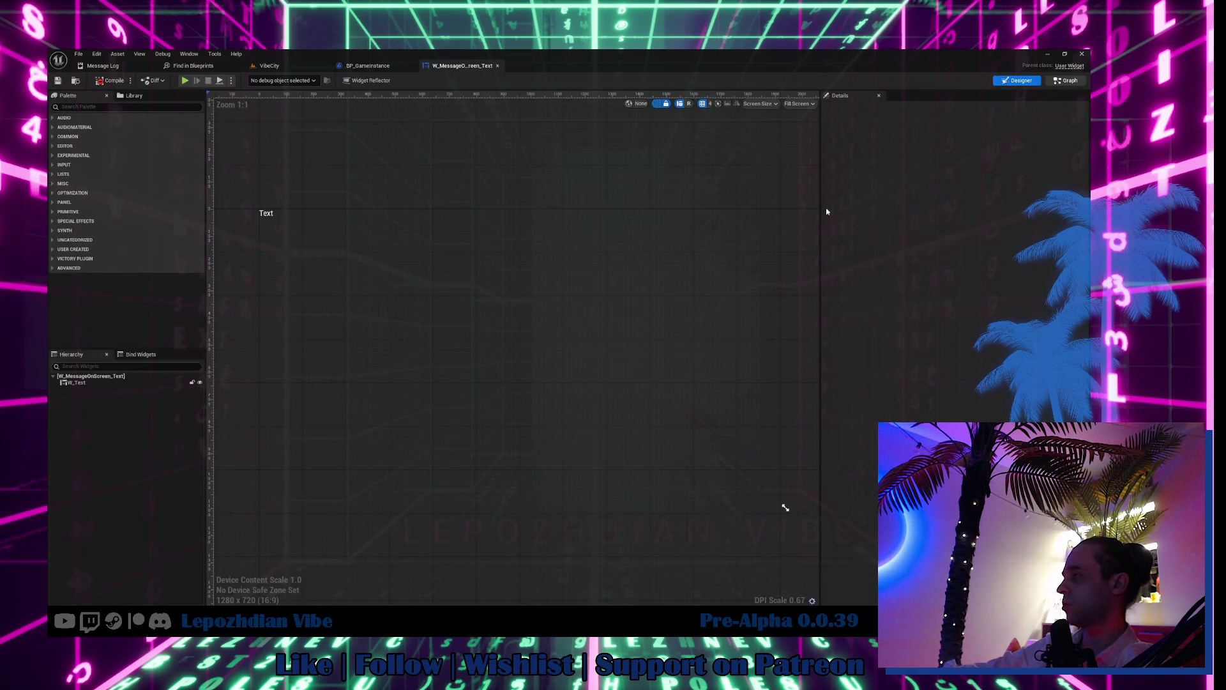
left_click(1066, 81)
key("ctrl+v")
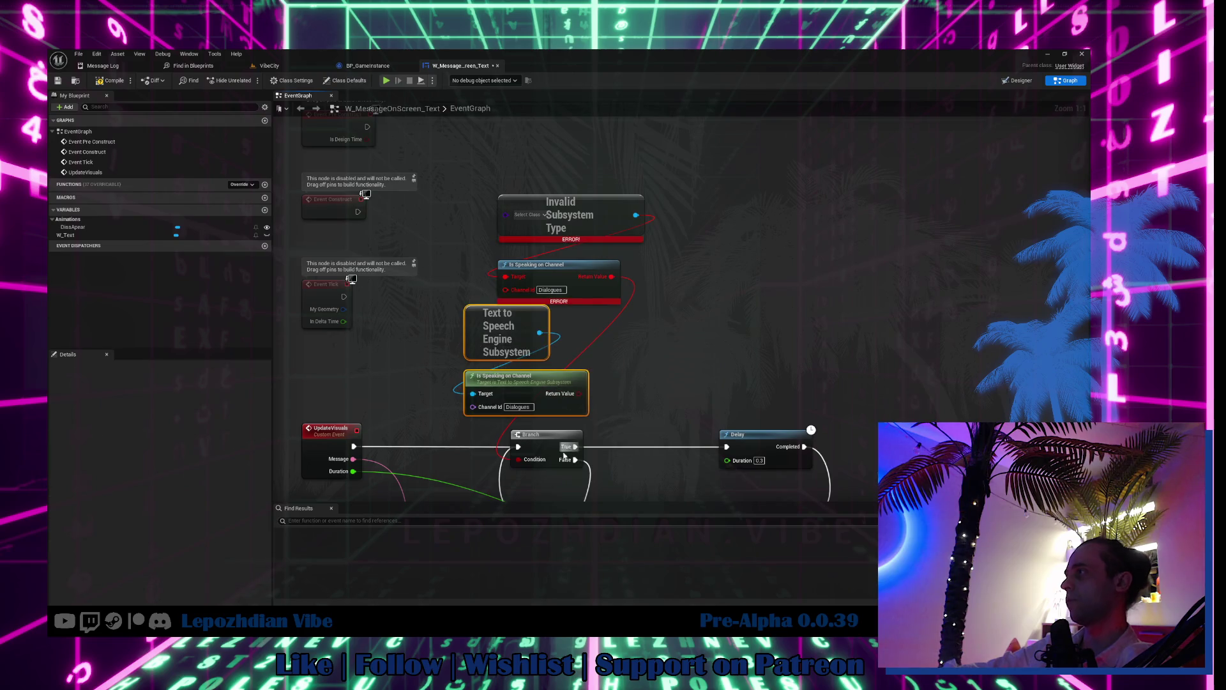
mouse_move(594, 160)
left_mouse_down()
mouse_move(534, 380)
mouse_move(579, 387)
left_mouse_up()
key("Delete")
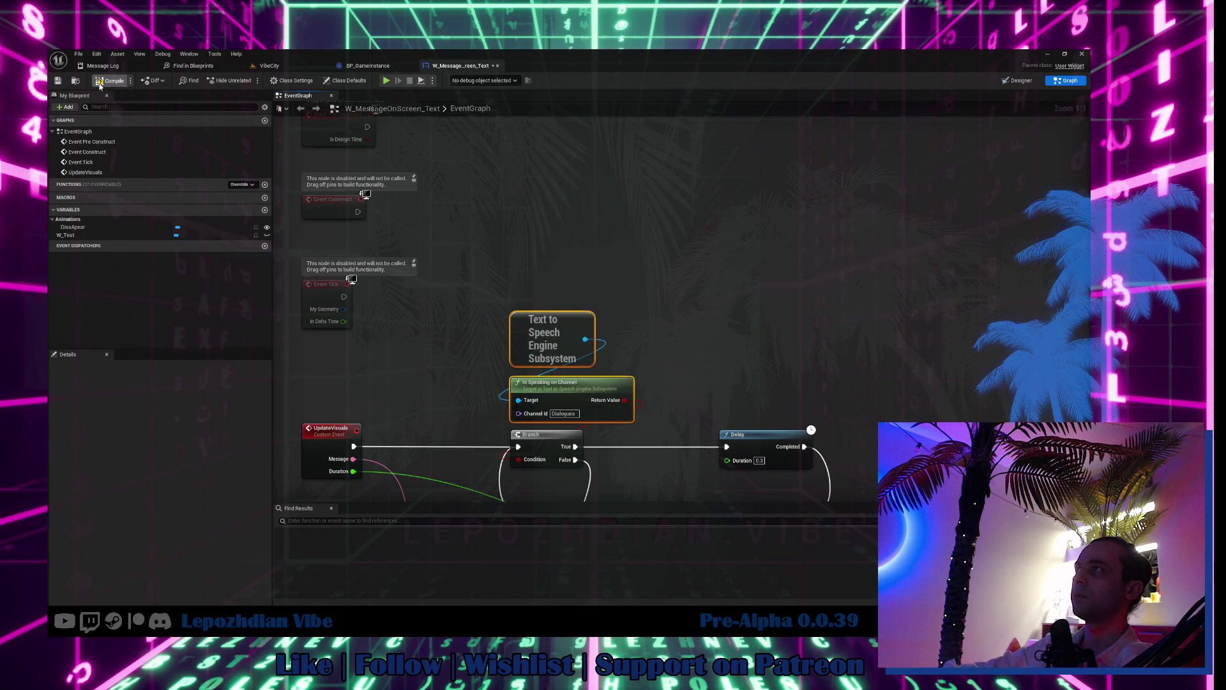
left_click(58, 82)
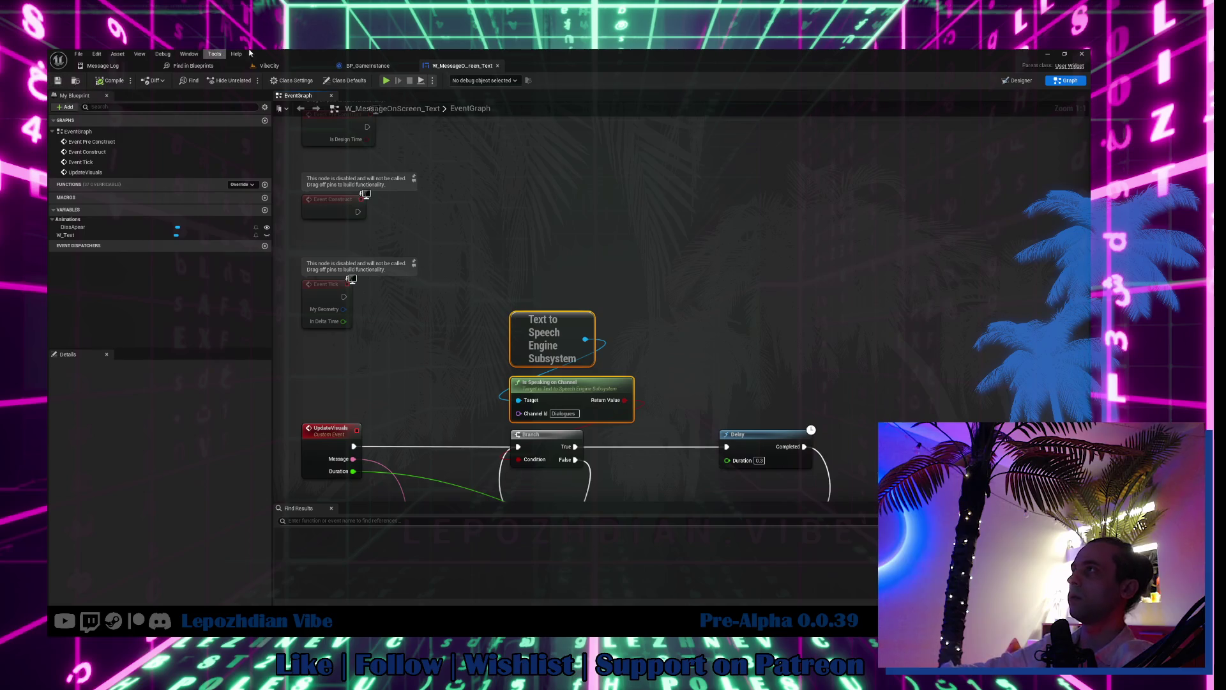
left_click(279, 65)
key("ctrl+space")
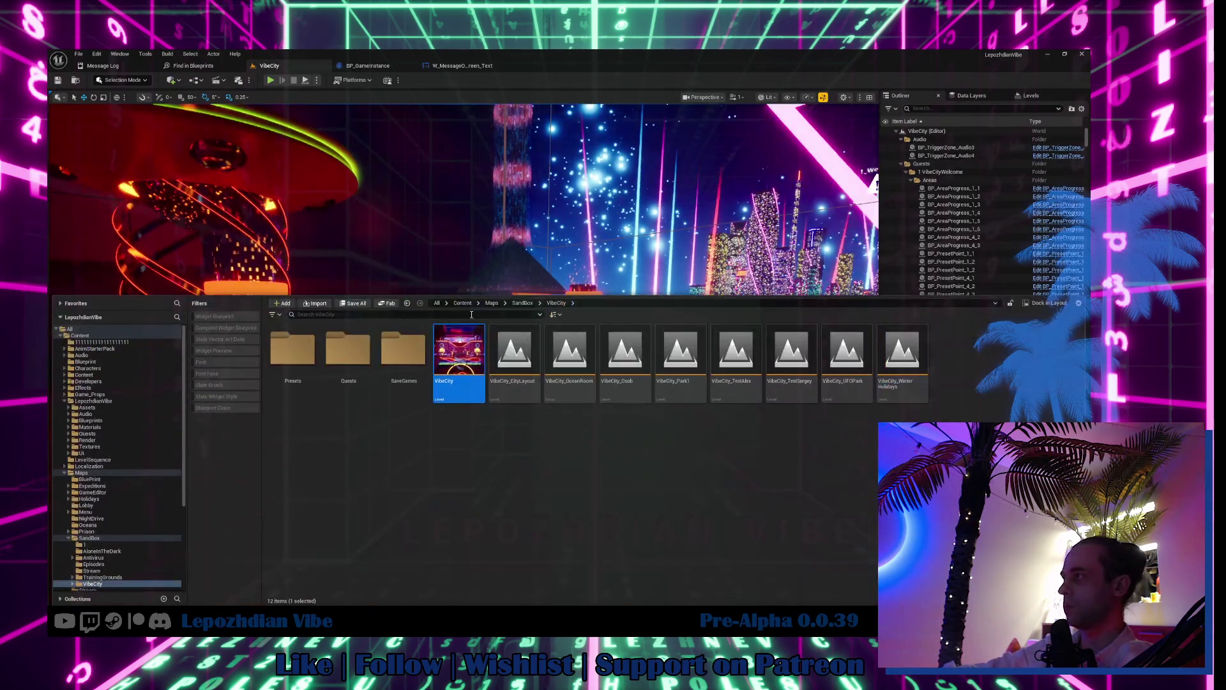
Step: Search the content for 'game editor' and open the BPC_GameEditor component blueprint
left_click(95, 336)
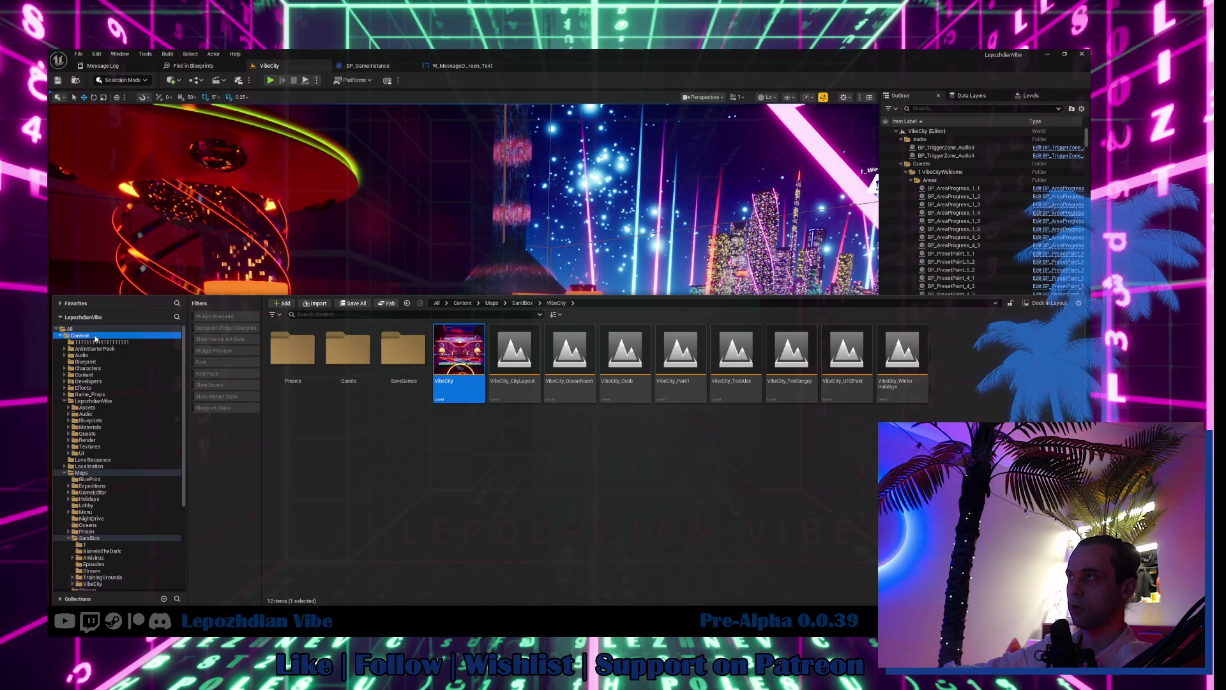
left_click(391, 315)
type("game editor")
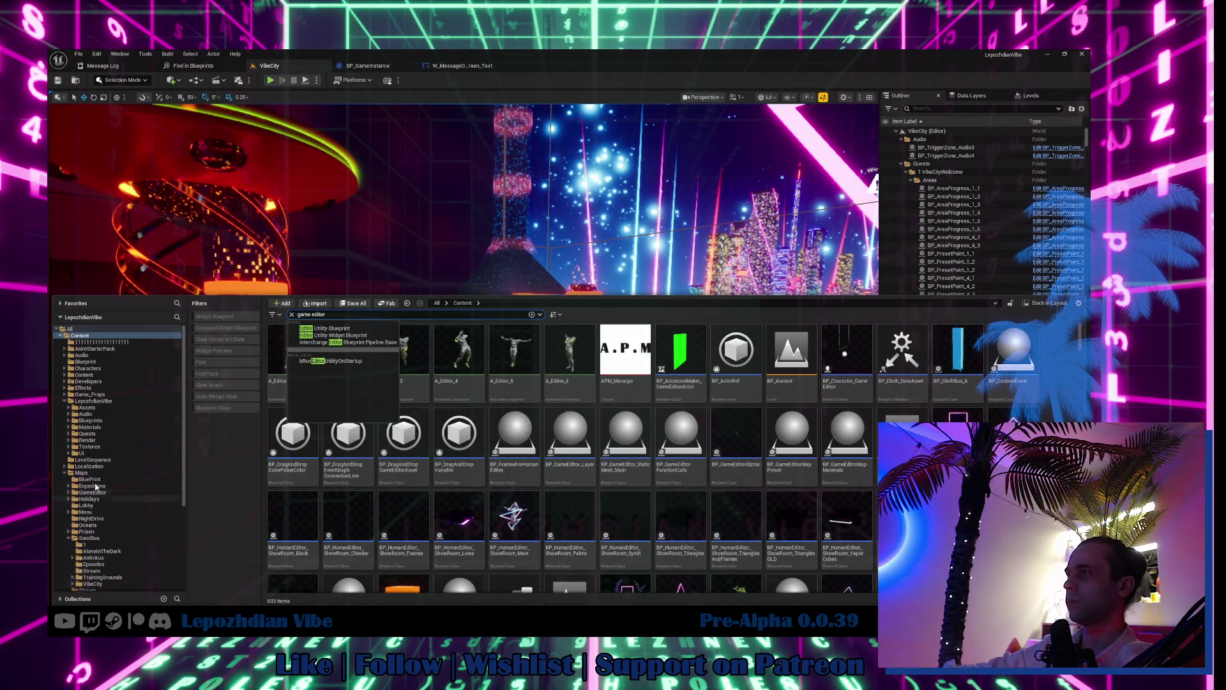
left_click(91, 421)
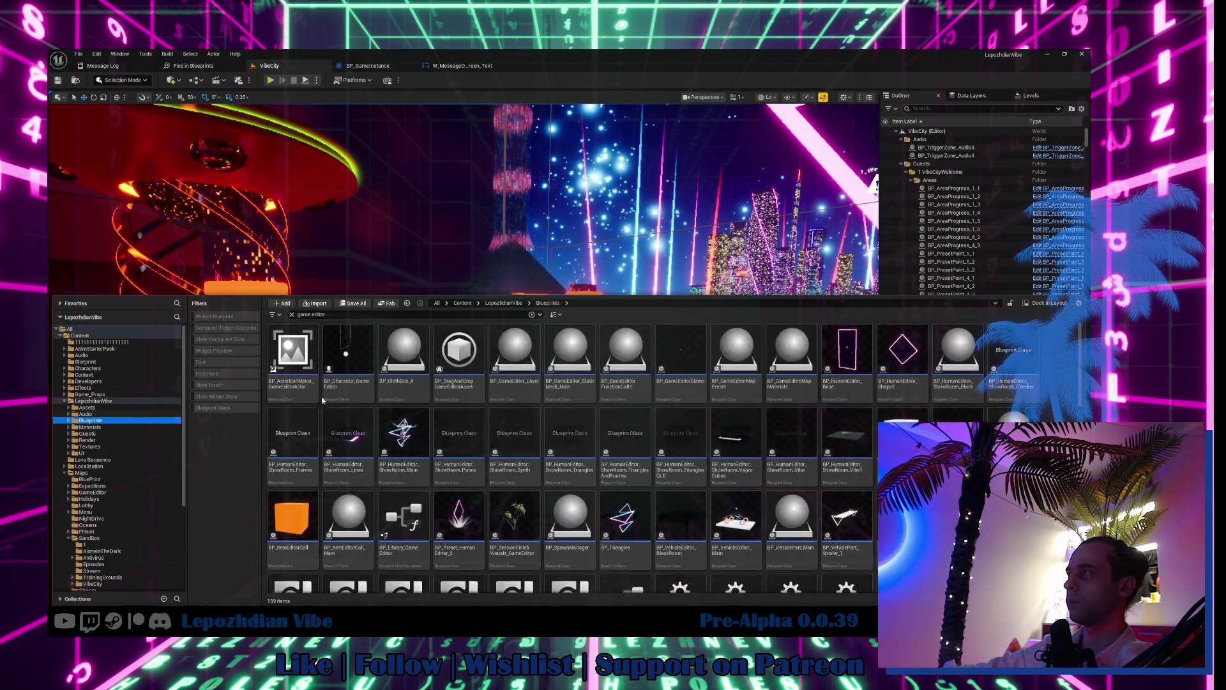
scroll(602, 467, "down", 2)
scroll(602, 467, "down", 1)
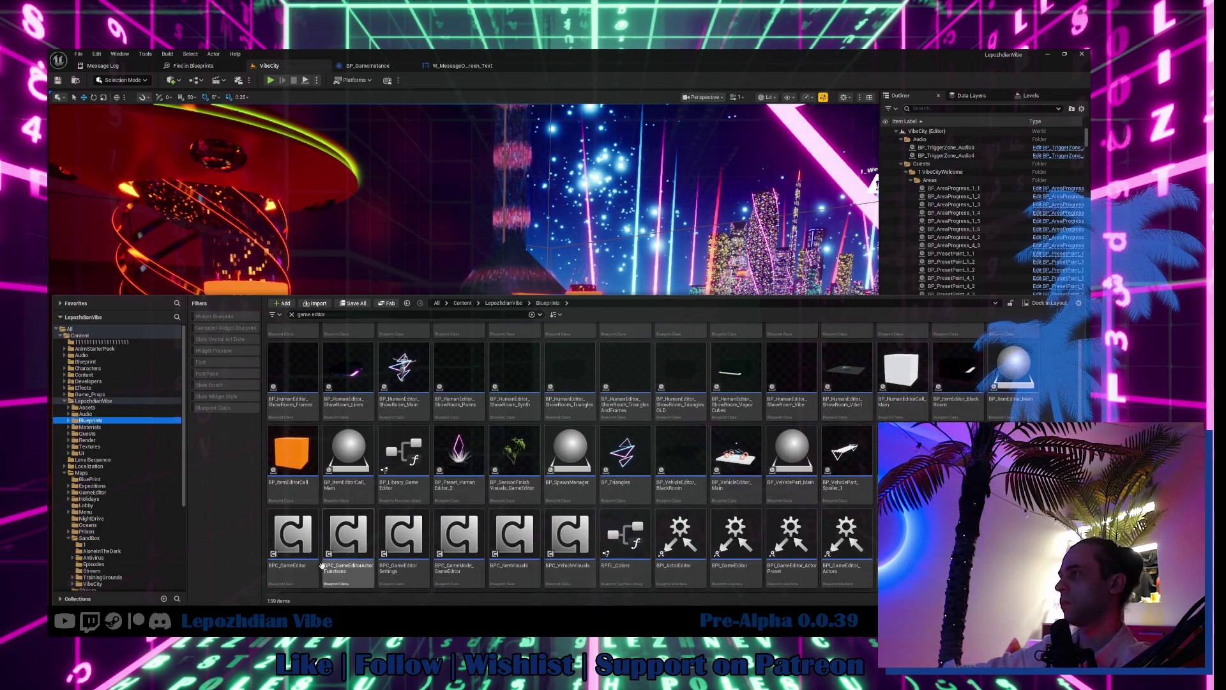
left_click(285, 539)
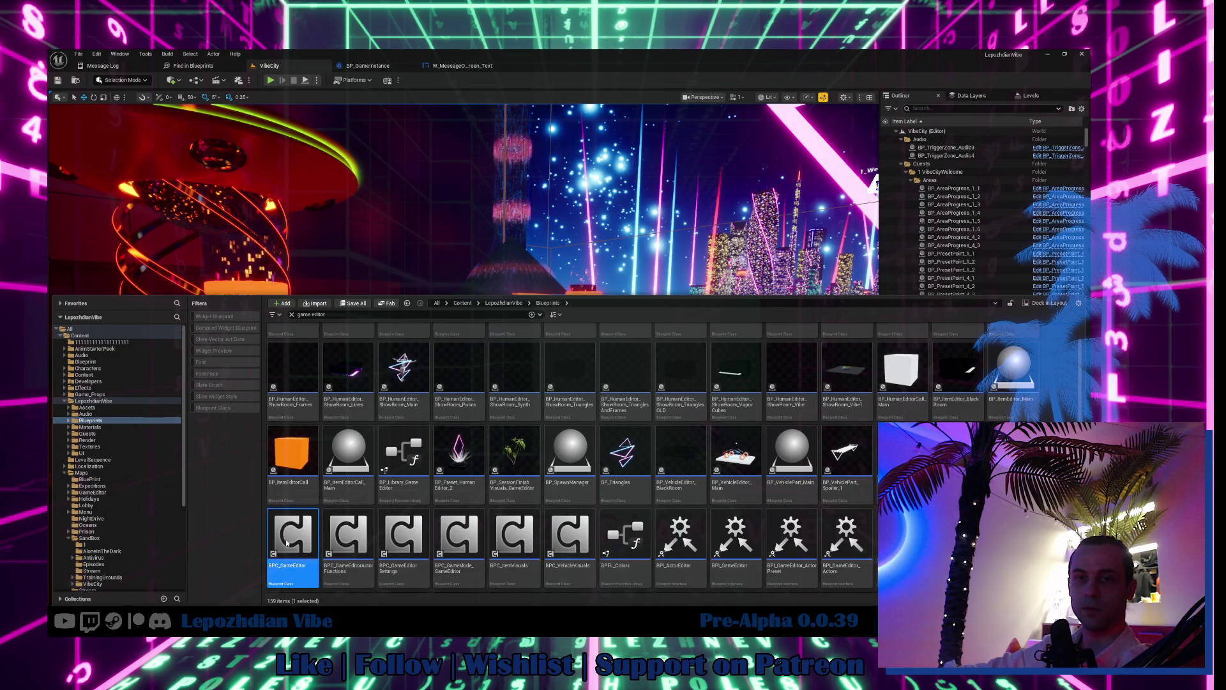
double_click(286, 542)
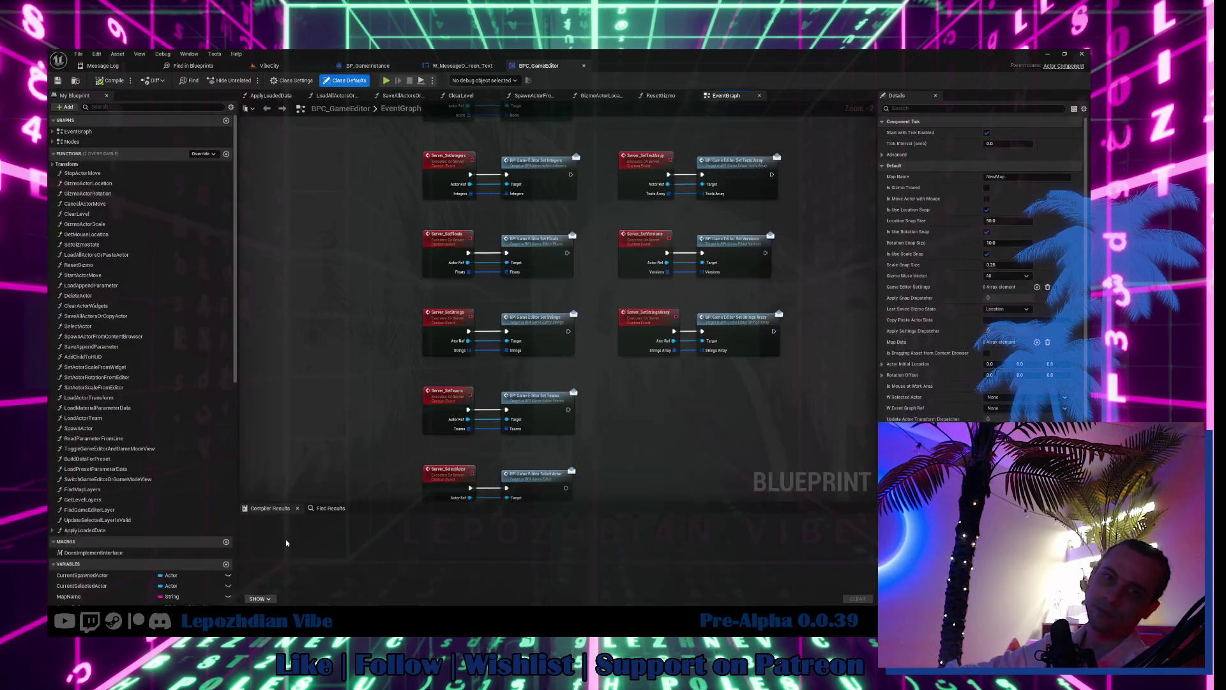
Step: Add a custom event named Server_SetNewMaterial and mark it Reliable
left_click_drag(368, 359, 484, 379)
right_click(363, 330)
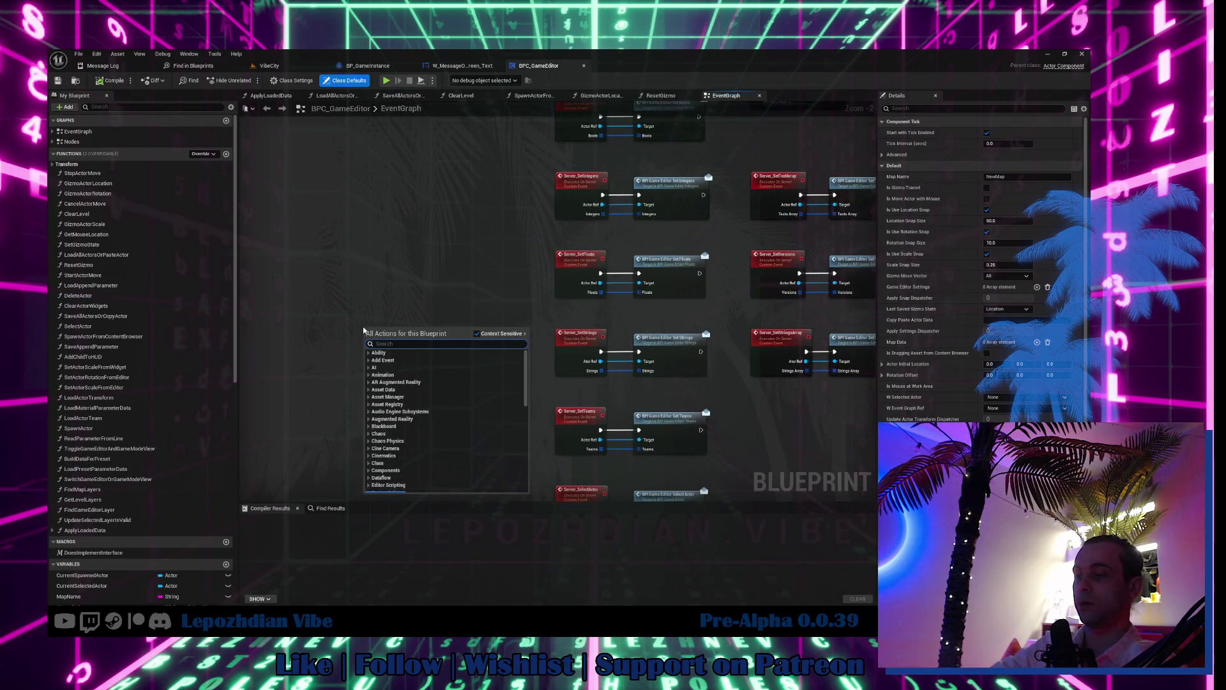
type("custom")
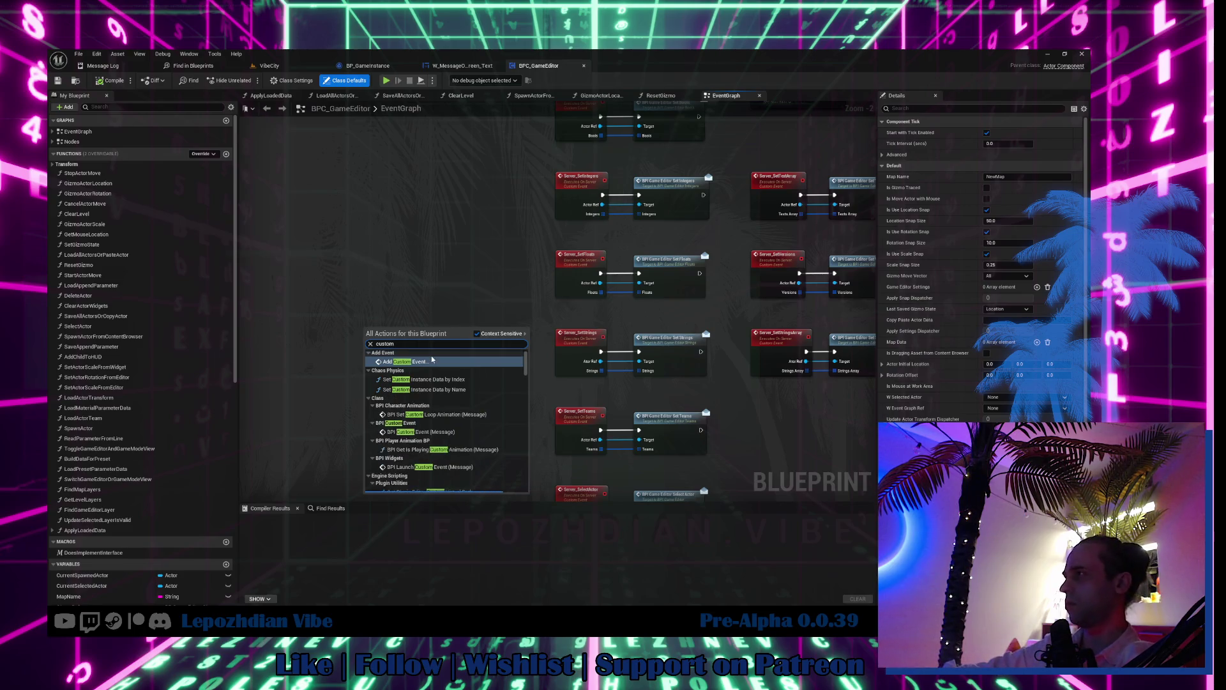
key("Escape")
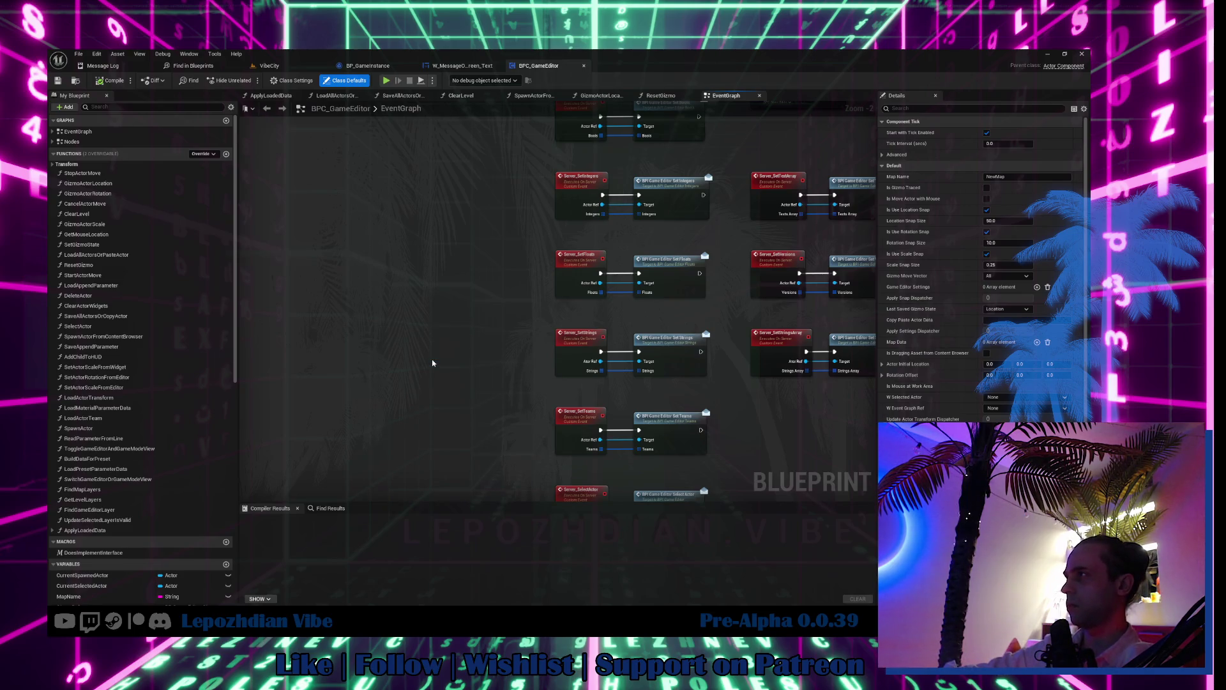
type("Server")
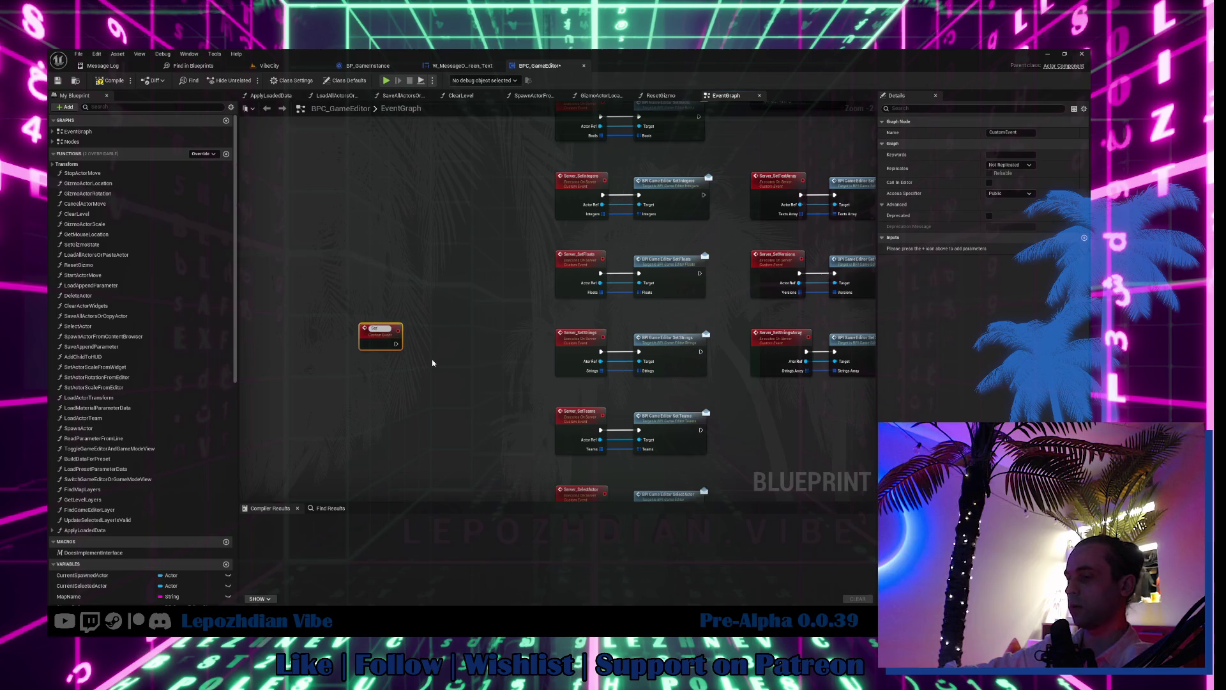
type("_SetNewMaterial")
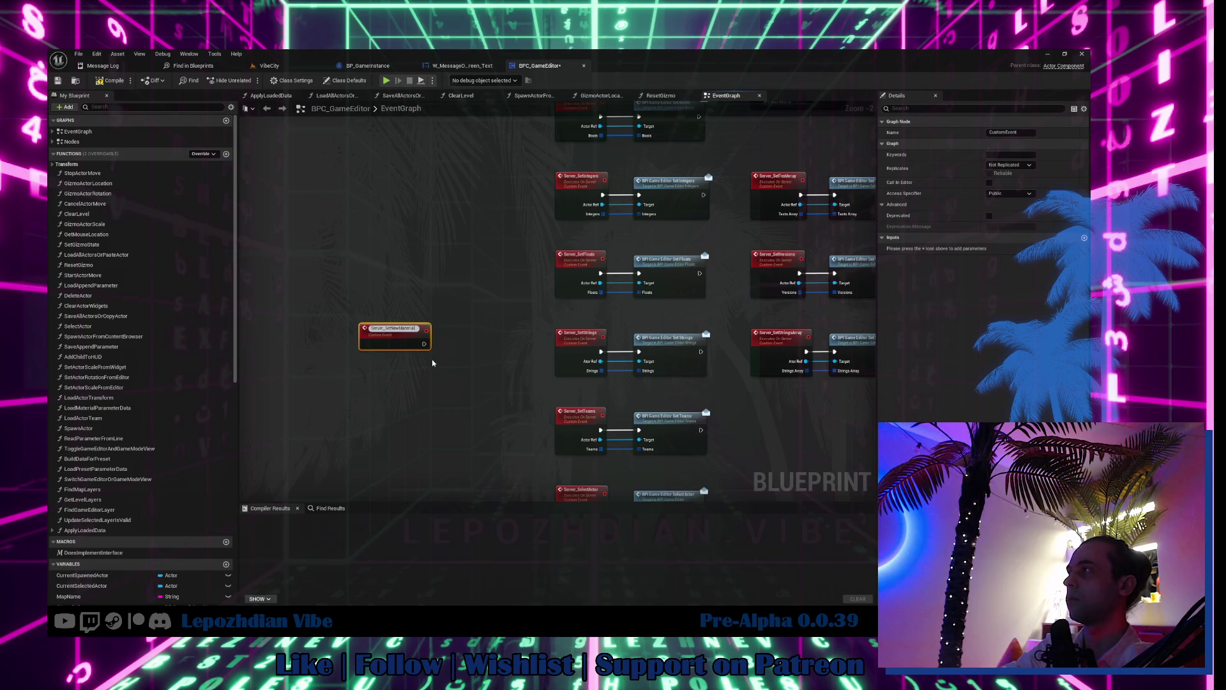
key("Return")
scroll(432, 359, "up", 2)
left_click(1012, 164)
left_click(1029, 195)
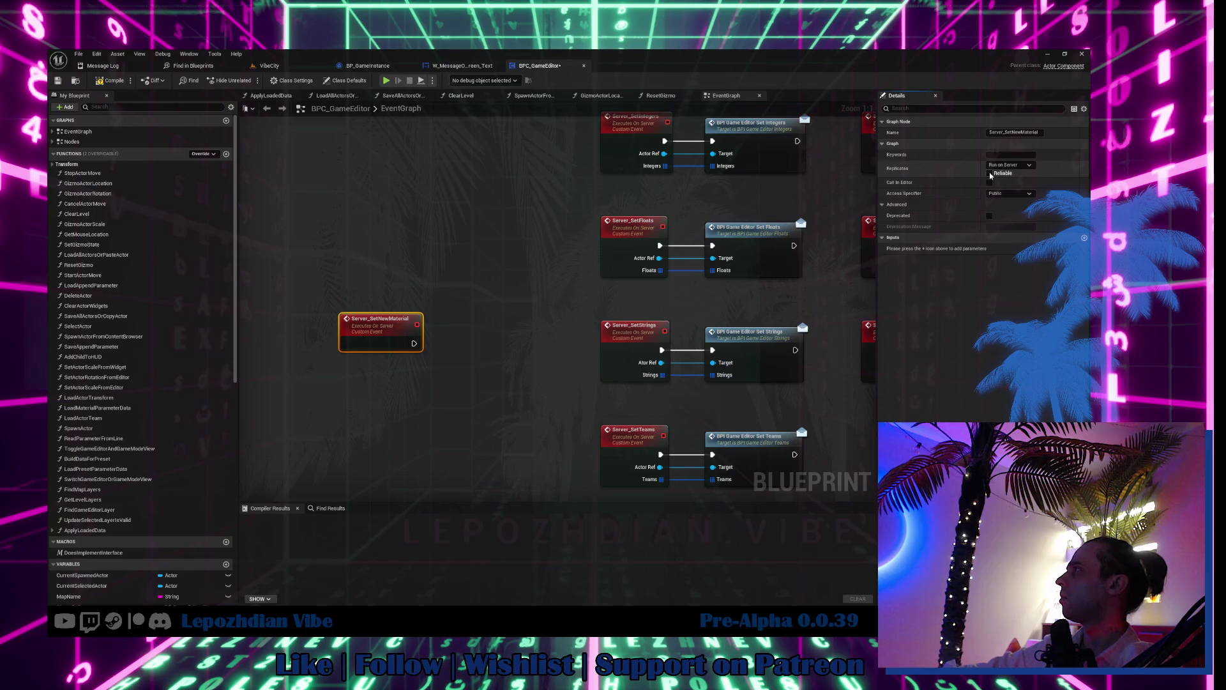
left_click(990, 174)
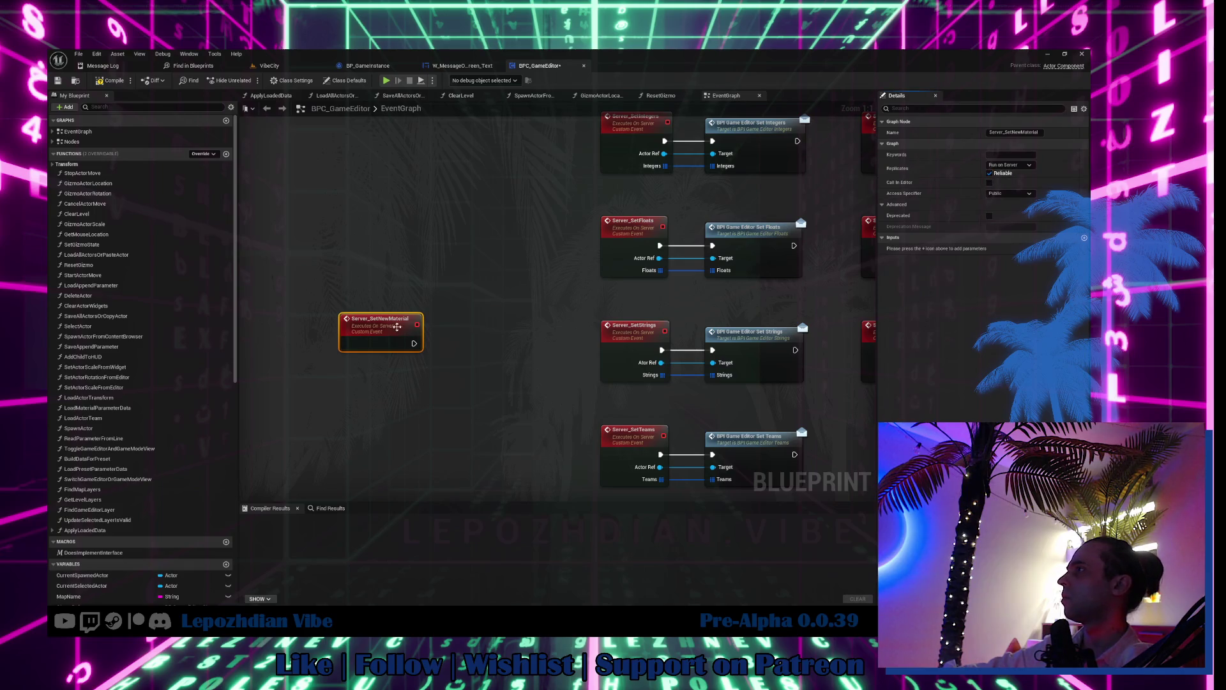
left_click_drag(397, 327, 371, 320)
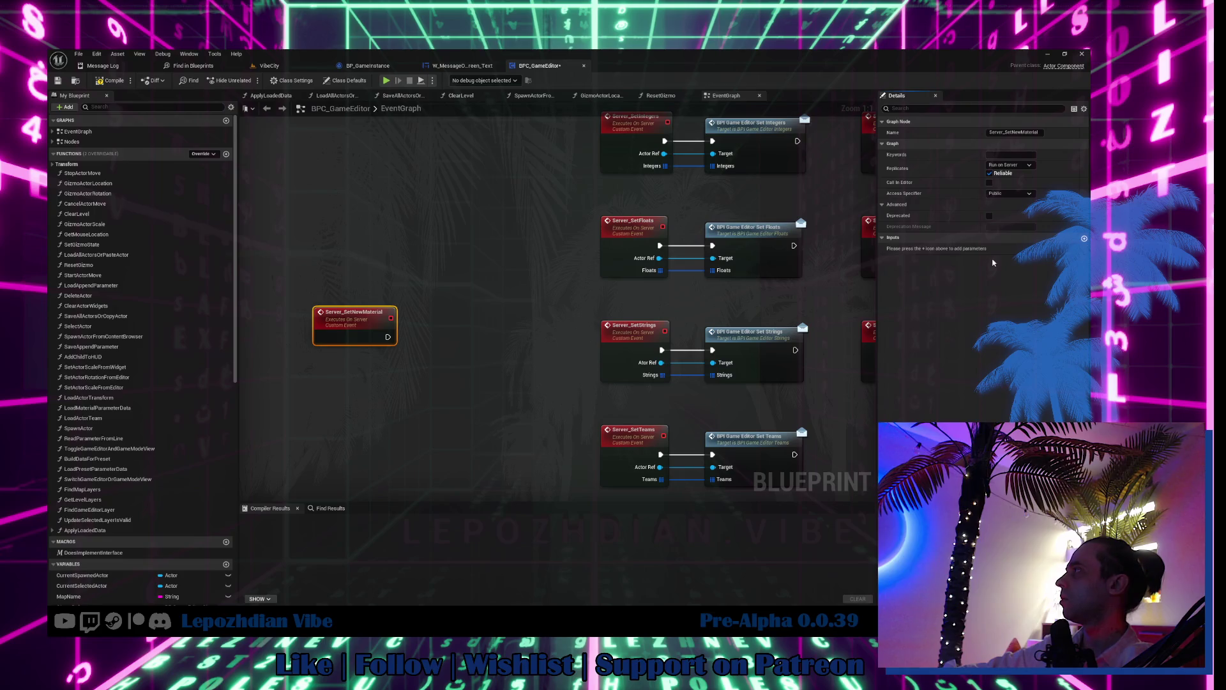
Step: Give Server_SetNewMaterial an Integer input named Index
left_click(1083, 238)
left_click(1009, 248)
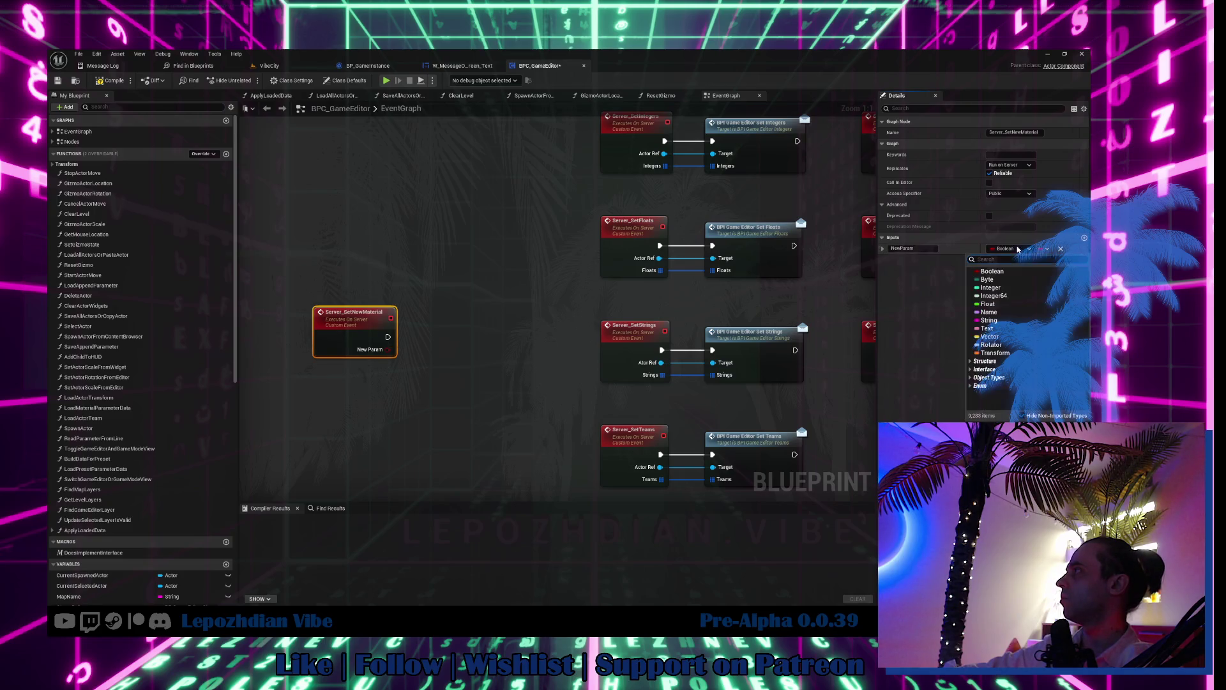
key("Escape")
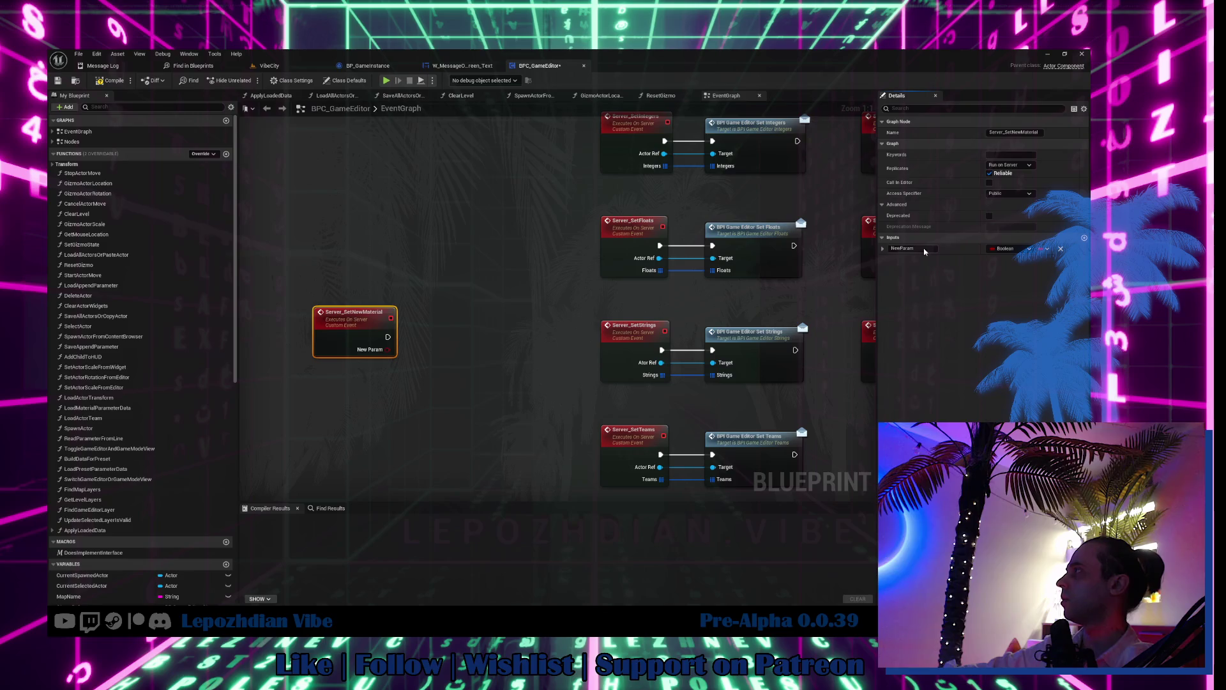
left_click(919, 249)
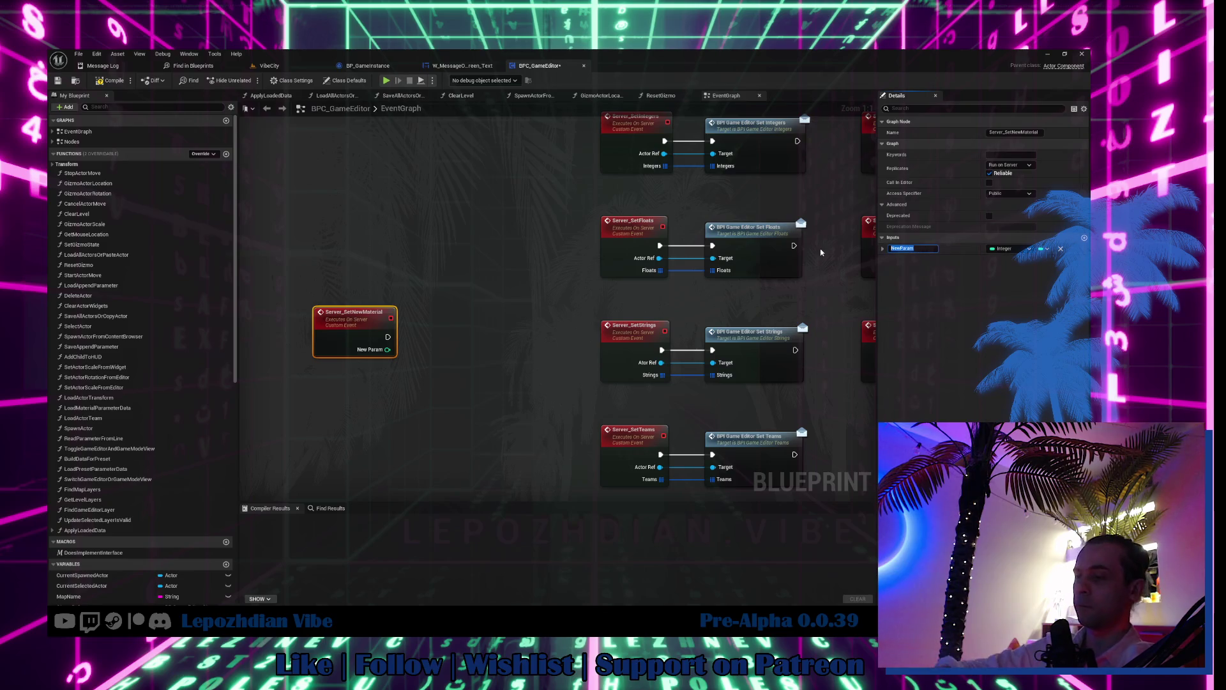
type("Index")
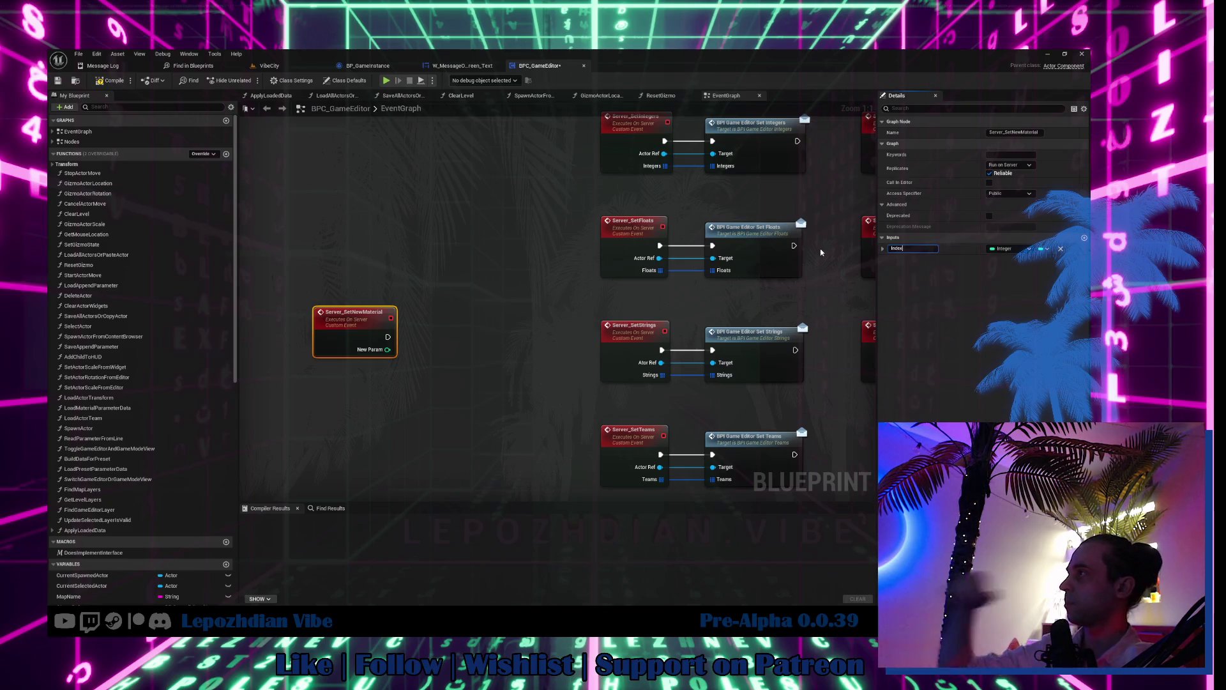
key("Return")
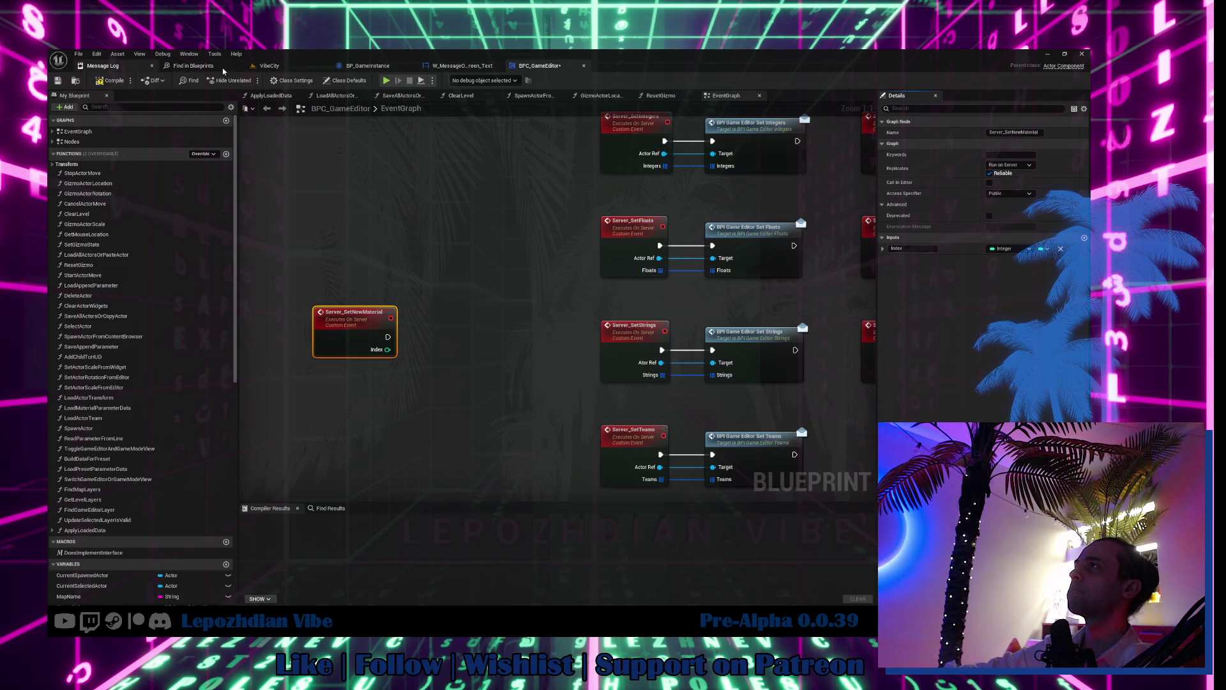
Step: Return to the VibeCity level and clear the 'game editor' search filter
left_click(266, 67)
key("ctrl+space")
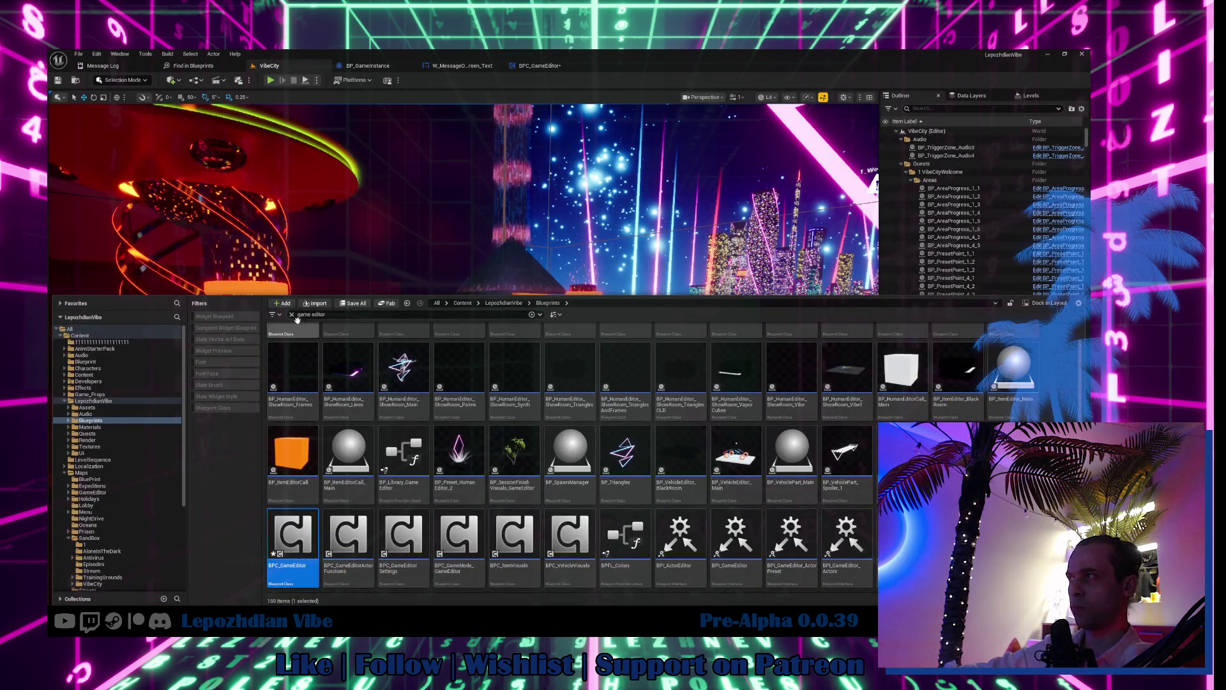
left_click(293, 315)
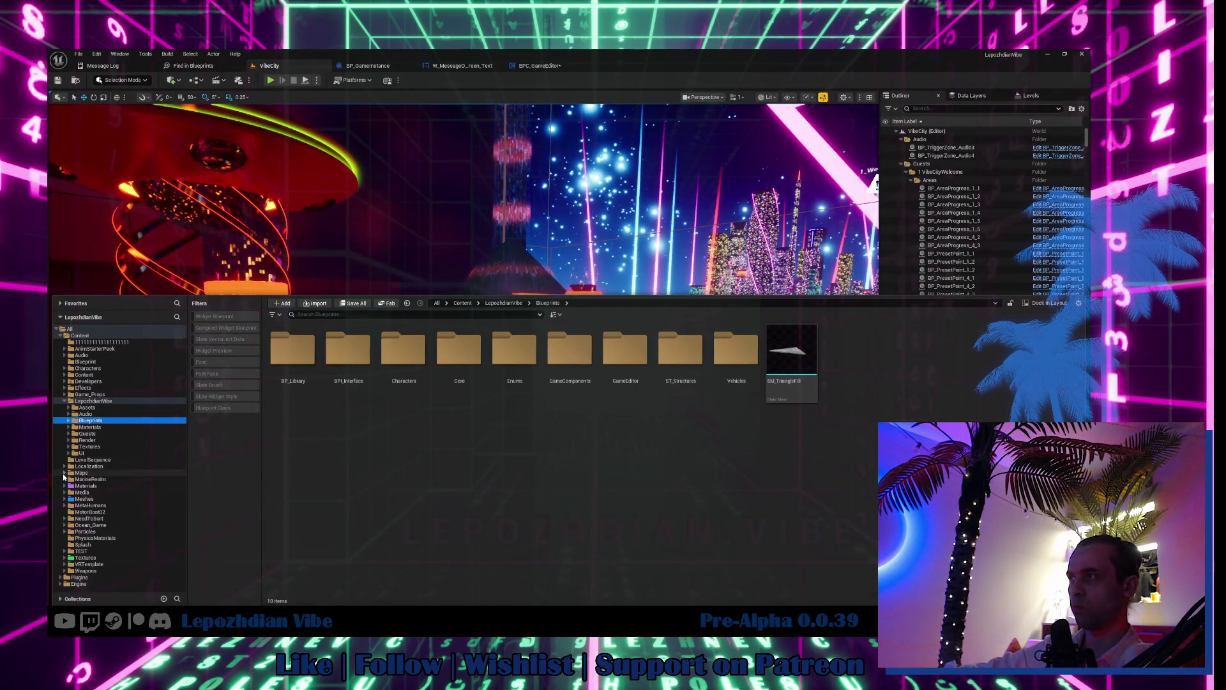
Step: Open the W_HUD_GameEditor widget blueprint from the Ui > HUD folder
left_click(81, 454)
double_click(349, 348)
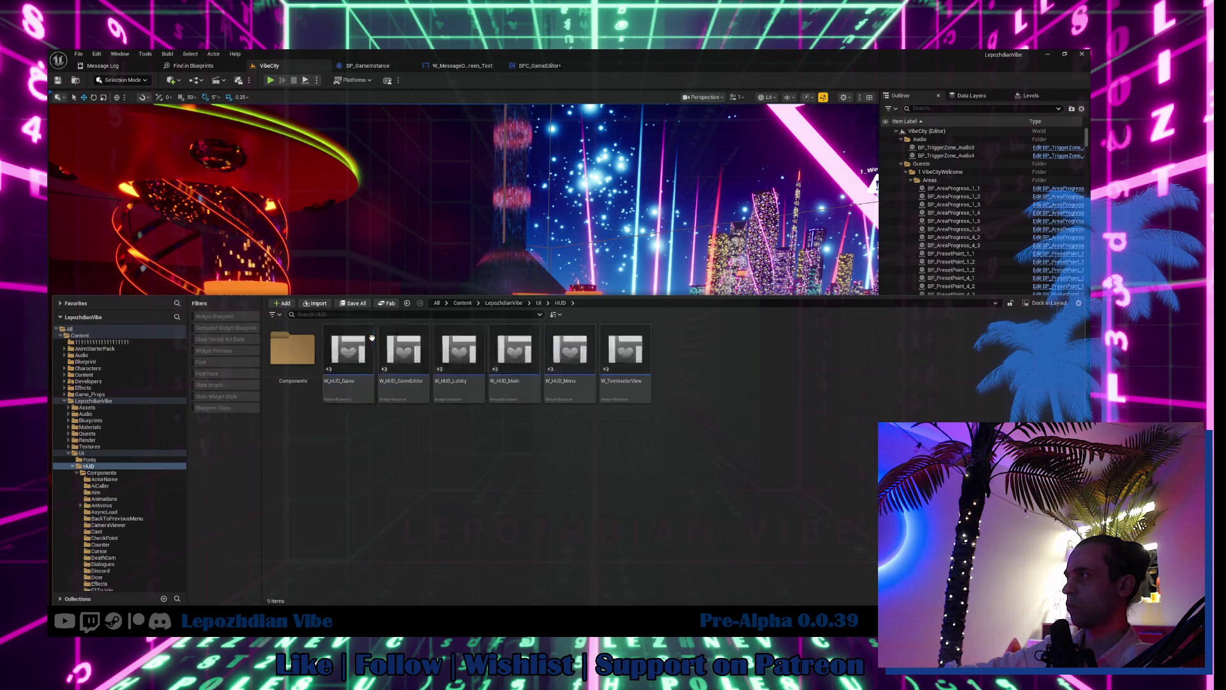
left_click(417, 354)
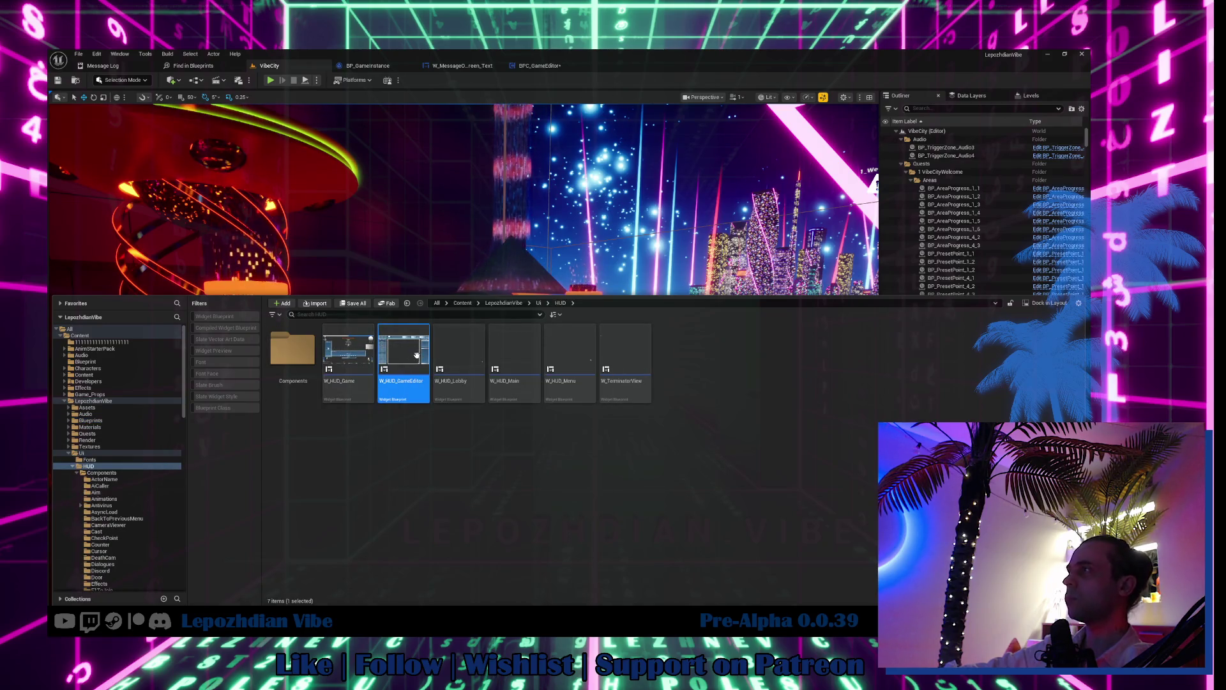
double_click(416, 354)
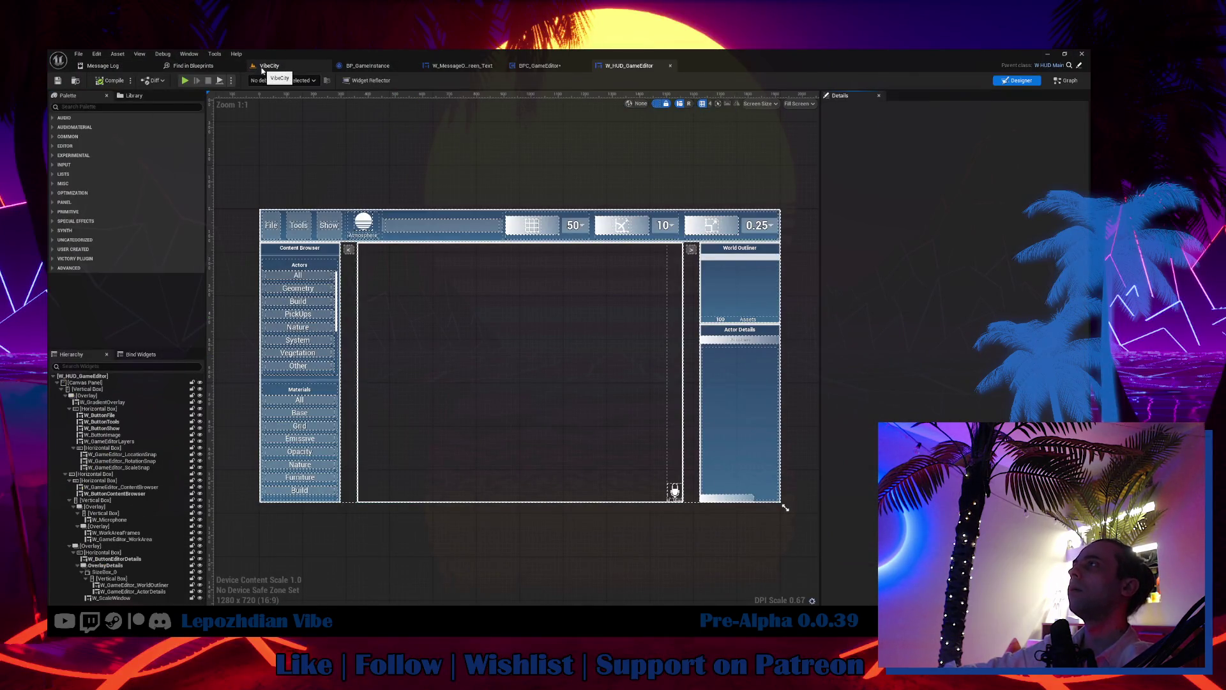
Step: Search HUD Components for 'material' and open W_GameEditorActorMaterial
left_click(268, 66)
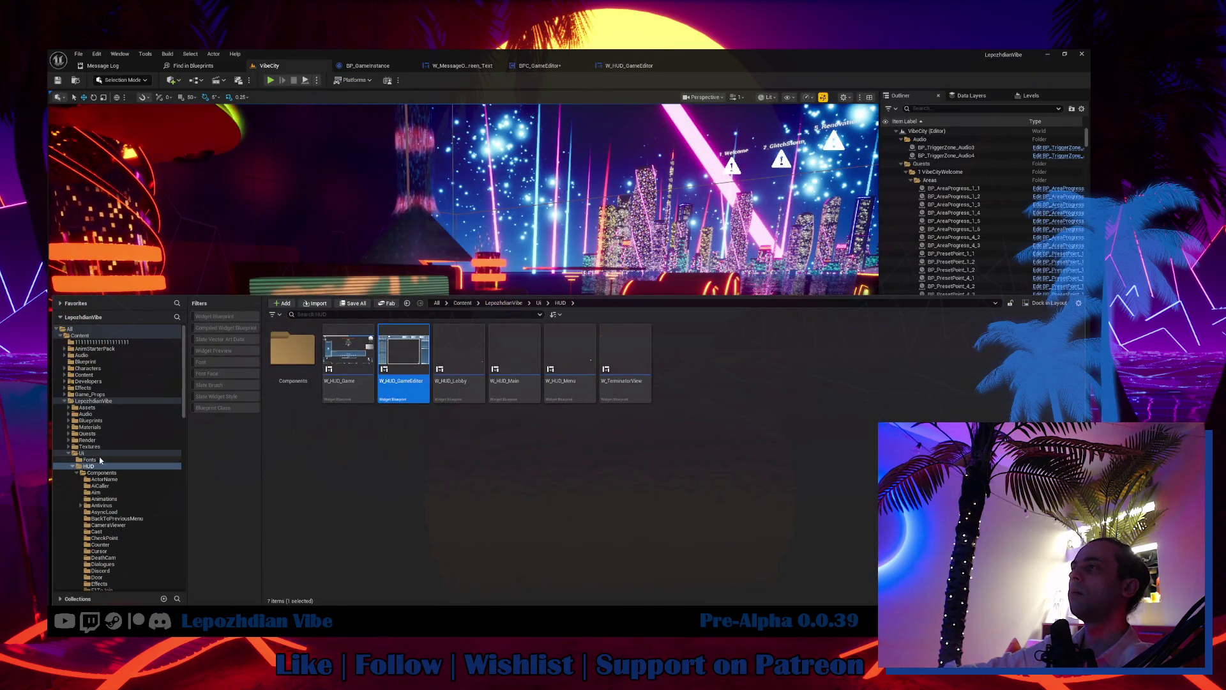
double_click(292, 350)
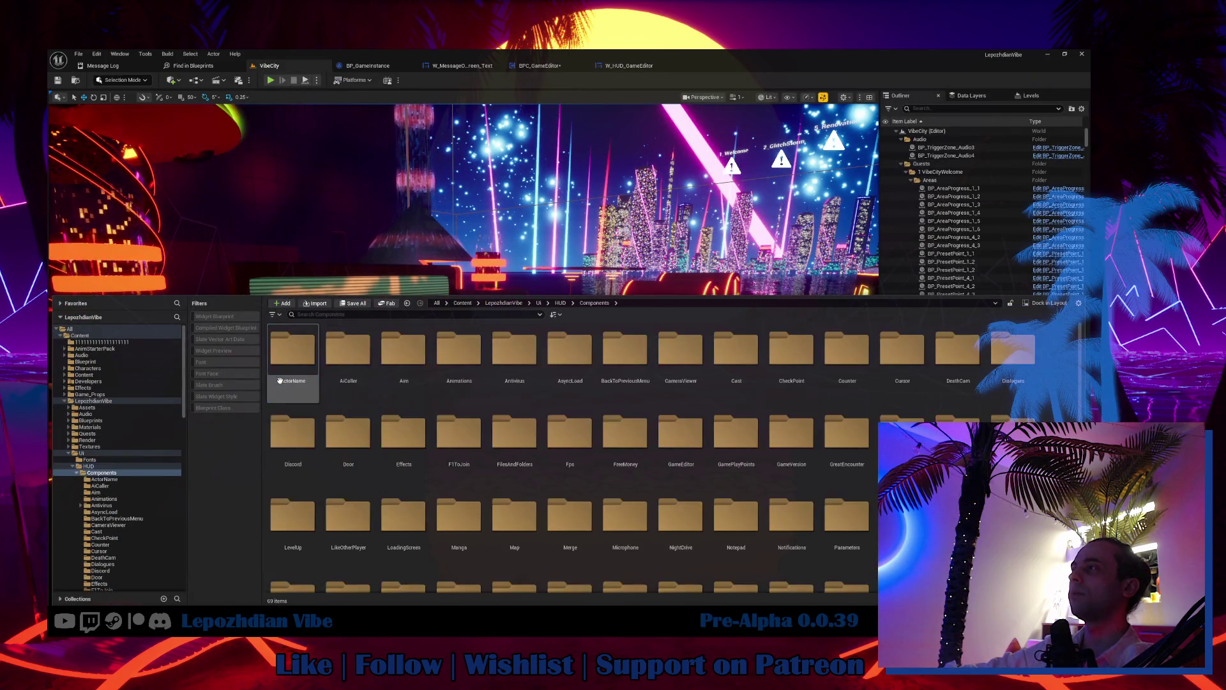
type("material")
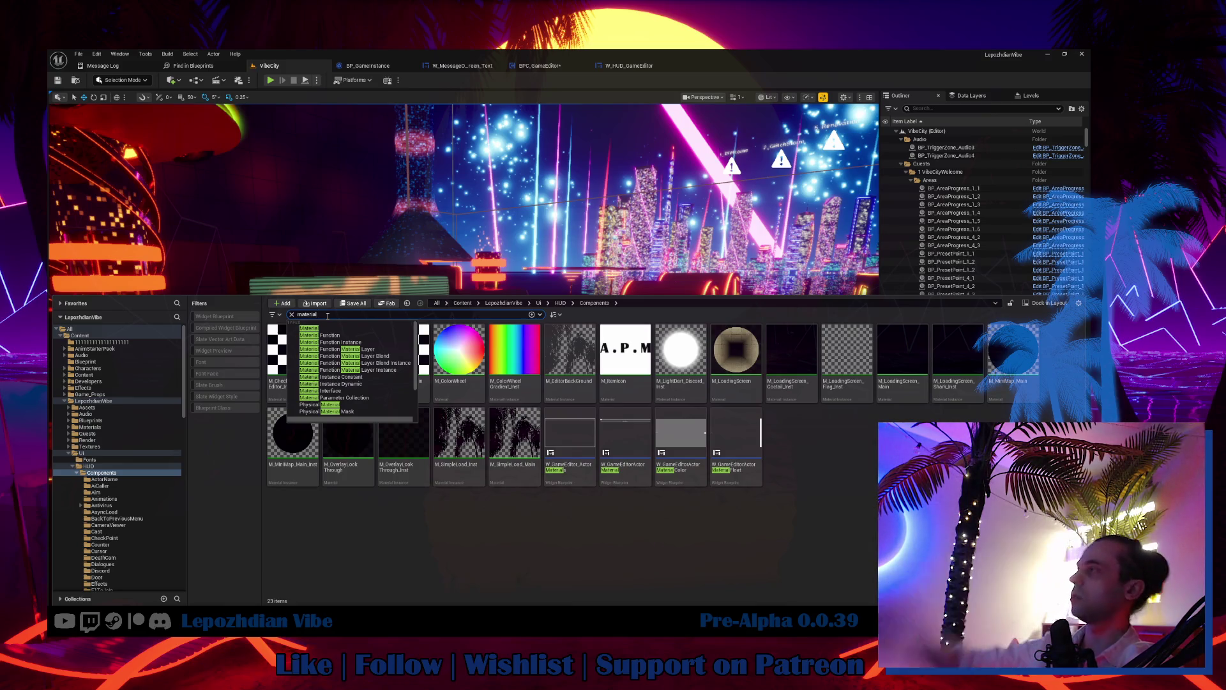
double_click(632, 416)
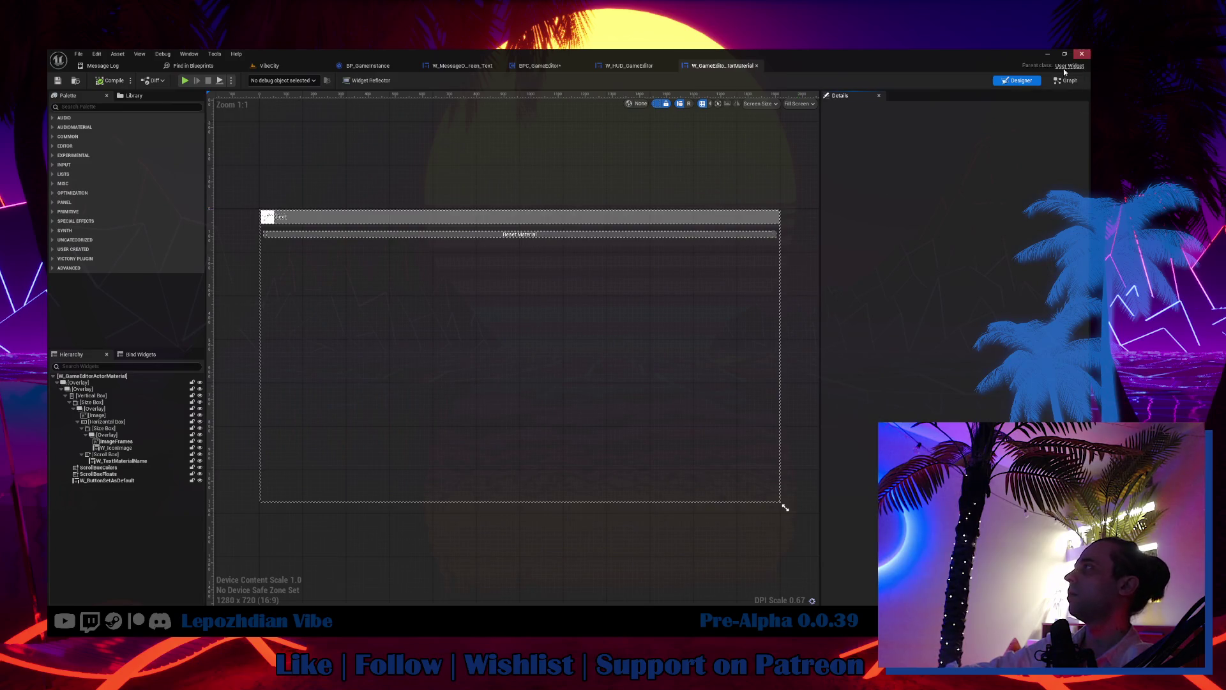
Step: Open the On Drop function graph and pan through its Data Table lookup, SetText, Set Icon and Return nodes
left_click(1070, 81)
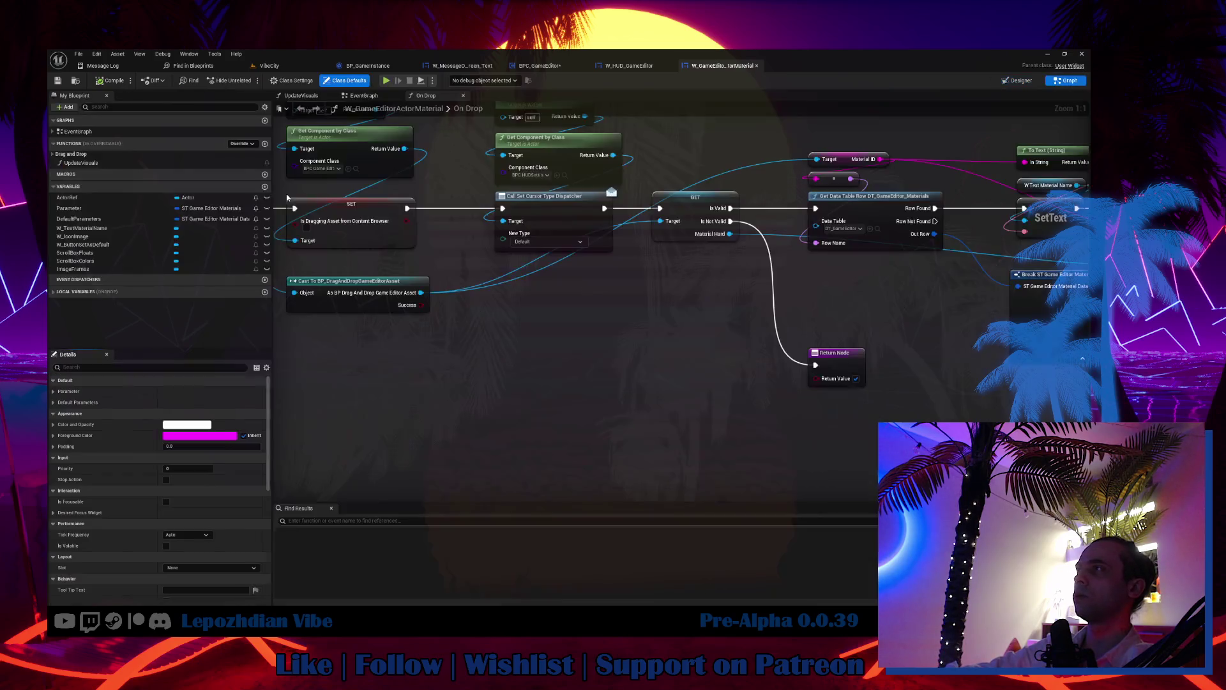
left_click(56, 155)
left_click(72, 163)
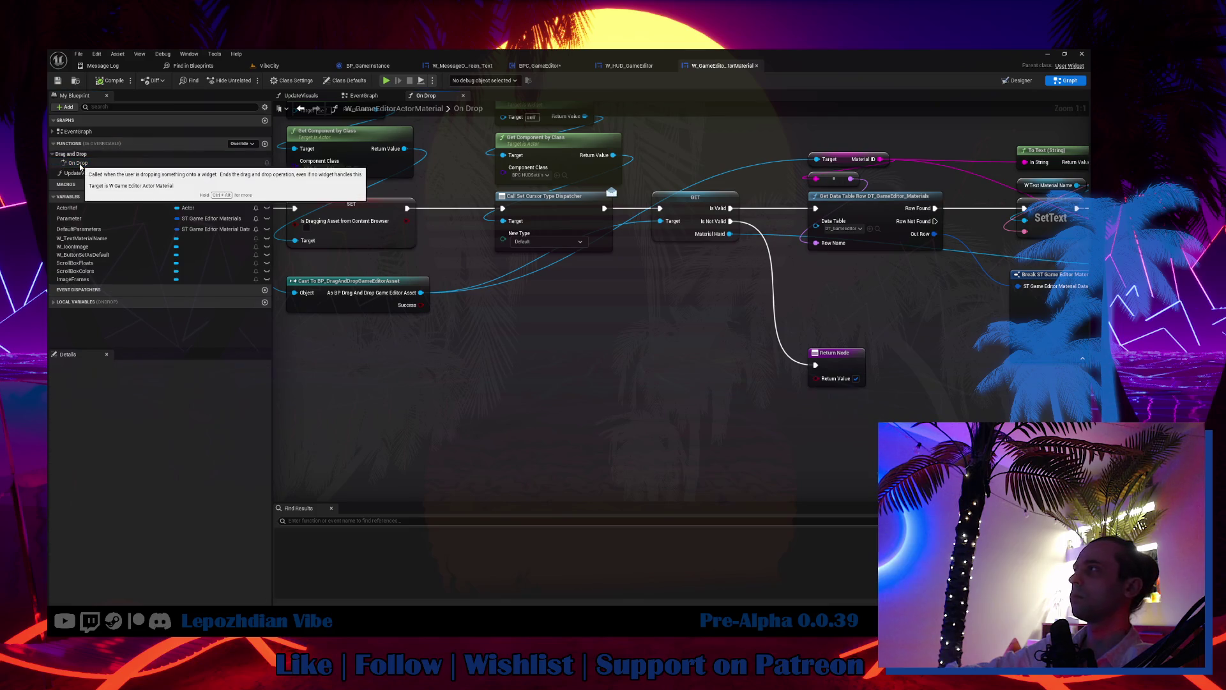
mouse_move(398, 281)
left_mouse_down()
mouse_move(490, 304)
mouse_move(551, 345)
mouse_move(527, 354)
left_mouse_up()
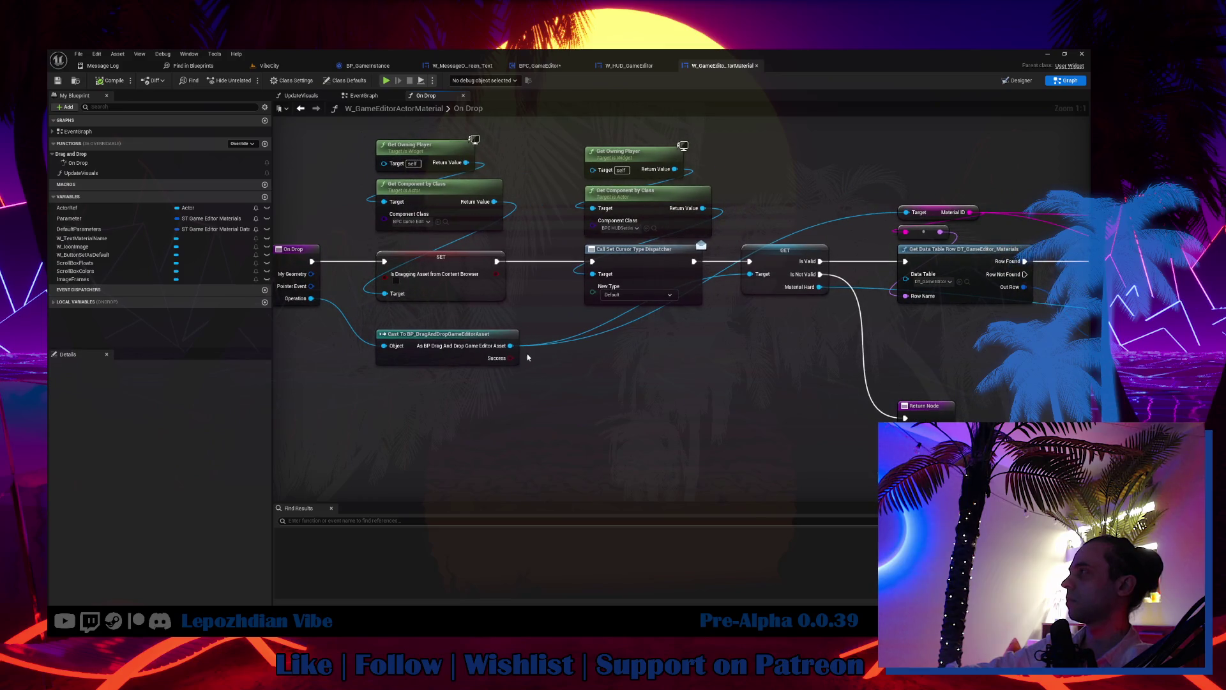
left_click_drag(638, 373, 146, 384)
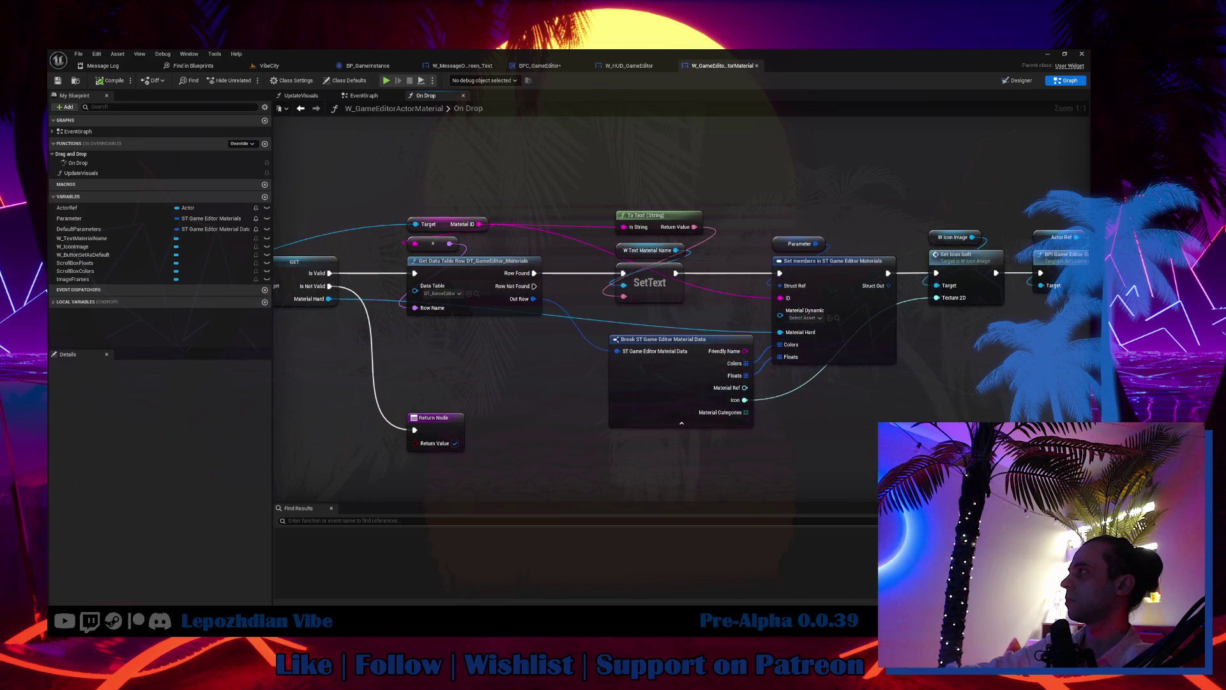
left_click_drag(575, 383, 527, 385)
mouse_move(100, 384)
left_mouse_down()
mouse_move(486, 400)
mouse_move(276, 392)
left_mouse_up()
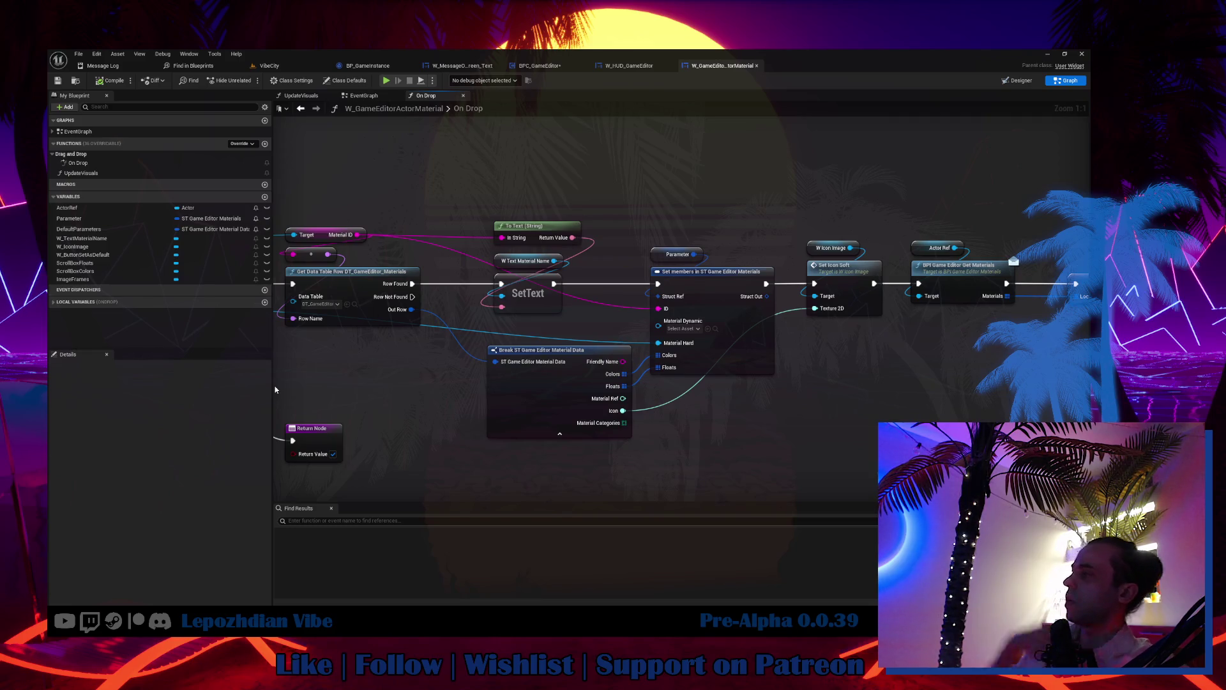
mouse_move(515, 291)
left_mouse_down()
mouse_move(864, 243)
mouse_move(914, 319)
left_mouse_up()
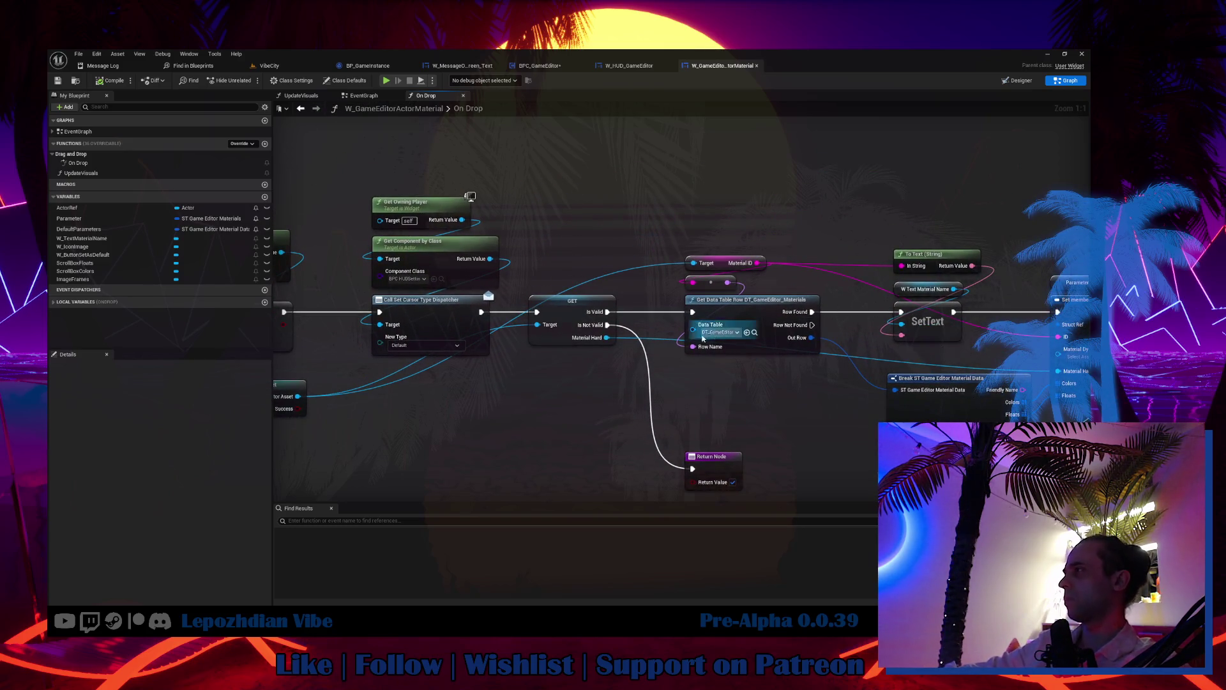
left_click_drag(714, 368, 829, 355)
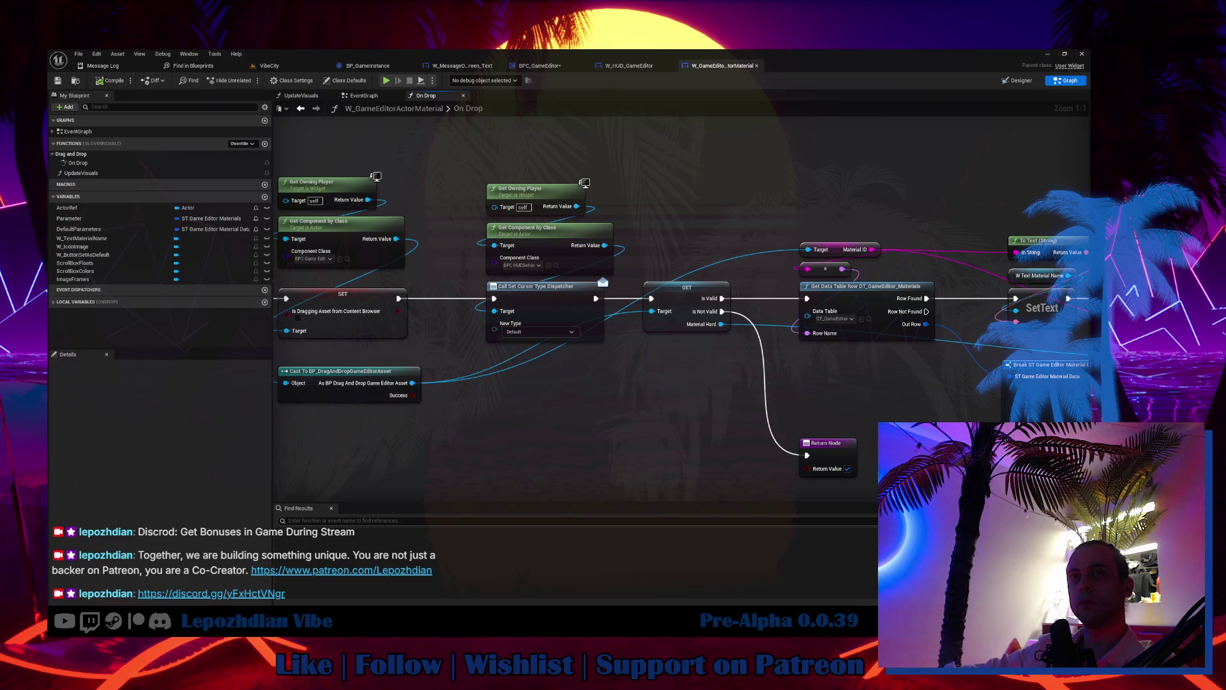
left_click_drag(415, 396, 477, 411)
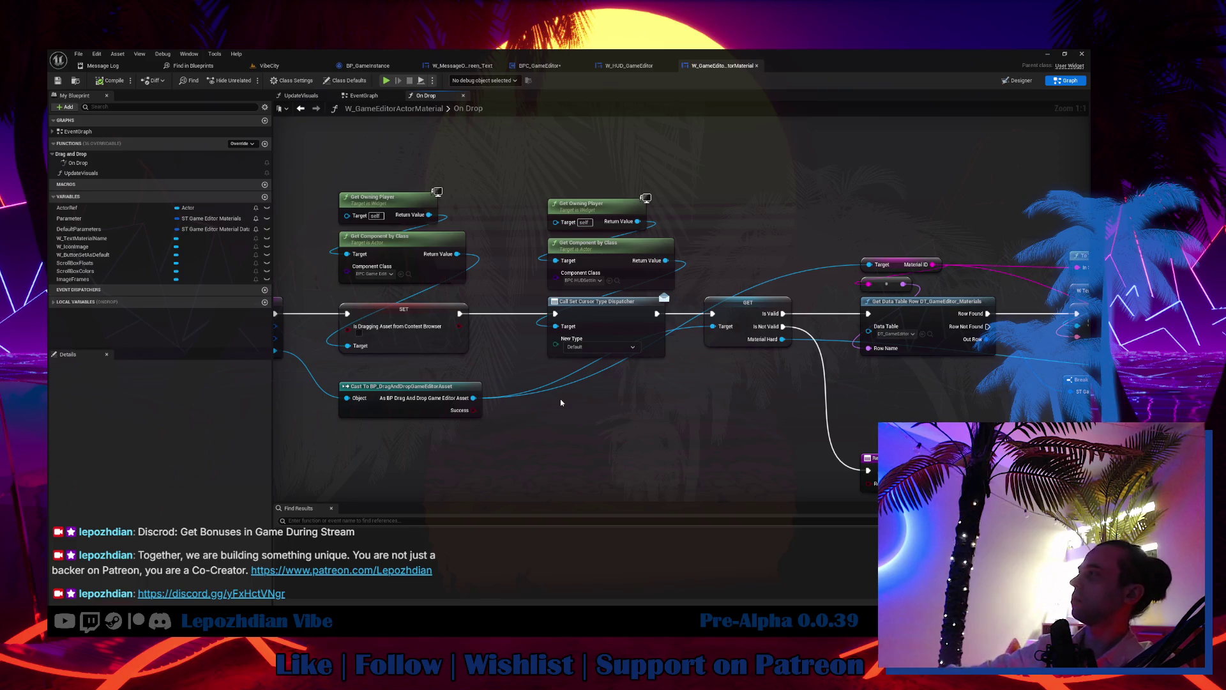
left_click_drag(560, 398, 561, 384)
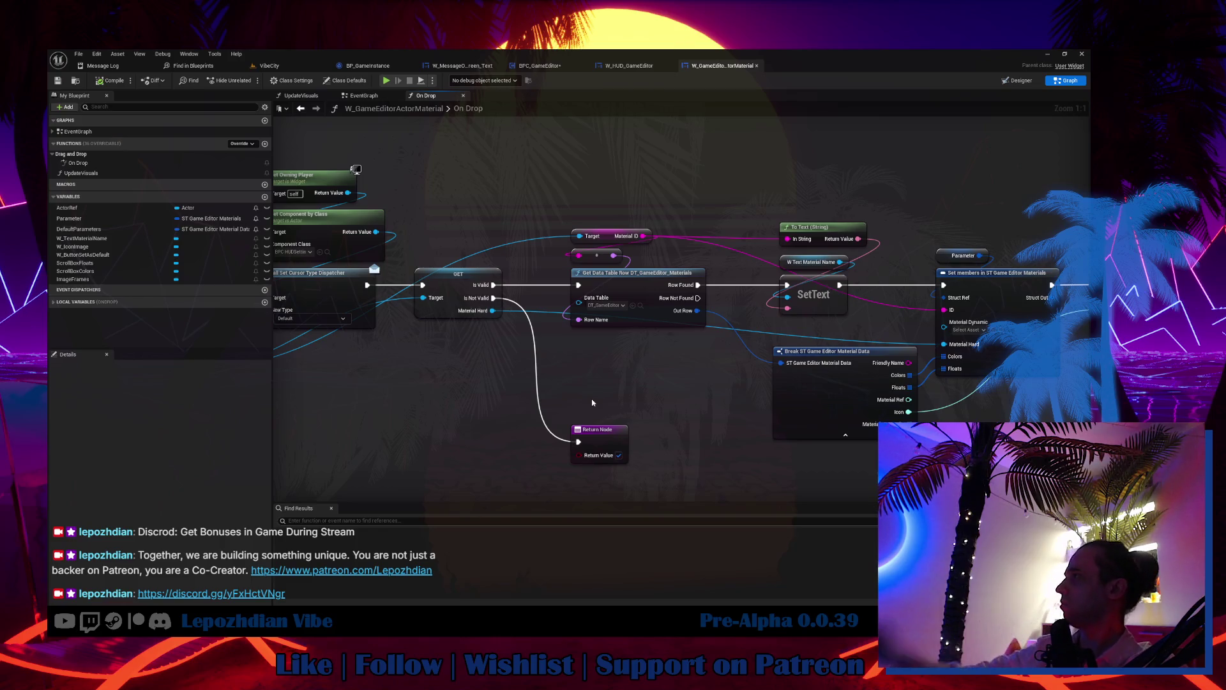
left_click_drag(537, 324, 698, 347)
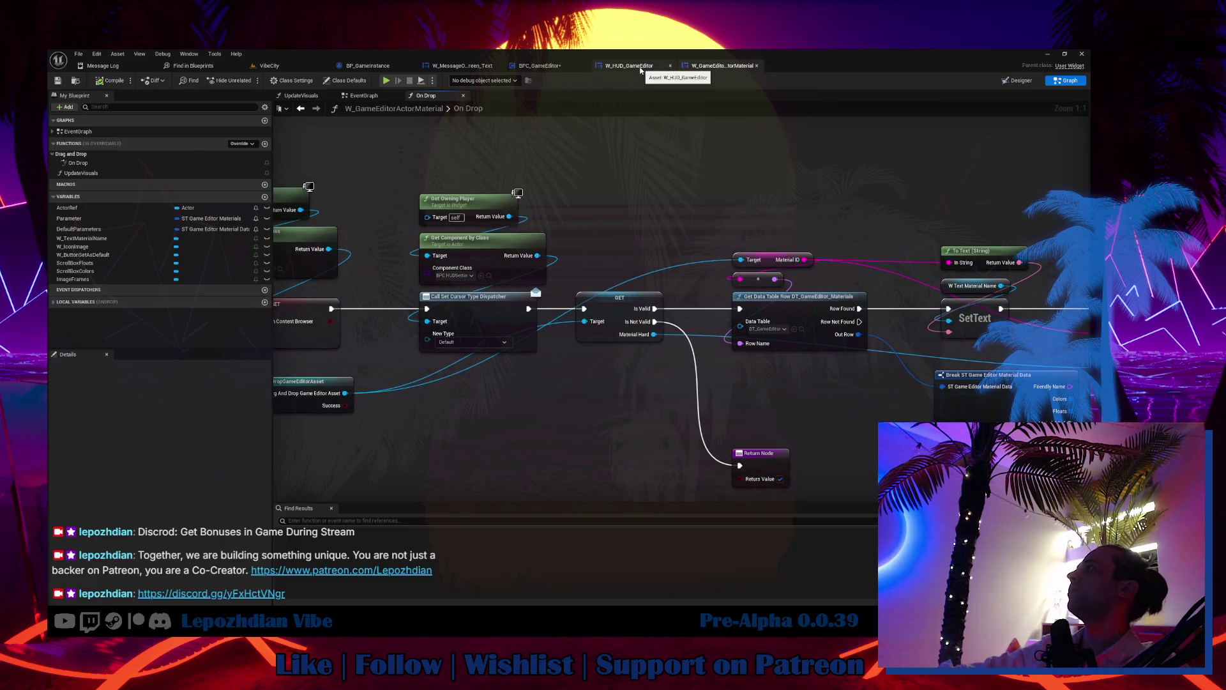
Step: Select the central work area in W_HUD_GameEditor and open W_GameEditor_WorkArea for editing
left_click(629, 66)
left_click(589, 342)
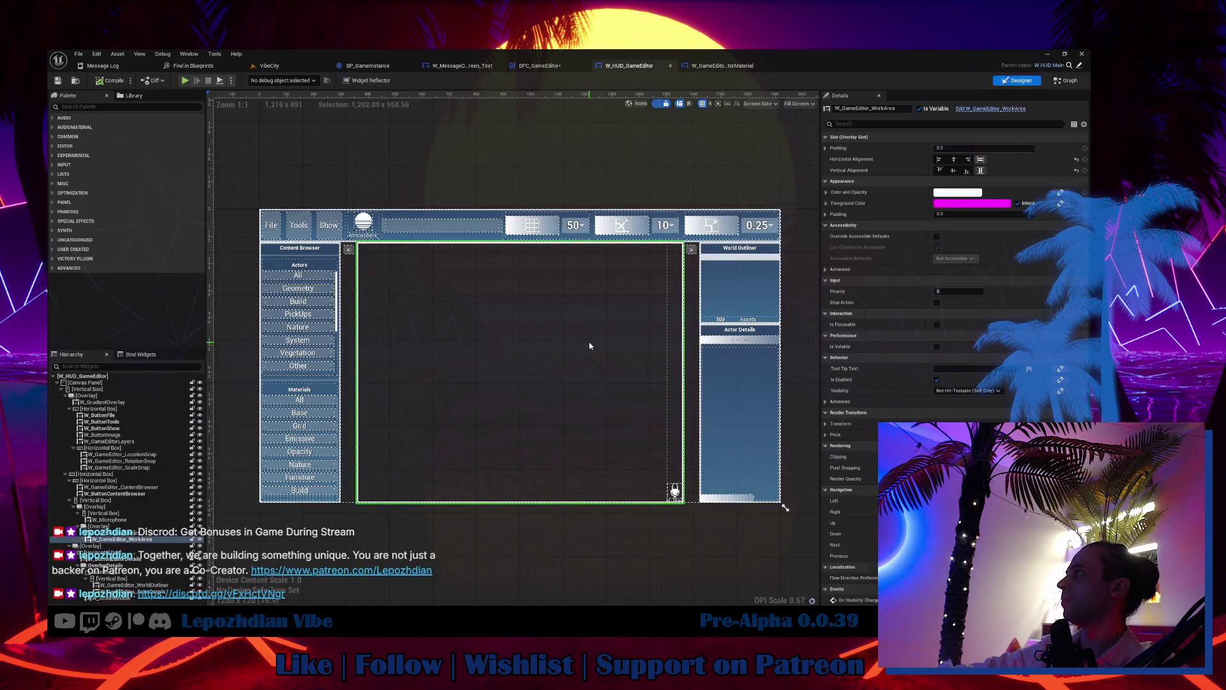
left_click(1019, 110)
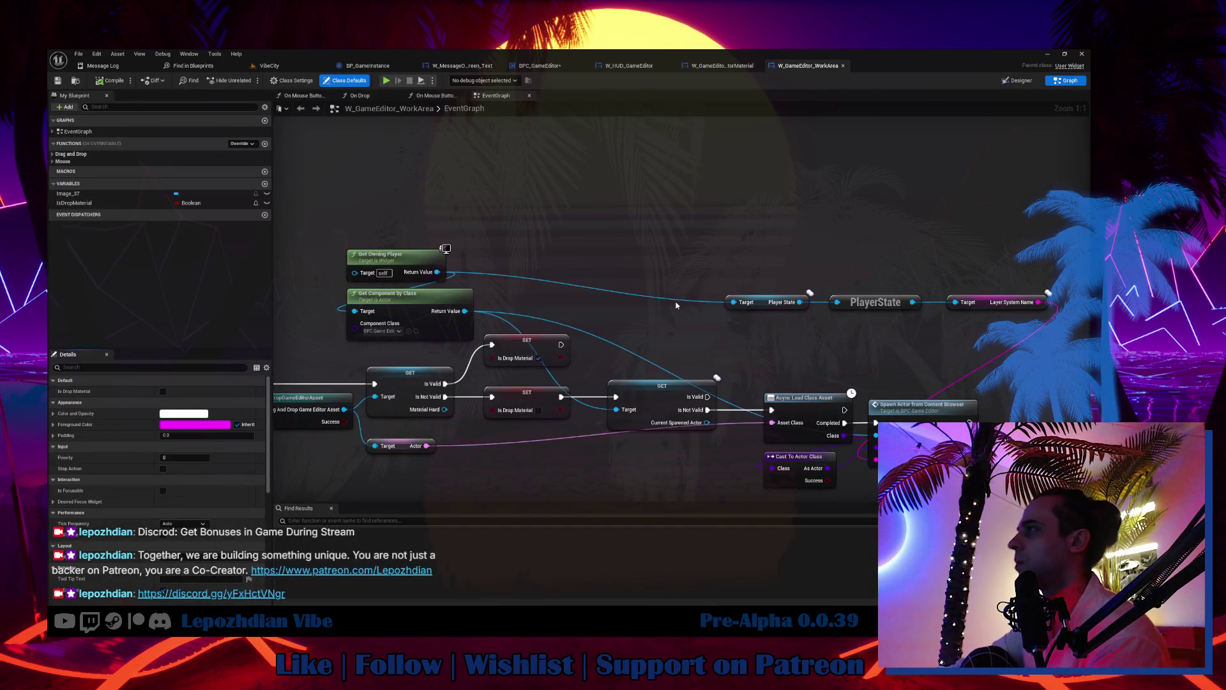
Step: Review the work area's On Drop graph and select the Cast To BP_DragAndDropGameEditorAsset node
left_click_drag(425, 347, 529, 349)
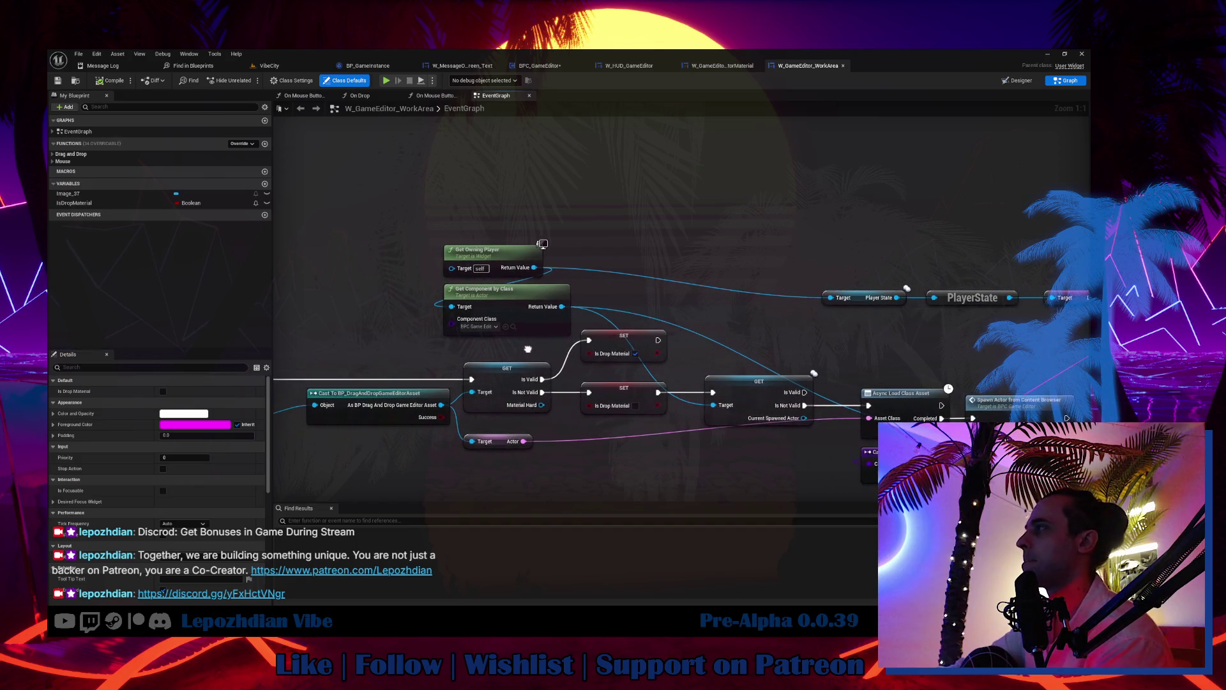
left_click(374, 96)
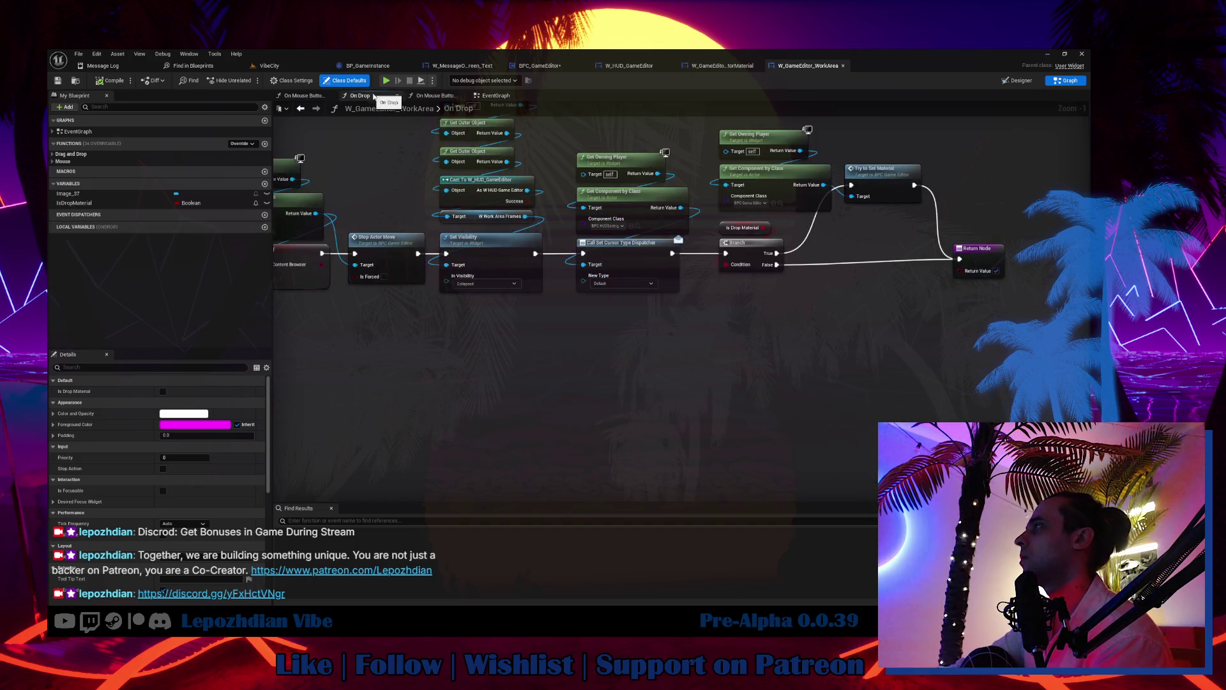
left_click(981, 258)
left_click_drag(981, 258, 980, 309)
left_click(495, 96)
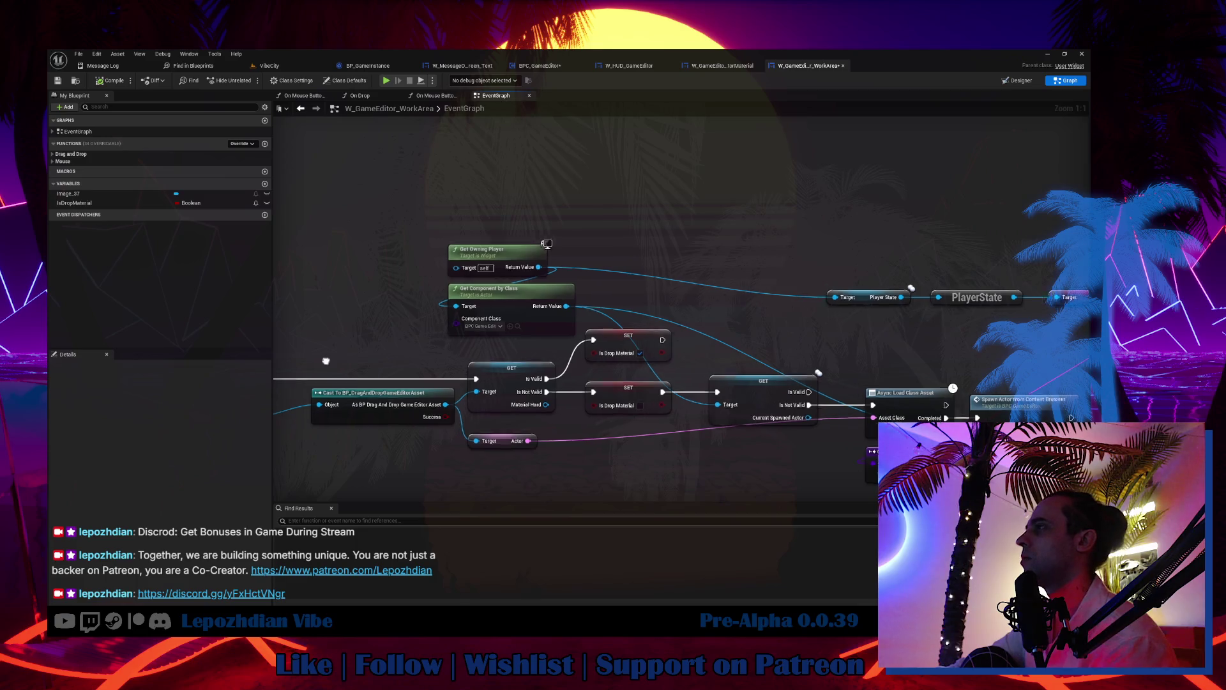
left_click_drag(611, 266, 617, 337)
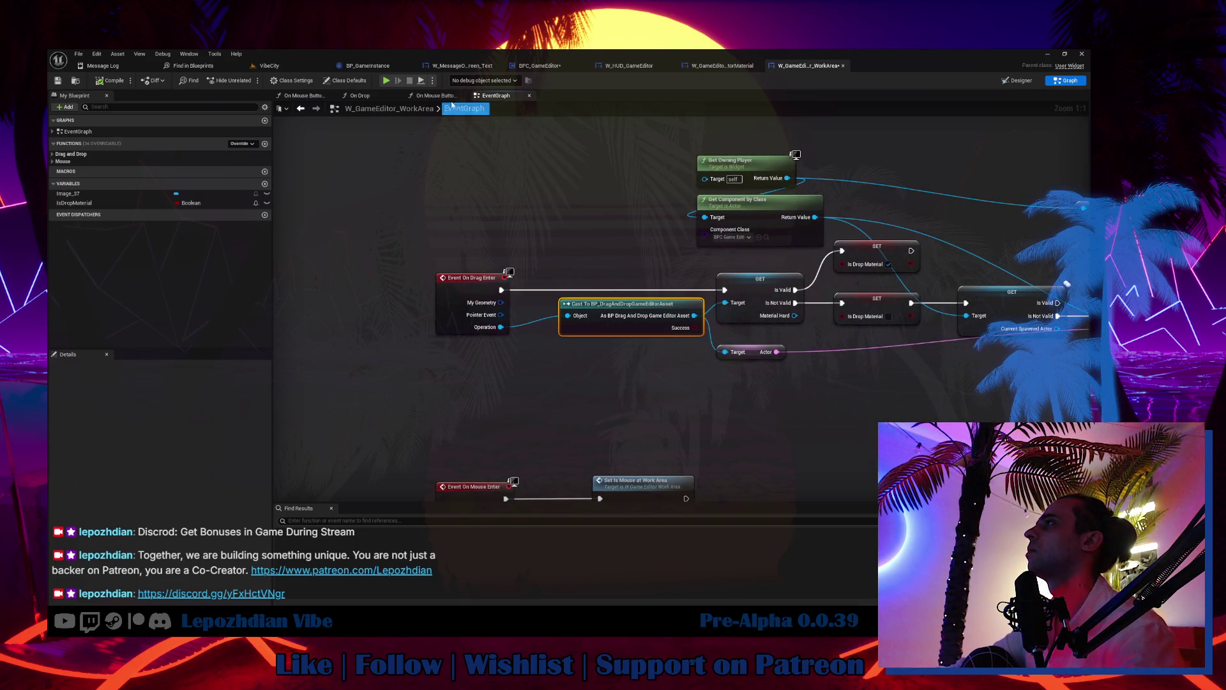
Step: Rewire On Mouse Button Up and Down to bypass their debug Print String nodes, deleting them
left_click(435, 95)
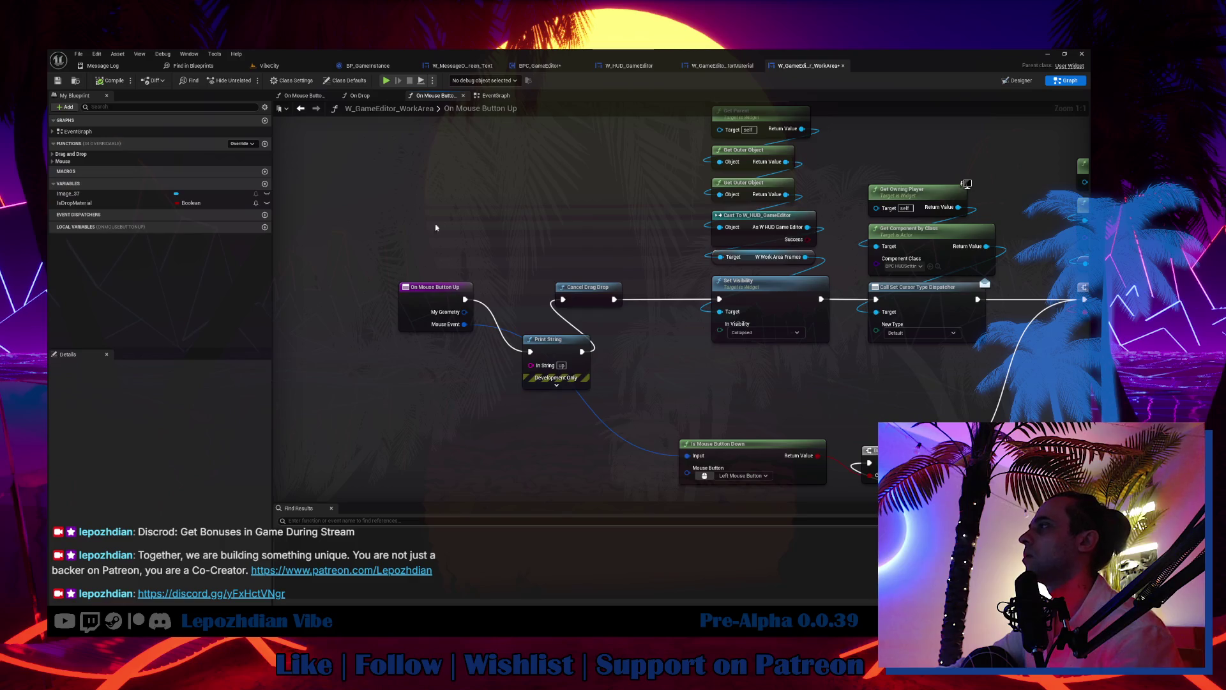
left_click_drag(465, 299, 563, 299)
left_click(518, 344)
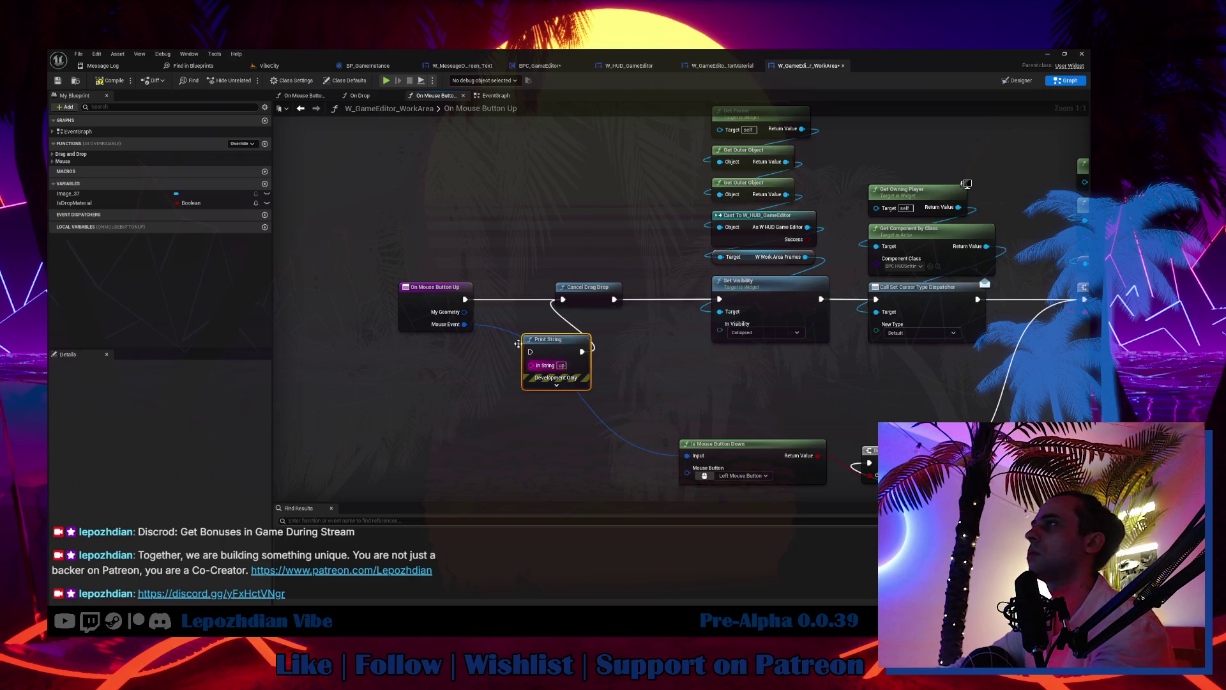
left_click(71, 154)
double_click(76, 163)
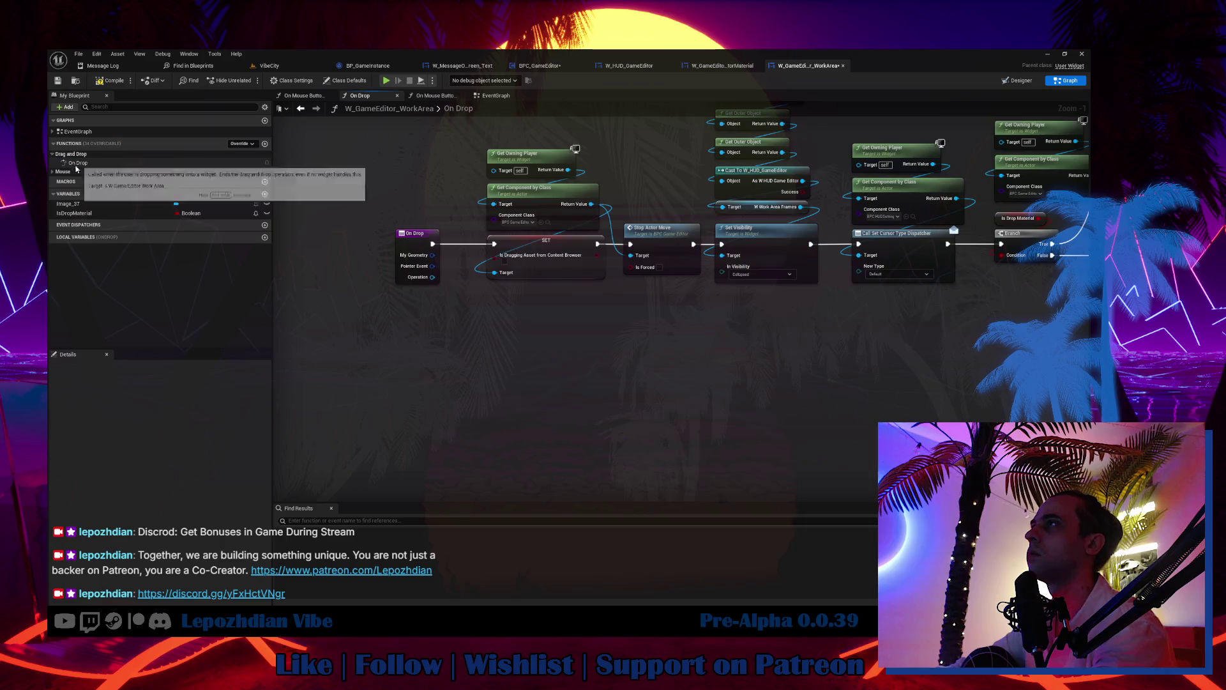
left_click(75, 171)
double_click(96, 181)
left_click_drag(424, 300, 514, 300)
left_click(421, 177)
key("Delete")
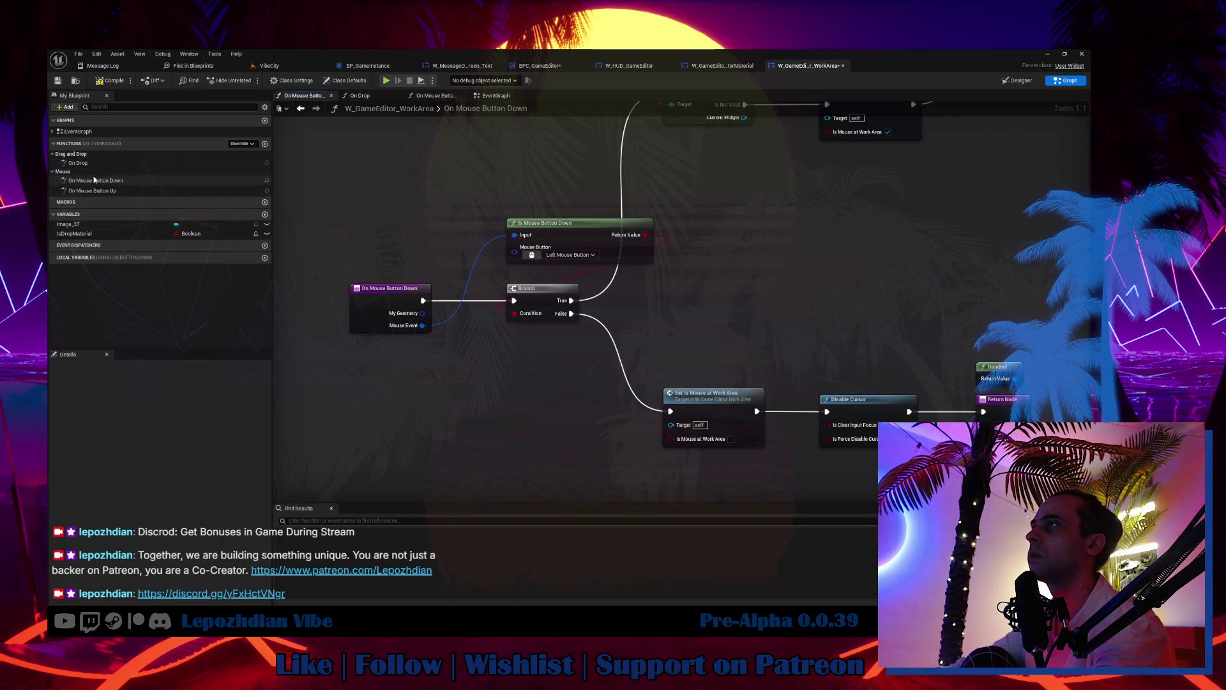
Step: In On Drop, feed Operation into Cast To BP_DragAndDropGameEditorAsset and convert it to a pure cast
double_click(92, 164)
left_click(562, 329)
mouse_move(433, 277)
left_mouse_down()
mouse_move(524, 313)
mouse_move(567, 352)
left_mouse_up()
right_click(599, 348)
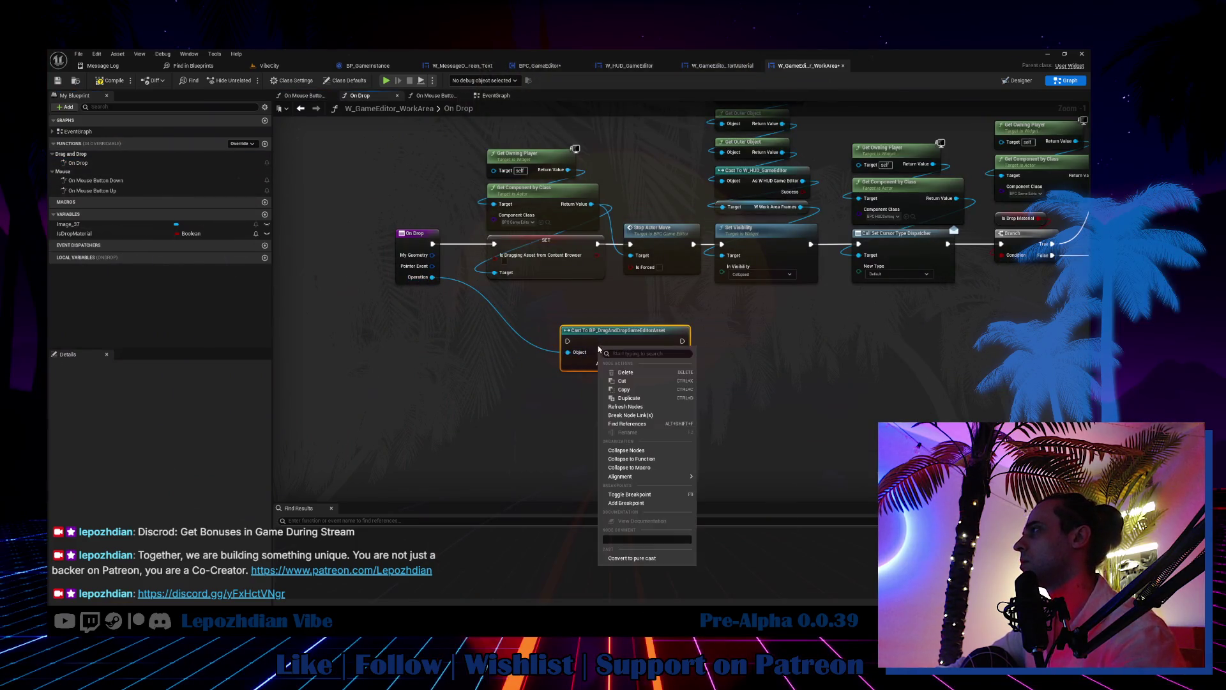
left_click(631, 558)
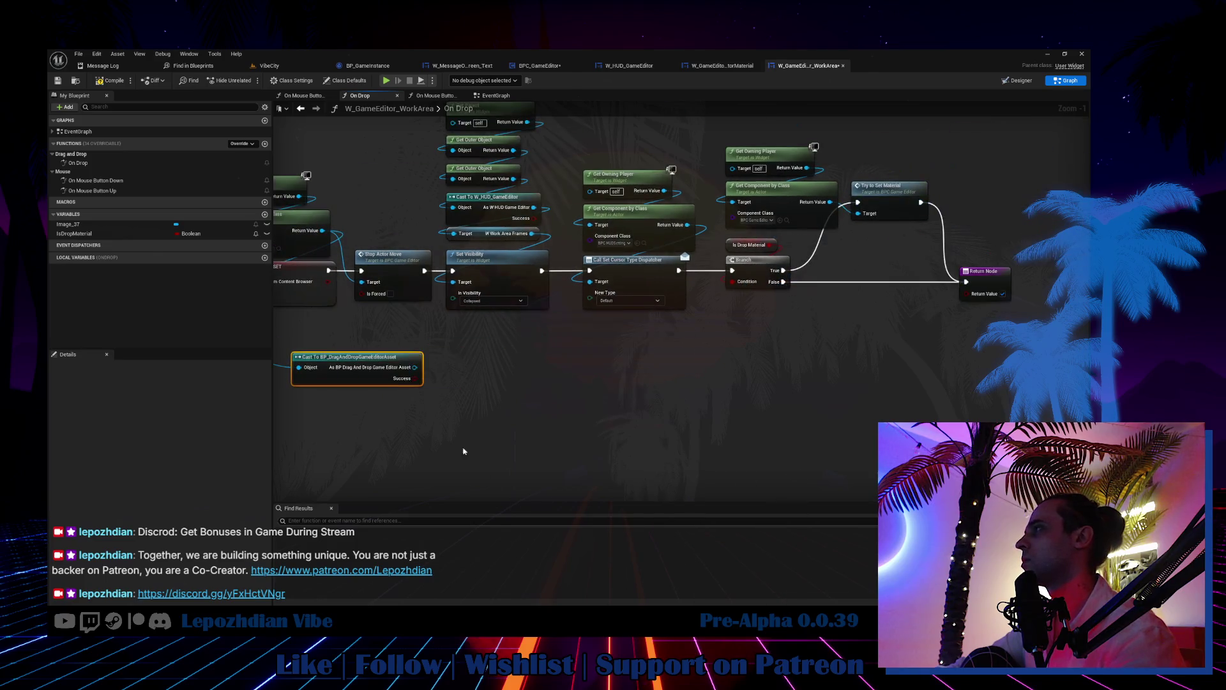
mouse_move(397, 358)
left_mouse_down()
mouse_move(840, 406)
mouse_move(804, 325)
left_mouse_up()
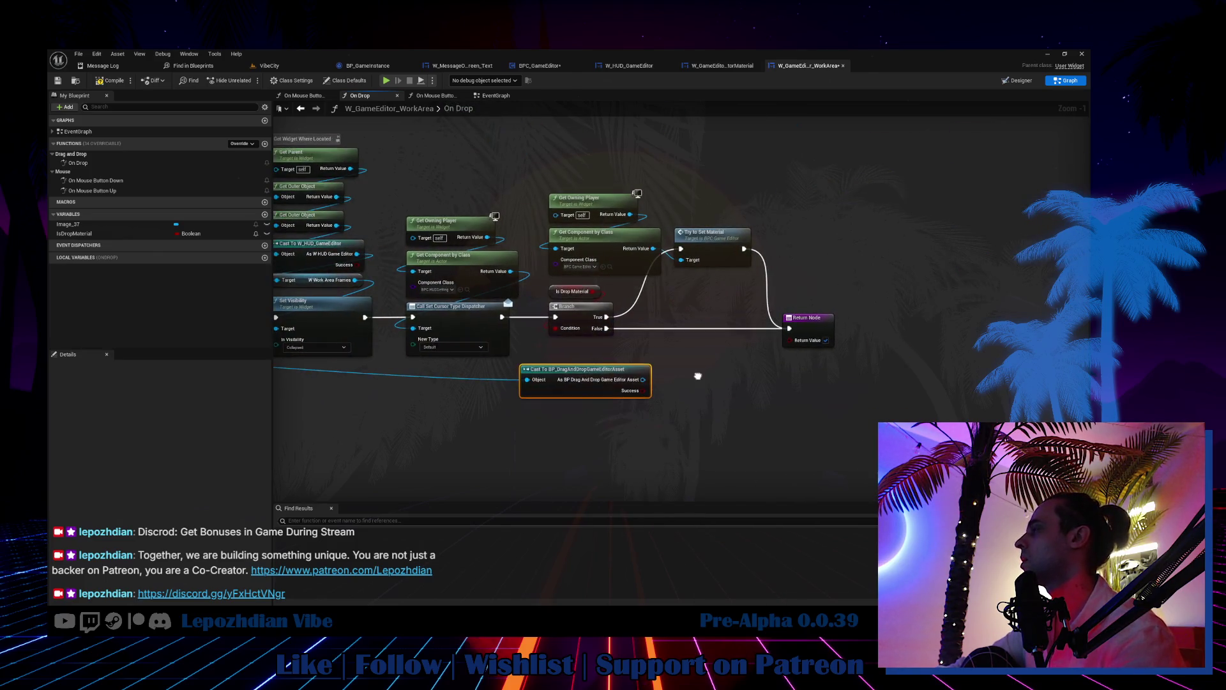
double_click(725, 238)
left_click(722, 65)
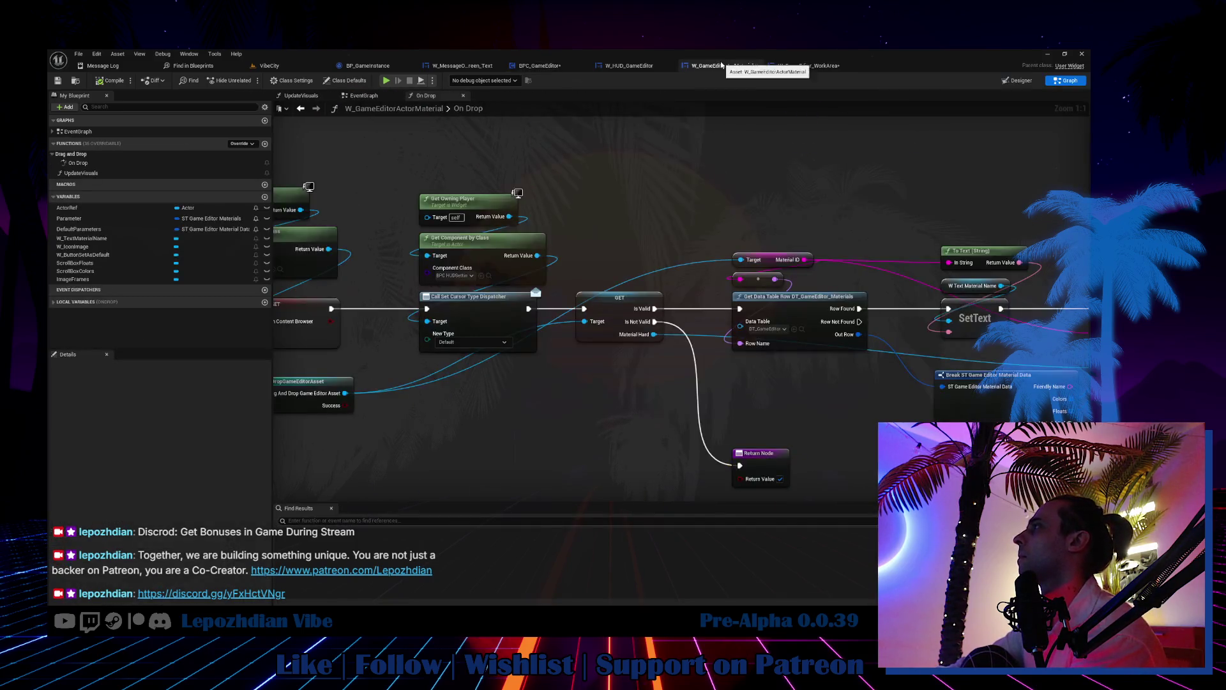
Step: Scan the On Drop chain, raising the Parameter/Break pair and lowering the Return Node
left_click_drag(694, 181, 673, 179)
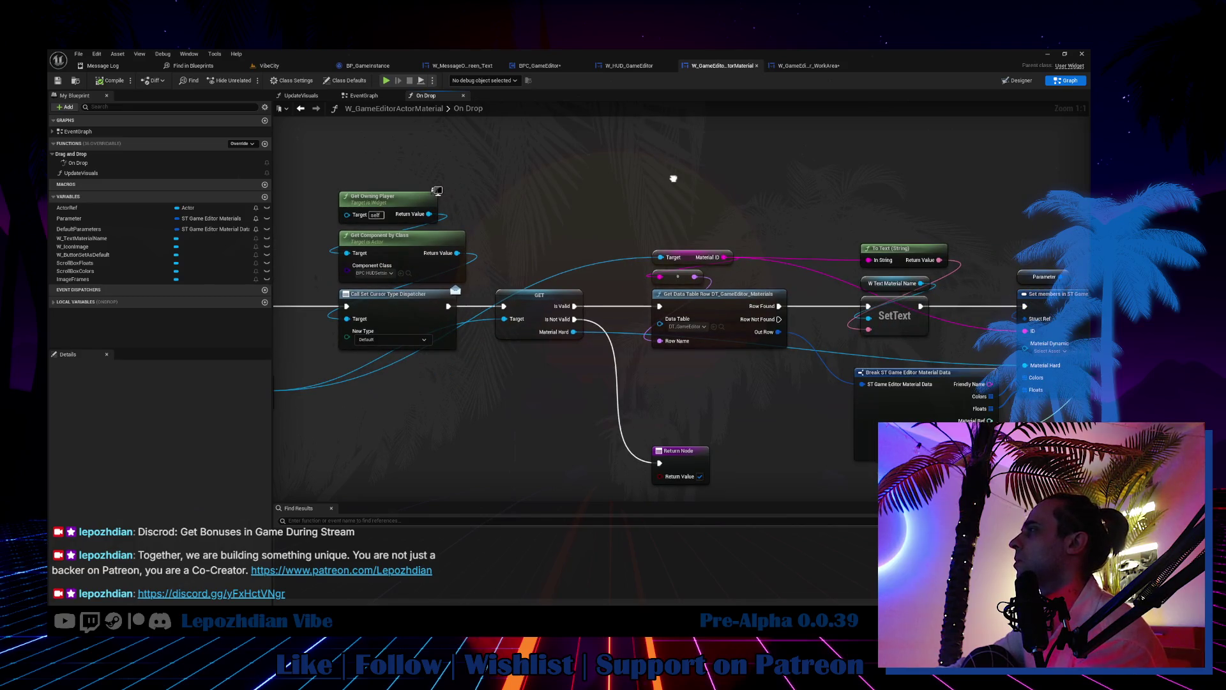
left_click_drag(673, 179, 499, 186)
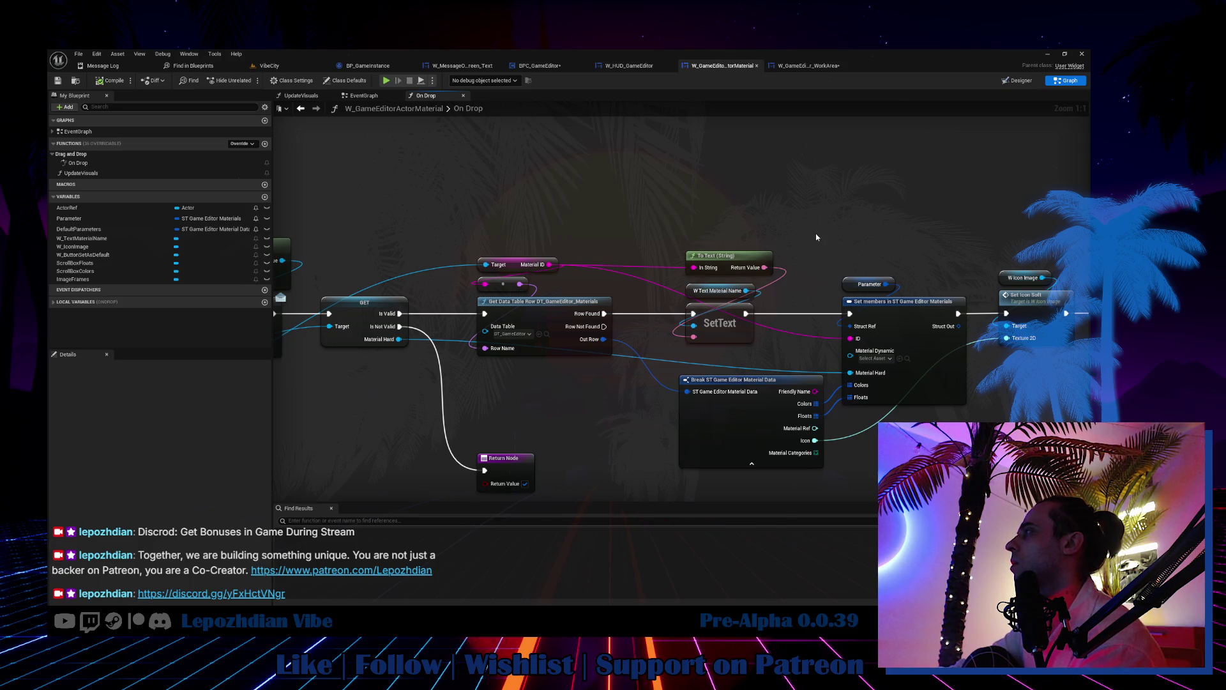
left_click_drag(816, 237, 169, 208)
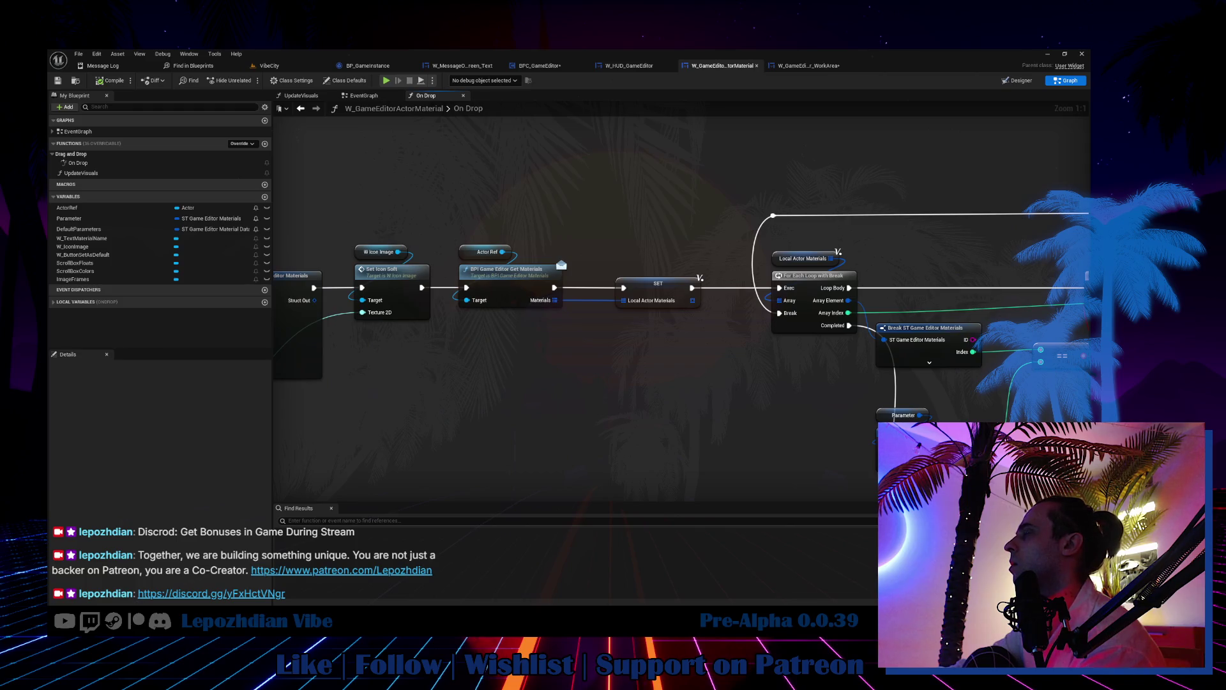
left_click_drag(560, 255, 314, 221)
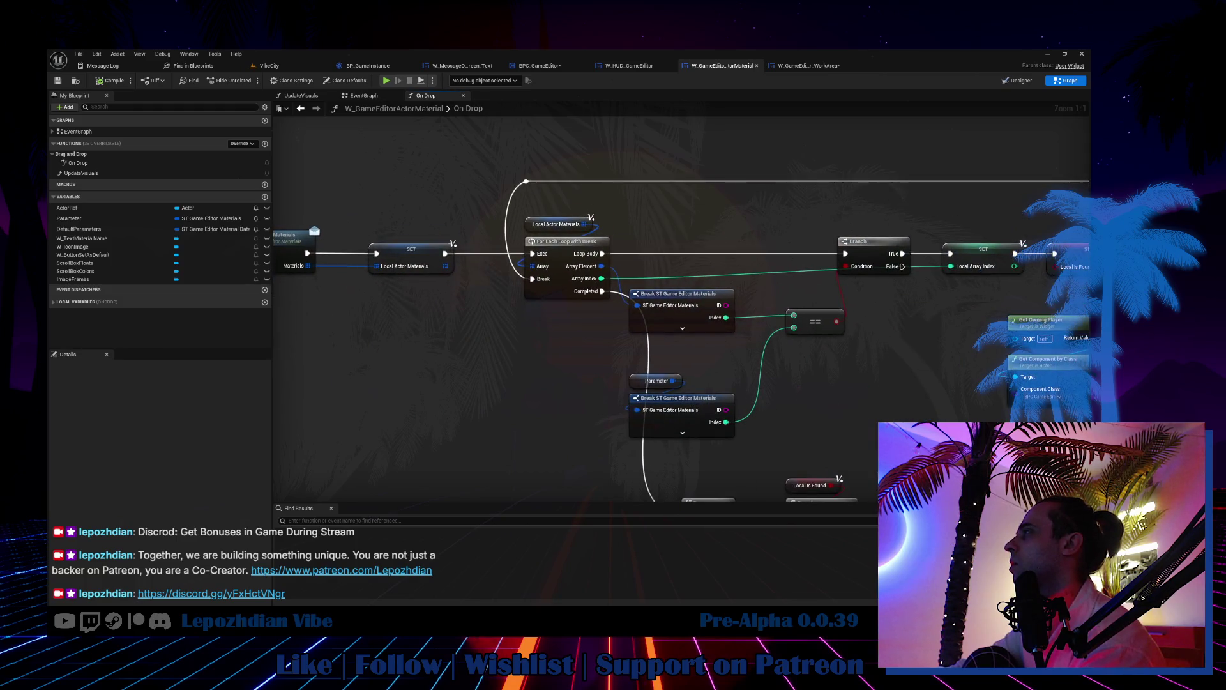
mouse_move(566, 351)
left_mouse_down()
mouse_move(734, 434)
mouse_move(715, 440)
mouse_move(691, 398)
left_mouse_up()
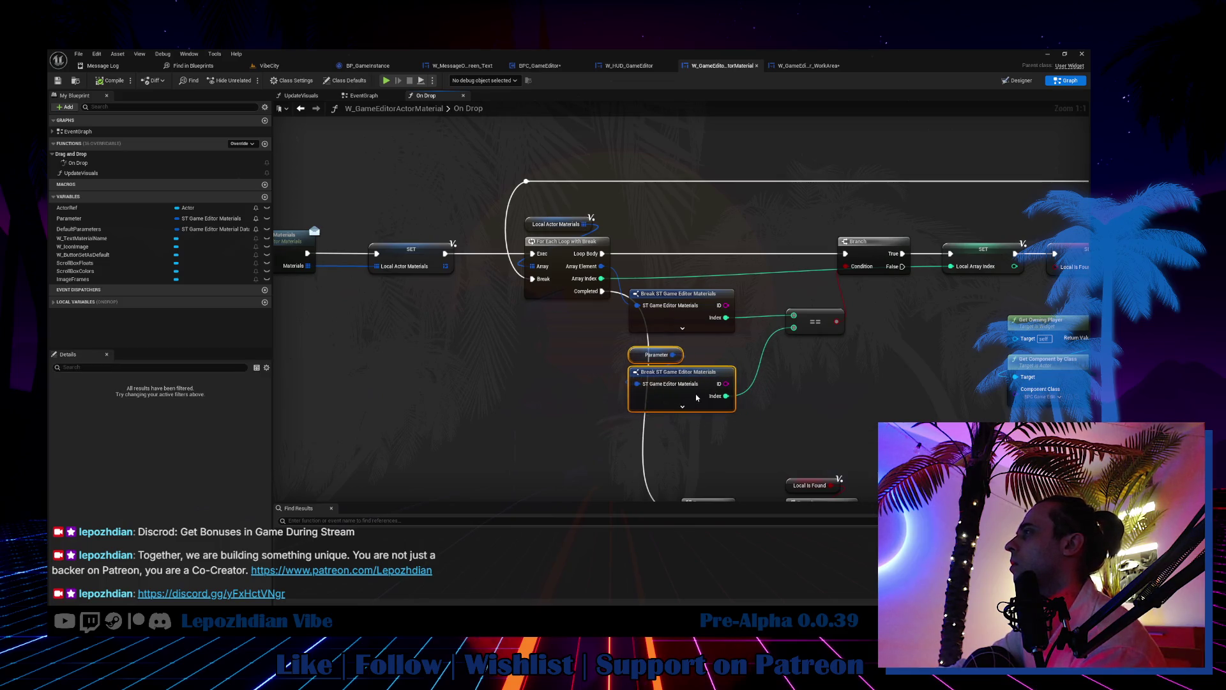
scroll(606, 416, "down", 1)
mouse_move(611, 420)
left_mouse_down()
mouse_move(460, 382)
mouse_move(363, 219)
mouse_move(375, 197)
mouse_move(1041, 274)
mouse_move(978, 220)
mouse_move(993, 220)
mouse_move(1139, 262)
left_mouse_up()
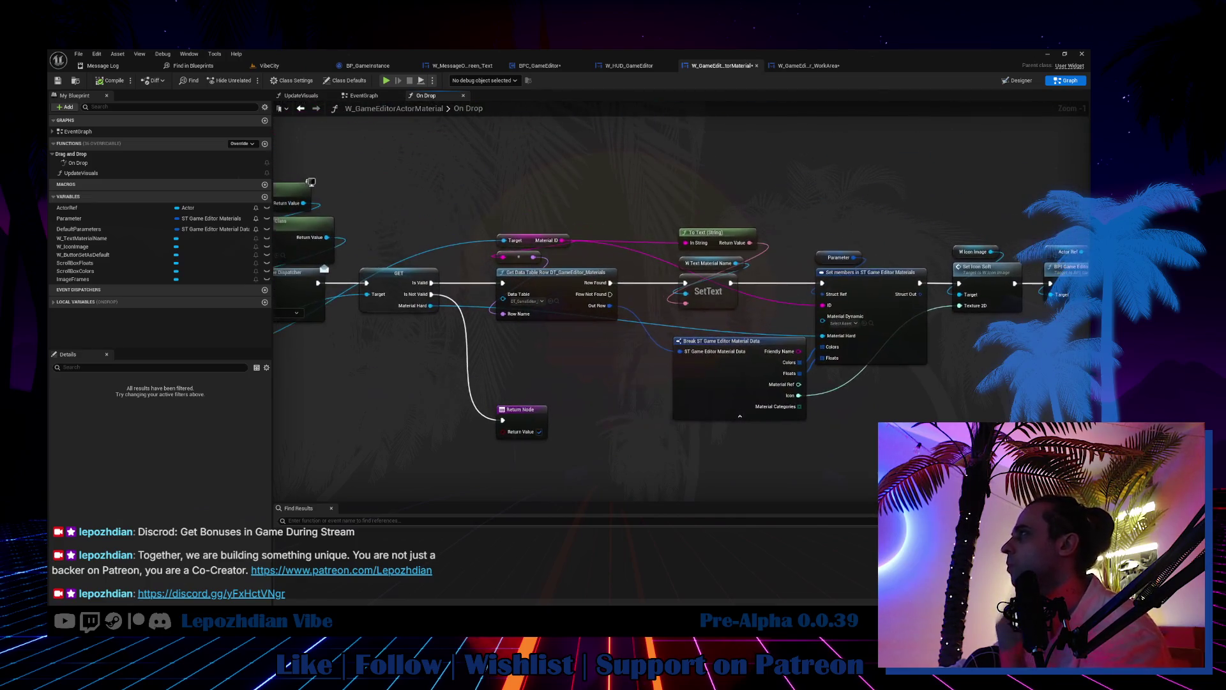
left_click_drag(557, 203, 574, 242)
scroll(574, 242, "down", 7)
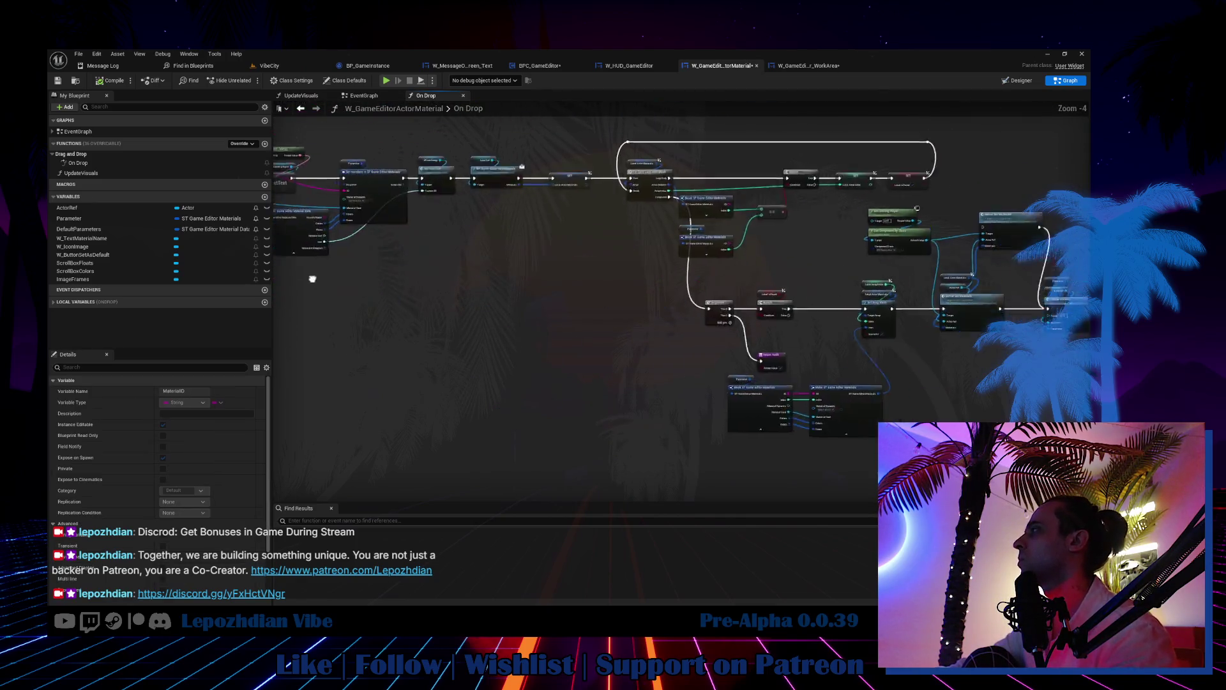
mouse_move(813, 181)
left_mouse_down()
mouse_move(397, 418)
mouse_move(374, 400)
left_mouse_up()
scroll(375, 400, "up", 4)
mouse_move(585, 320)
left_mouse_down()
mouse_move(607, 416)
mouse_move(594, 416)
left_mouse_up()
left_click_drag(599, 214, 563, 291)
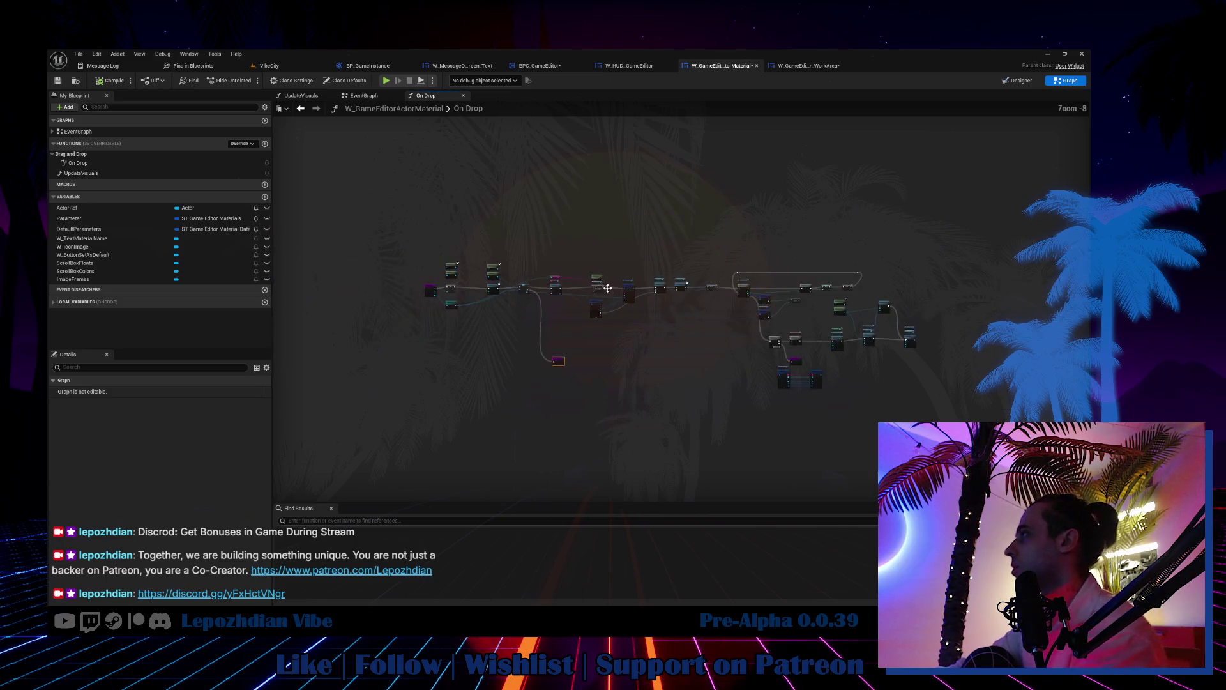
scroll(415, 338, "up", 3)
Step: Shift the text, Parameter, icon, Get Materials and loop node groups left to compact the graph
left_click(415, 338)
mouse_move(559, 171)
left_mouse_down()
mouse_move(607, 272)
mouse_move(539, 249)
left_mouse_up()
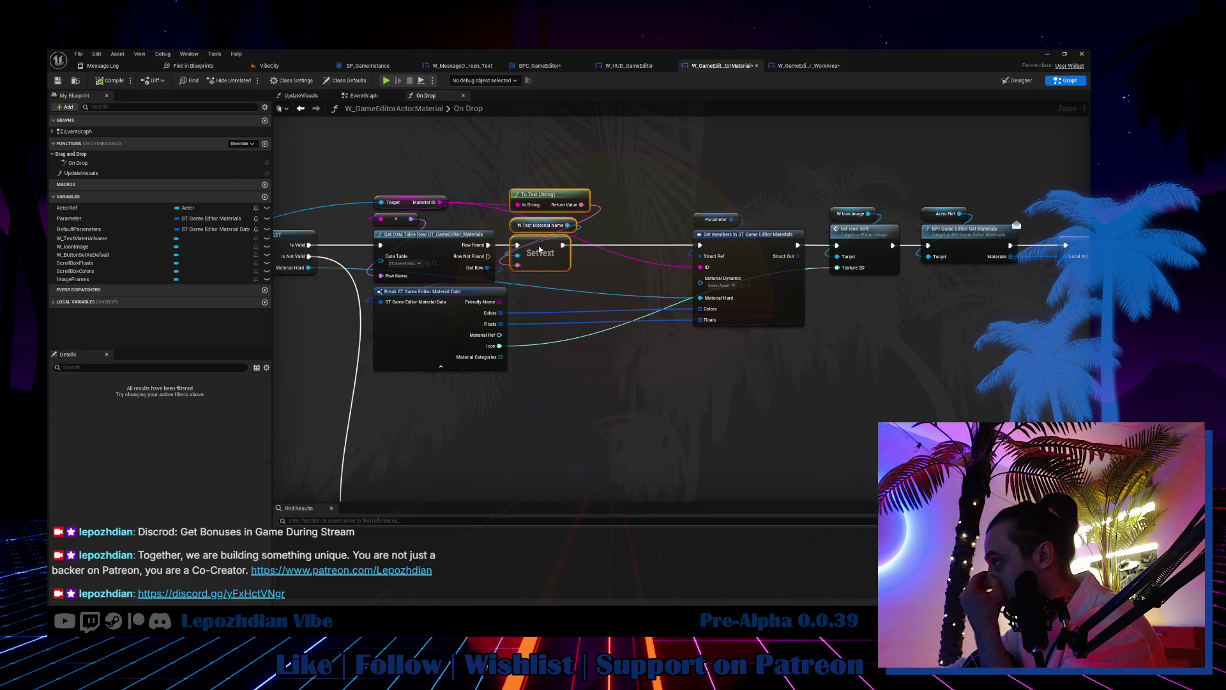
mouse_move(704, 186)
left_mouse_down()
mouse_move(754, 268)
mouse_move(653, 252)
left_mouse_up()
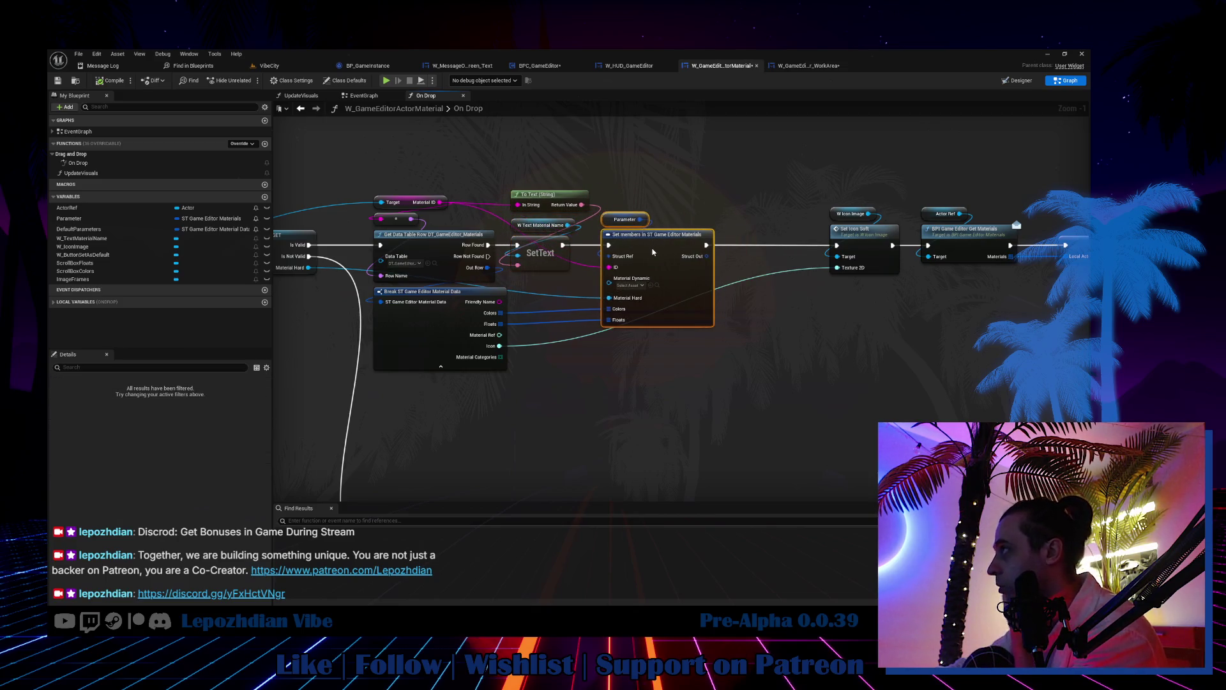
left_click_drag(810, 184, 901, 274)
left_click_drag(865, 237, 768, 238)
left_click_drag(871, 186, 1021, 269)
left_click_drag(964, 229, 867, 228)
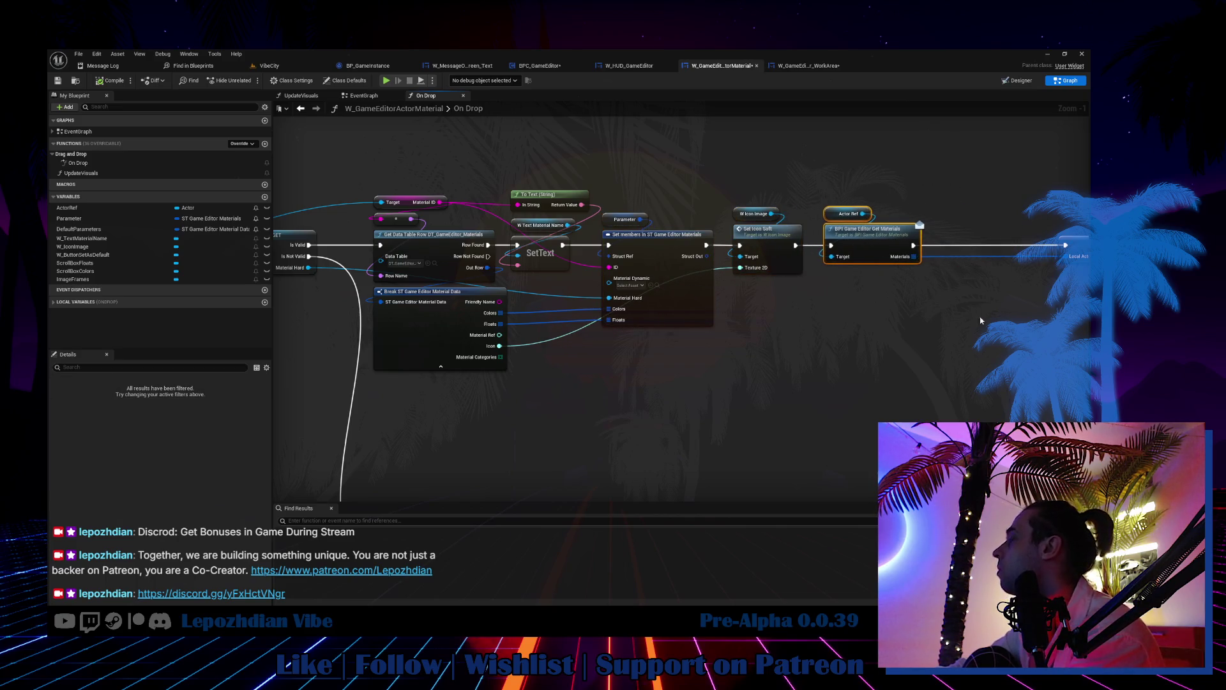
scroll(627, 277, "down", 4)
scroll(693, 290, "up", 5)
left_click_drag(694, 290, 548, 292)
left_click(662, 374)
scroll(662, 374, "down", 2)
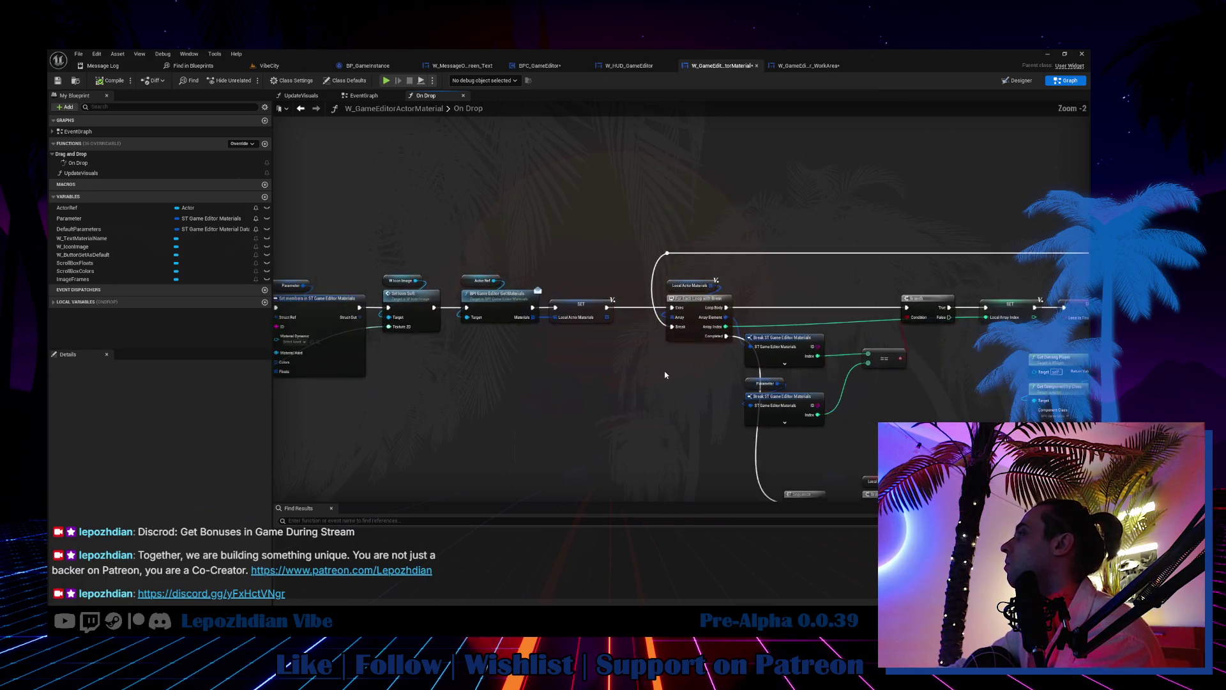
left_click_drag(662, 374, 414, 251)
mouse_move(862, 300)
left_mouse_down()
mouse_move(639, 281)
mouse_move(671, 281)
left_mouse_up()
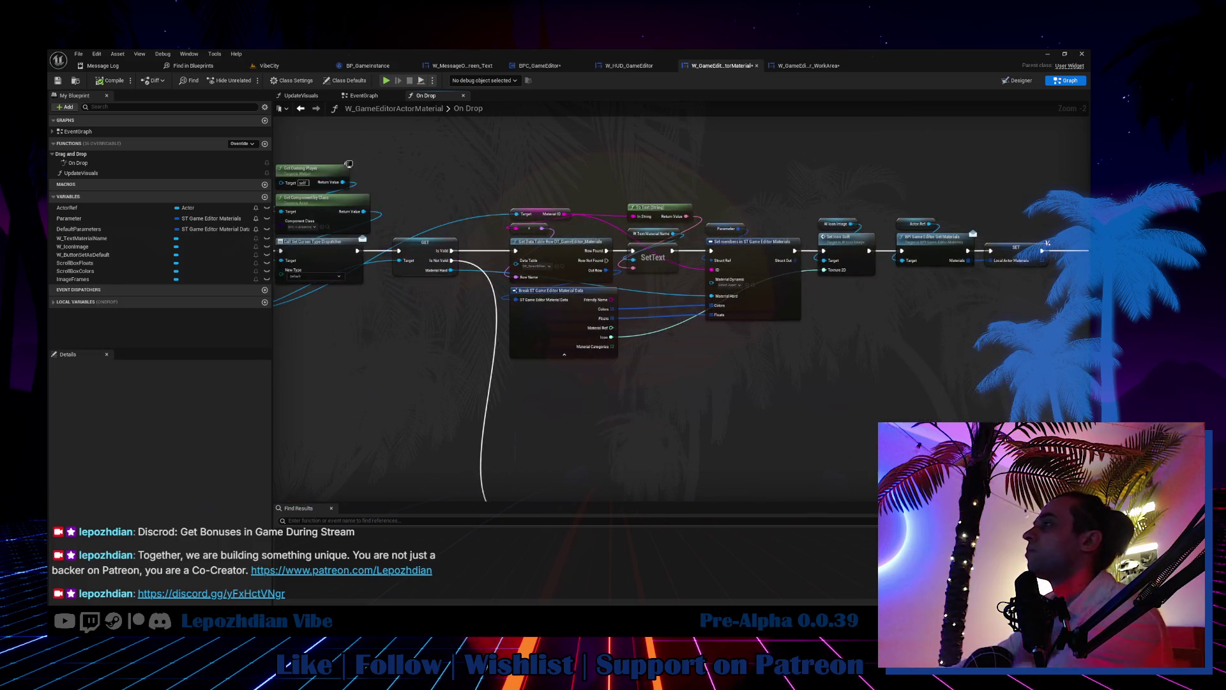
left_click_drag(1086, 332, 1087, 326)
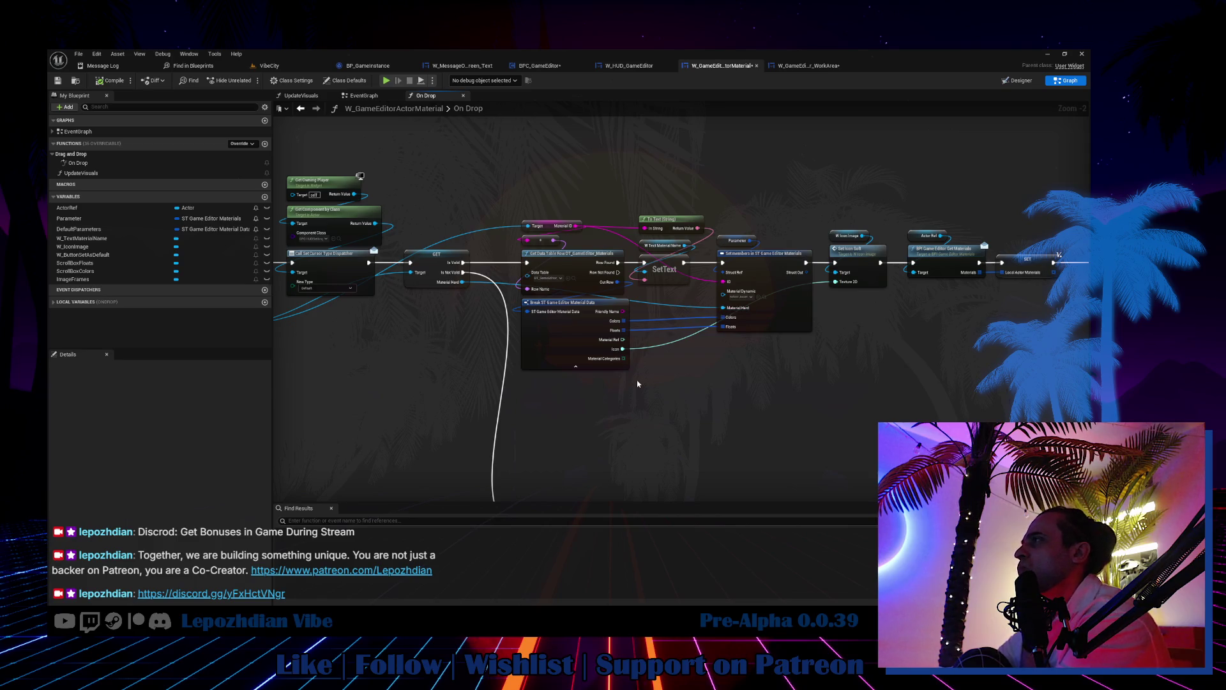
mouse_move(856, 339)
left_mouse_down()
mouse_move(736, 377)
mouse_move(283, 356)
mouse_move(329, 345)
mouse_move(668, 425)
mouse_move(926, 420)
mouse_move(465, 353)
left_mouse_up()
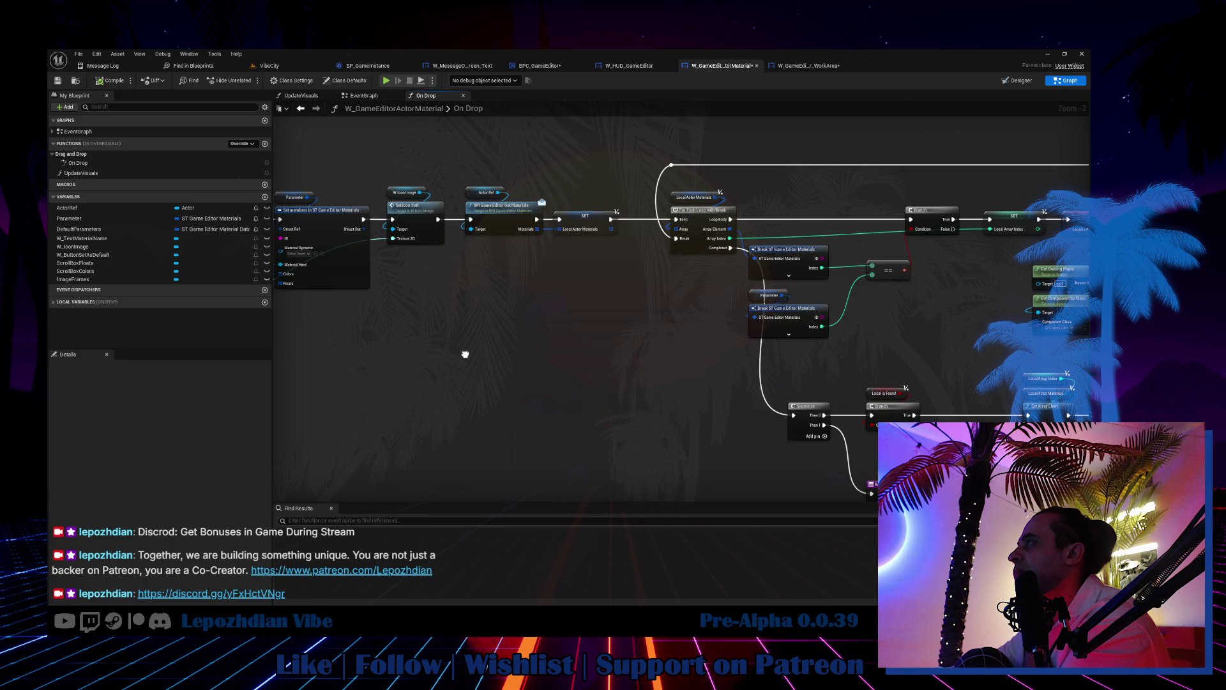
mouse_move(465, 354)
left_mouse_down()
mouse_move(317, 274)
mouse_move(279, 271)
left_mouse_up()
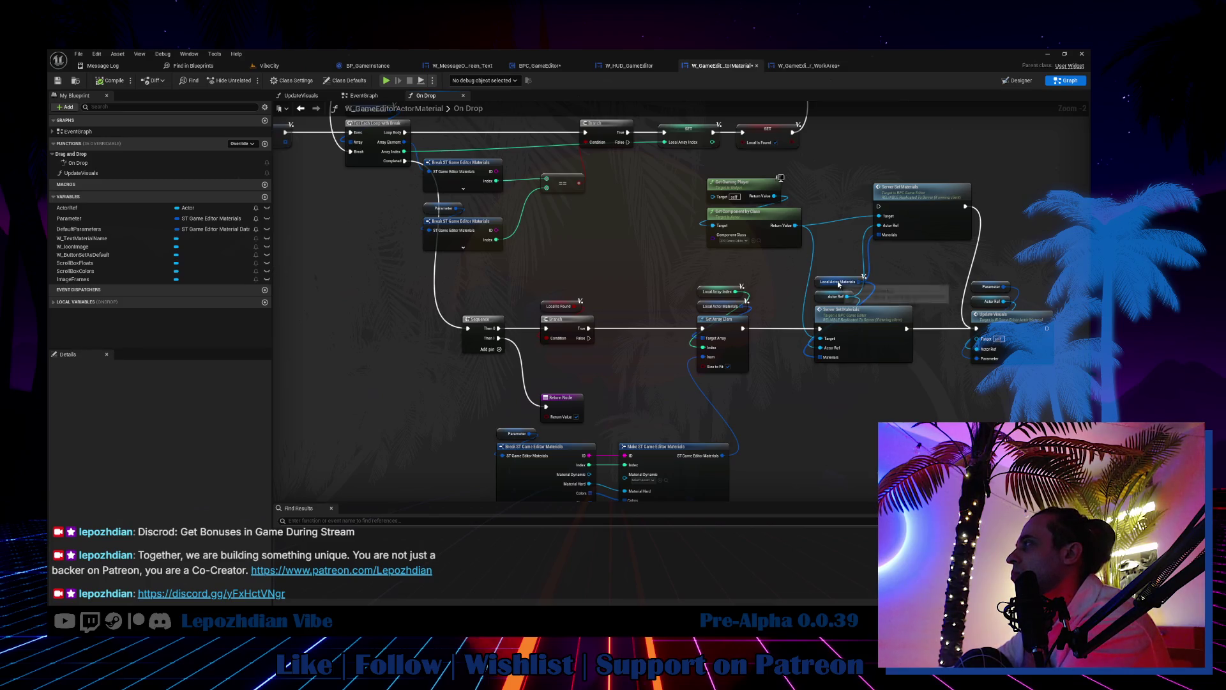
mouse_move(816, 286)
left_mouse_down()
mouse_move(781, 284)
mouse_move(819, 281)
left_mouse_up()
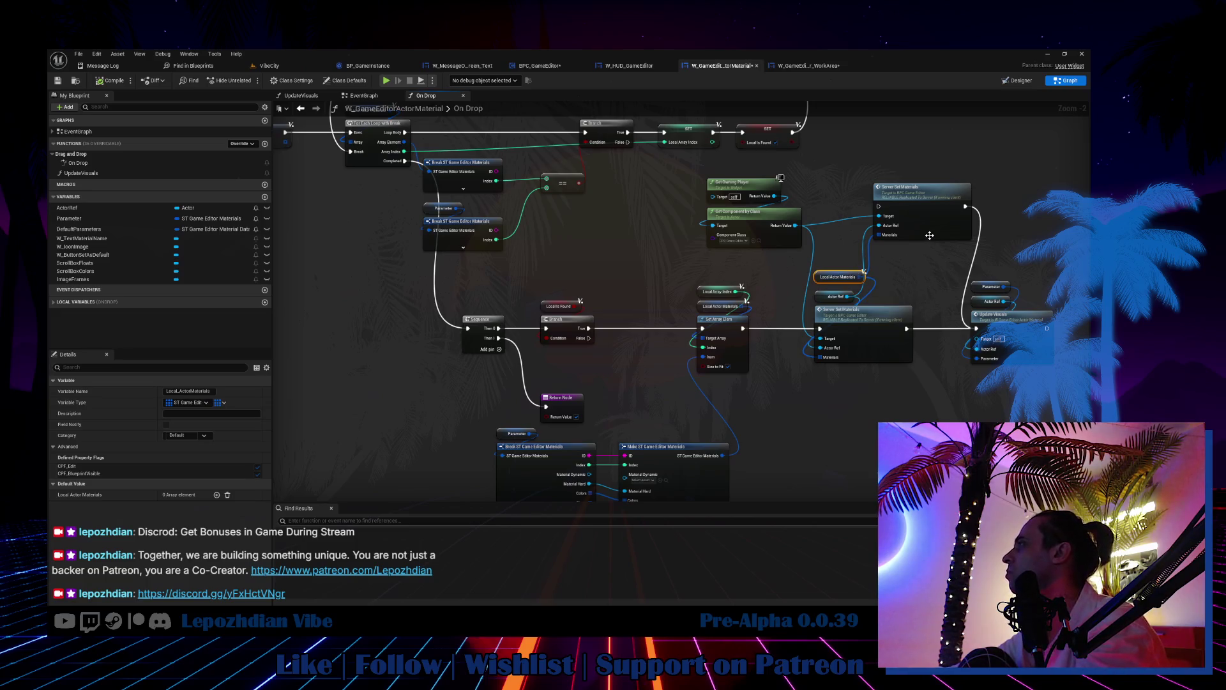
Step: Delete the Server Set Materials node and review the chain back to its start
mouse_move(930, 235)
left_mouse_down()
mouse_move(932, 257)
mouse_move(928, 232)
left_mouse_up()
key("Delete")
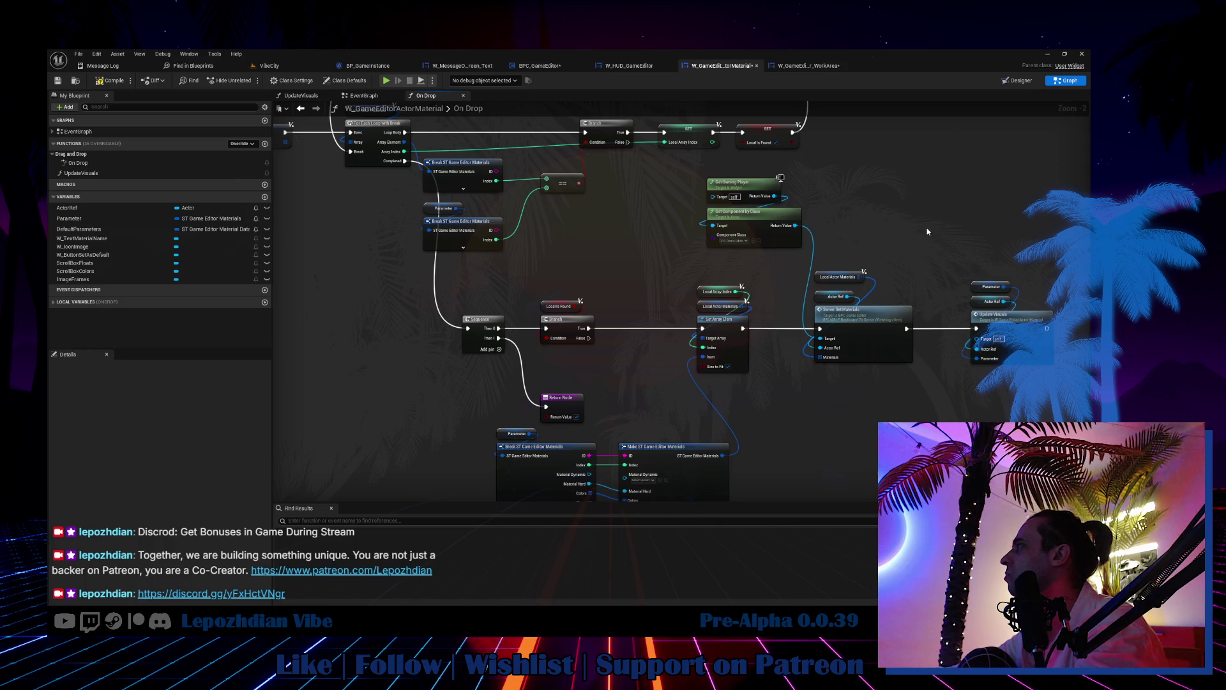
mouse_move(807, 193)
left_mouse_down()
mouse_move(765, 237)
mouse_move(888, 248)
mouse_move(873, 246)
left_mouse_up()
left_click_drag(358, 125, 634, 214)
scroll(634, 214, "up", 1)
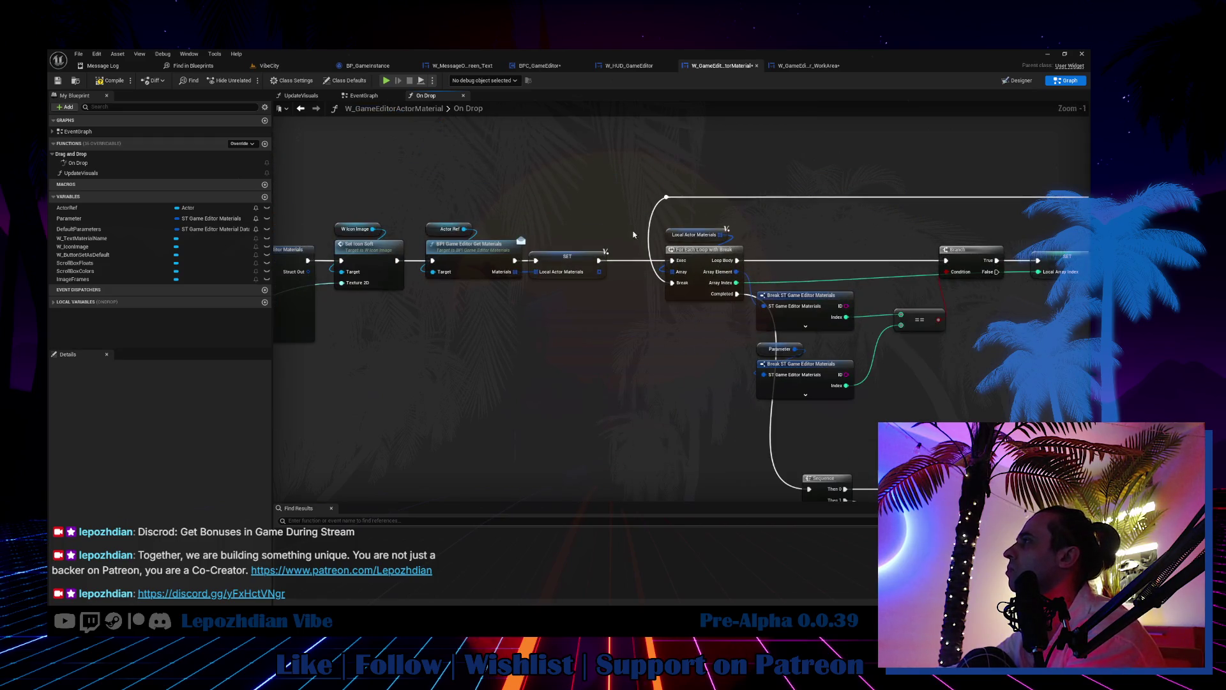
mouse_move(556, 368)
left_mouse_down()
mouse_move(707, 371)
mouse_move(850, 399)
left_mouse_up()
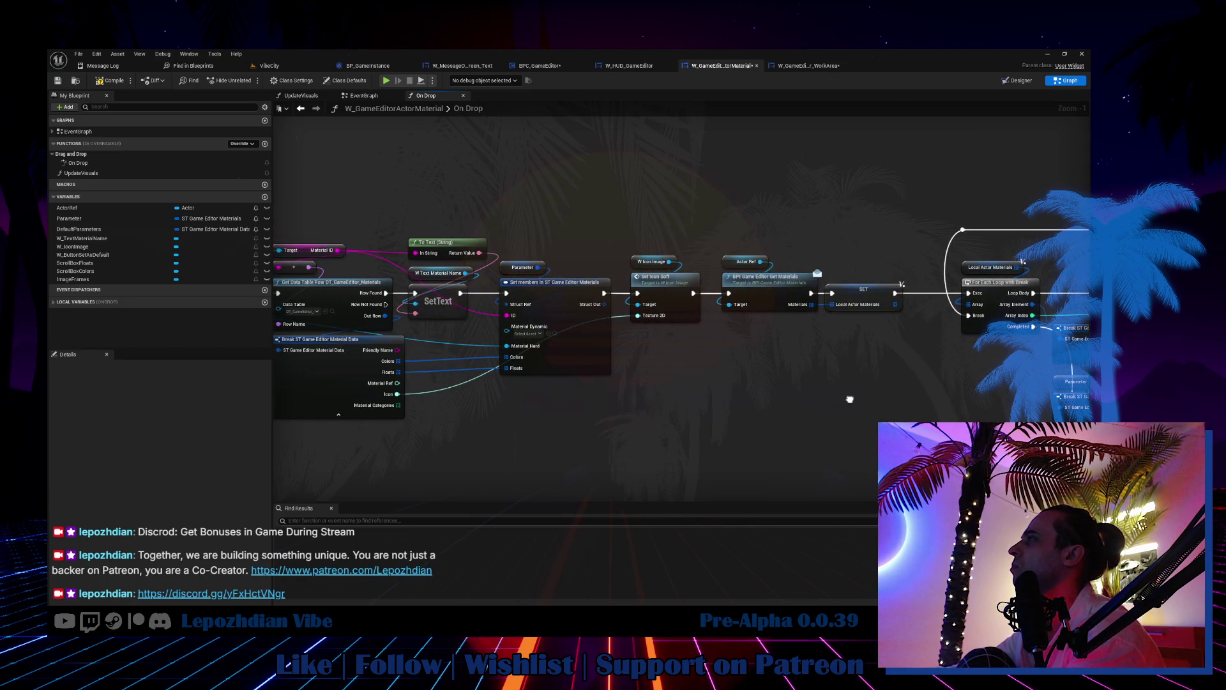
scroll(849, 399, "down", 1)
left_click_drag(850, 398, 1220, 378)
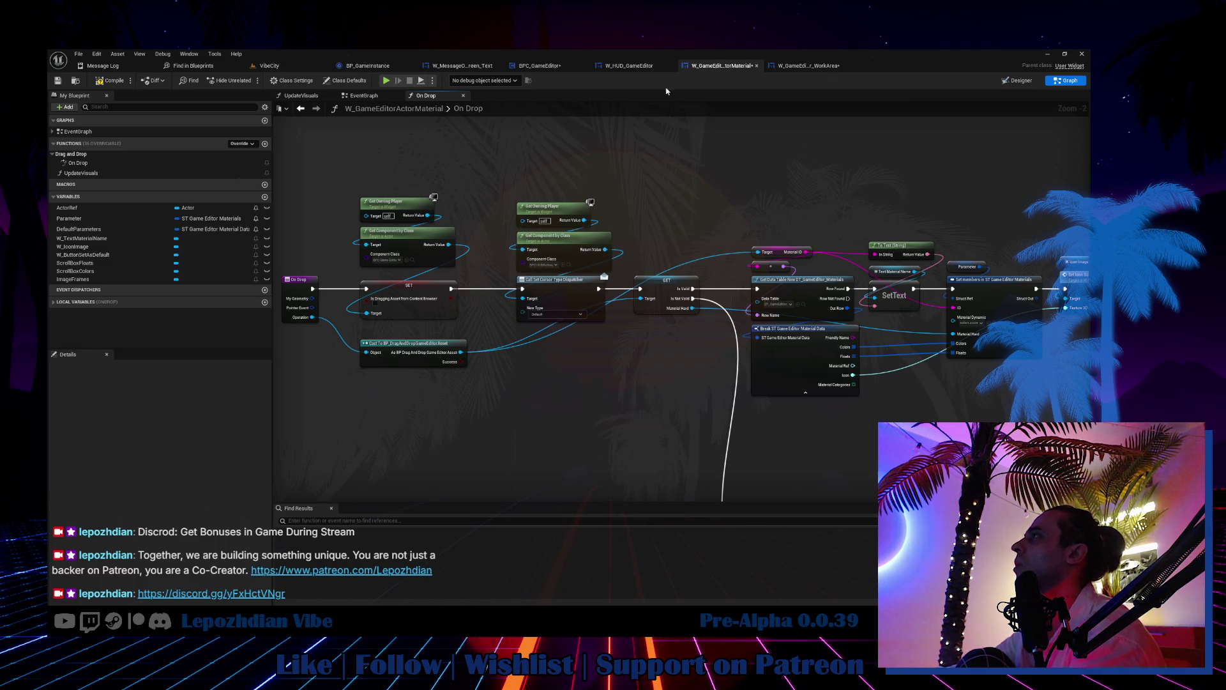
left_click(546, 66)
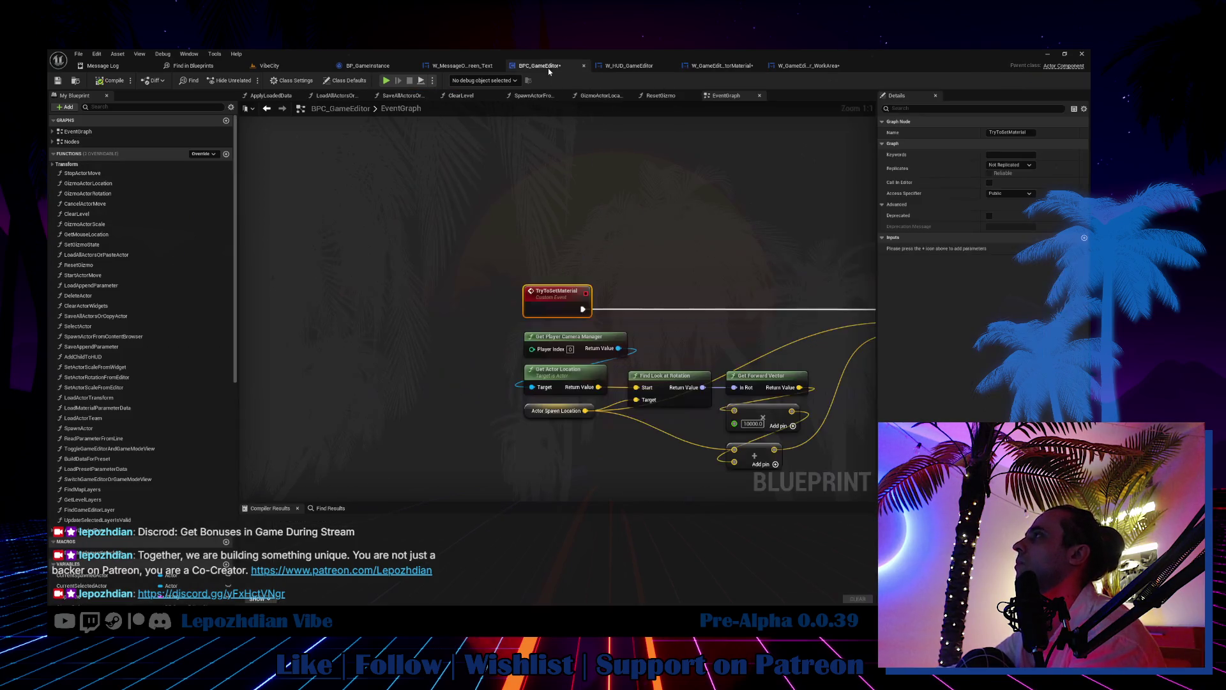
Step: Create the ApplyMaterialOnIndex function in BPC_GameEditor with an Index input
left_click(226, 154)
type("ApplyMaterialOnIndex")
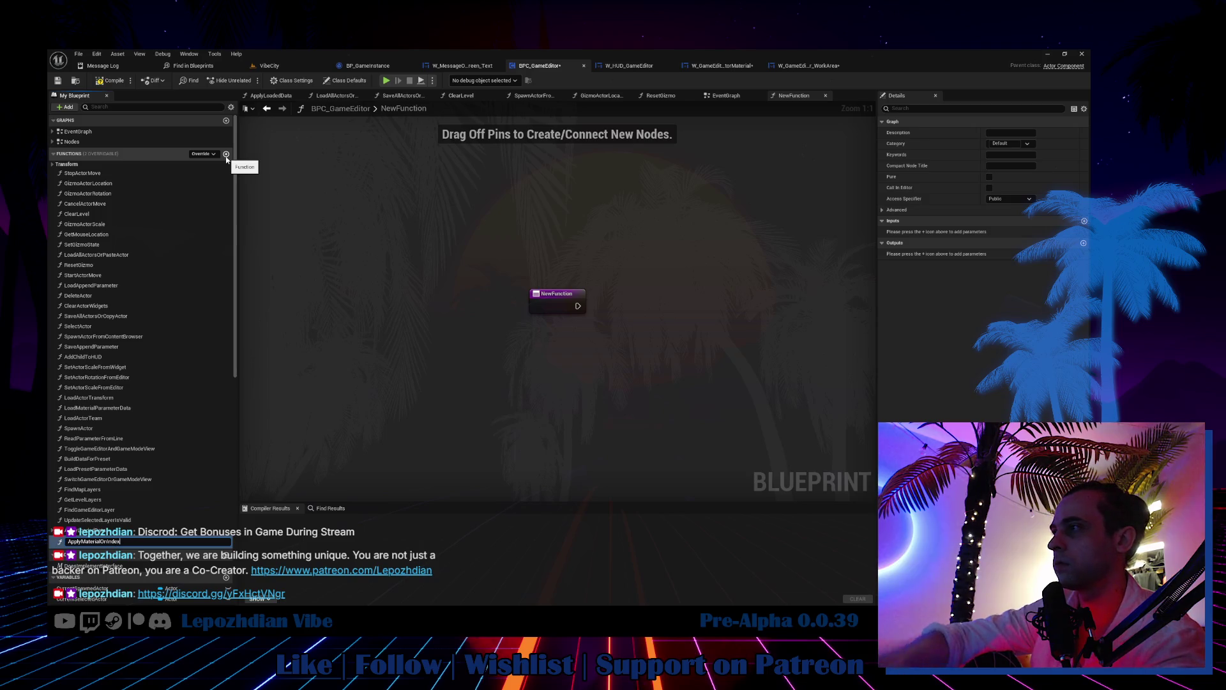
key("Return")
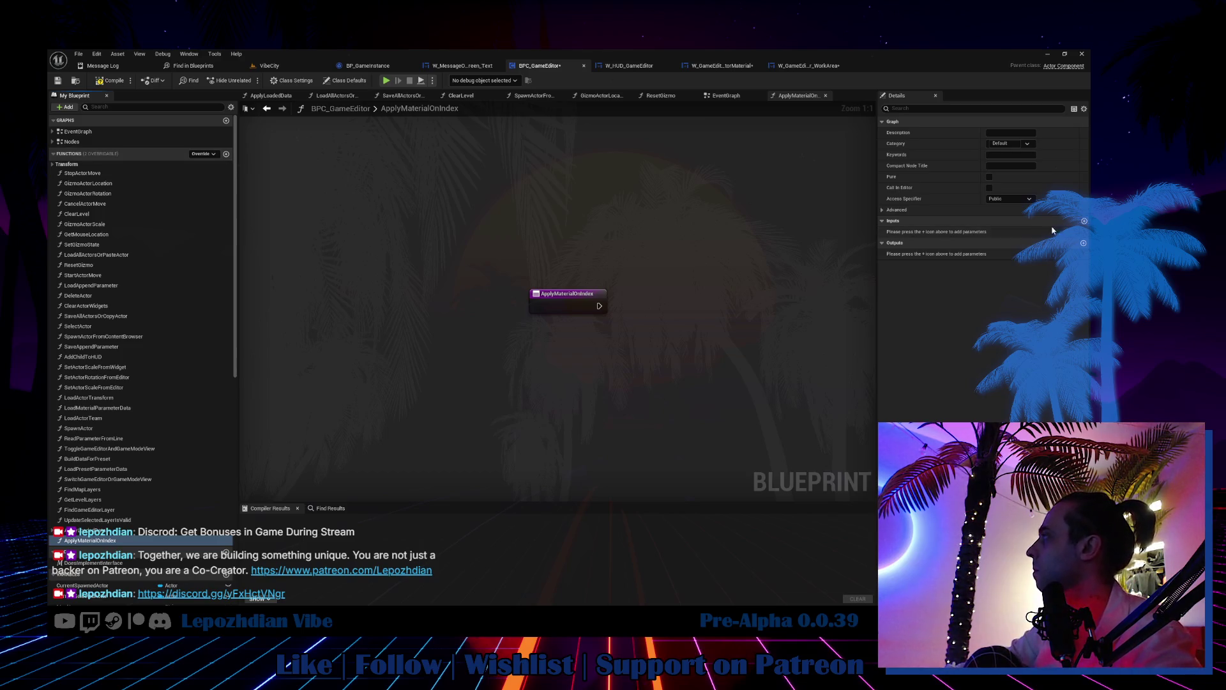
left_click(1085, 222)
left_click(936, 232)
type("Index")
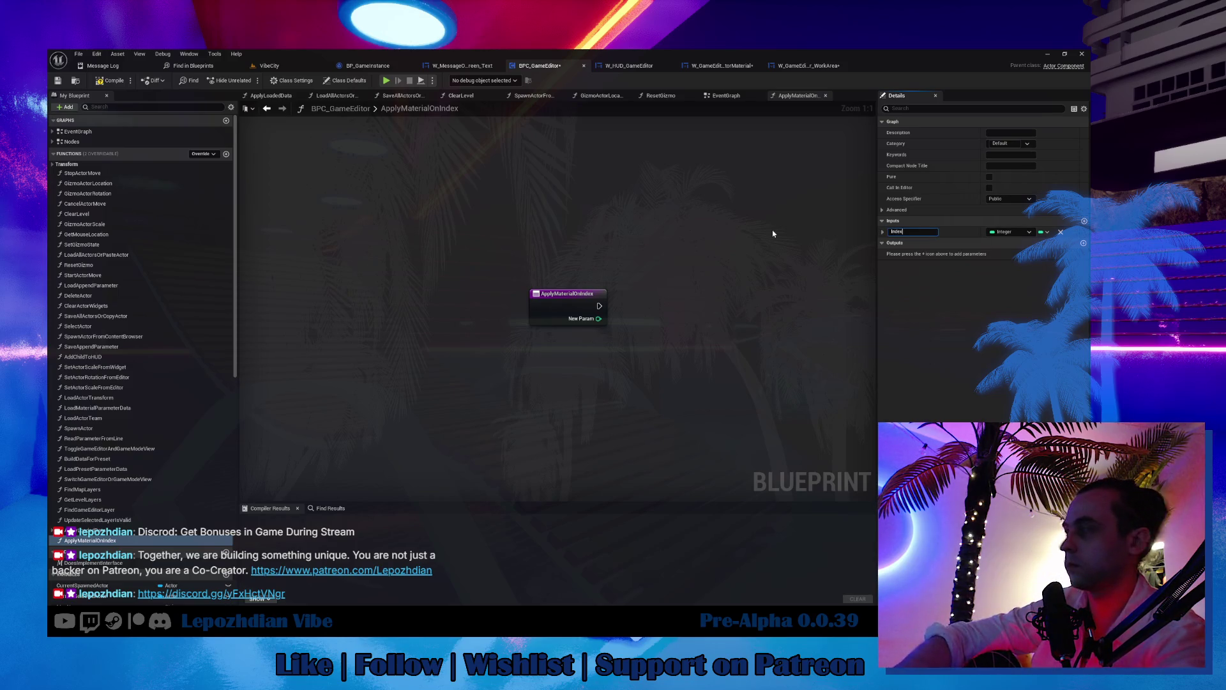
key("Return")
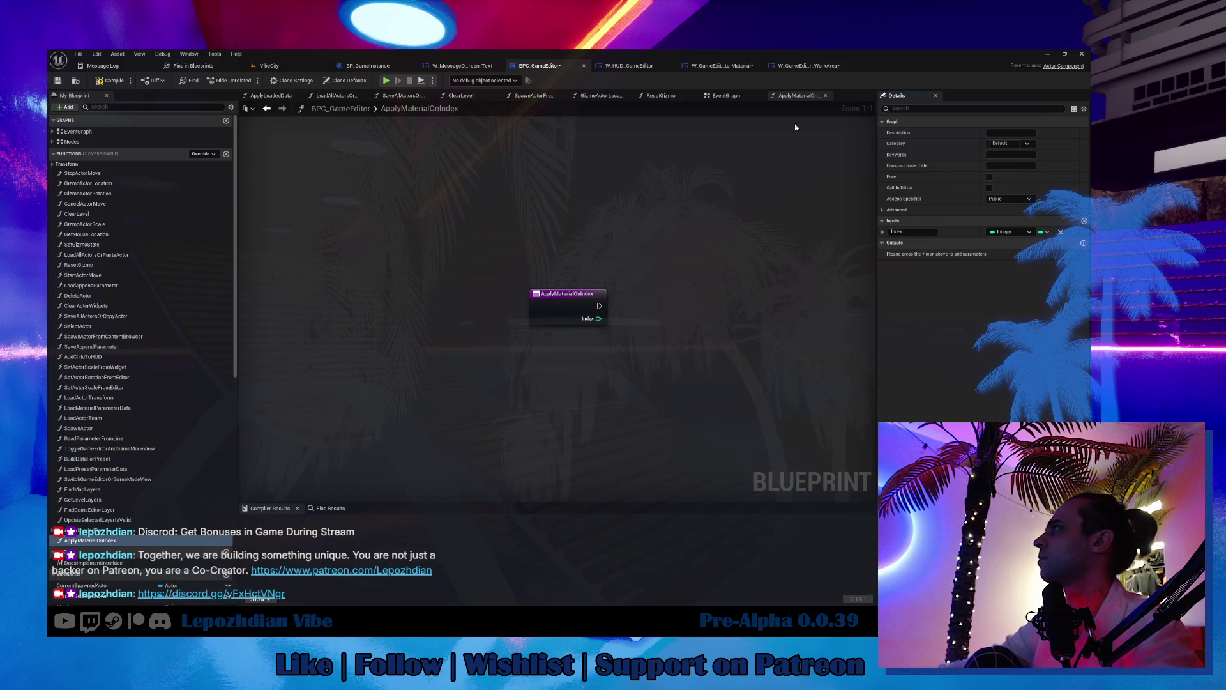
Step: Add an Actor object reference input named Actor and order it above Index
left_click(808, 64)
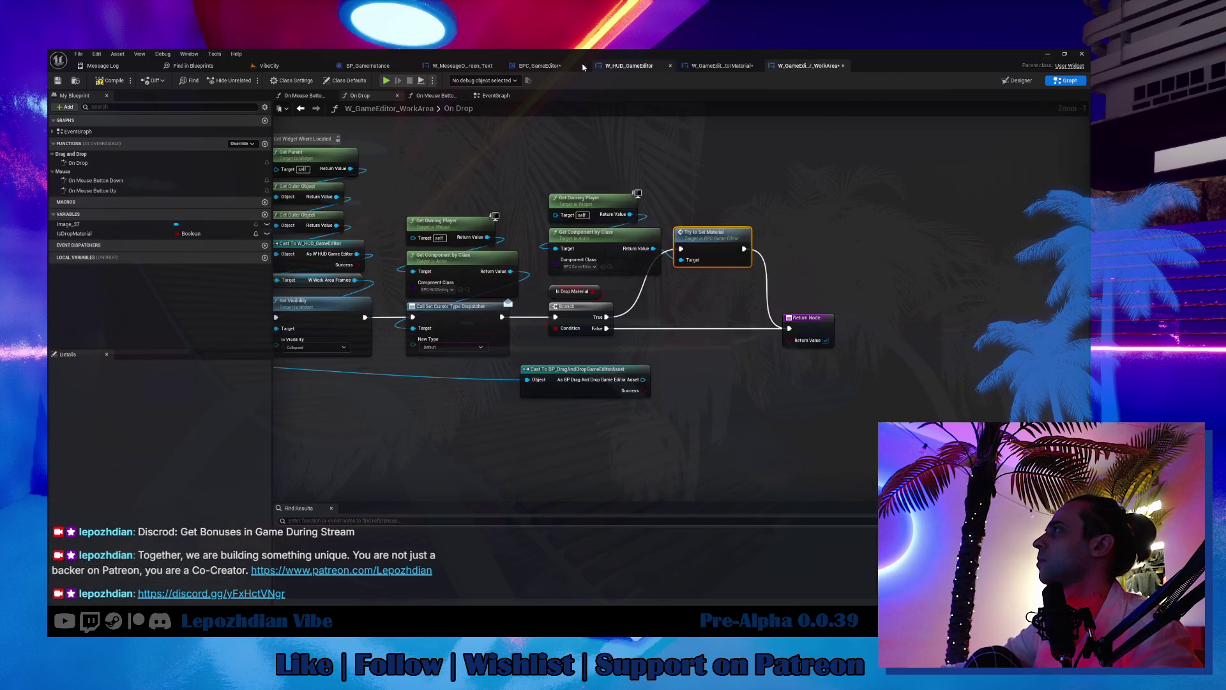
left_click(522, 67)
left_click(578, 295)
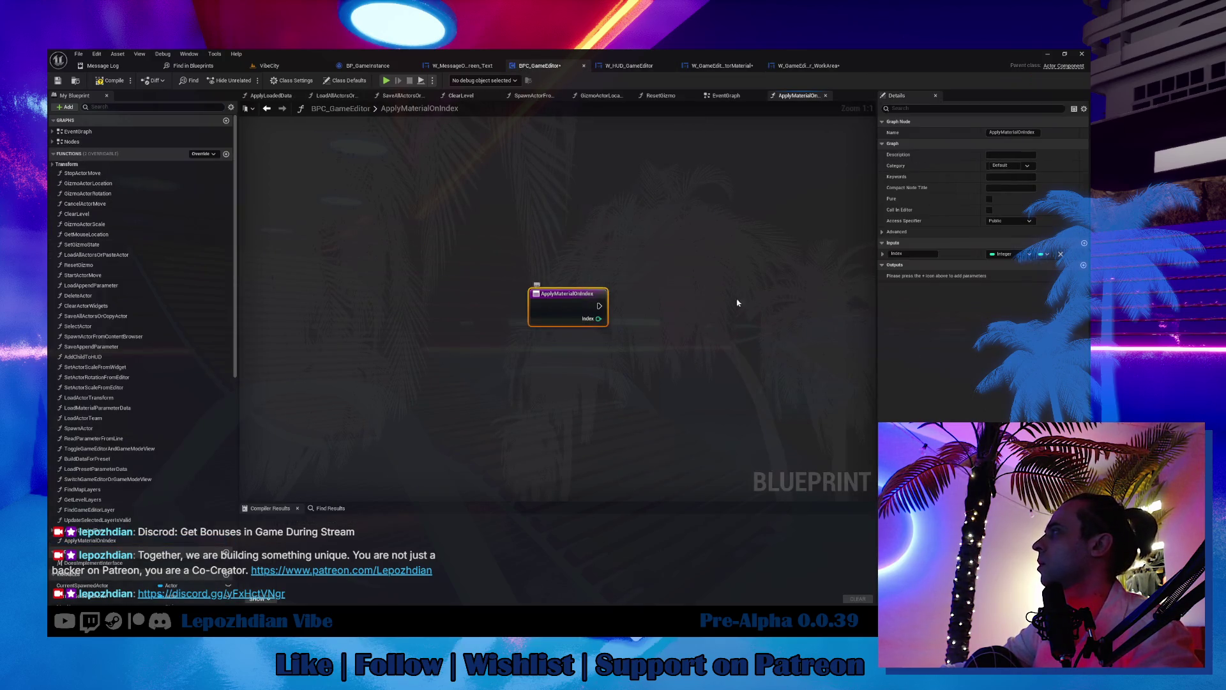
left_click(1078, 243)
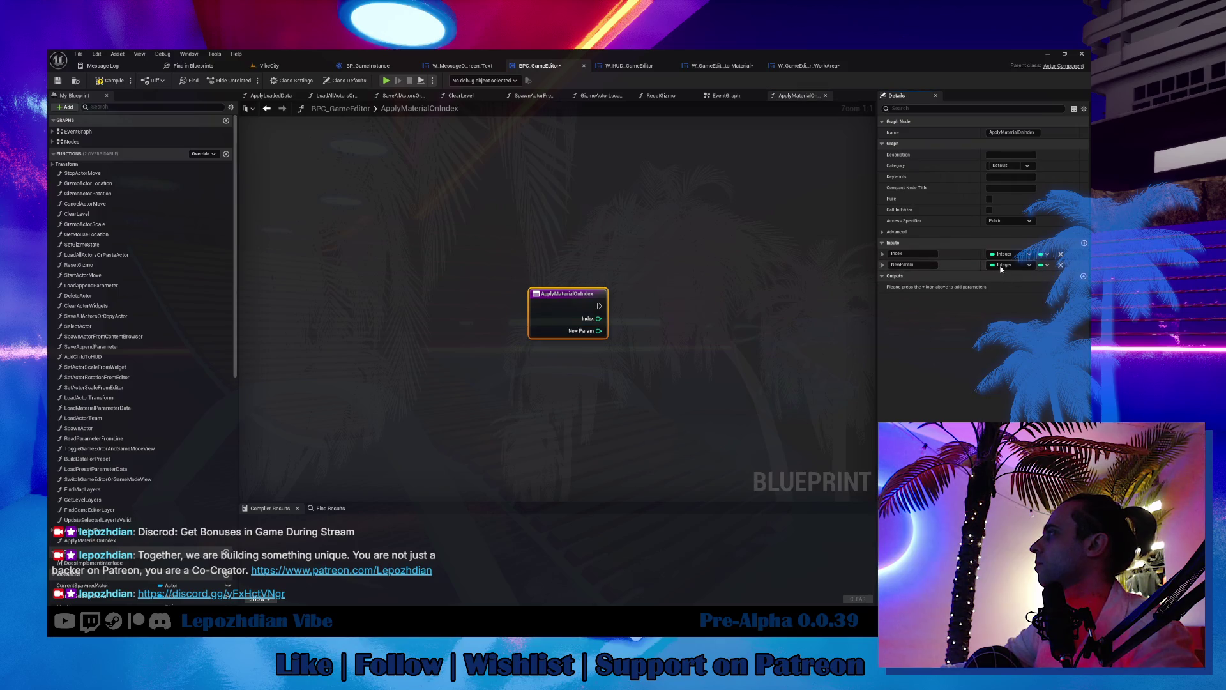
left_click(1002, 264)
type("actor")
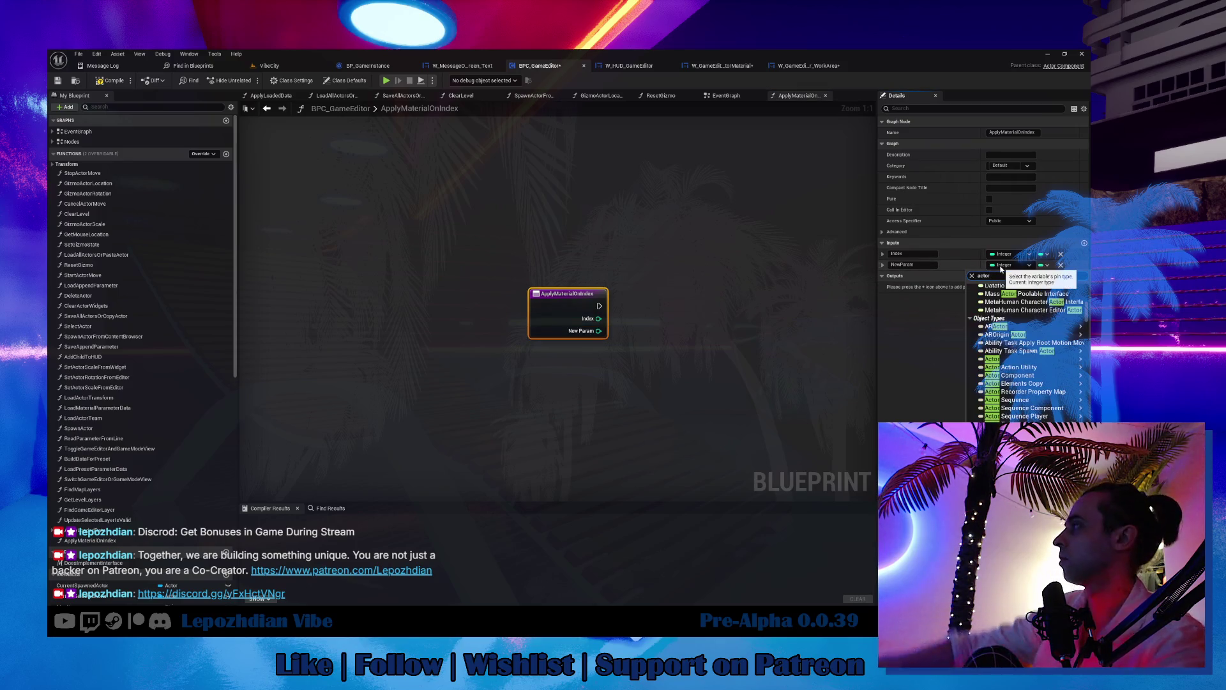
mouse_move(1014, 363)
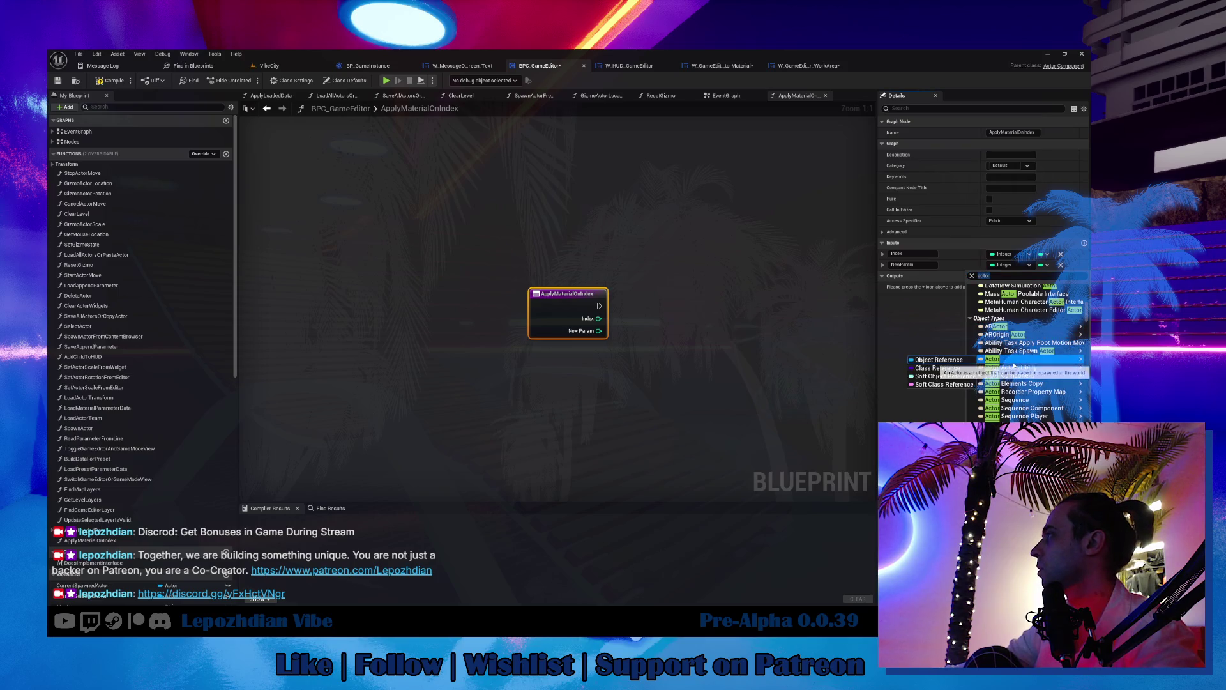
left_click(937, 368)
left_click(927, 266)
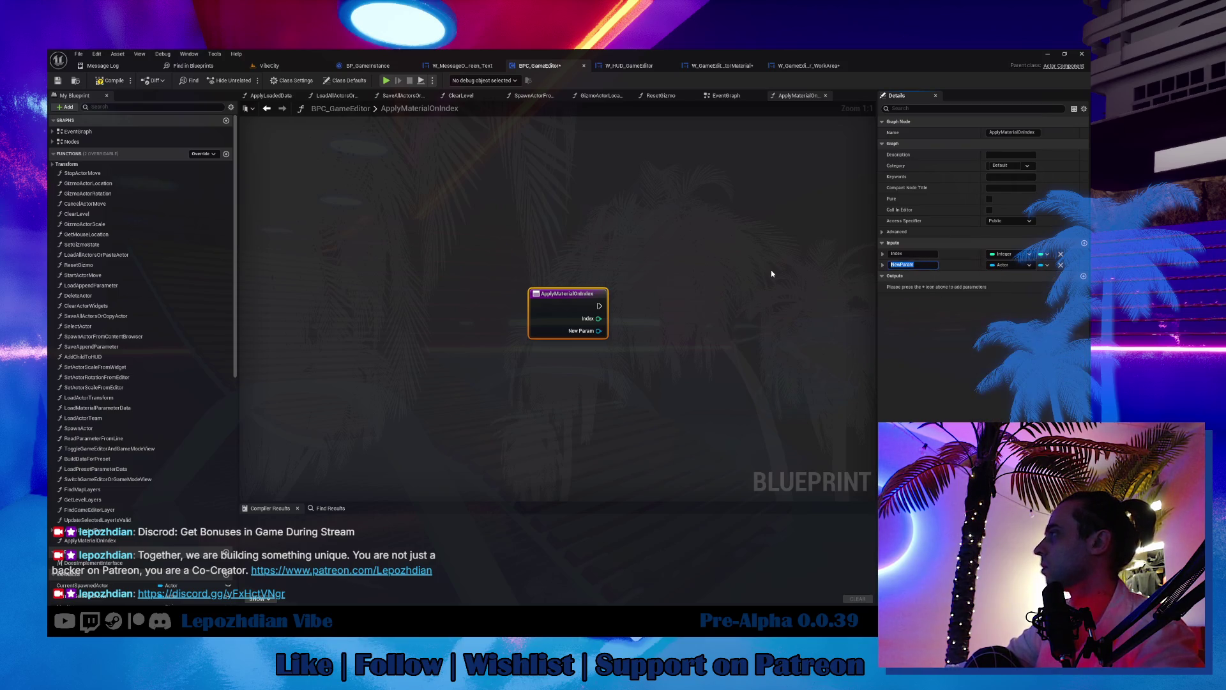
type("Actor")
key("Return")
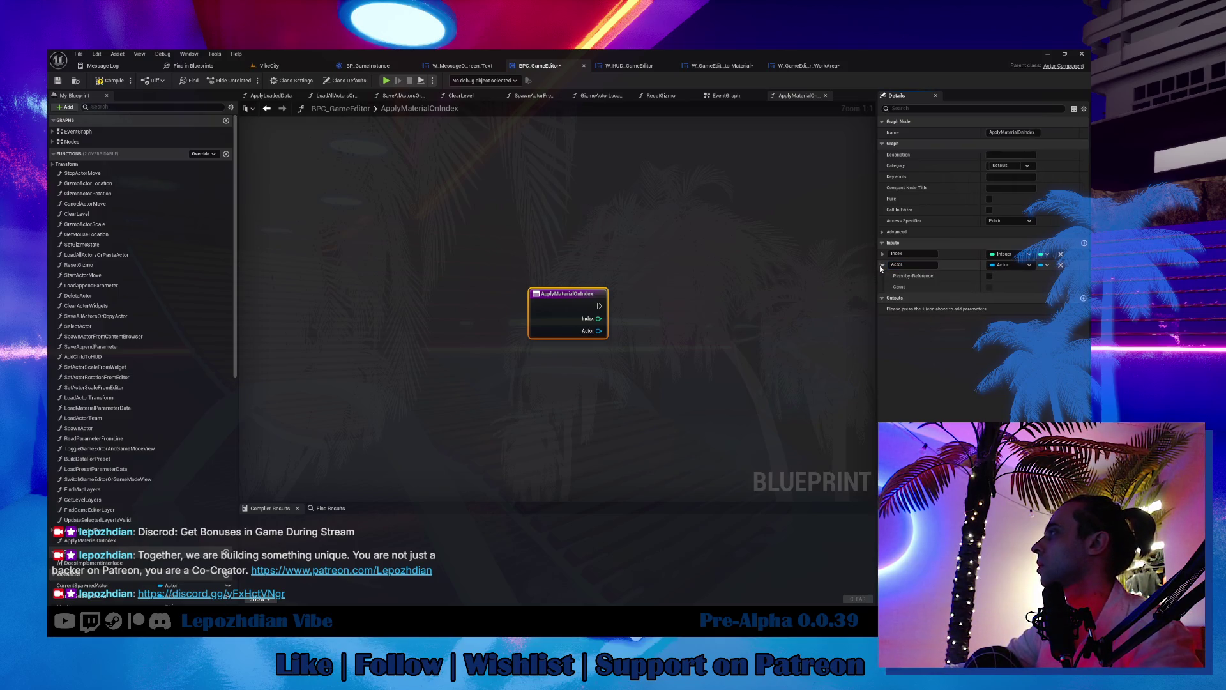
left_click_drag(879, 266, 877, 253)
left_click(808, 65)
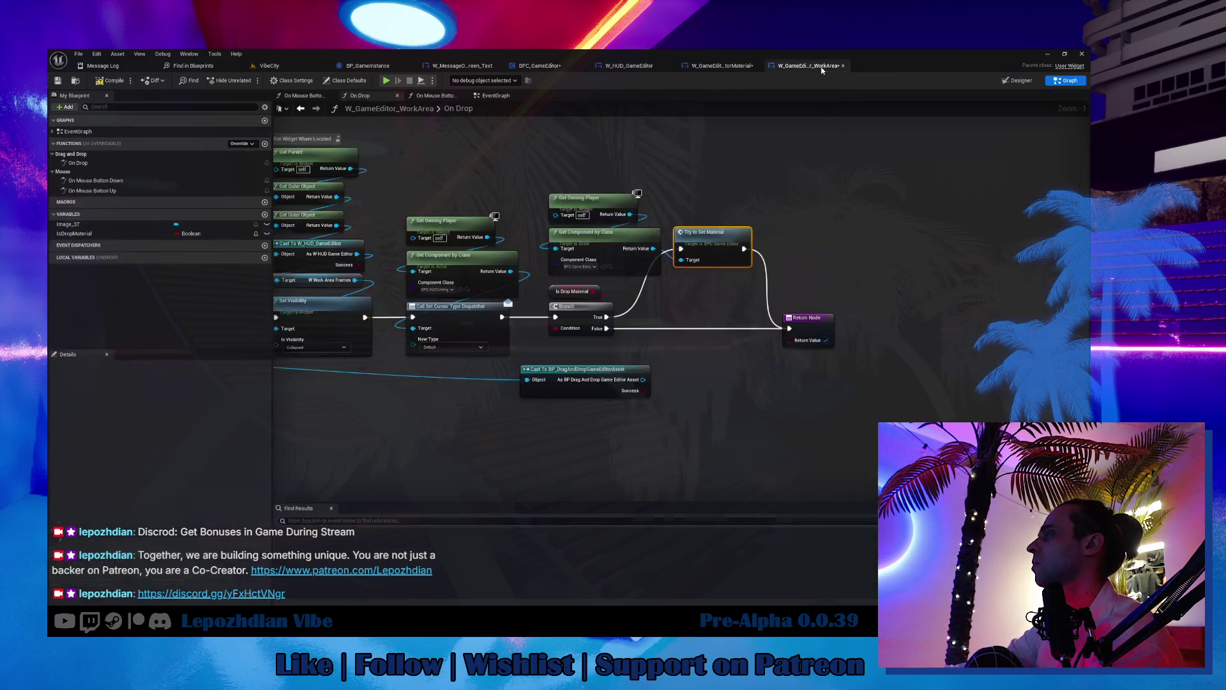
Step: Copy the Get Data Table Row, Break, To Text, SetText and Set members nodes from W_GameEditorActorMaterial
scroll(759, 189, "down", 2)
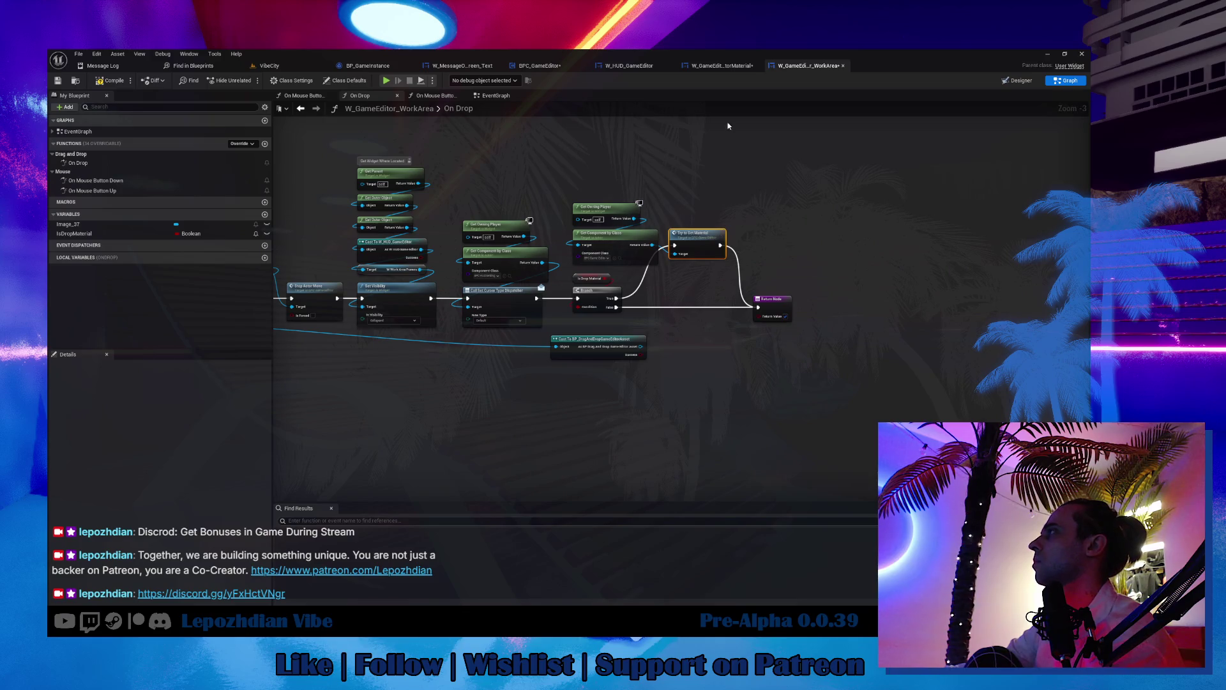
left_click(722, 65)
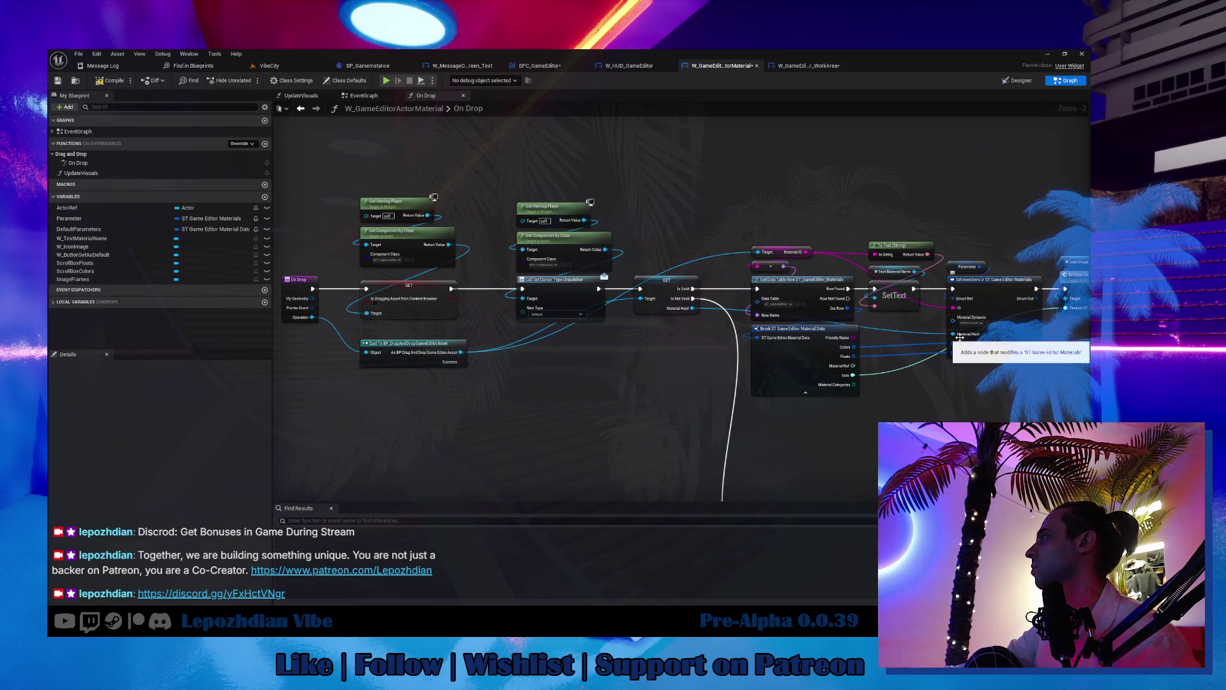
left_click_drag(751, 205, 990, 396)
mouse_move(985, 449)
left_mouse_down()
mouse_move(710, 244)
mouse_move(710, 271)
mouse_move(563, 438)
left_mouse_up()
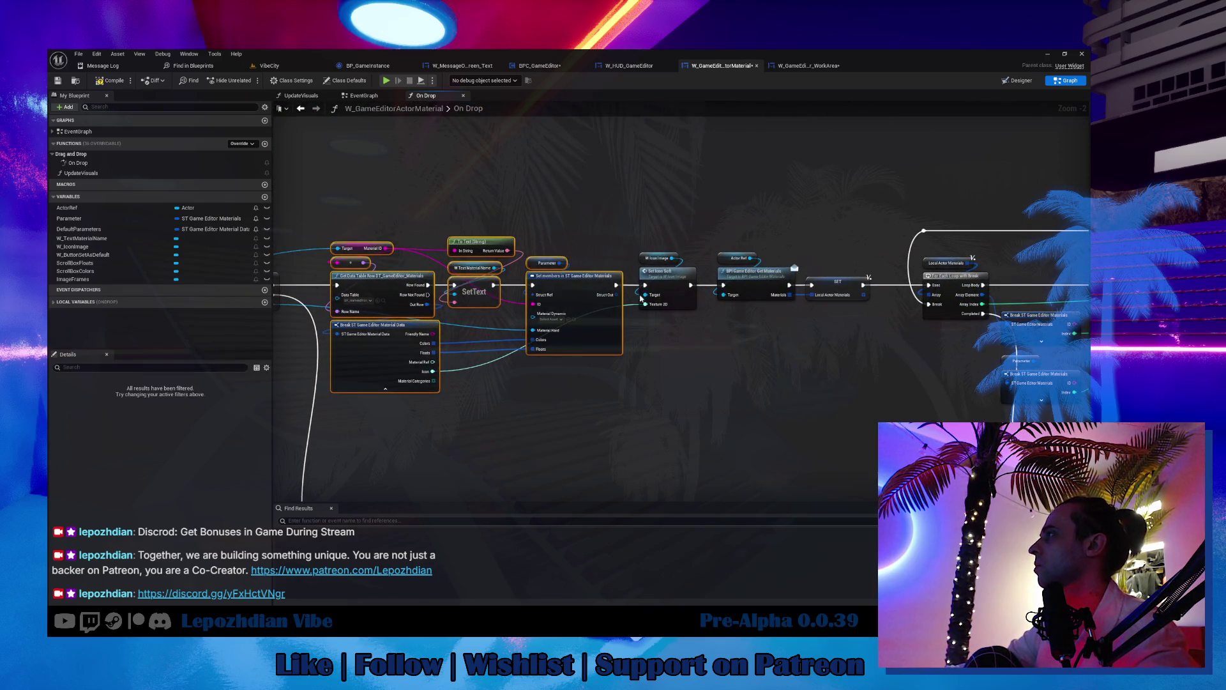
scroll(720, 305, "up", 1)
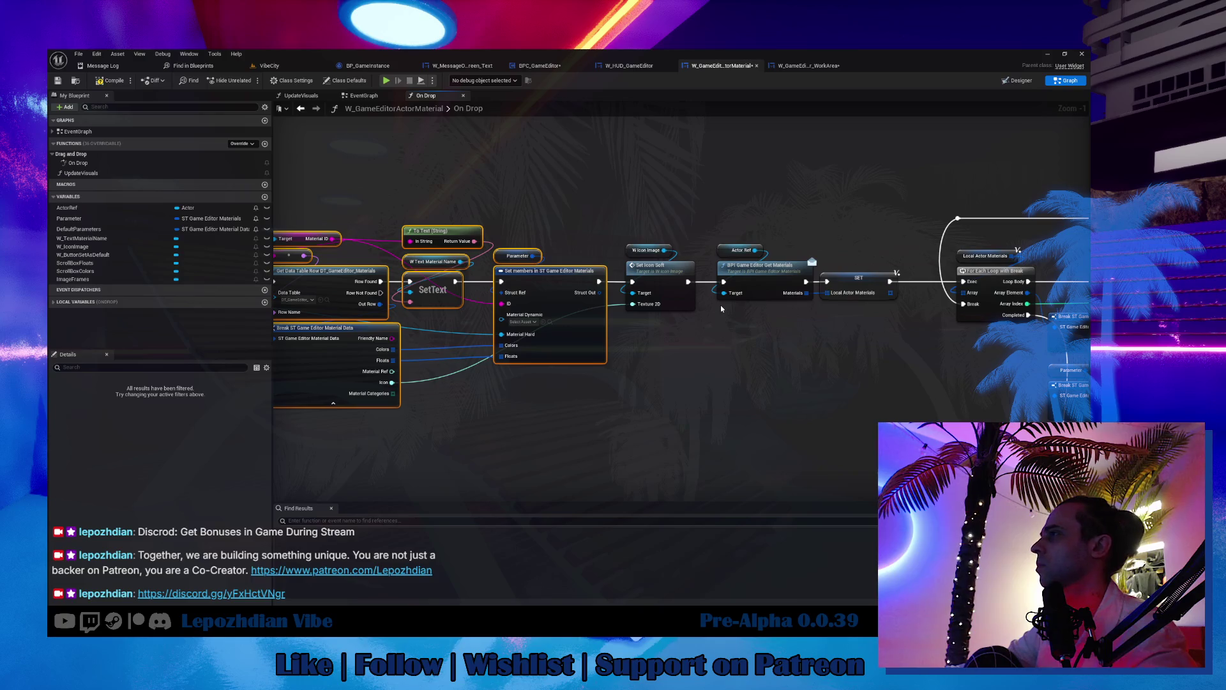
mouse_move(720, 309)
left_mouse_down()
mouse_move(718, 364)
mouse_move(625, 370)
mouse_move(699, 371)
left_mouse_up()
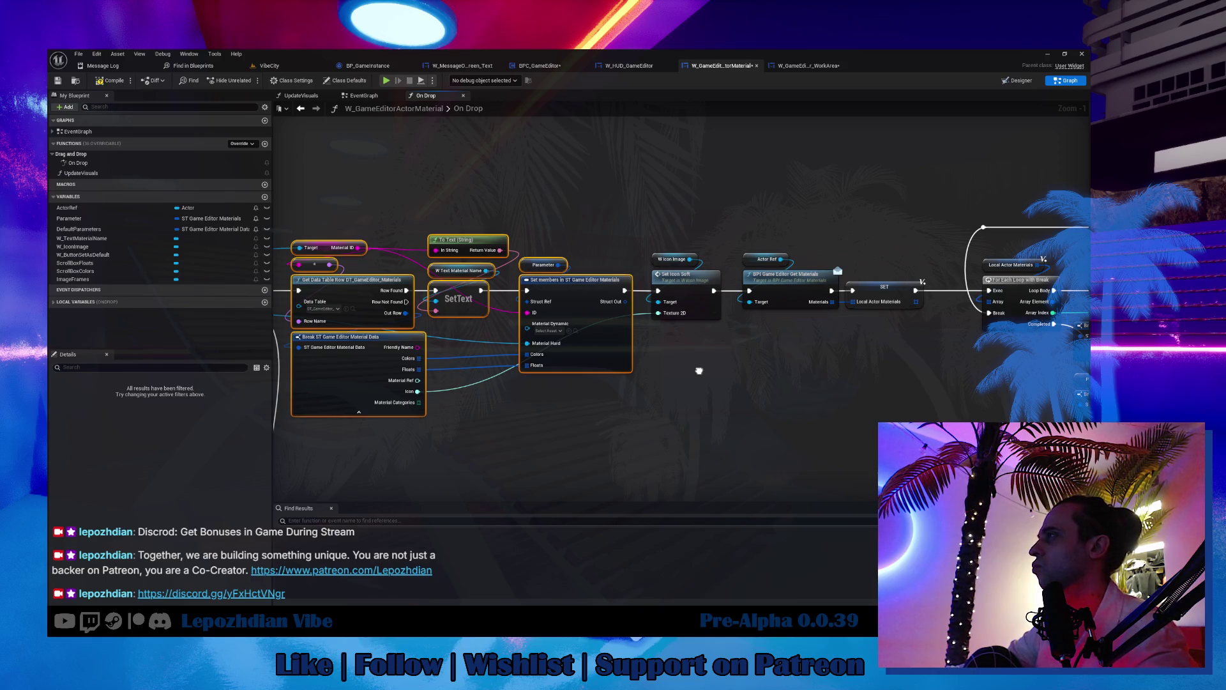
mouse_move(699, 370)
left_mouse_down()
mouse_move(506, 331)
mouse_move(888, 372)
mouse_move(925, 396)
mouse_move(958, 383)
mouse_move(1035, 389)
mouse_move(1022, 385)
left_mouse_up()
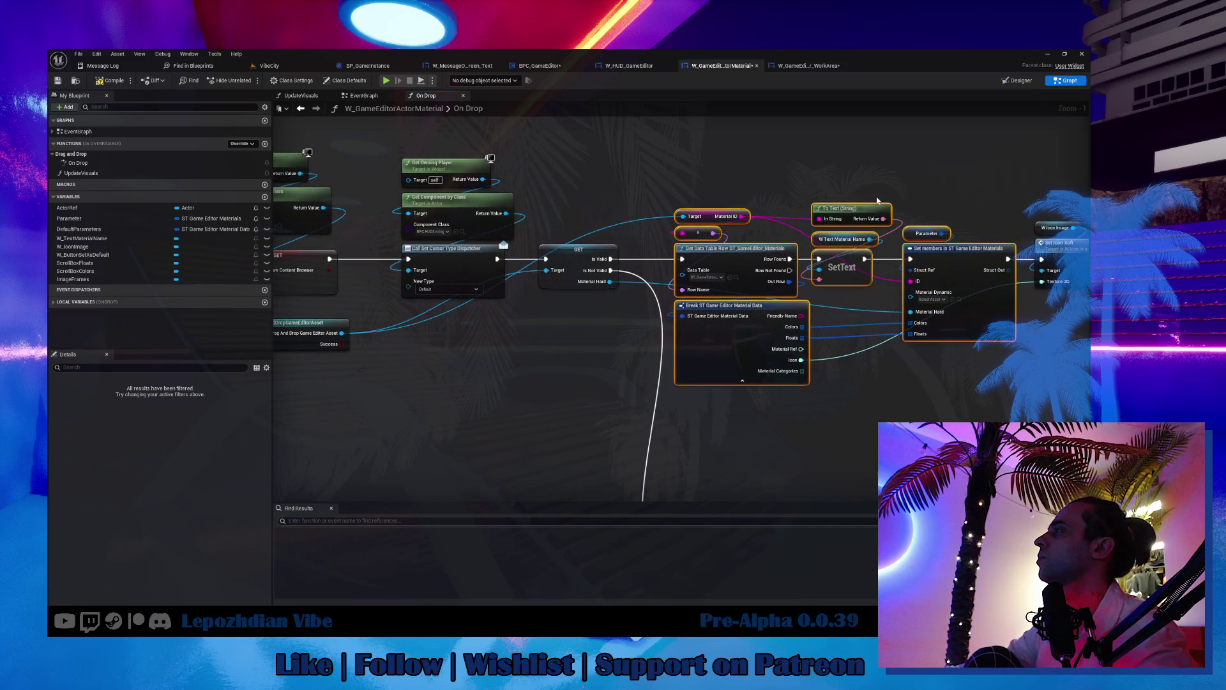
left_click(791, 67)
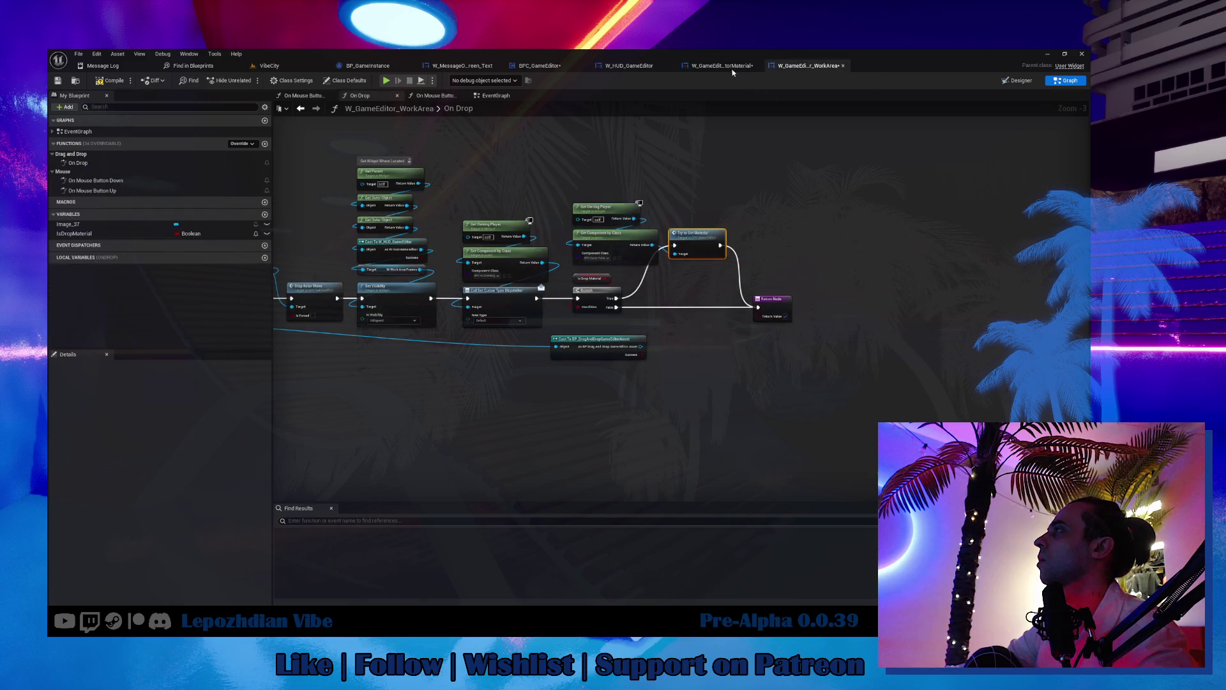
left_click(723, 66)
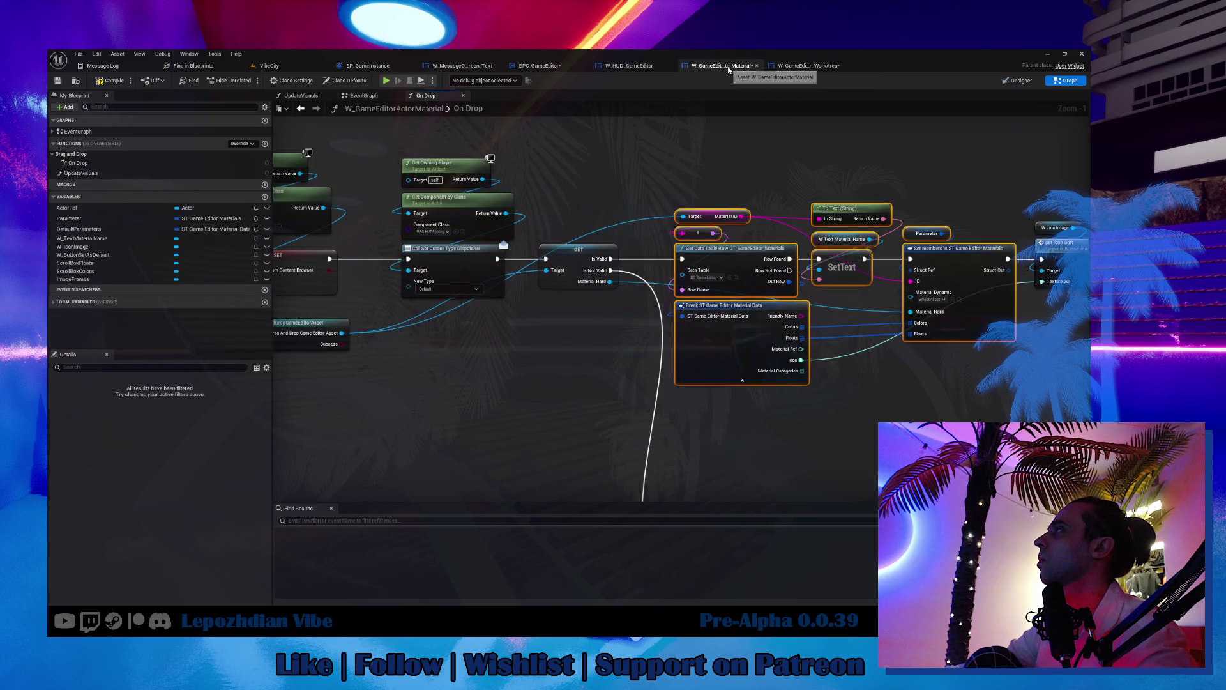
left_click(631, 70)
left_click(542, 69)
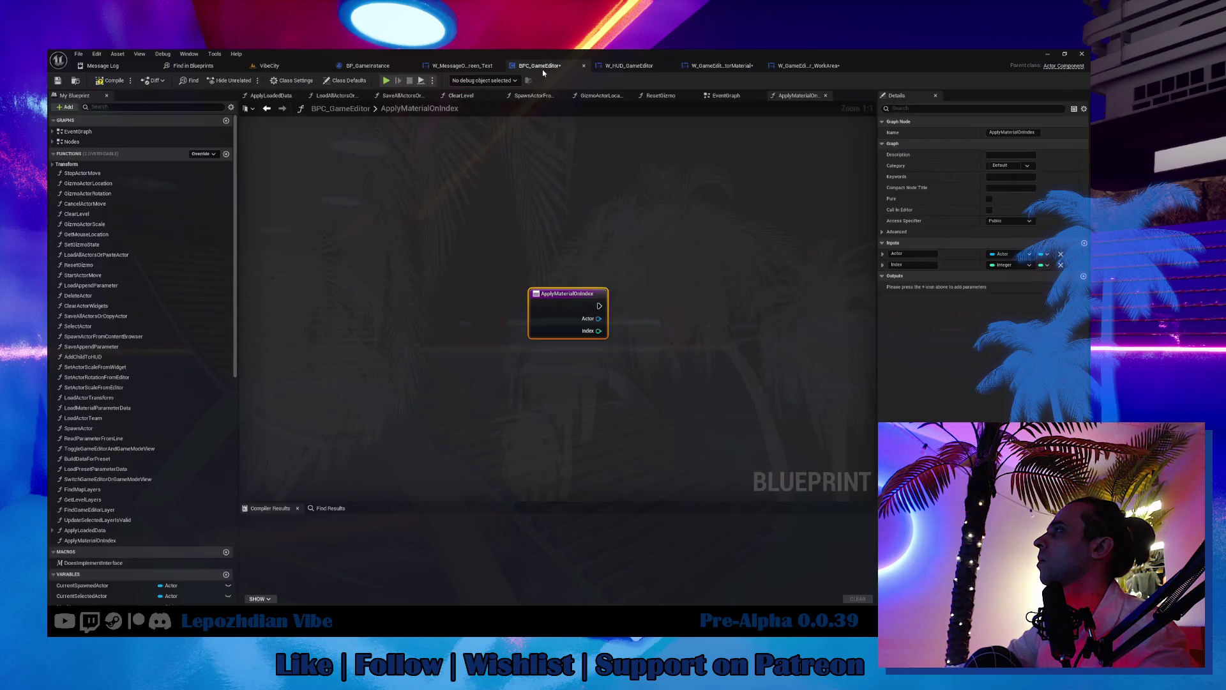
Step: Paste the lookup nodes and feed them from a new String input named MaterialID
left_click(559, 259)
key("ctrl+v")
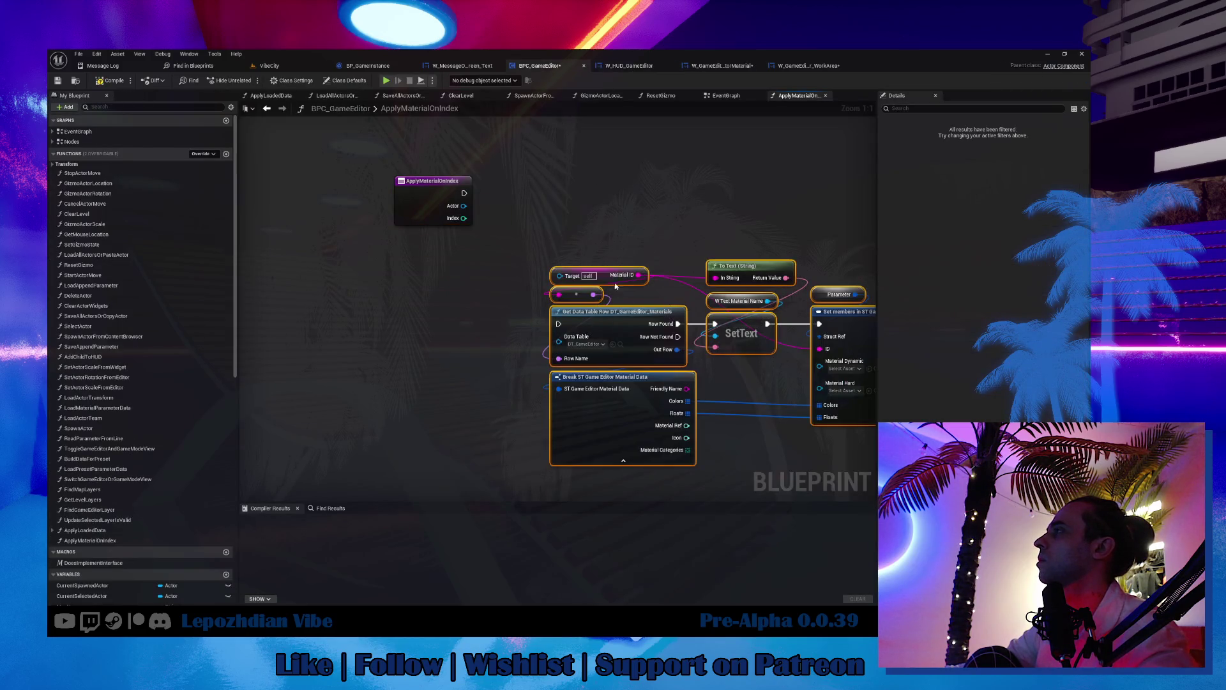
left_click(433, 192)
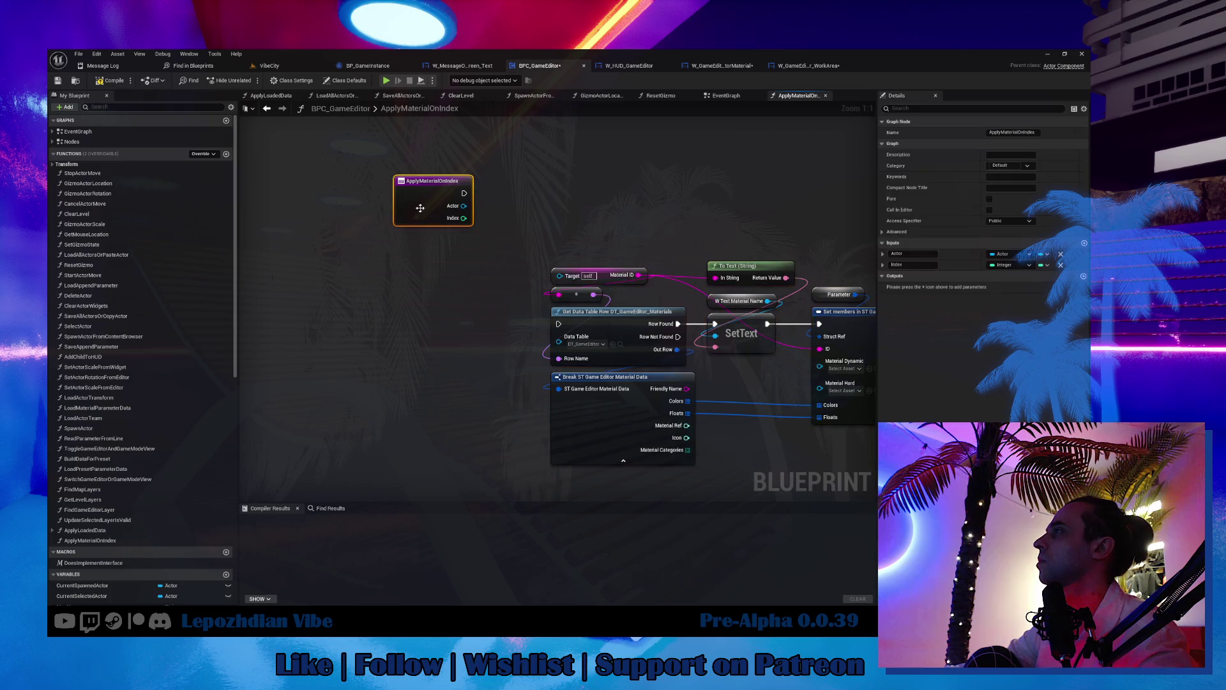
left_click(1084, 244)
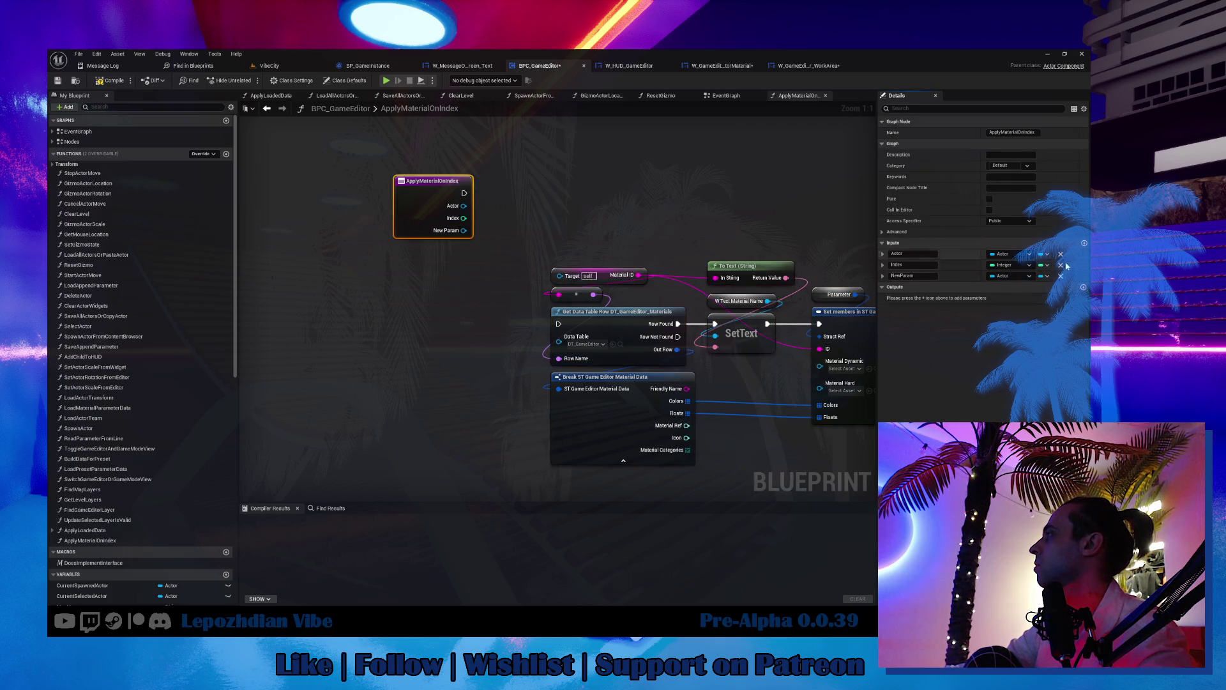
left_click(1009, 279)
left_click(1020, 352)
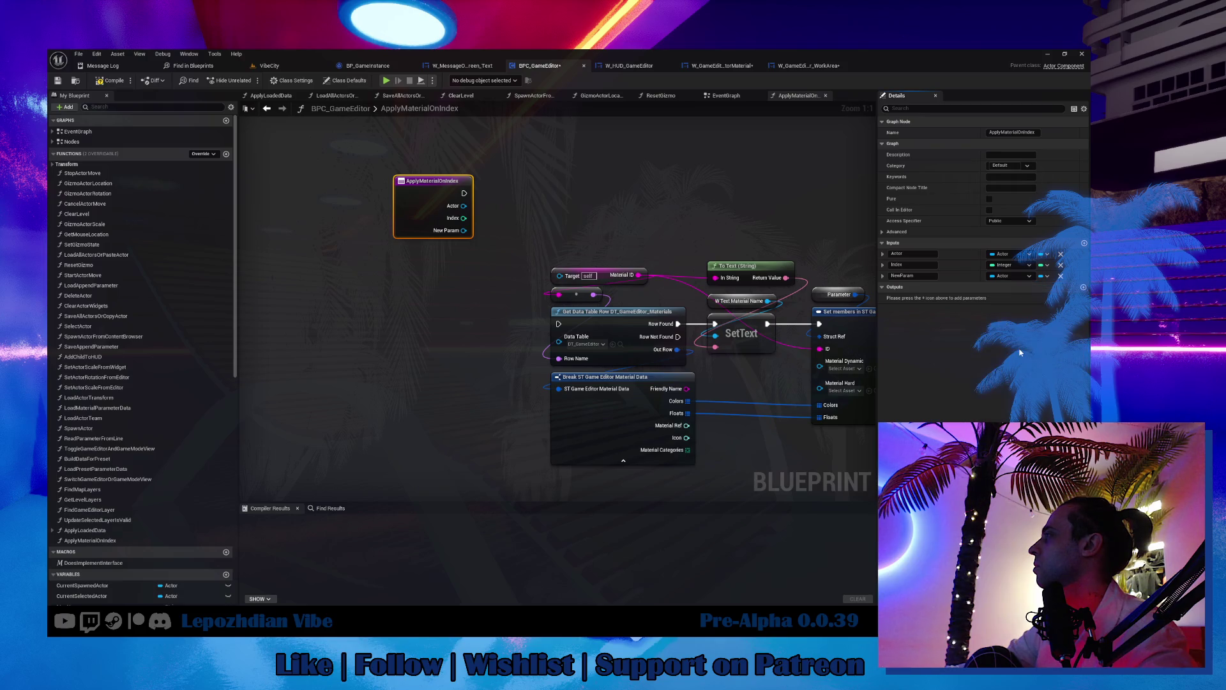
left_click(913, 275)
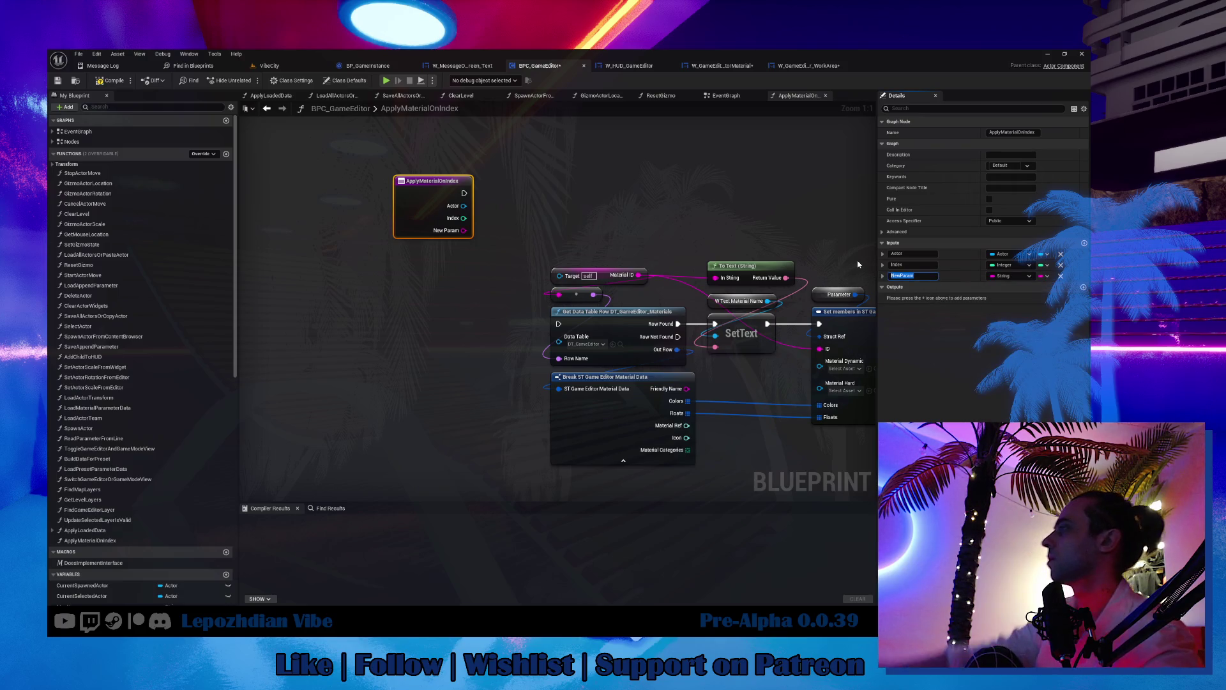
type("Mate")
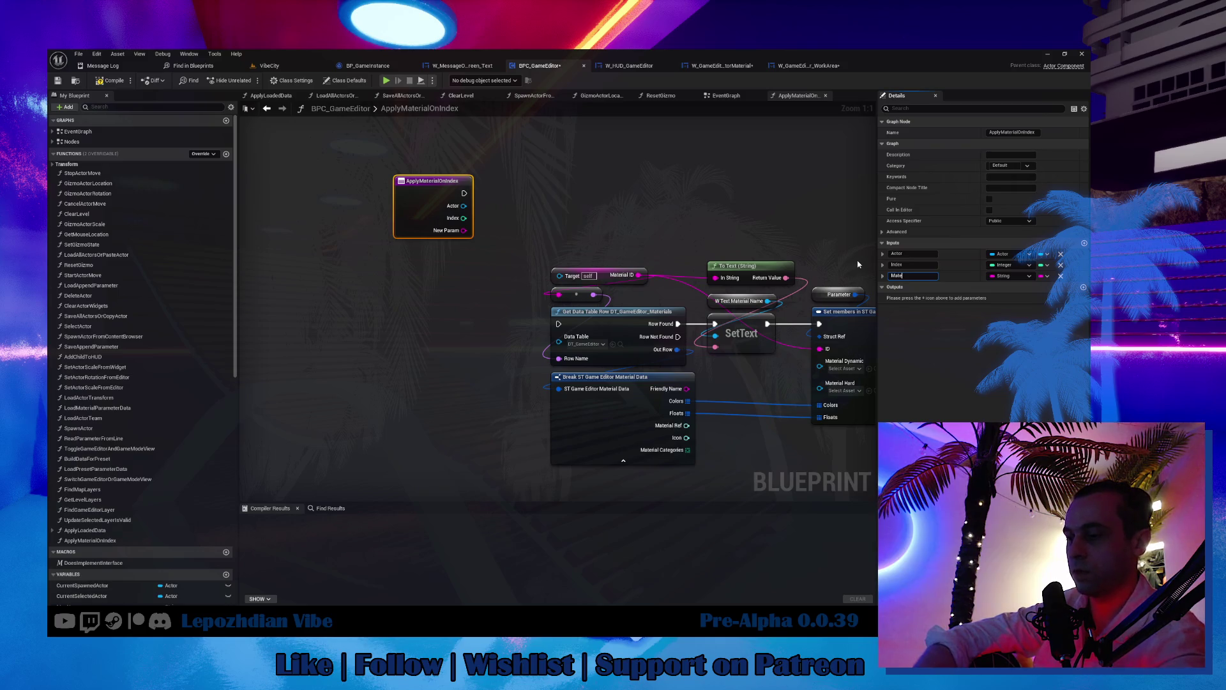
type("rialID")
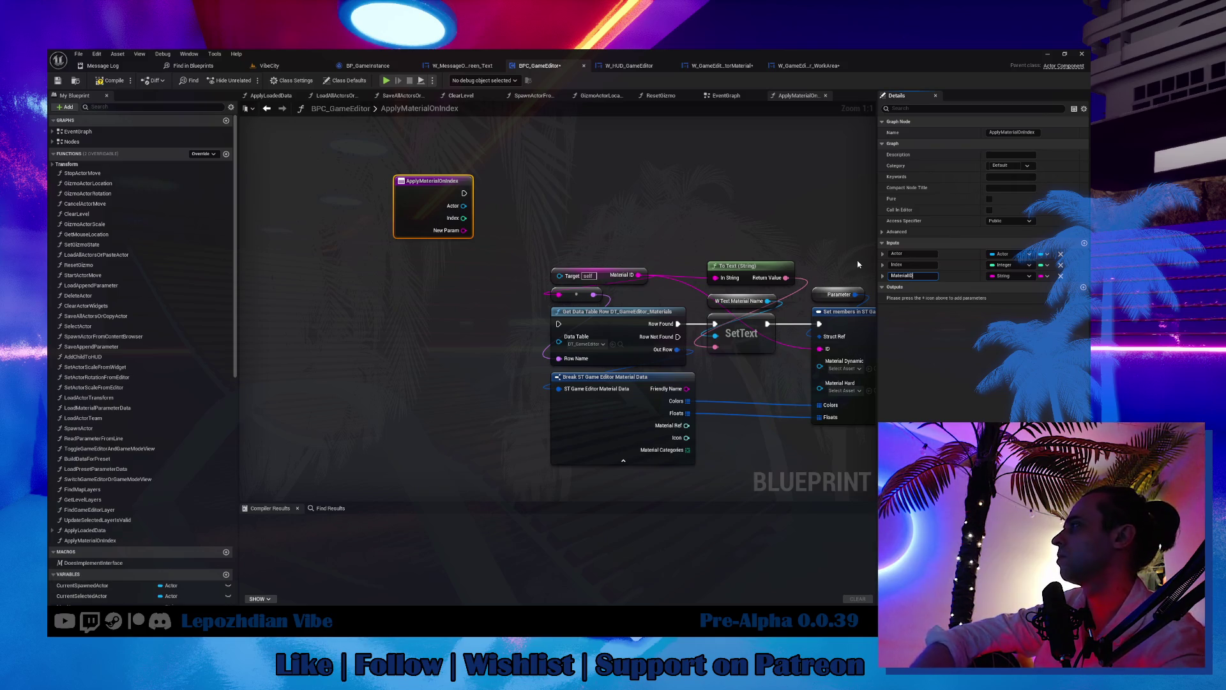
key("Return")
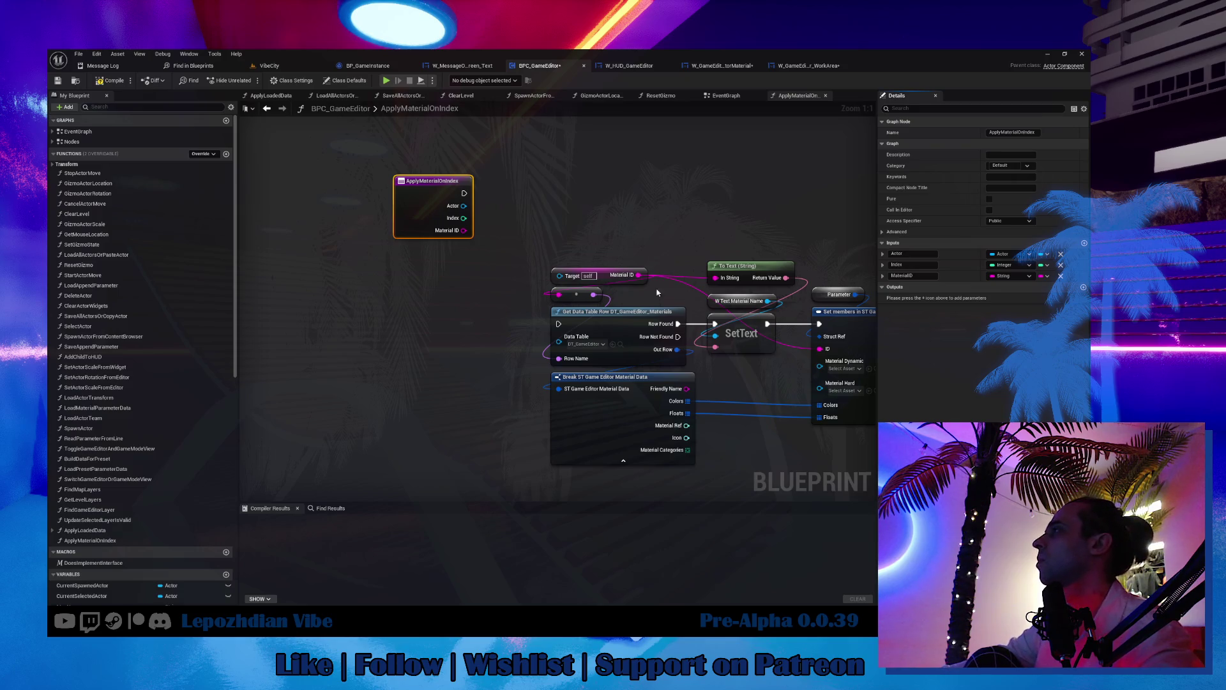
mouse_move(643, 279)
left_mouse_down()
mouse_move(487, 232)
mouse_move(429, 237)
left_mouse_up()
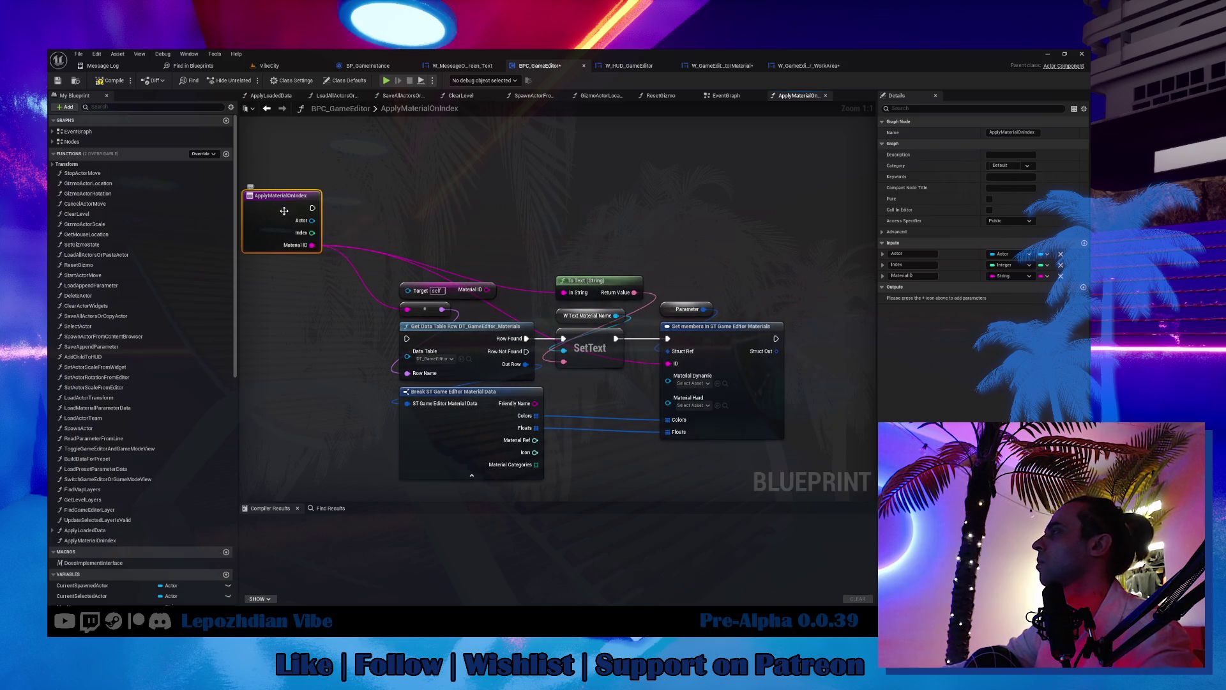
Step: Try adding a MaterialIDOut output parameter, then remove it again
left_click(1084, 287)
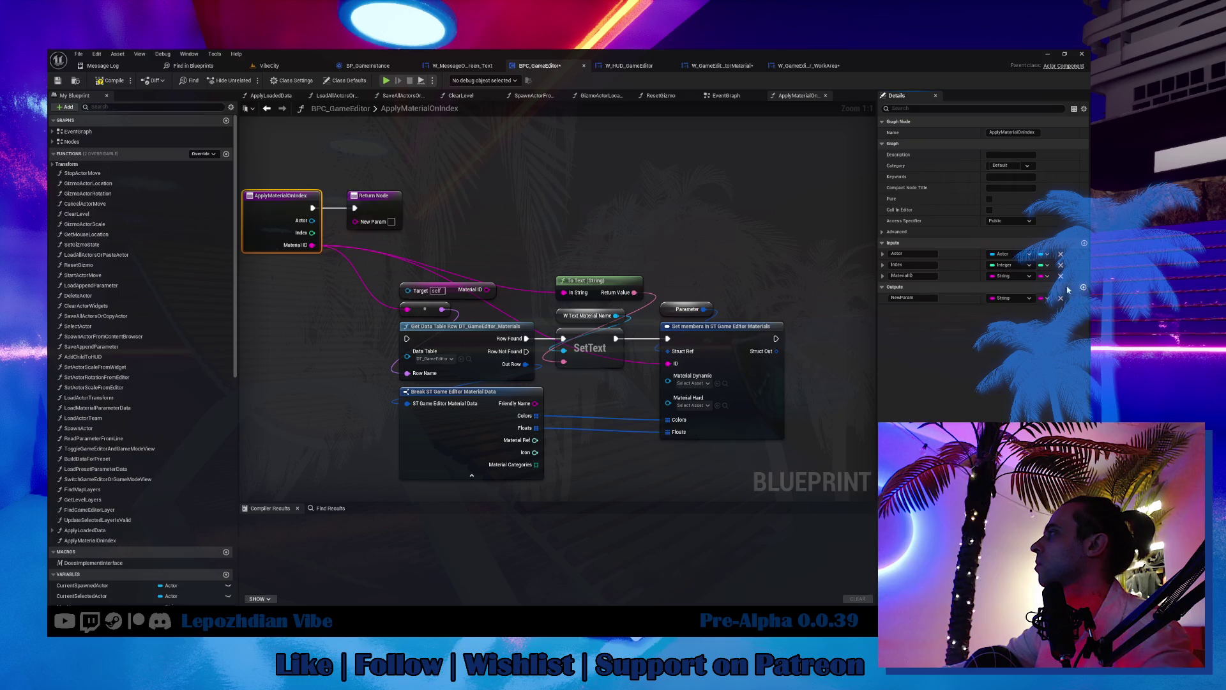
type("Material")
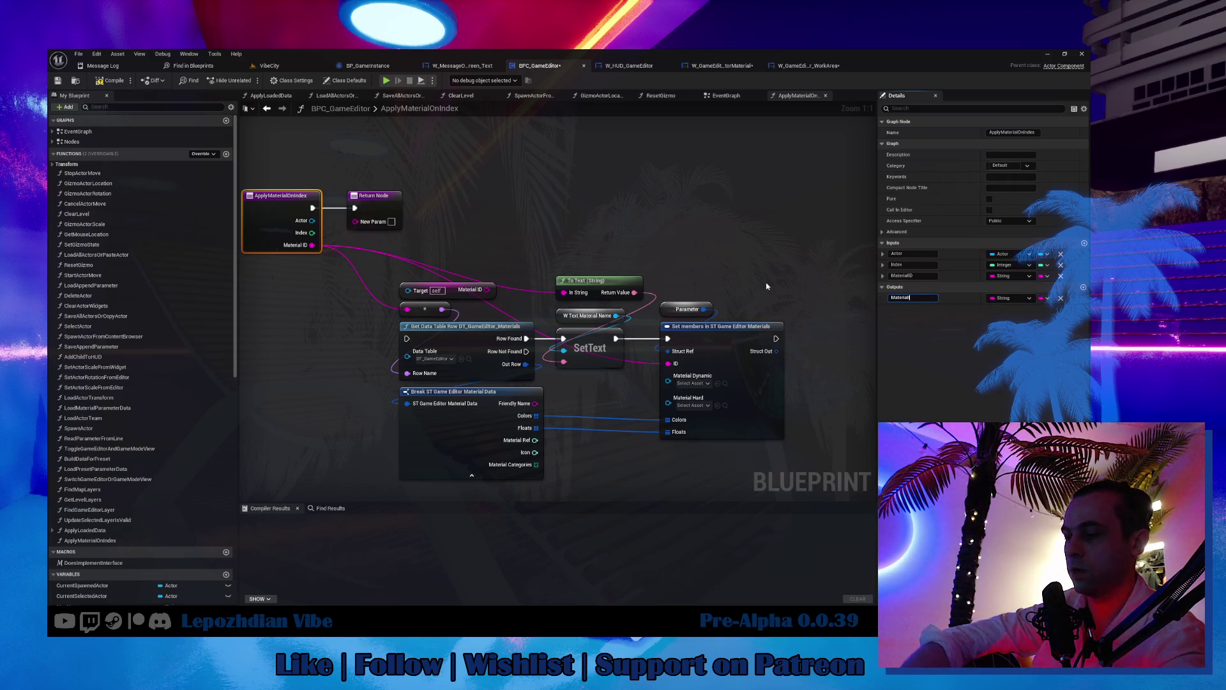
key("Escape")
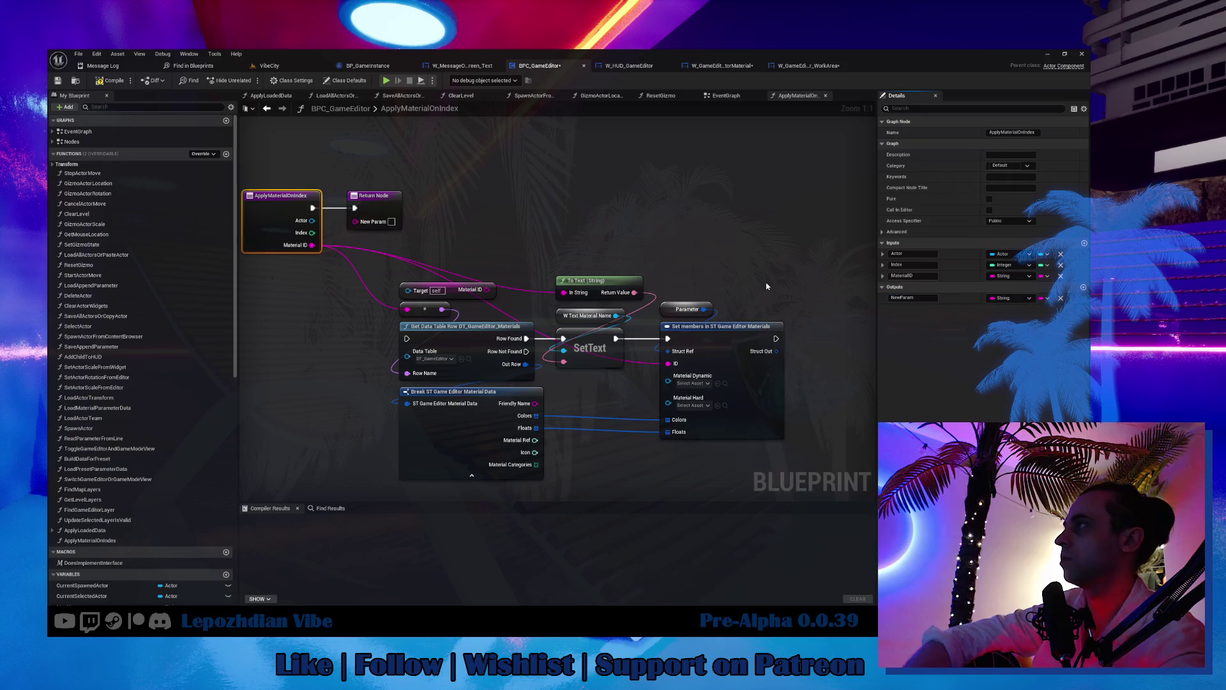
left_click(925, 275)
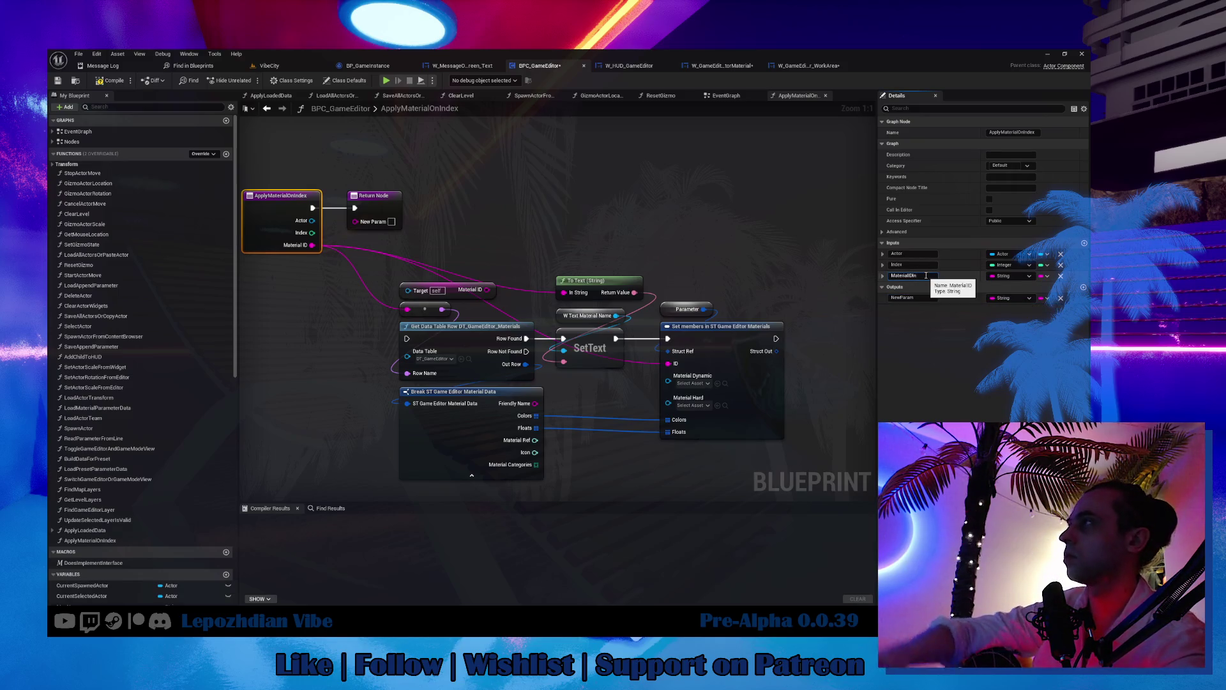
key("Return")
left_click(919, 298)
type("Mater")
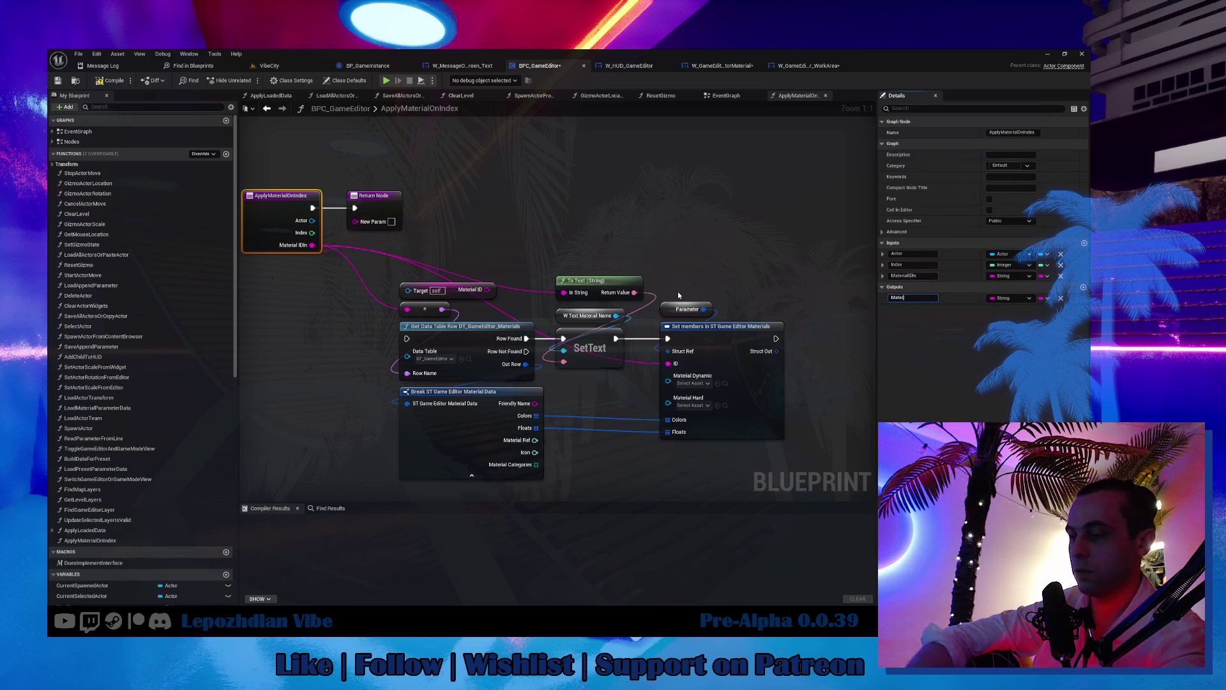
type("ialIDOut")
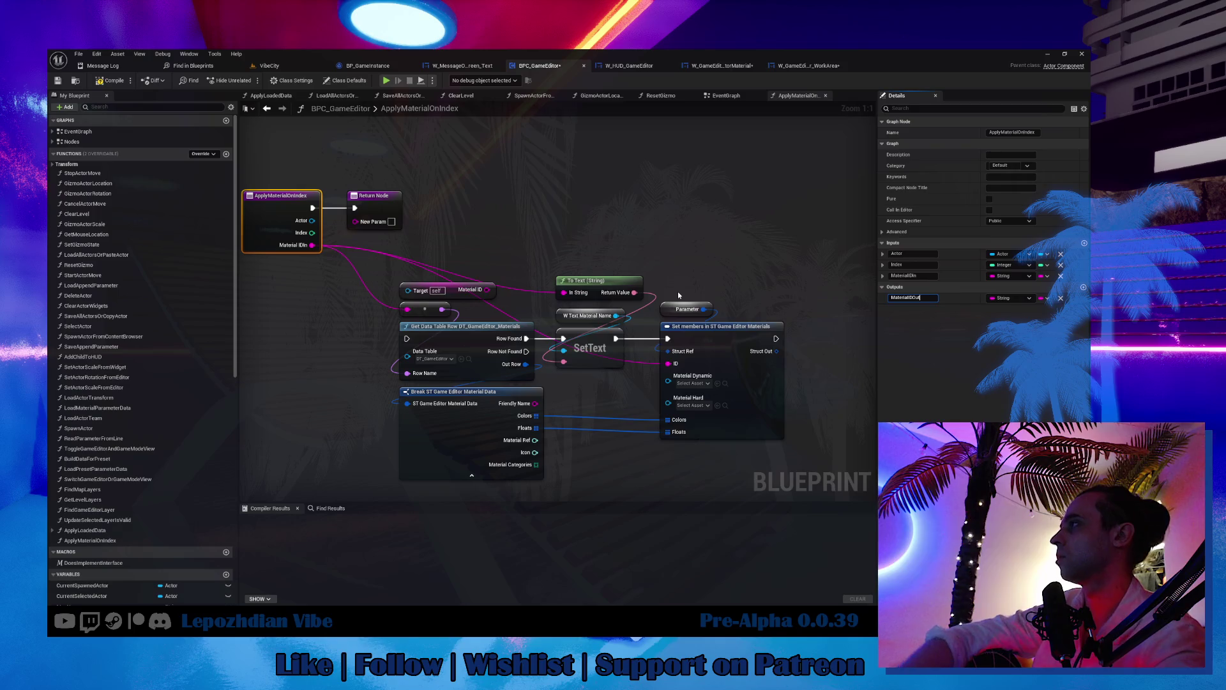
key("Return")
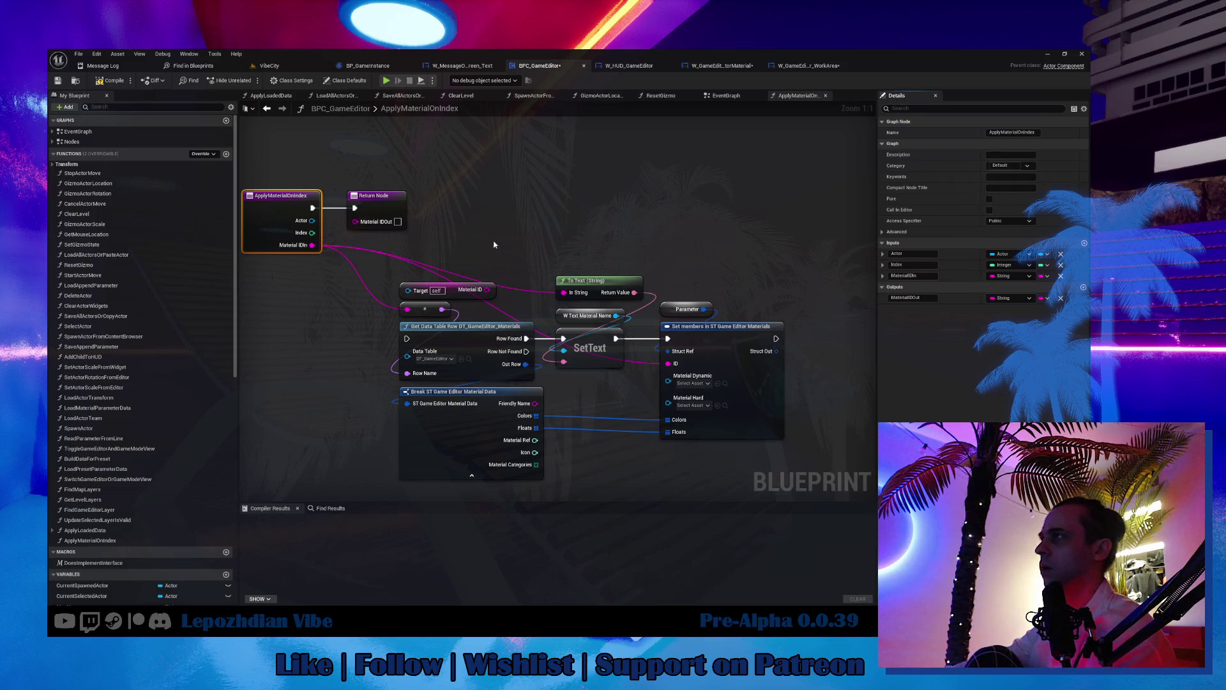
left_click(1061, 298)
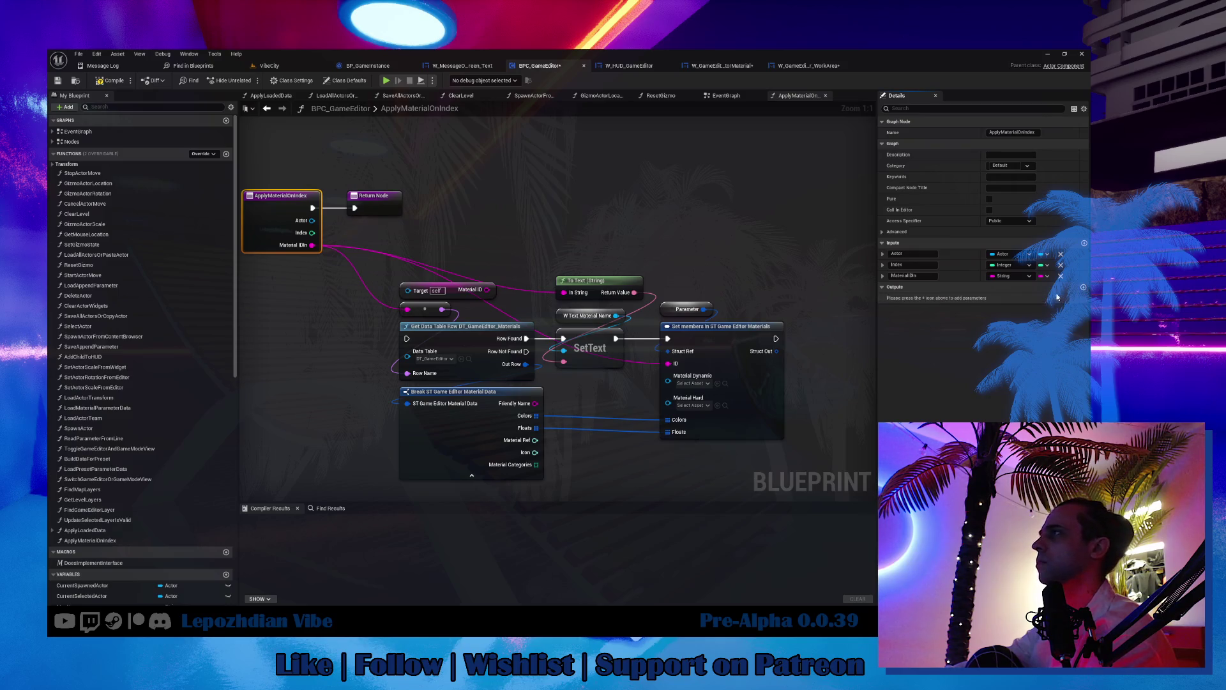
Step: Wire Row Found straight into Set members and delete the To Text and SetText nodes
left_click_drag(393, 193, 607, 176)
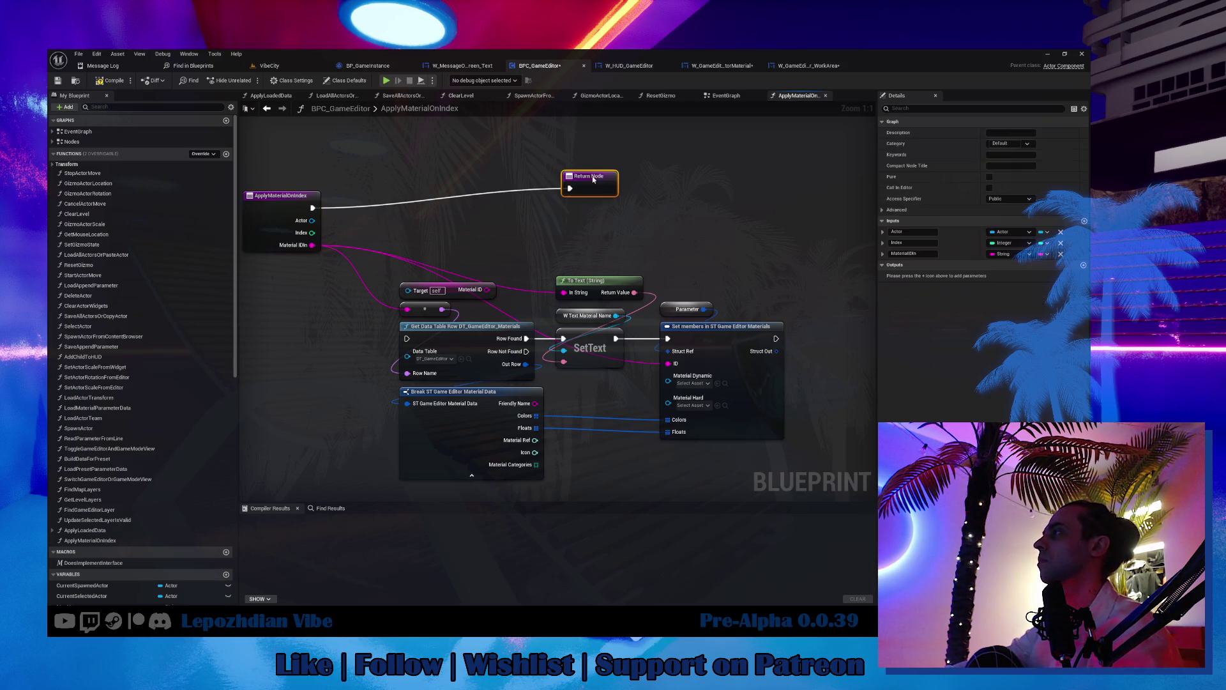
left_click_drag(525, 338, 669, 338)
left_click_drag(648, 272, 594, 357)
key("Delete")
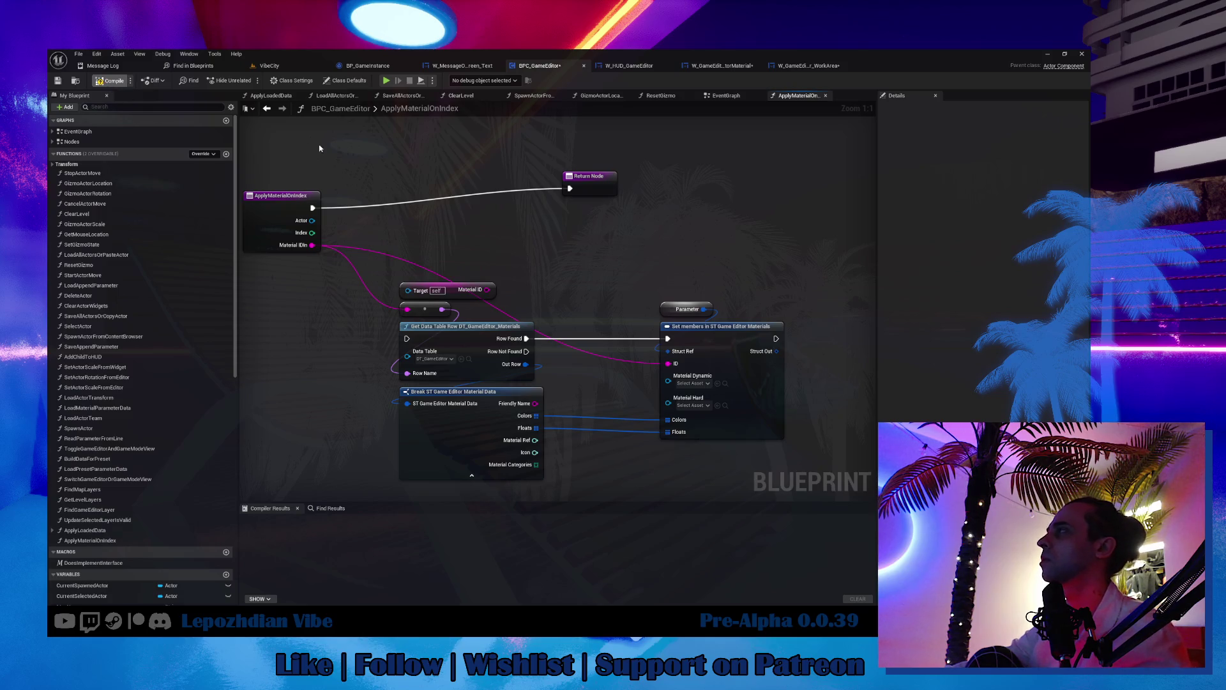
Step: Duplicate Get Owning Player and Get Component by Class, then call Apply Material on Index
left_click(803, 69)
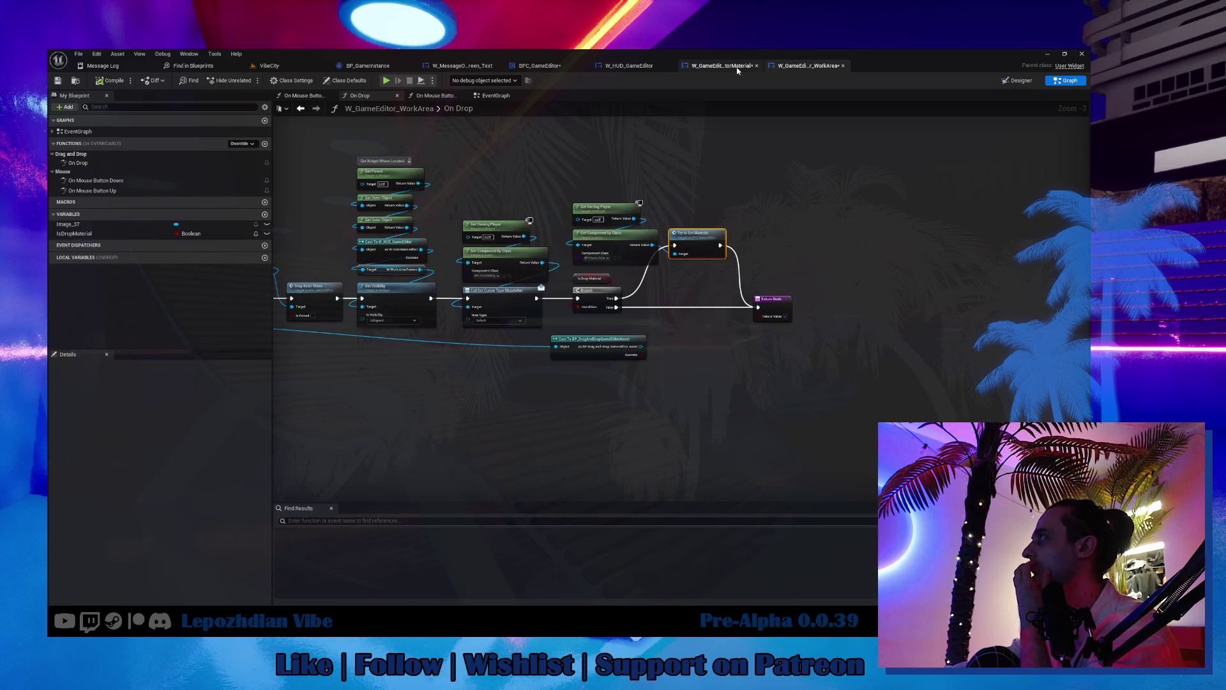
left_click(738, 70)
scroll(573, 201, "up", 2)
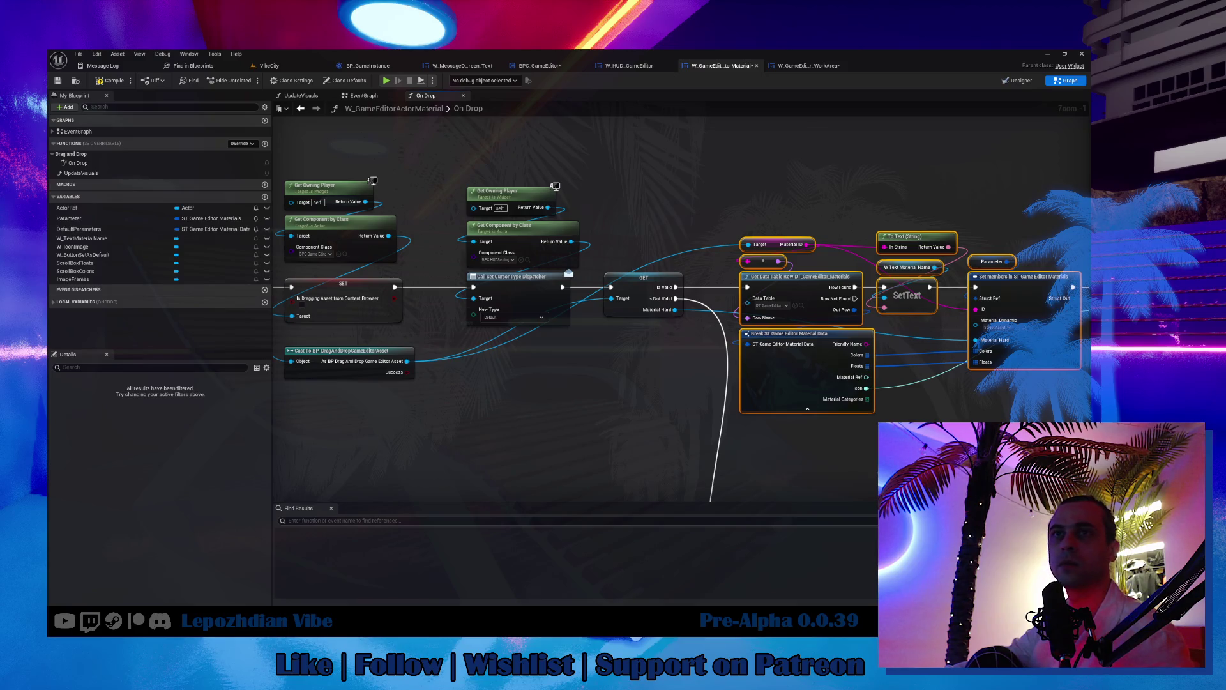
left_click(424, 359)
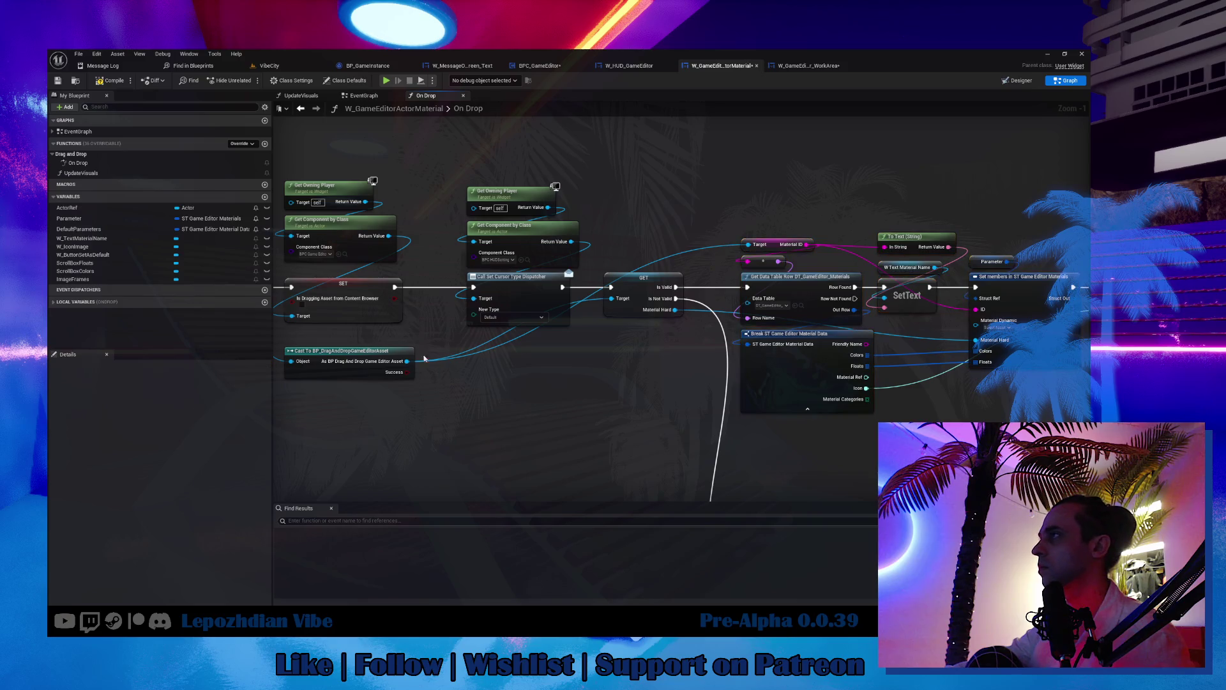
left_click_drag(374, 196, 281, 262)
key("ctrl+c")
key("ctrl+v")
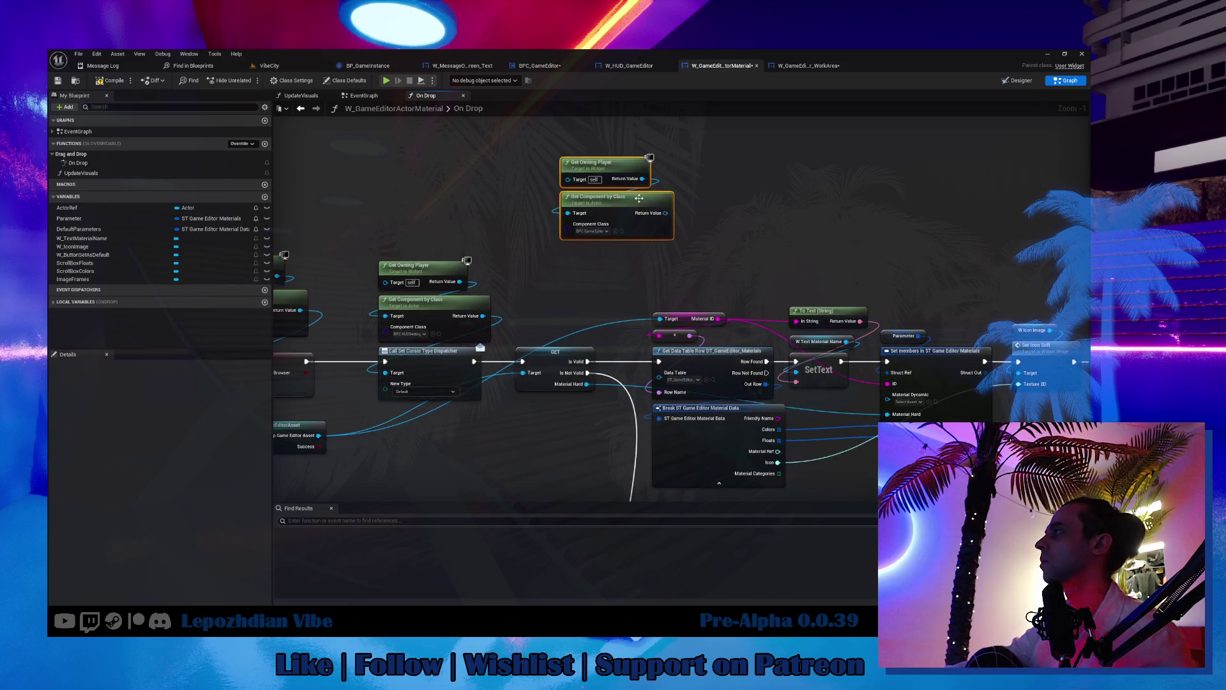
left_click_drag(664, 214, 678, 215)
type("apply")
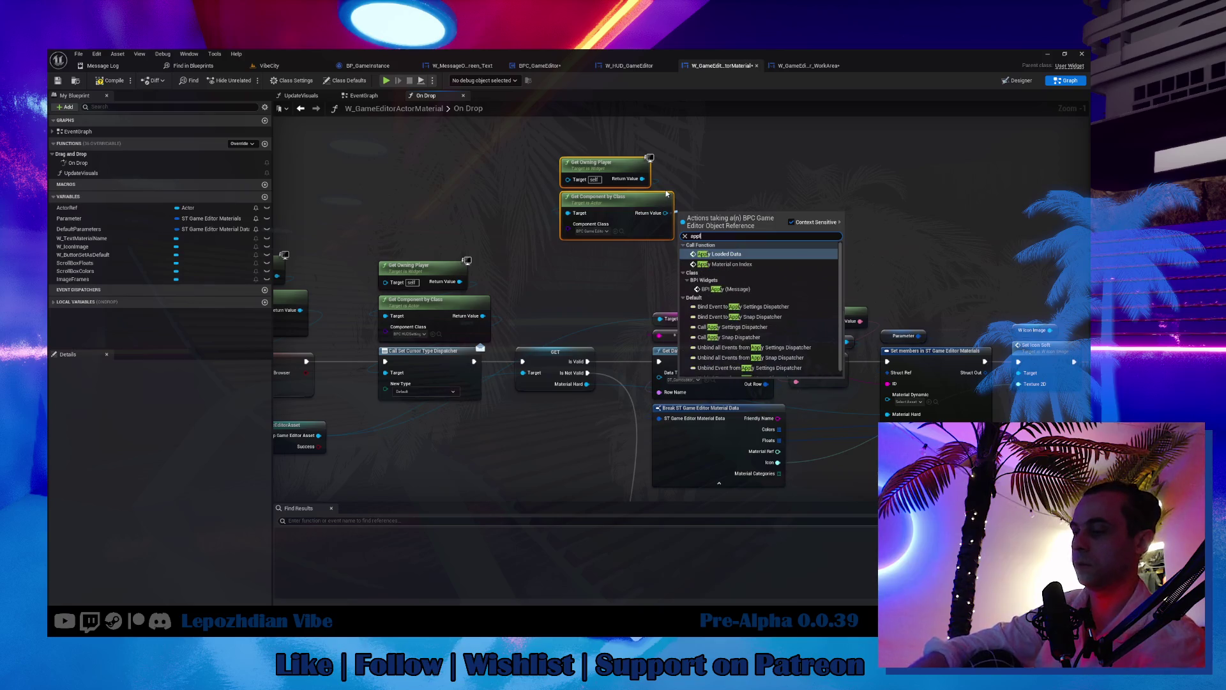
key("Down")
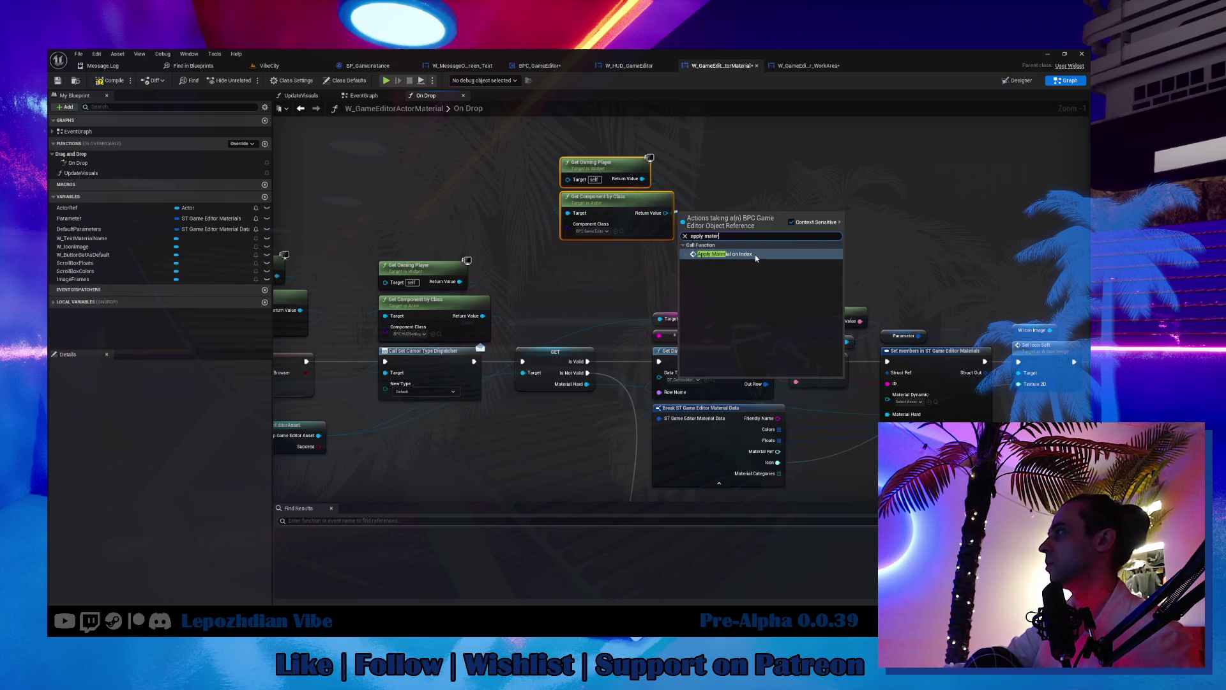
key("Return")
scroll(761, 233, "up", 1)
left_click_drag(728, 237, 593, 280)
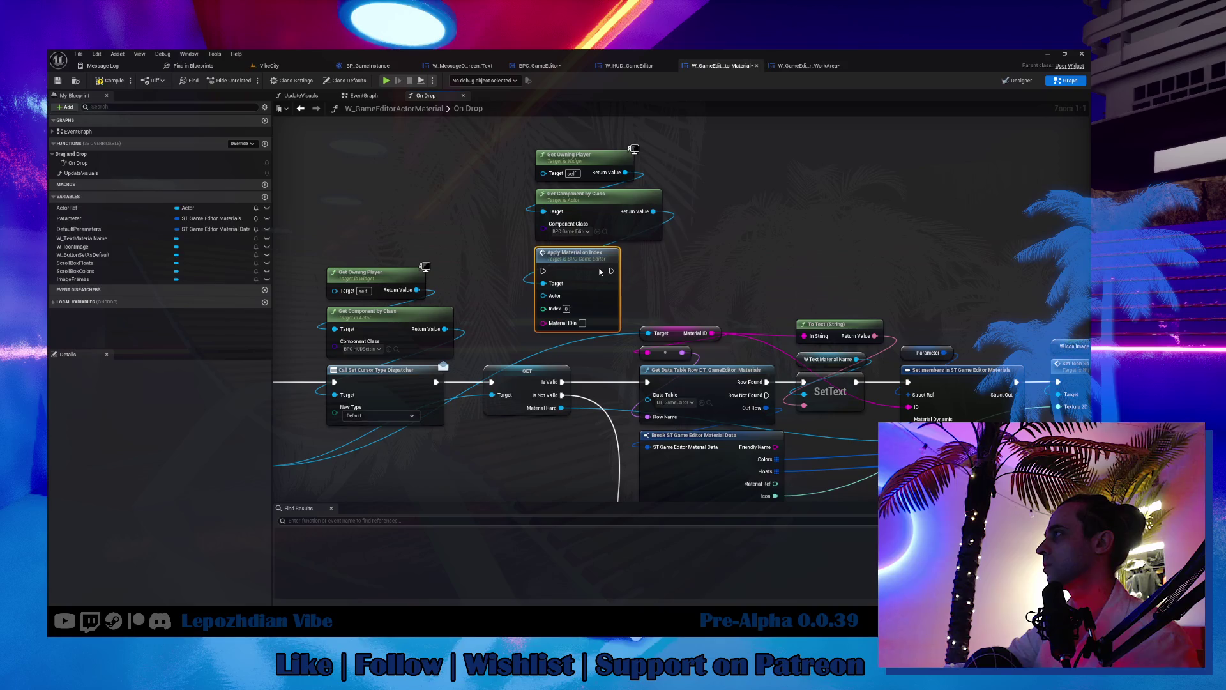
mouse_move(512, 309)
left_mouse_down()
mouse_move(416, 246)
mouse_move(454, 282)
left_mouse_up()
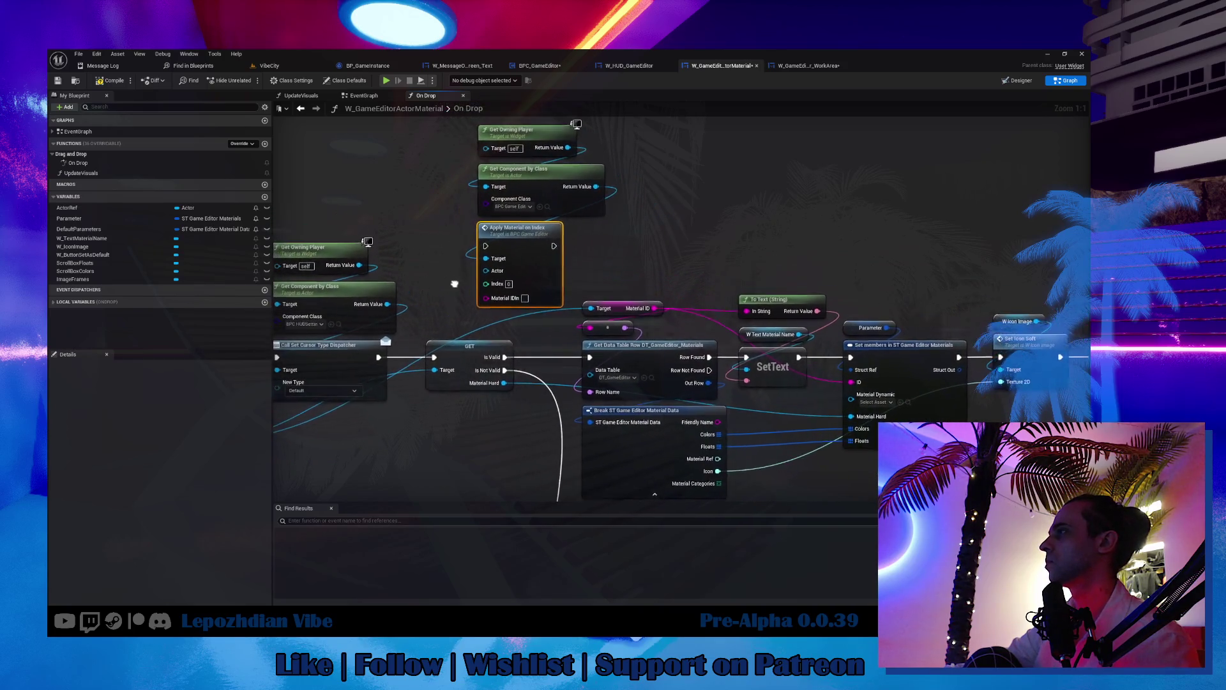
Step: Give ApplyMaterialOnIndex a Material Hard input wired into Set members
double_click(510, 283)
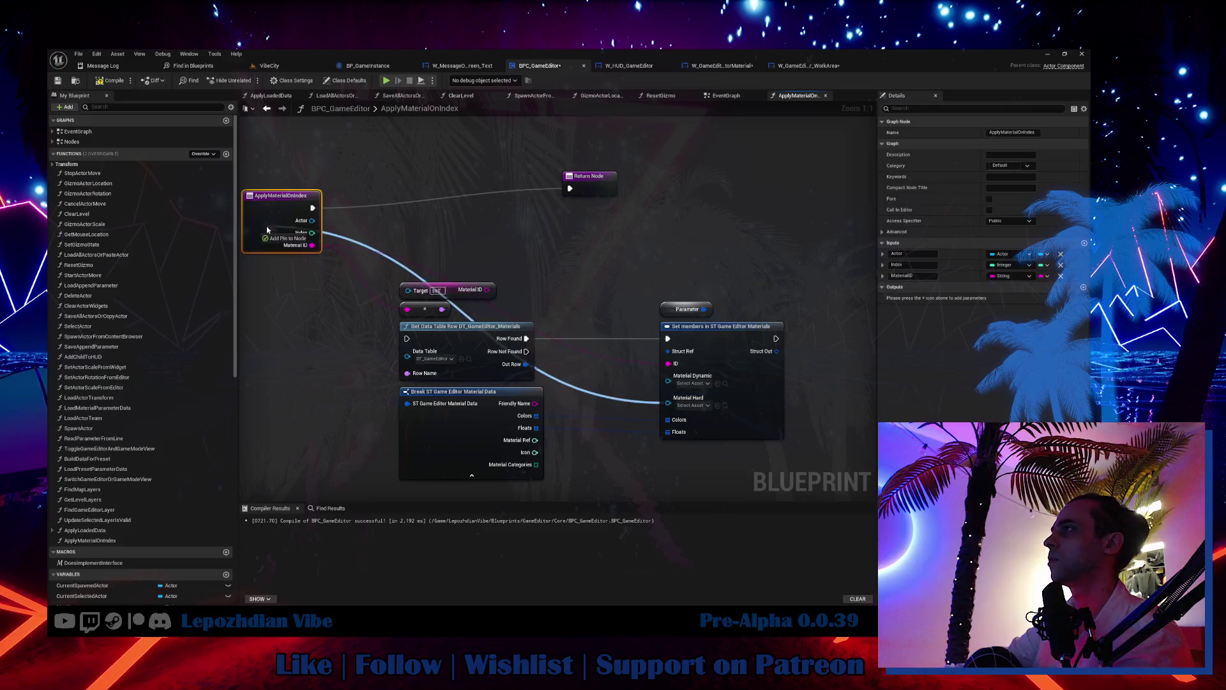
left_click_drag(278, 229, 277, 230)
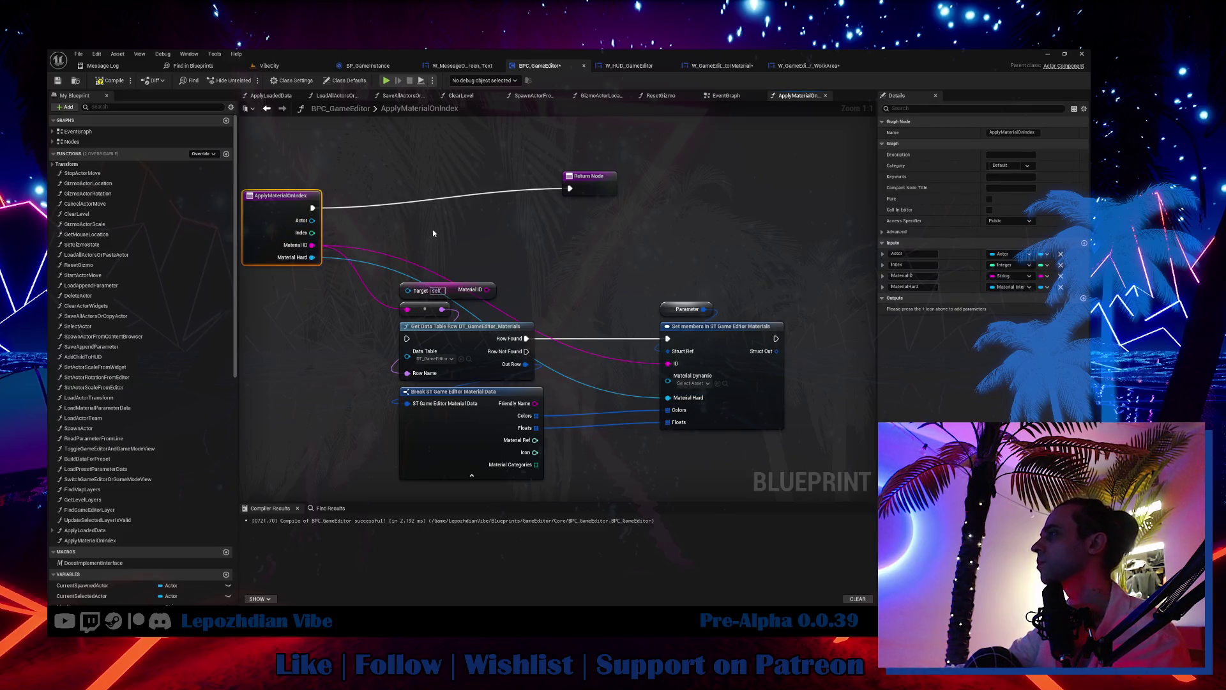
left_click(820, 66)
left_click(725, 68)
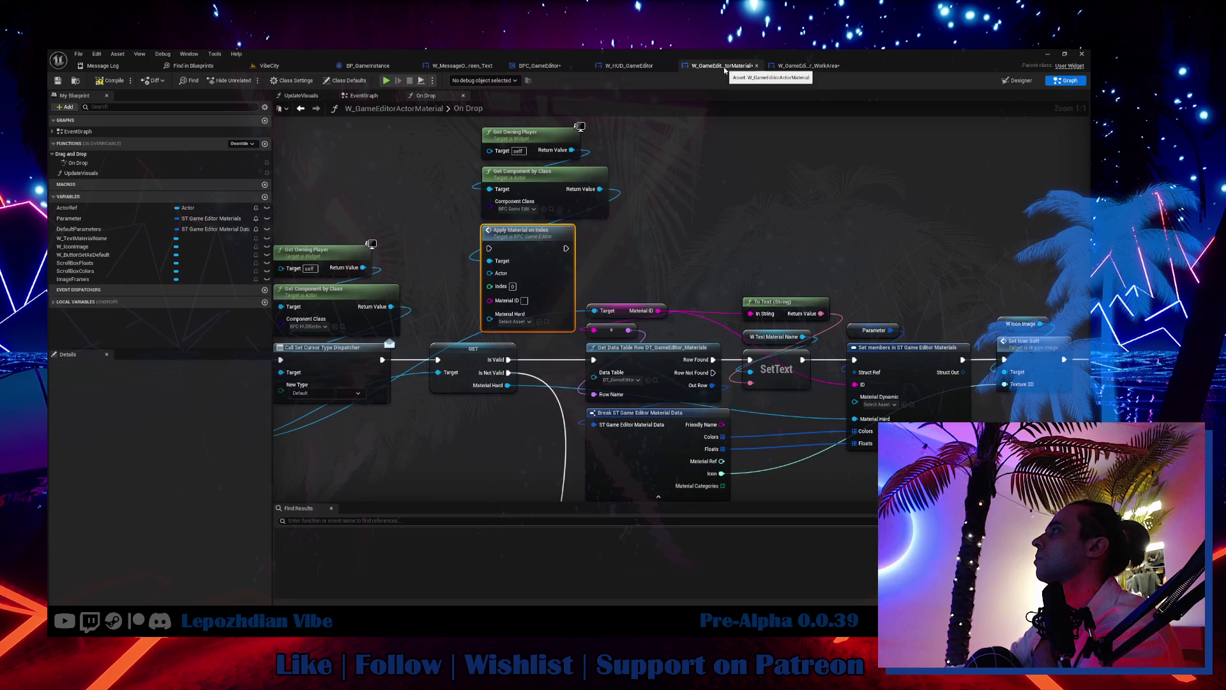
Step: Connect the GET node's Material Hard and Material ID into Apply Material on Index
left_click_drag(669, 228, 709, 240)
mouse_move(570, 392)
left_mouse_down()
mouse_move(555, 409)
mouse_move(530, 332)
left_mouse_up()
mouse_move(698, 326)
left_mouse_down()
mouse_move(556, 324)
mouse_move(365, 262)
mouse_move(119, 257)
left_mouse_up()
mouse_move(831, 281)
left_mouse_down()
mouse_move(552, 281)
mouse_move(402, 251)
mouse_move(819, 249)
mouse_move(600, 221)
mouse_move(35, 189)
left_mouse_up()
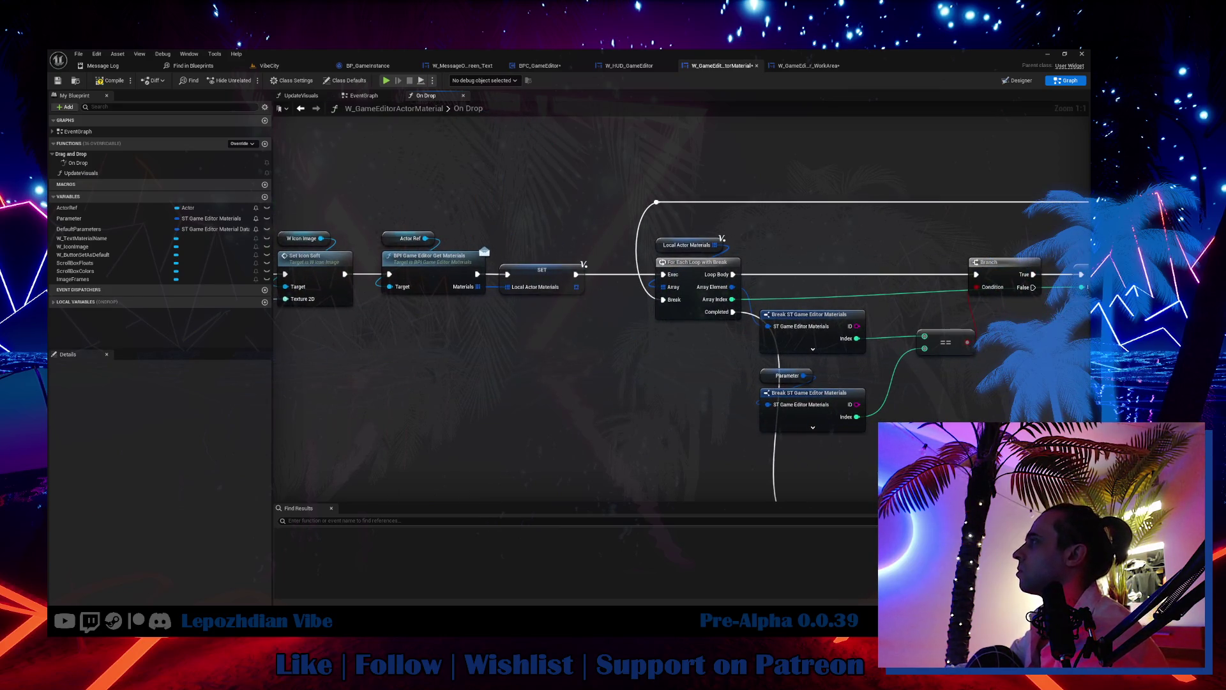
left_click_drag(638, 256, 444, 301)
scroll(560, 366, "down", 5)
scroll(560, 366, "up", 2)
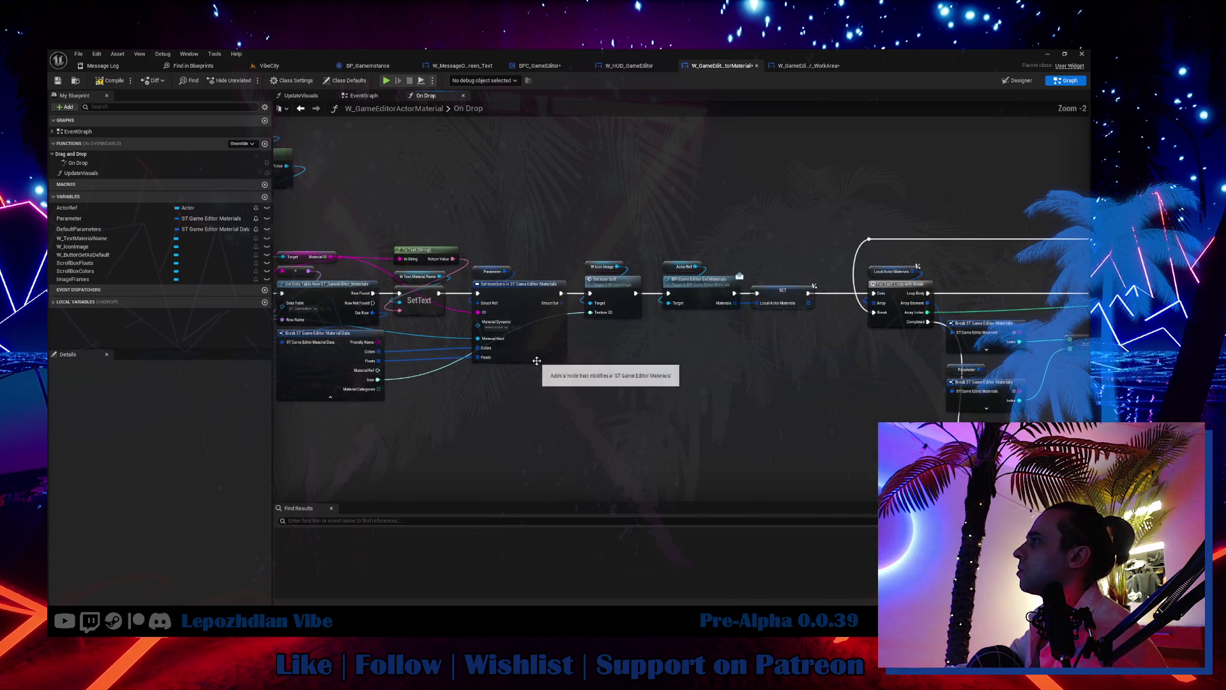
left_click(526, 357)
left_click_drag(527, 357, 778, 397)
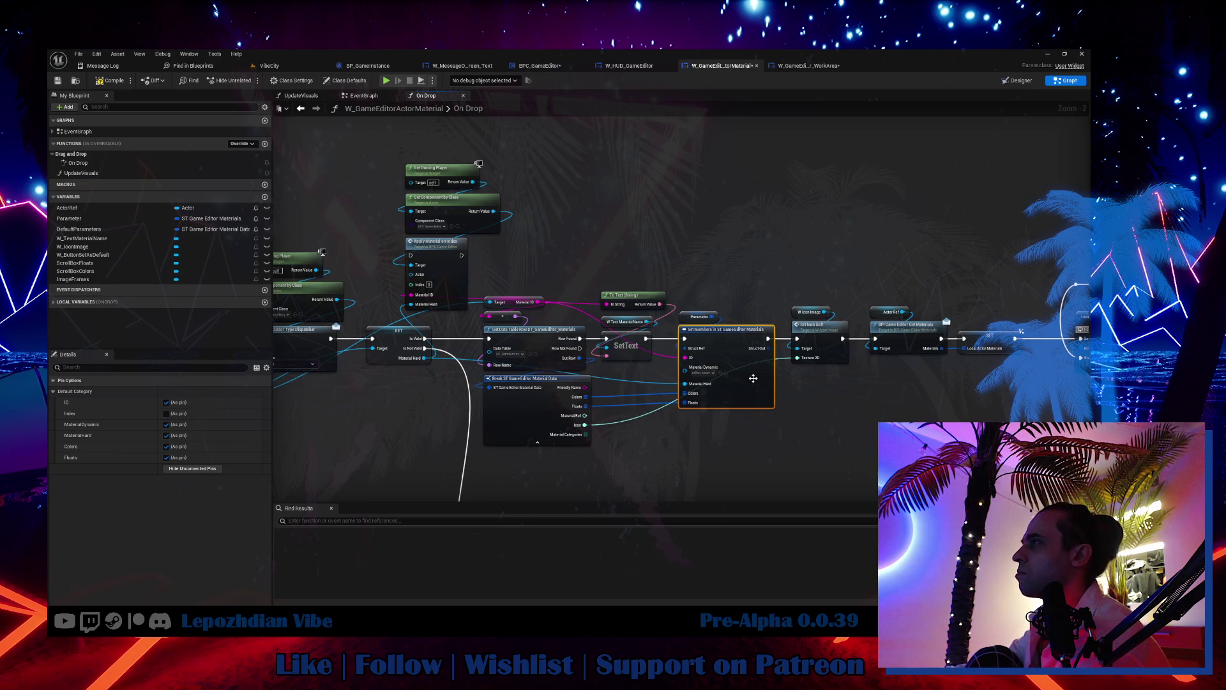
Step: Duplicate the Parameter getter and break it with a Break ST Game Editor Materials node
left_click(700, 316)
left_click_drag(457, 263, 533, 300)
key("ctrl+v")
mouse_move(382, 221)
left_mouse_down()
mouse_move(402, 231)
mouse_move(412, 262)
mouse_move(377, 263)
mouse_move(493, 323)
mouse_move(509, 347)
mouse_move(405, 291)
mouse_move(381, 218)
mouse_move(304, 234)
left_mouse_up()
scroll(466, 320, "down", 10)
left_click(469, 371)
scroll(440, 255, "up", 2)
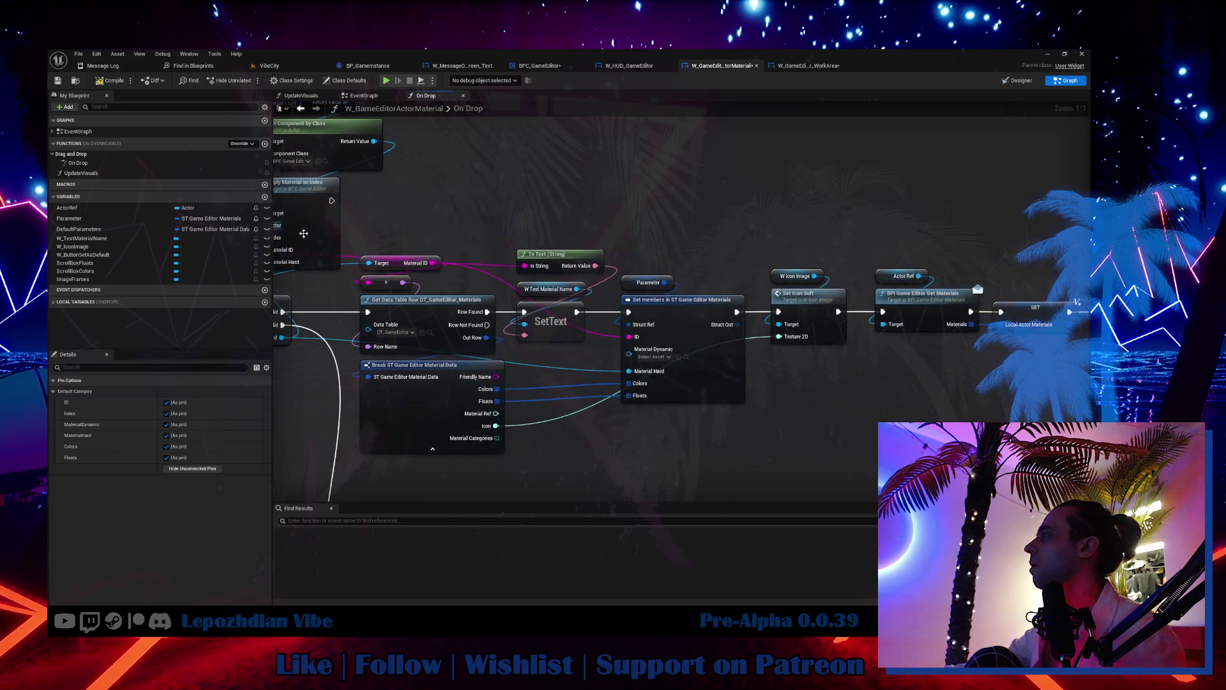
left_click_drag(731, 249, 940, 390)
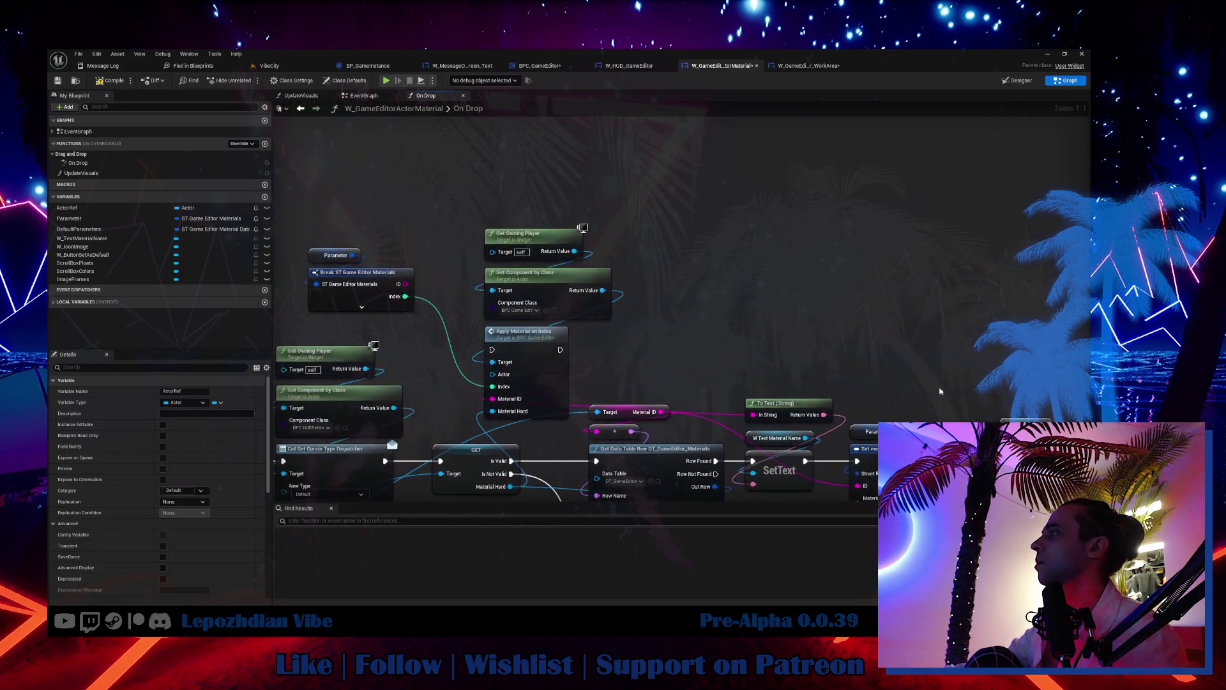
Step: Paste an Actor Ref getter above Apply Material on Index, with the player and component nodes above it
key("ctrl+v")
left_click_drag(479, 220, 617, 319)
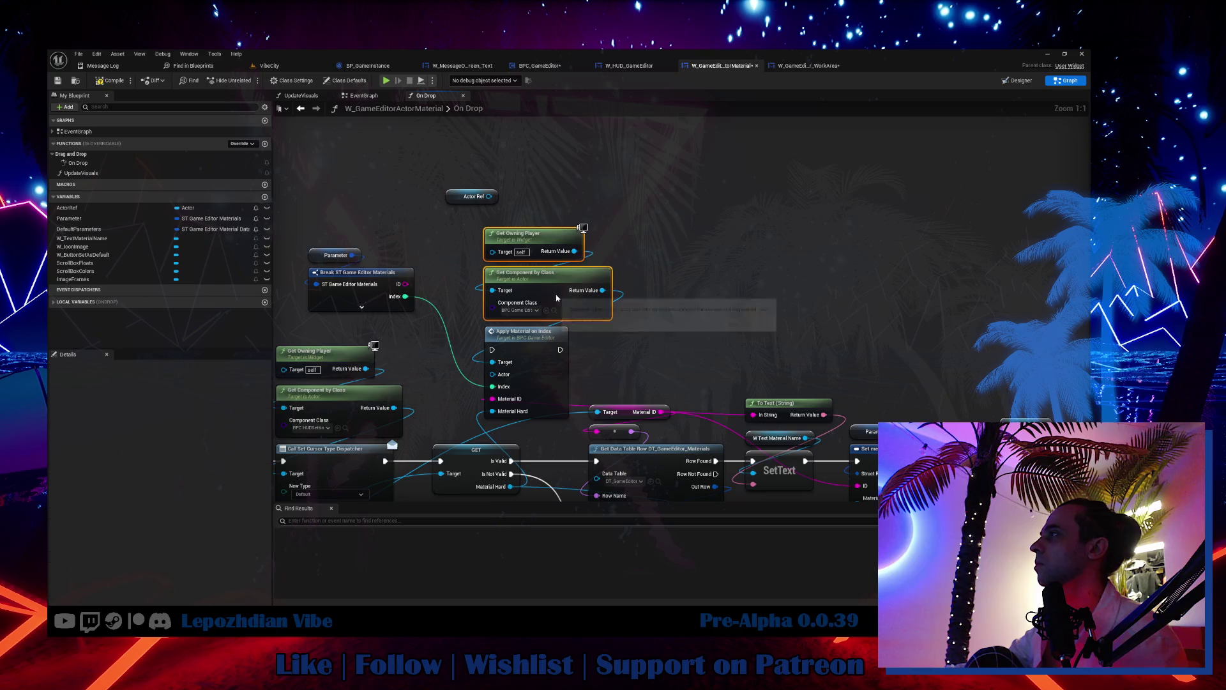
left_click_drag(511, 315, 576, 204)
left_click_drag(460, 201, 500, 319)
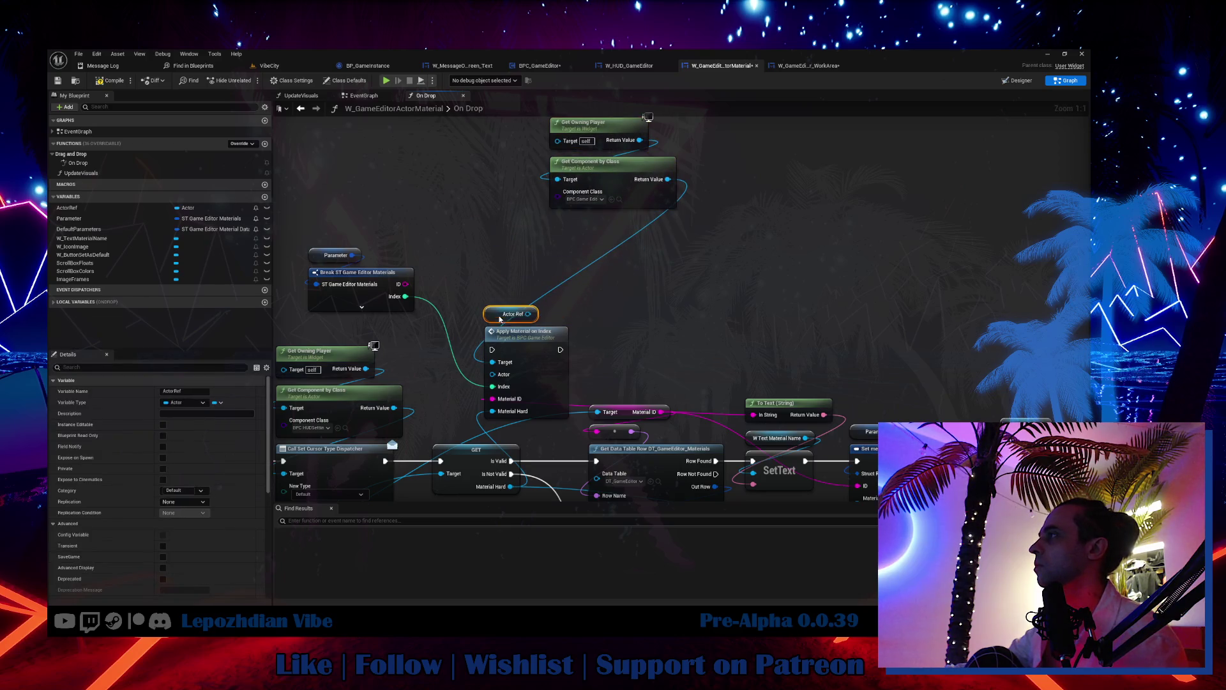
left_click_drag(686, 114, 549, 210)
left_click_drag(609, 176, 543, 265)
Step: Regroup the Parameter, Break, Material ID and Apply Material on Index nodes up and to the right
mouse_move(338, 227)
left_mouse_down()
mouse_move(364, 300)
mouse_move(422, 359)
left_mouse_up()
mouse_move(422, 206)
left_mouse_down()
mouse_move(542, 350)
mouse_move(612, 261)
mouse_move(730, 246)
left_mouse_up()
left_click_drag(634, 419, 600, 287)
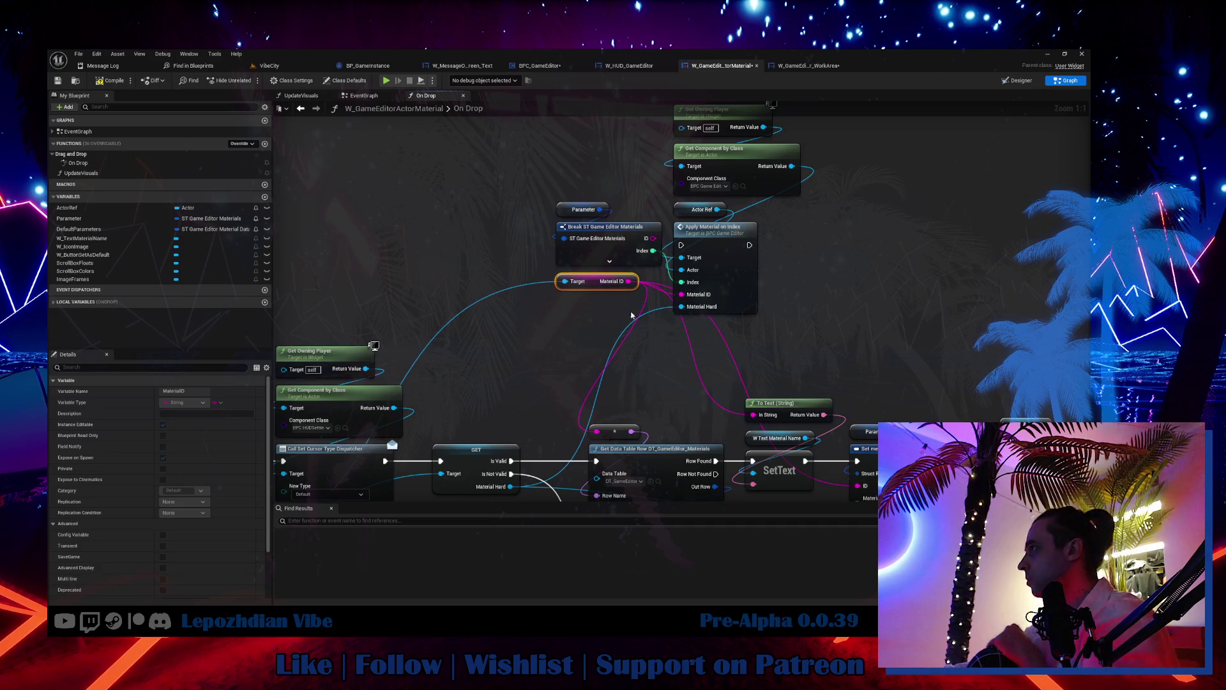
left_click_drag(641, 322, 549, 316)
left_click_drag(606, 186, 579, 312)
left_click_drag(683, 188, 549, 441)
mouse_move(602, 367)
left_mouse_down()
mouse_move(630, 337)
mouse_move(620, 327)
mouse_move(663, 200)
left_mouse_up()
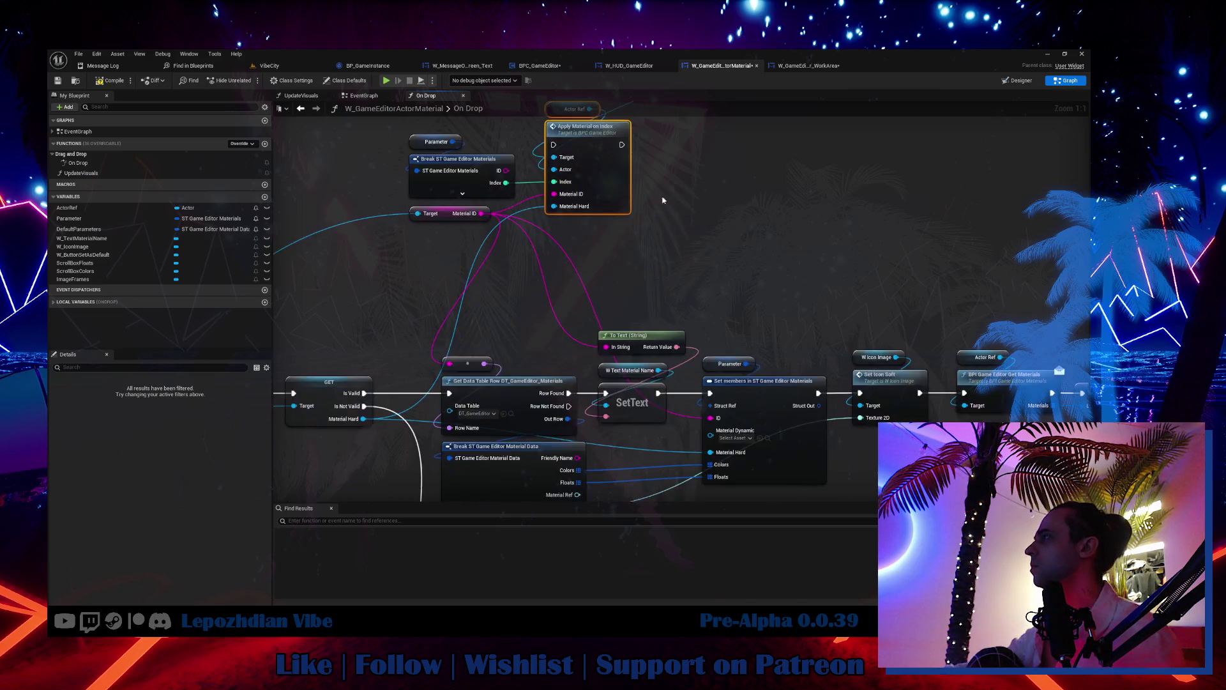
Step: Paste a copy of W Text Material Name and SetText, fed by Material ID and run after Apply Material on Index
left_click_drag(590, 375, 669, 425)
left_click_drag(721, 240, 720, 317)
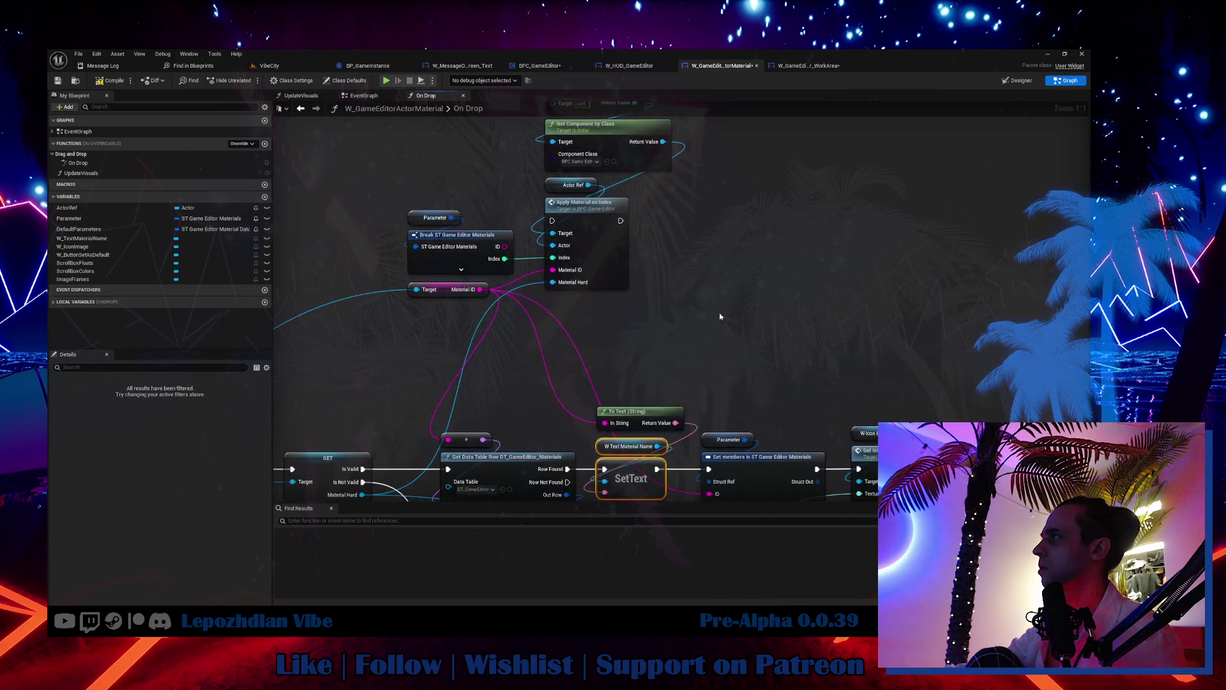
key("ctrl+v")
left_click_drag(480, 289, 702, 244)
left_click_drag(621, 253, 760, 168)
left_click_drag(621, 220, 702, 221)
left_click_drag(686, 152, 770, 255)
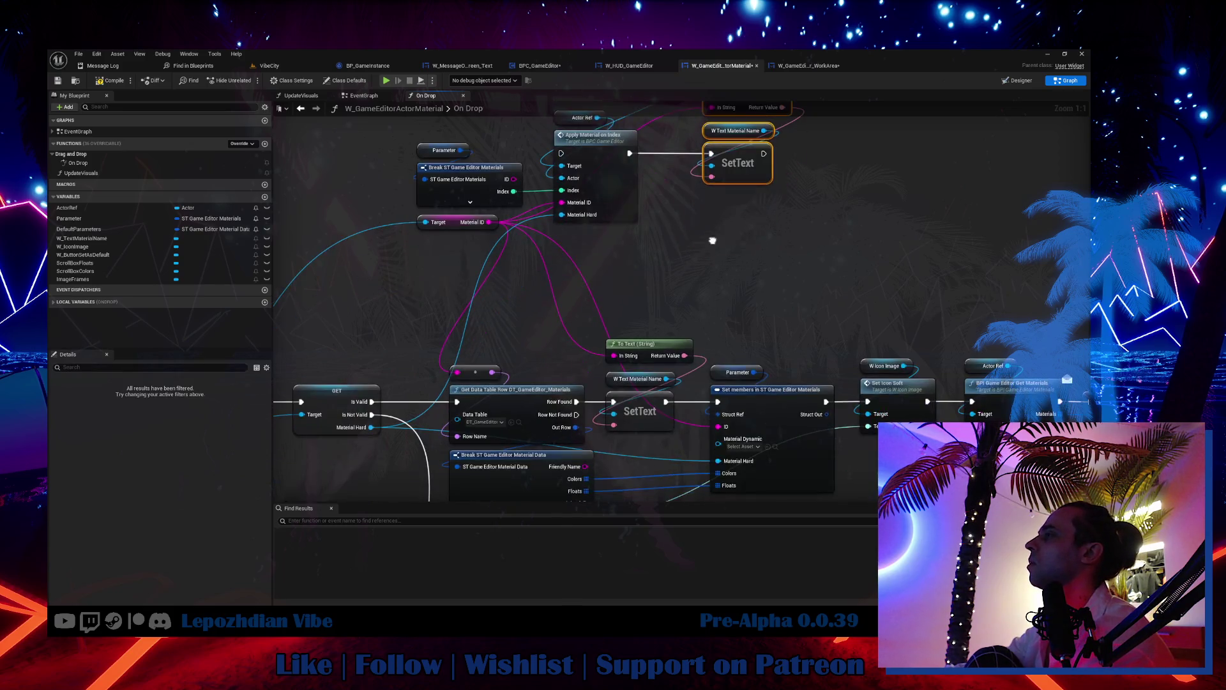
scroll(722, 192, "down", 1)
scroll(501, 279, "down", 4)
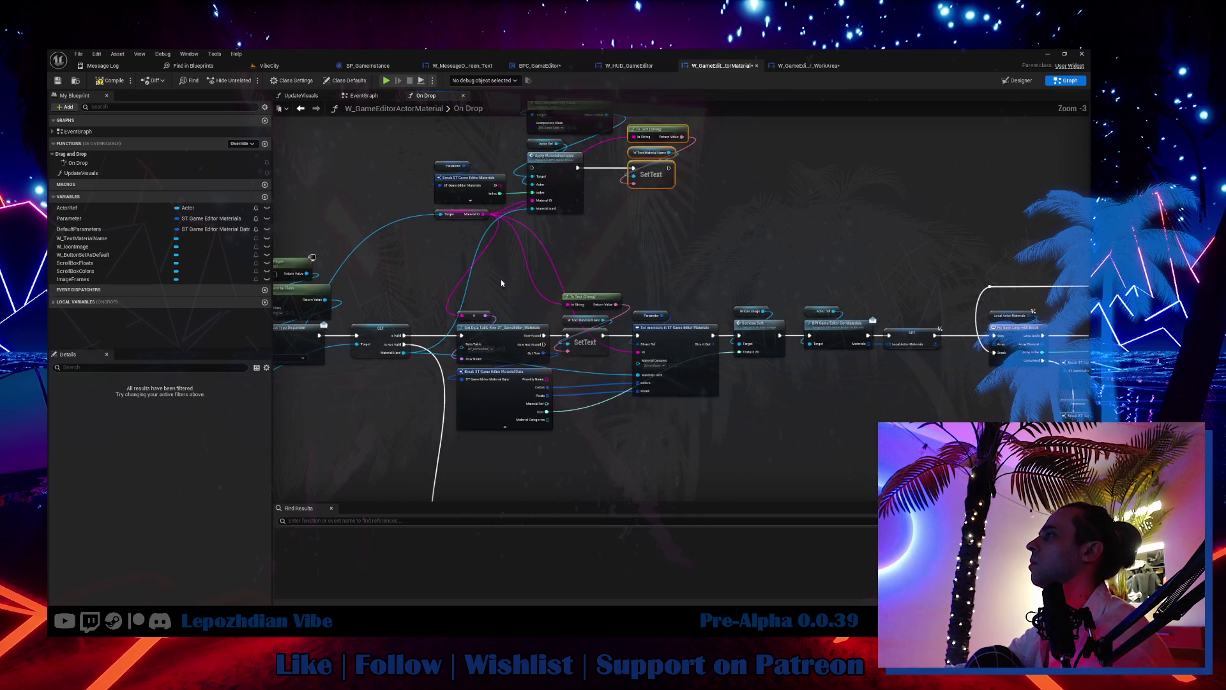
mouse_move(479, 269)
left_mouse_down()
mouse_move(572, 329)
mouse_move(850, 357)
mouse_move(971, 358)
mouse_move(1008, 330)
left_mouse_up()
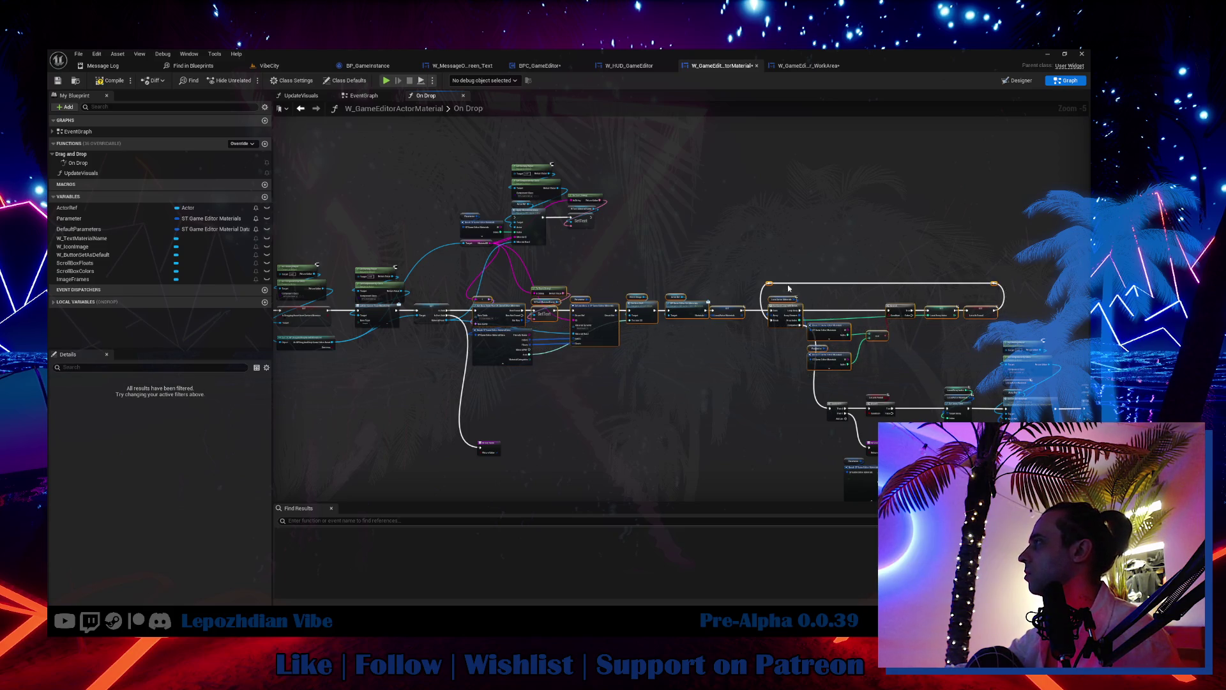
left_click_drag(486, 276, 739, 367)
scroll(603, 372, "up", 3)
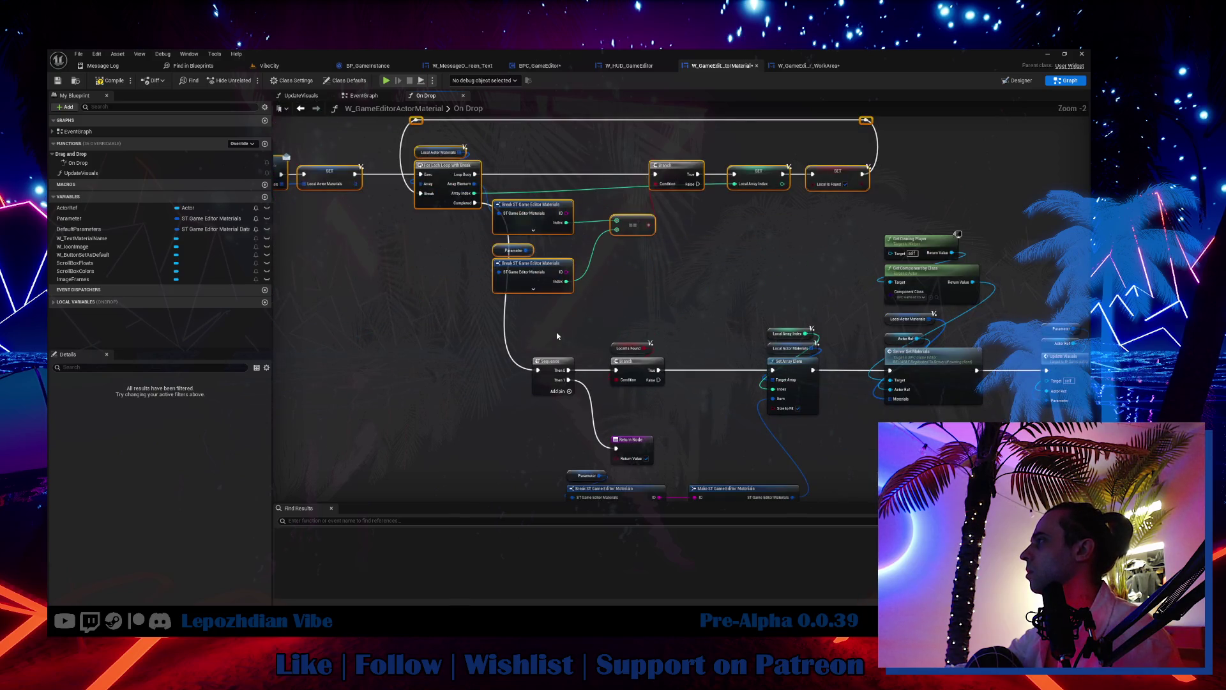
mouse_move(572, 335)
left_mouse_down()
mouse_move(664, 387)
mouse_move(827, 412)
left_mouse_up()
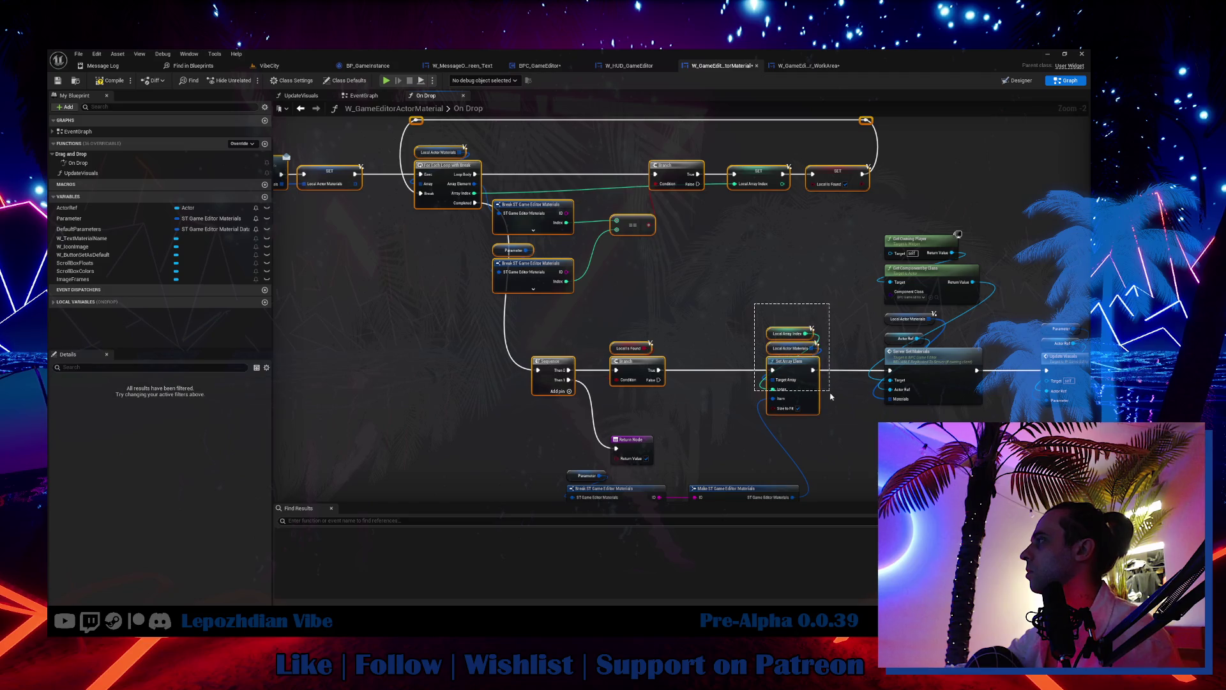
left_click_drag(733, 435, 728, 303)
mouse_move(543, 343)
left_mouse_down()
mouse_move(664, 426)
mouse_move(797, 434)
left_mouse_up()
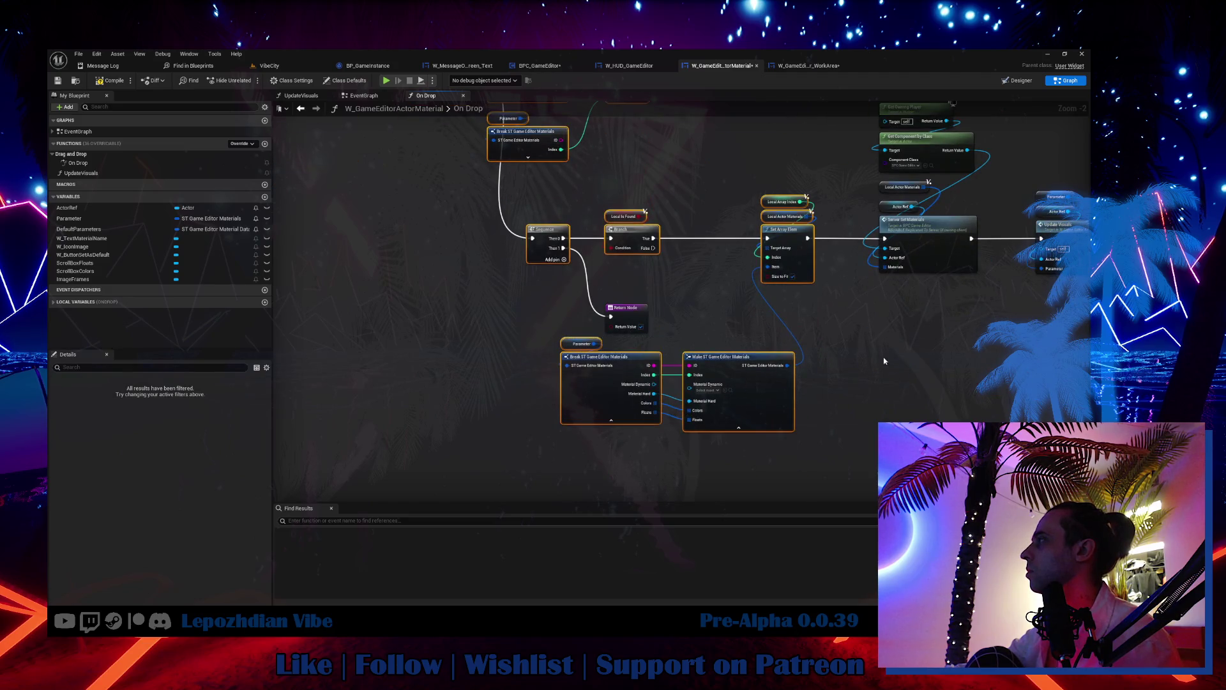
left_click_drag(889, 354, 672, 494)
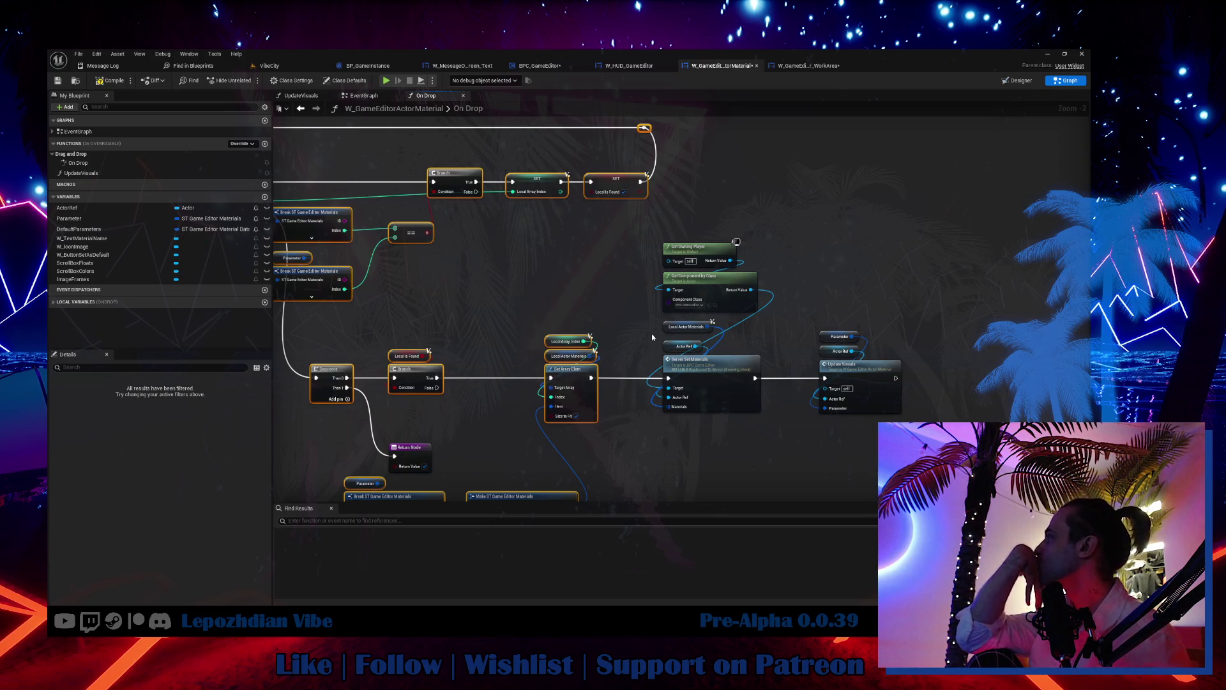
left_click_drag(652, 255, 720, 373)
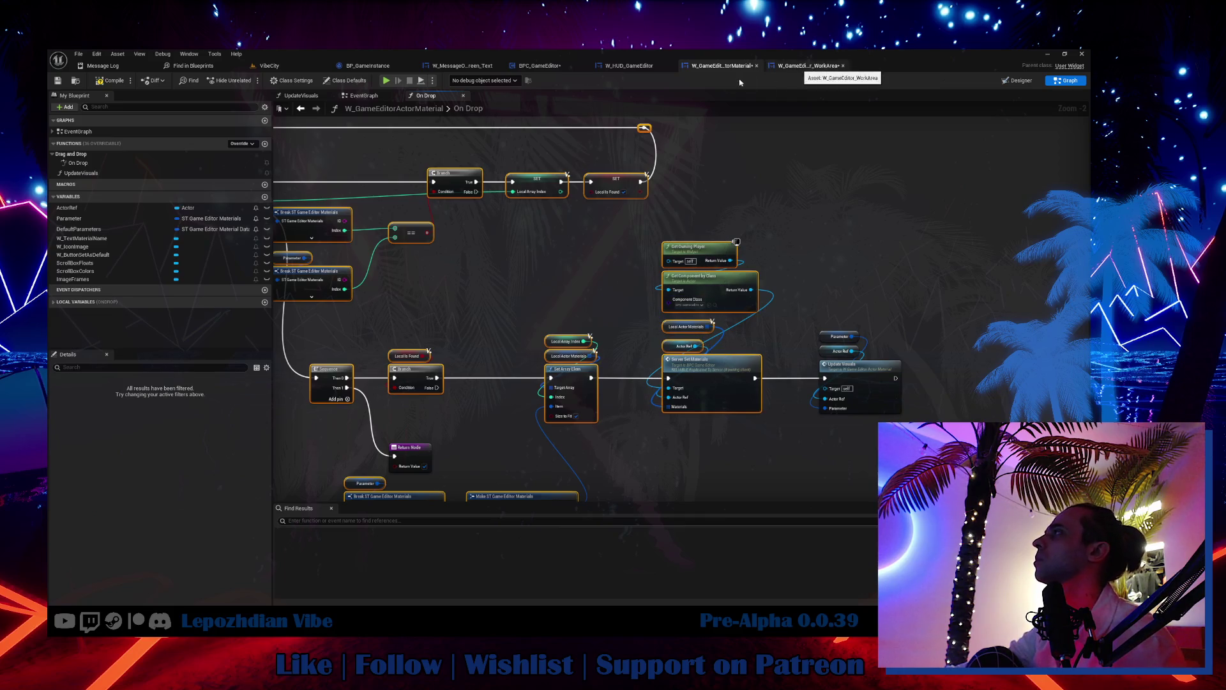
left_click(538, 66)
Step: Delete the old Return node from ApplyMaterialOnIndex
scroll(483, 260, "down", 4)
scroll(482, 260, "down", 4)
left_click(673, 262)
scroll(547, 251, "up", 7)
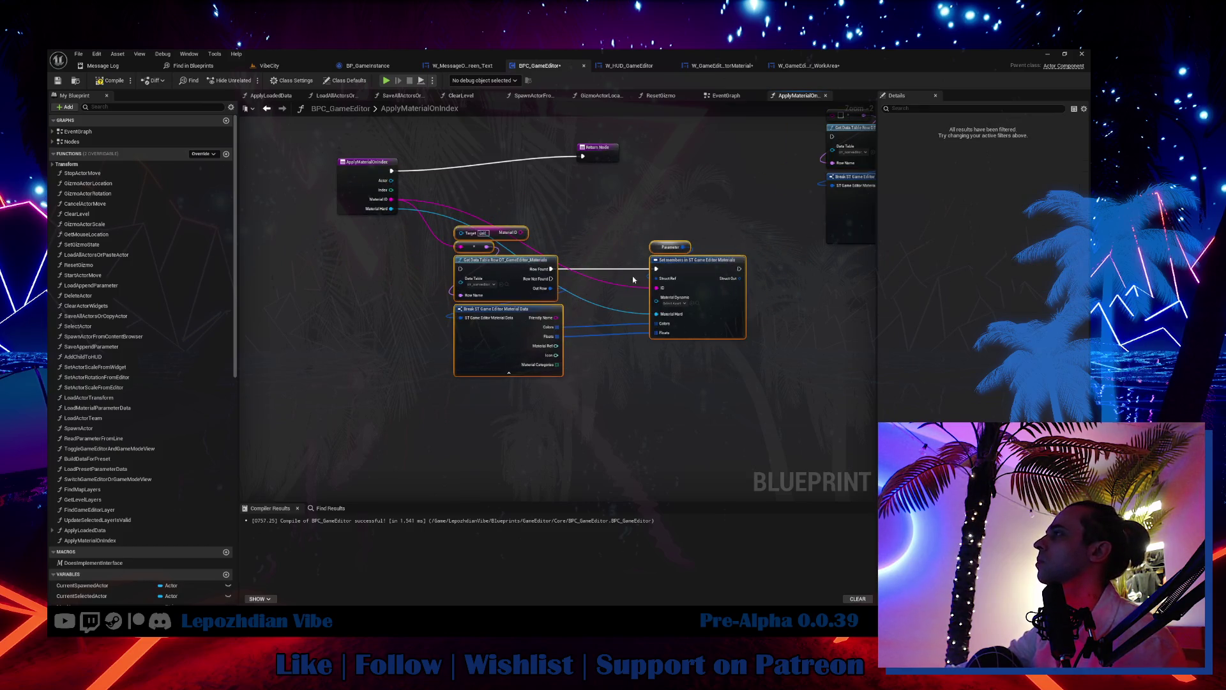
scroll(633, 279, "down", 2)
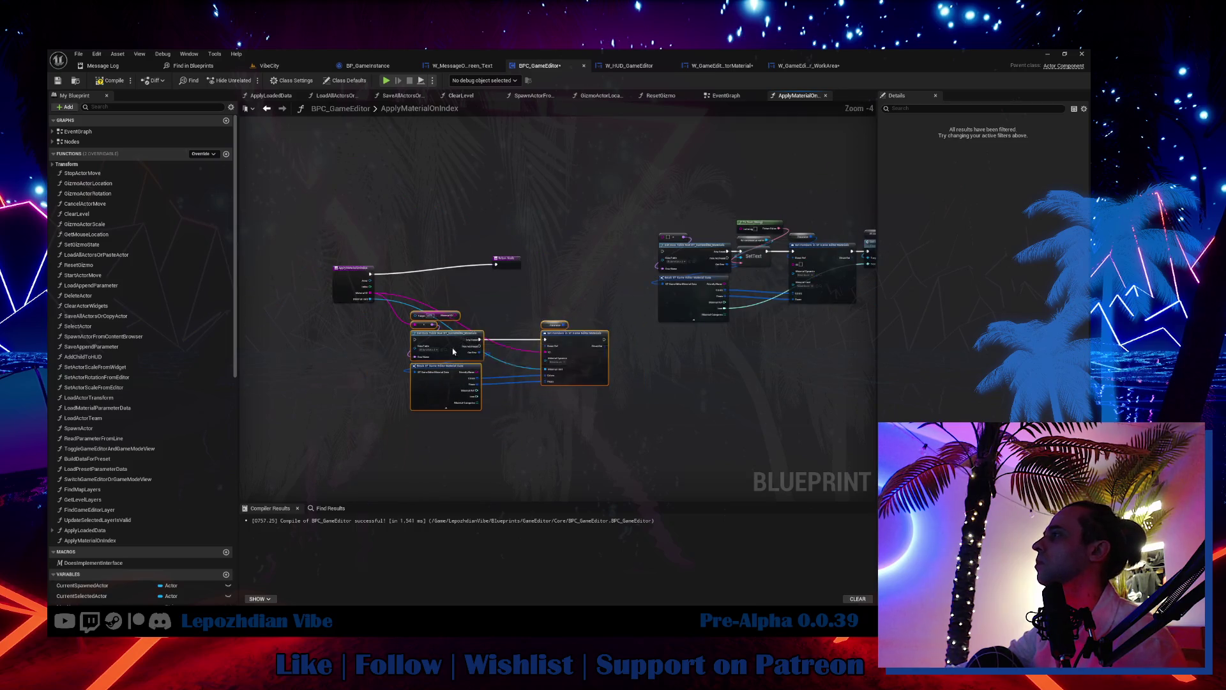
scroll(453, 351, "down", 6)
mouse_move(635, 245)
left_mouse_down()
mouse_move(810, 386)
mouse_move(862, 377)
left_mouse_up()
scroll(638, 306, "up", 3)
scroll(531, 278, "up", 4)
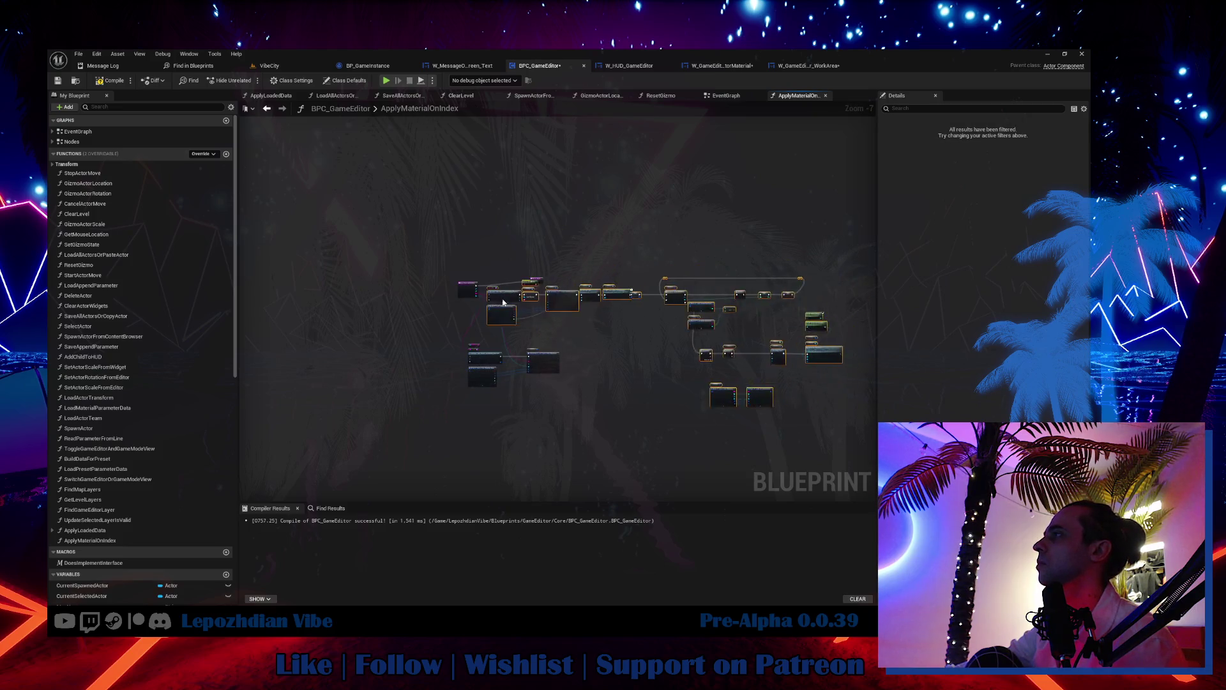
left_click_drag(564, 274, 565, 238)
key("Delete")
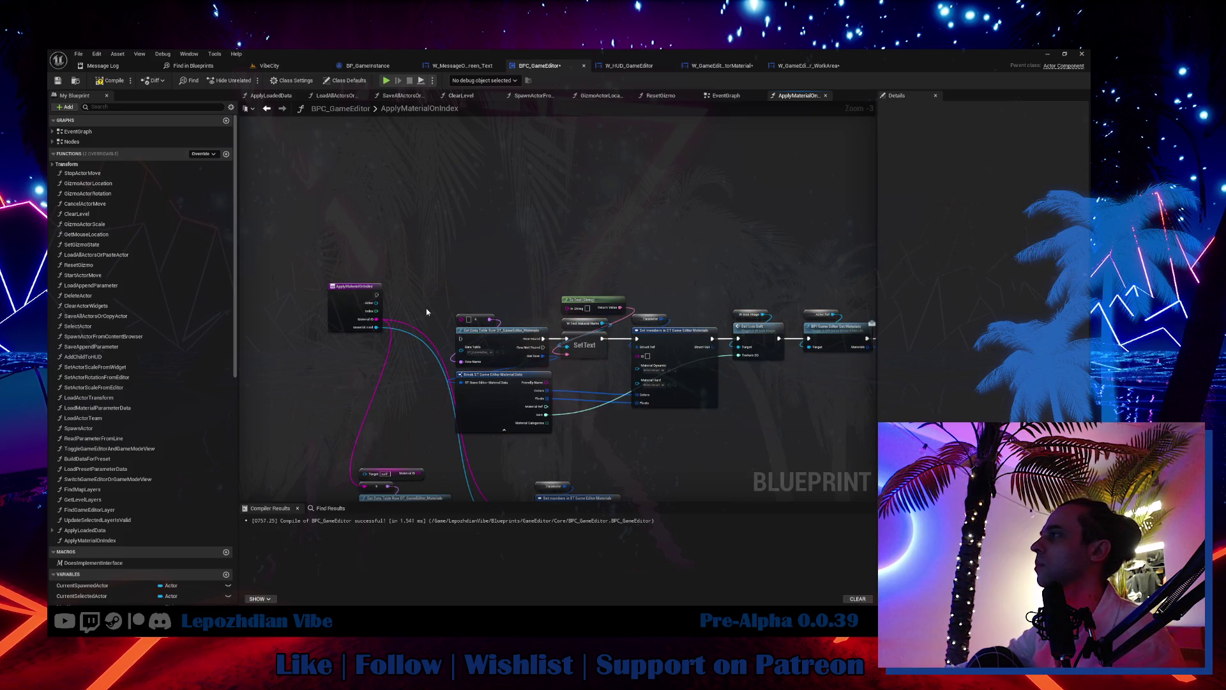
Step: Feed Material ID into the row-name conversion and run the function entry into Get Data Table Row
scroll(427, 308, "up", 3)
left_click_drag(346, 331, 479, 331)
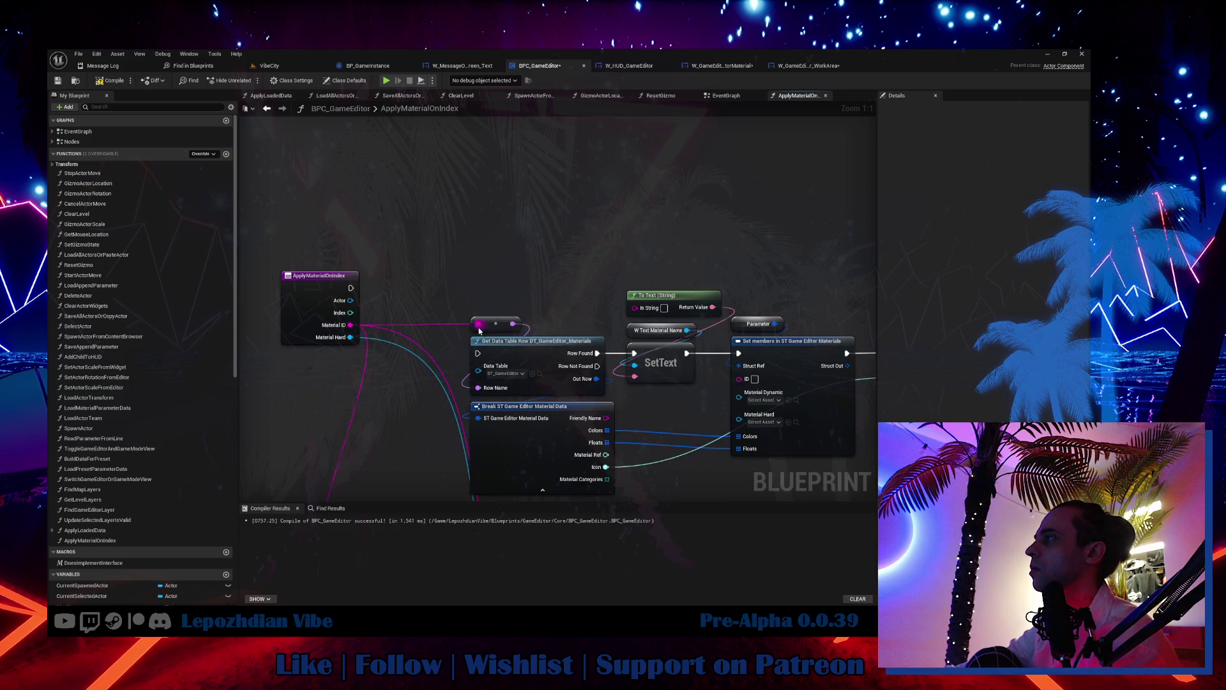
mouse_move(352, 288)
left_mouse_down()
mouse_move(485, 324)
mouse_move(477, 354)
left_mouse_up()
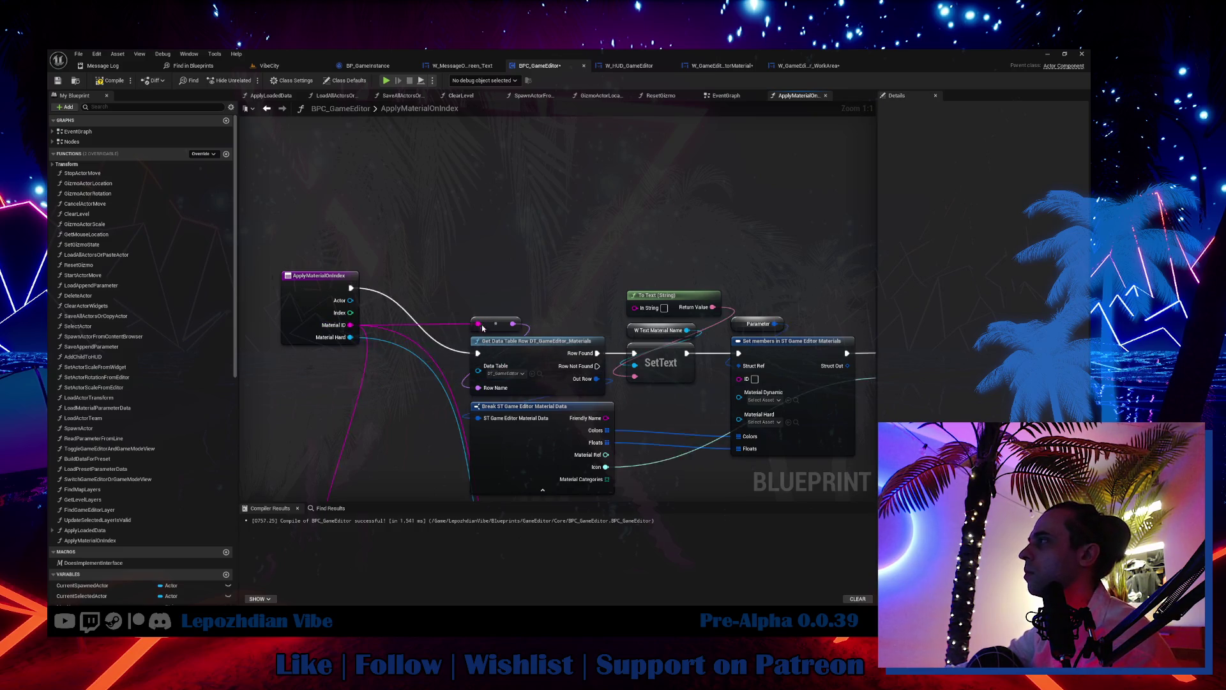
scroll(481, 310, "down", 4)
left_click_drag(610, 354, 642, 342)
scroll(410, 267, "up", 4)
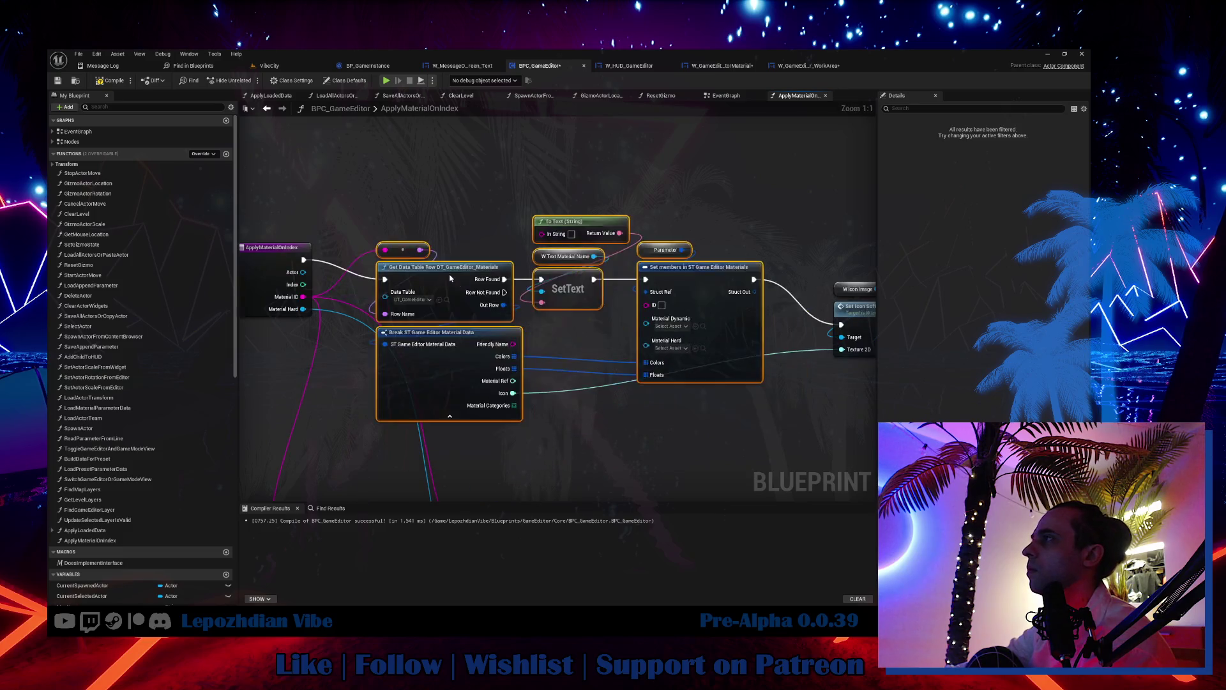
left_click_drag(411, 267, 411, 264)
left_click(540, 359)
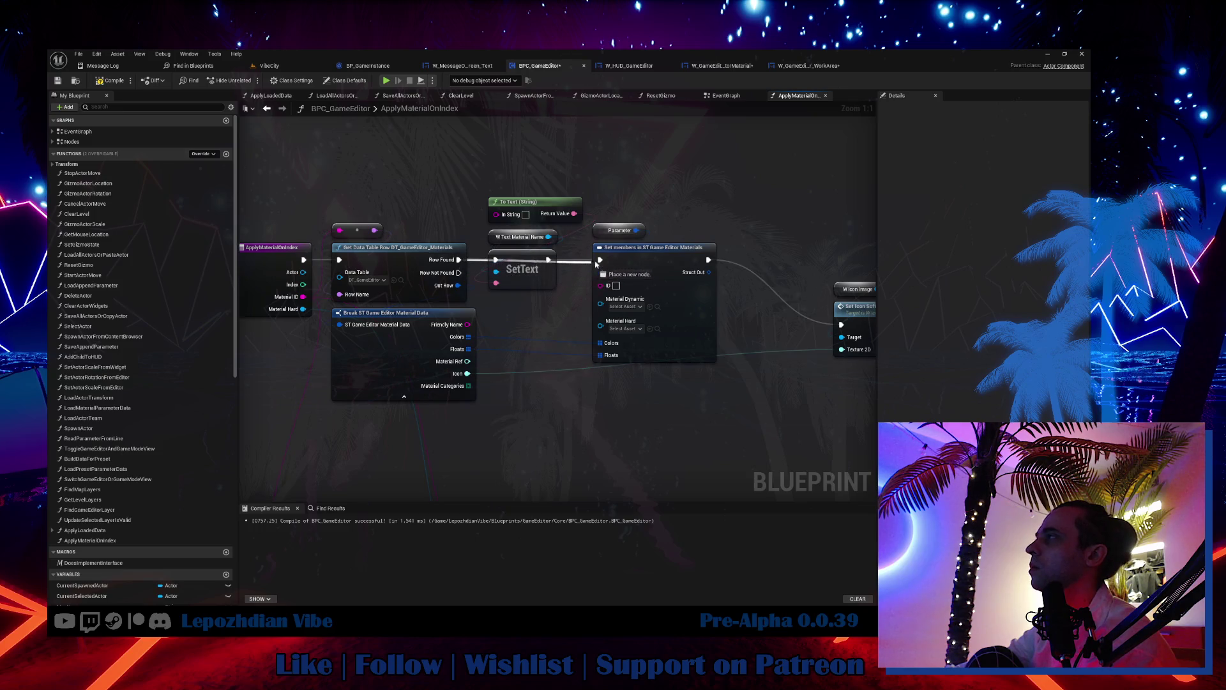
mouse_move(507, 135)
left_mouse_down()
mouse_move(511, 249)
mouse_move(529, 270)
left_mouse_up()
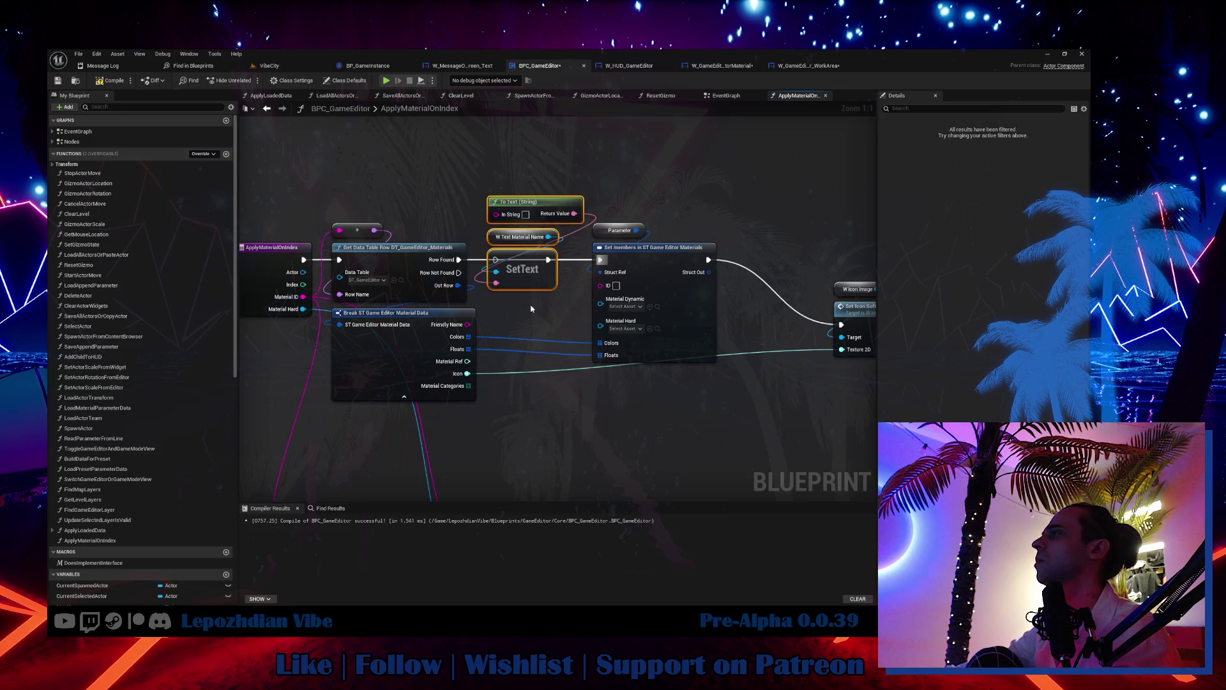
Step: Delete the SetText nodes and promote Set members' struct input to the local variable Local_Parameter
key("Delete")
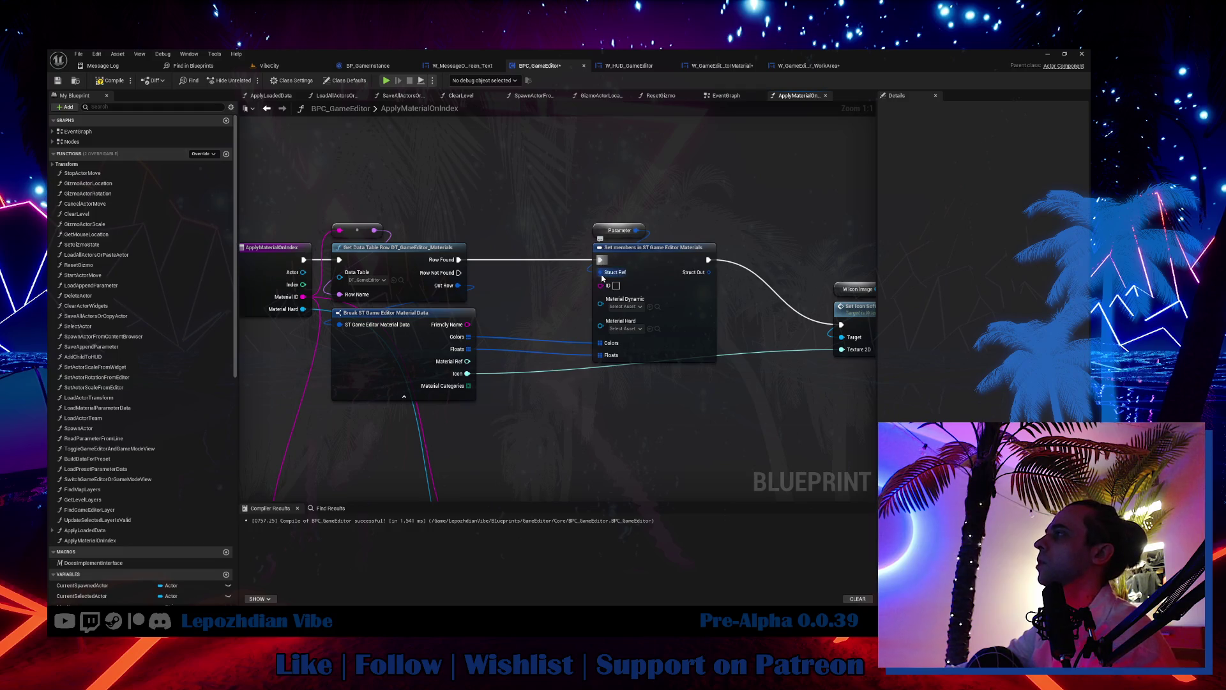
left_click_drag(600, 272, 505, 202)
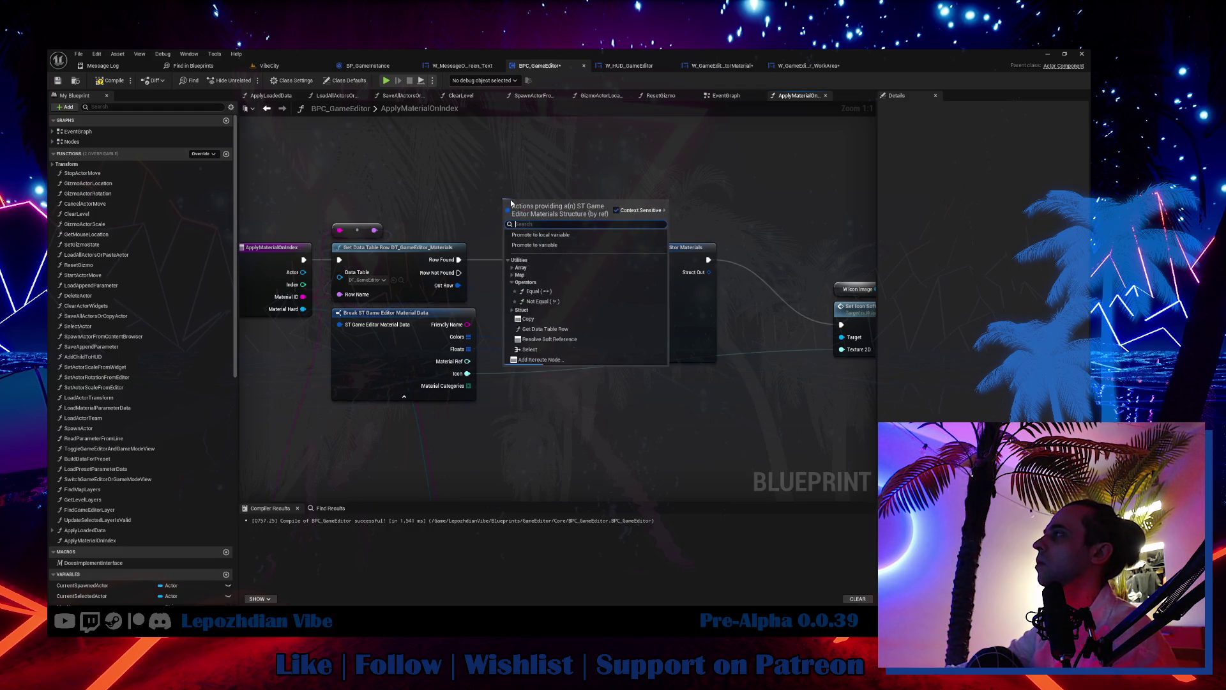
left_click(556, 237)
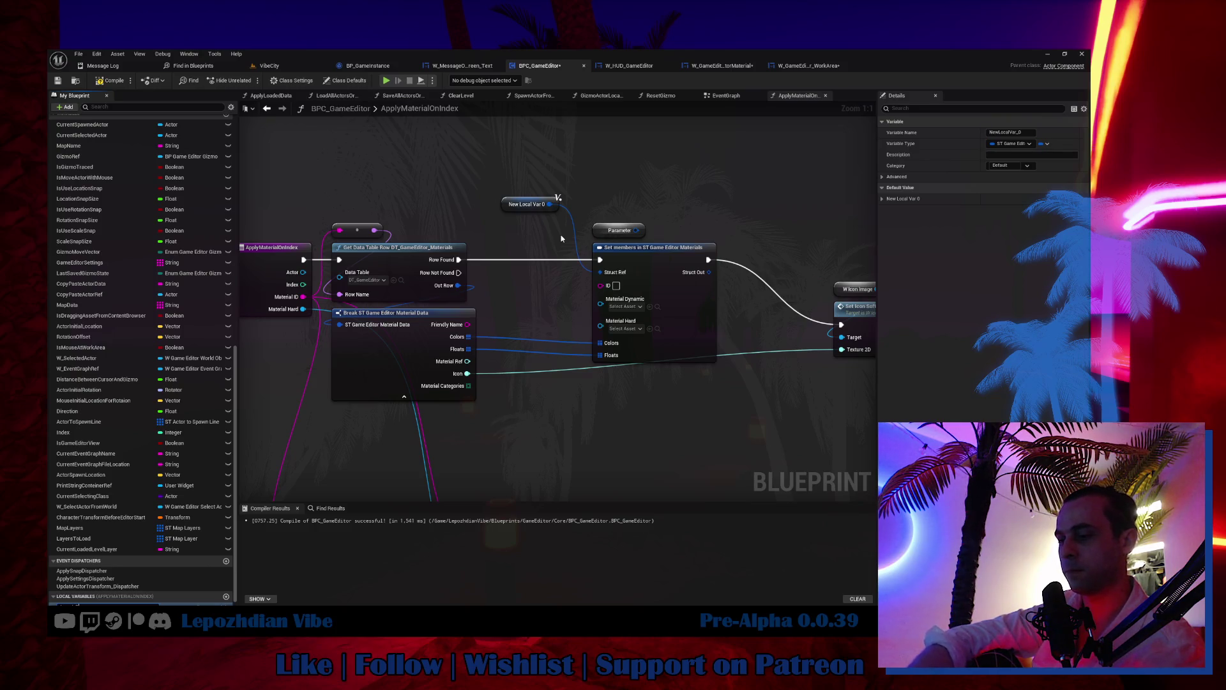
key("Return")
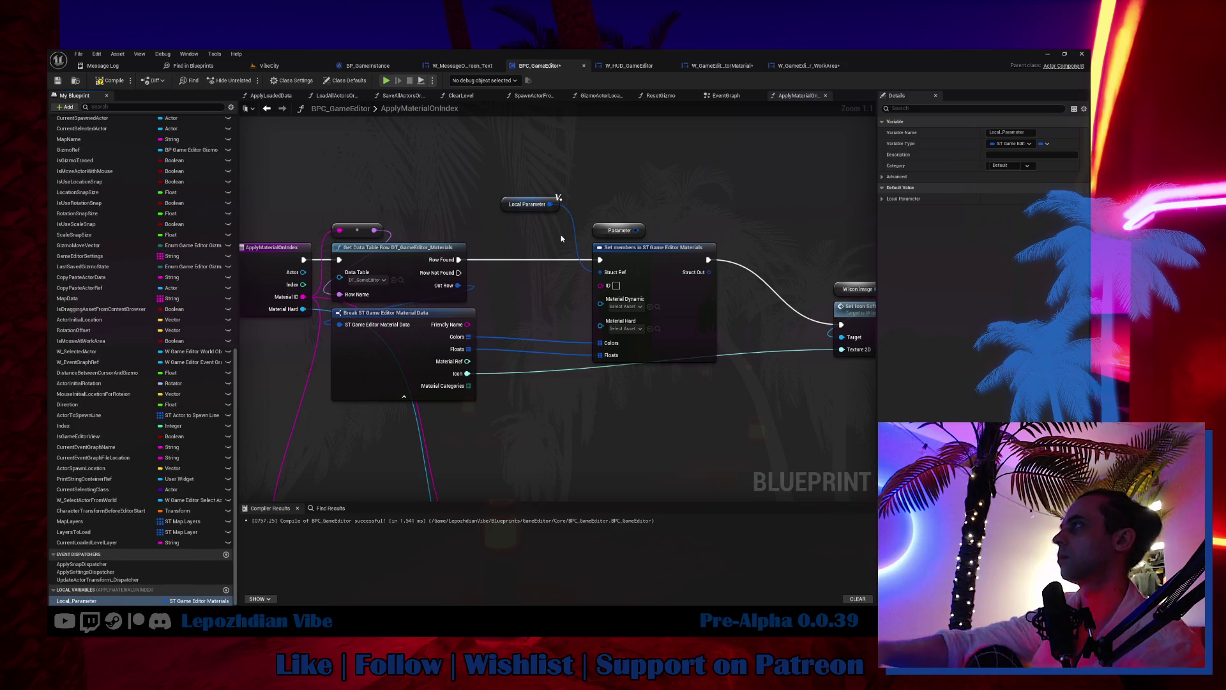
key("Delete")
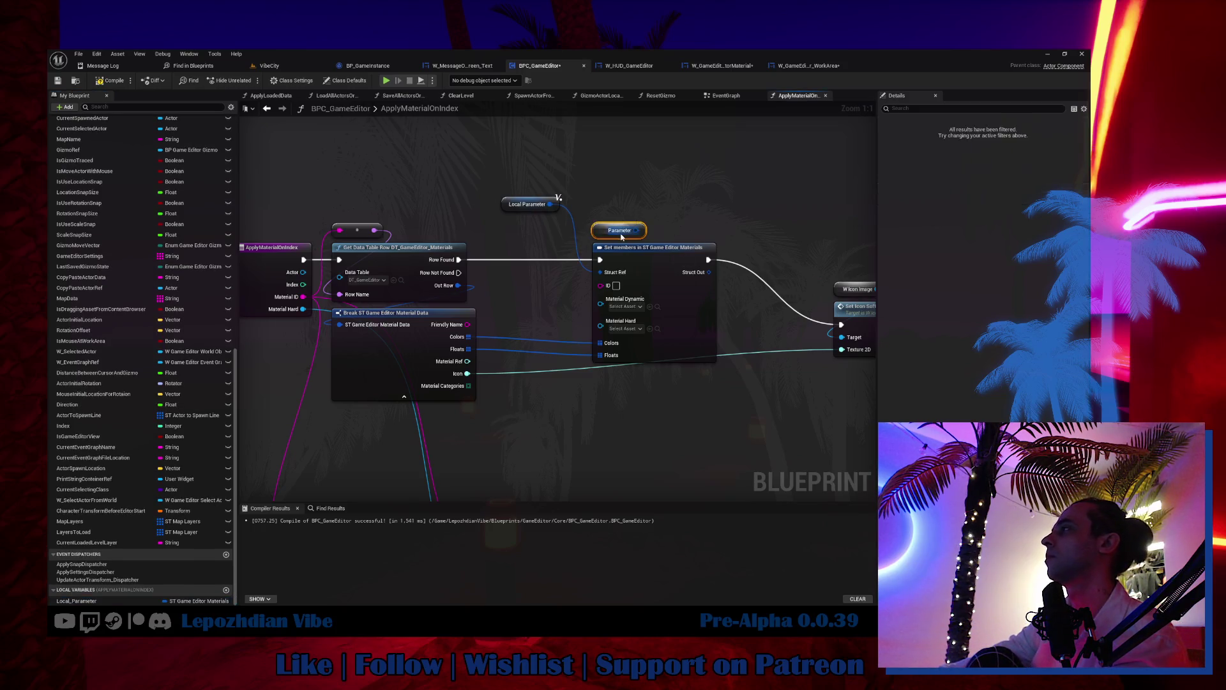
Step: Add a split-pin SET Local_Parameter node driven by Row Found, then view the actor-material On Drop graph
left_click(645, 249)
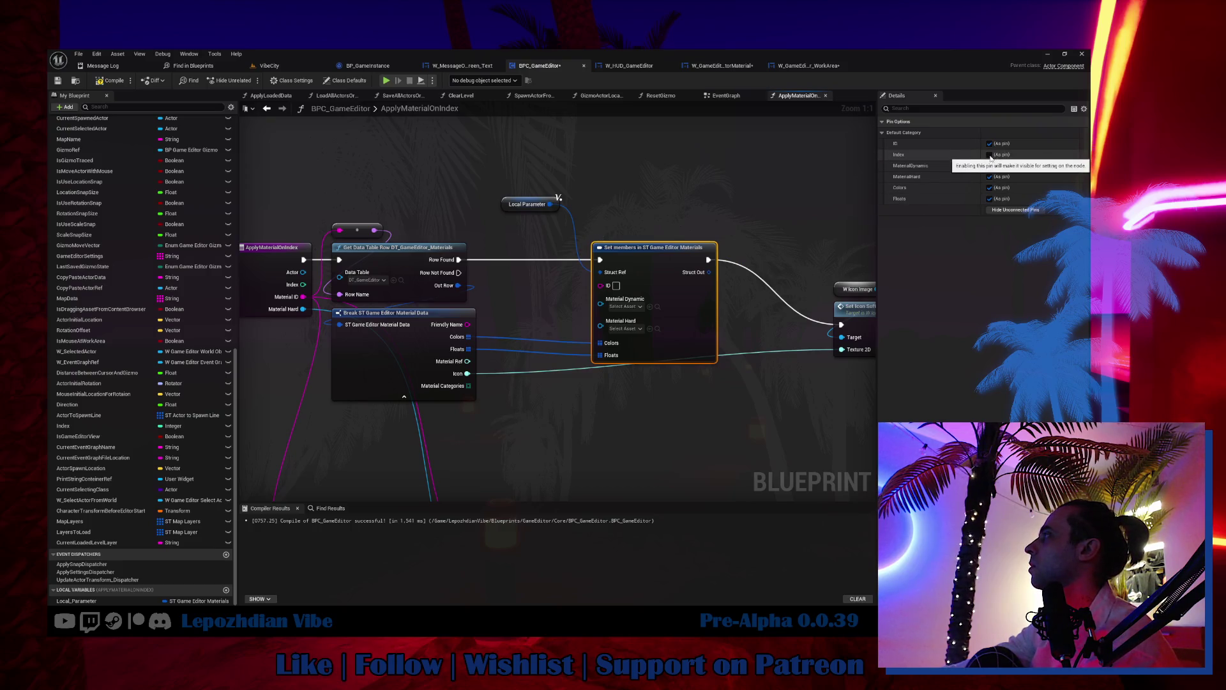
mouse_move(549, 204)
left_mouse_down()
mouse_move(594, 195)
mouse_move(634, 166)
left_mouse_up()
key("Escape")
left_click(658, 185)
right_click(645, 184)
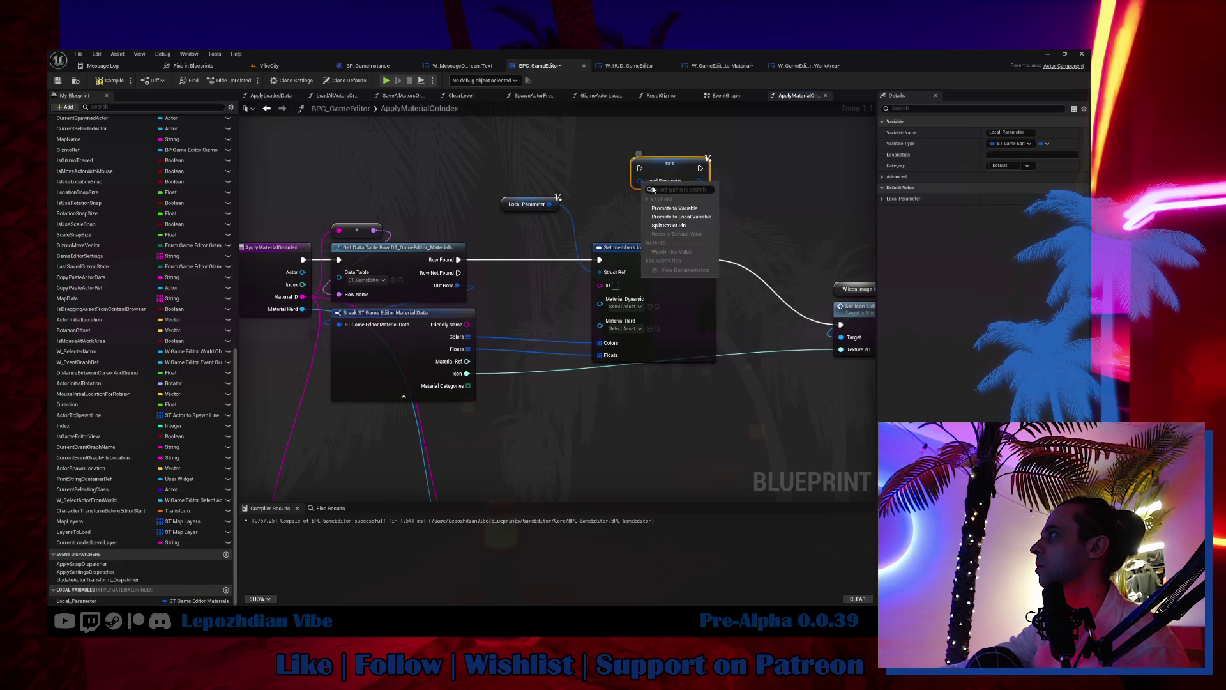
left_click(669, 226)
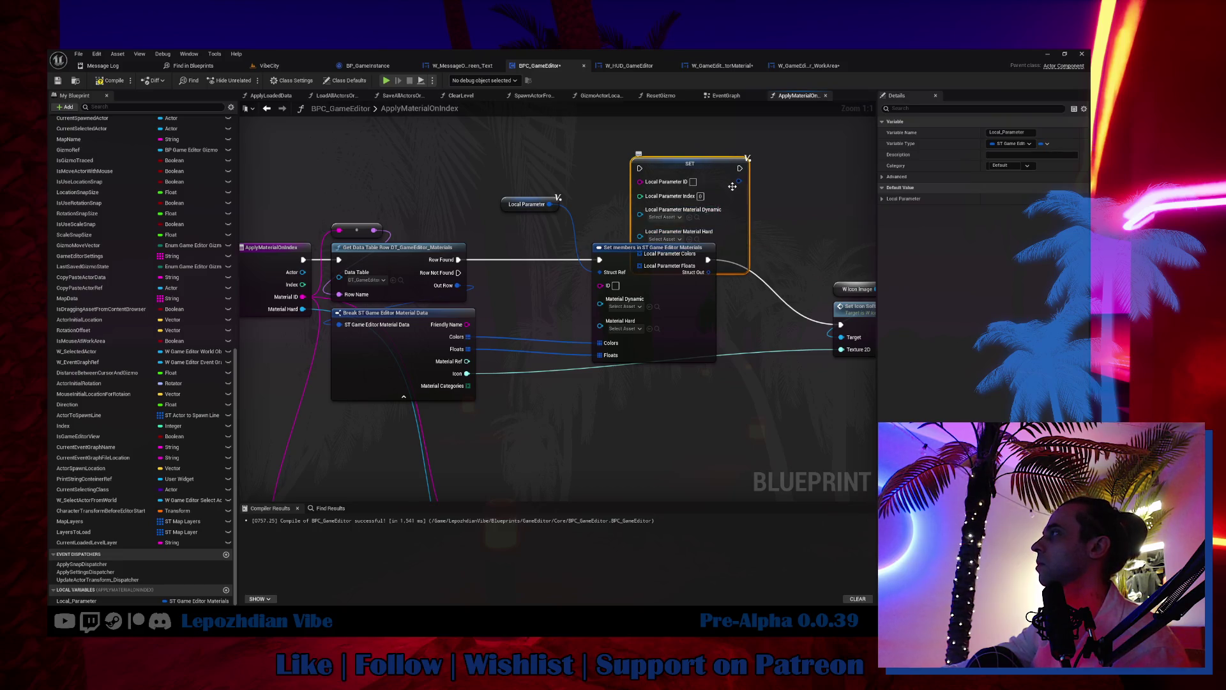
left_click_drag(733, 185, 733, 147)
left_click_drag(458, 259, 641, 136)
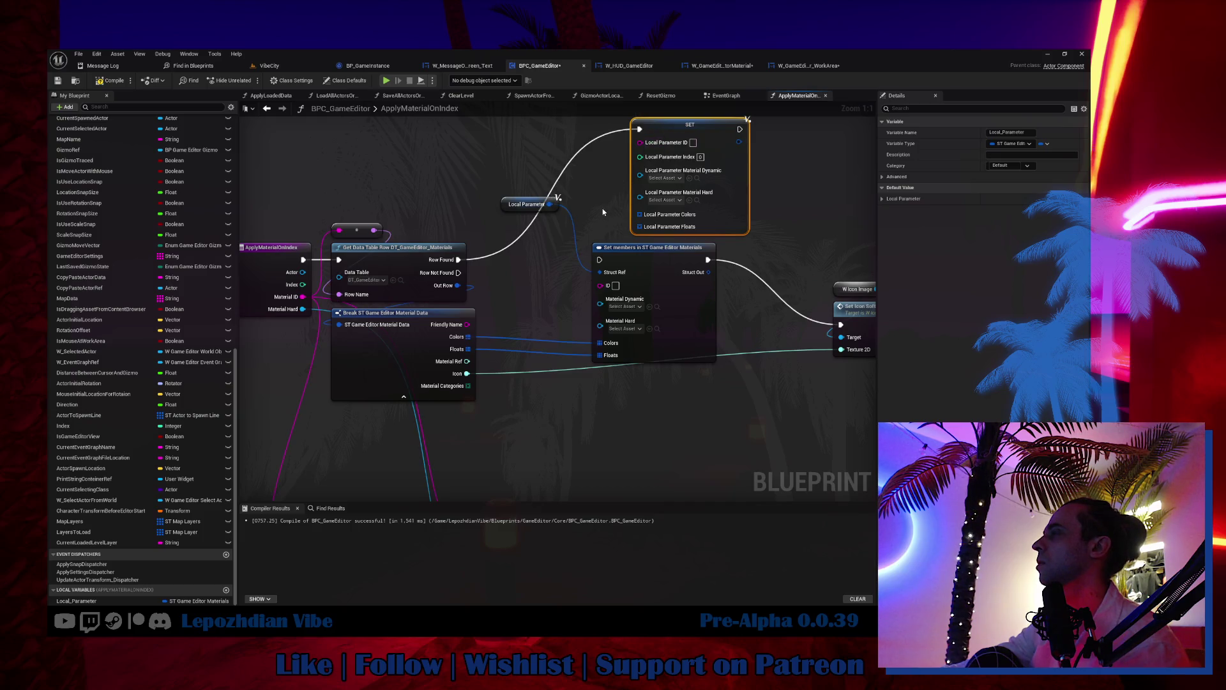
left_click(797, 67)
left_click(710, 66)
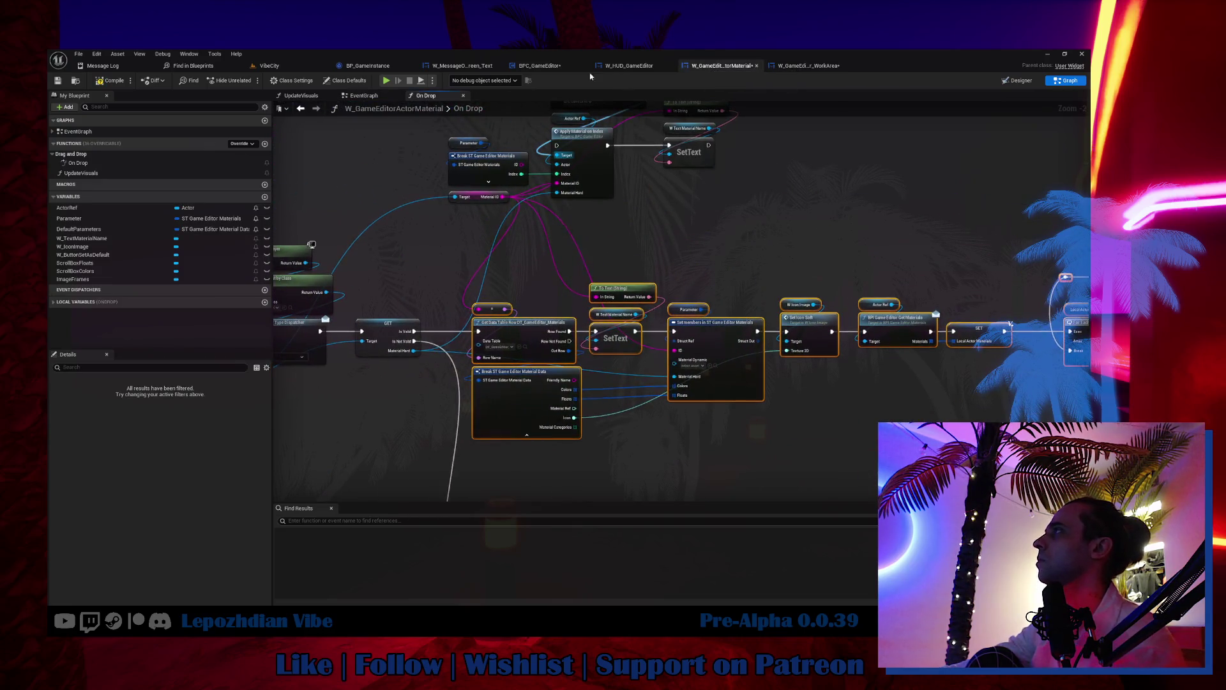
Step: Wire Material ID, Index and Material Hard into the SET node's matching Local Parameter pins
left_click(555, 67)
mouse_move(300, 296)
left_mouse_down()
mouse_move(580, 186)
mouse_move(640, 141)
mouse_move(641, 155)
mouse_move(562, 205)
left_mouse_up()
left_click_drag(484, 235, 301, 285)
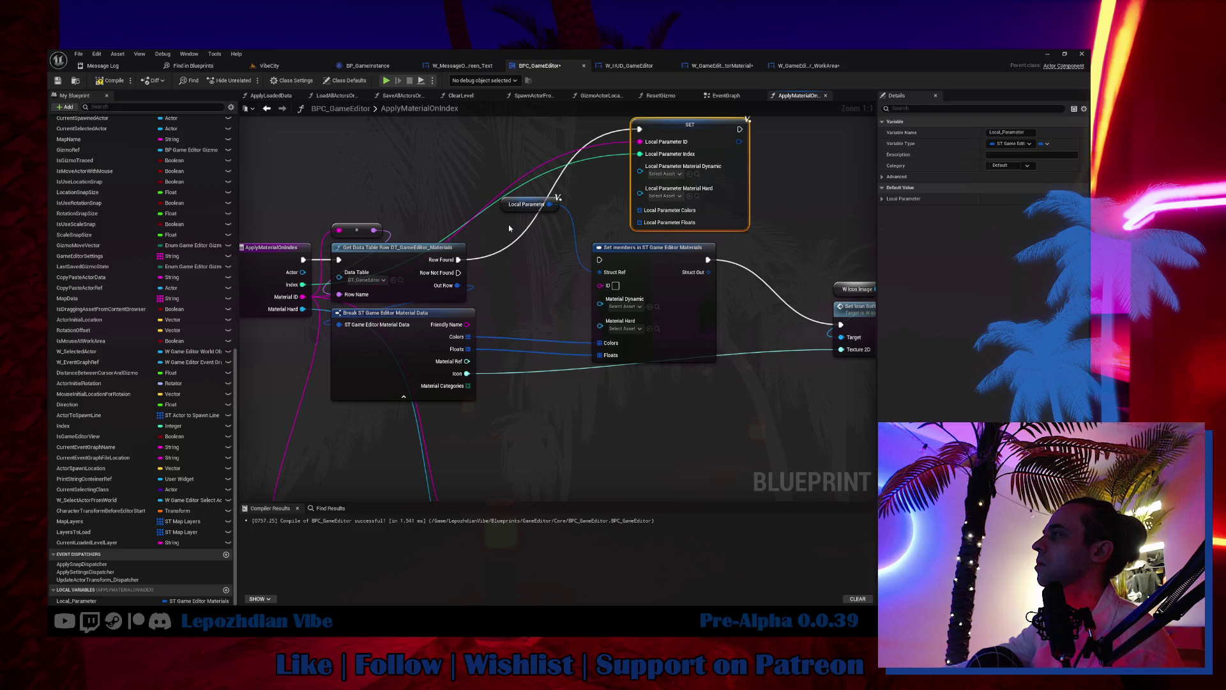
mouse_move(302, 308)
left_mouse_down()
mouse_move(355, 323)
mouse_move(640, 189)
left_mouse_up()
left_click(717, 65)
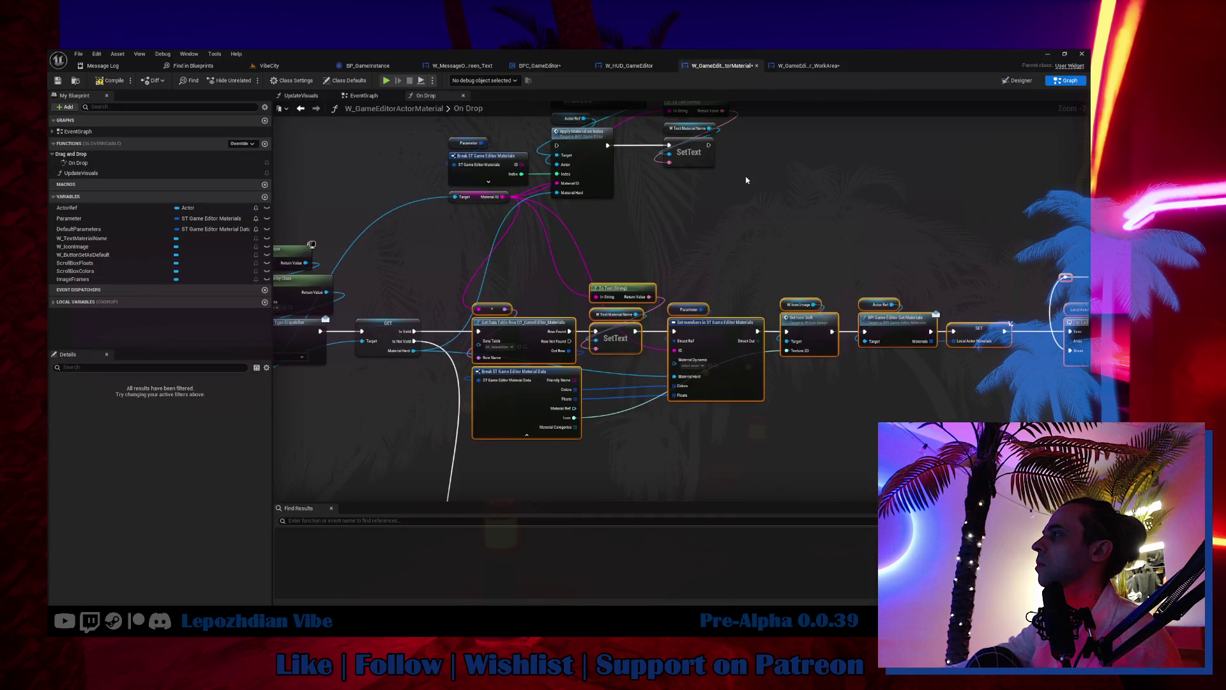
left_click(627, 68)
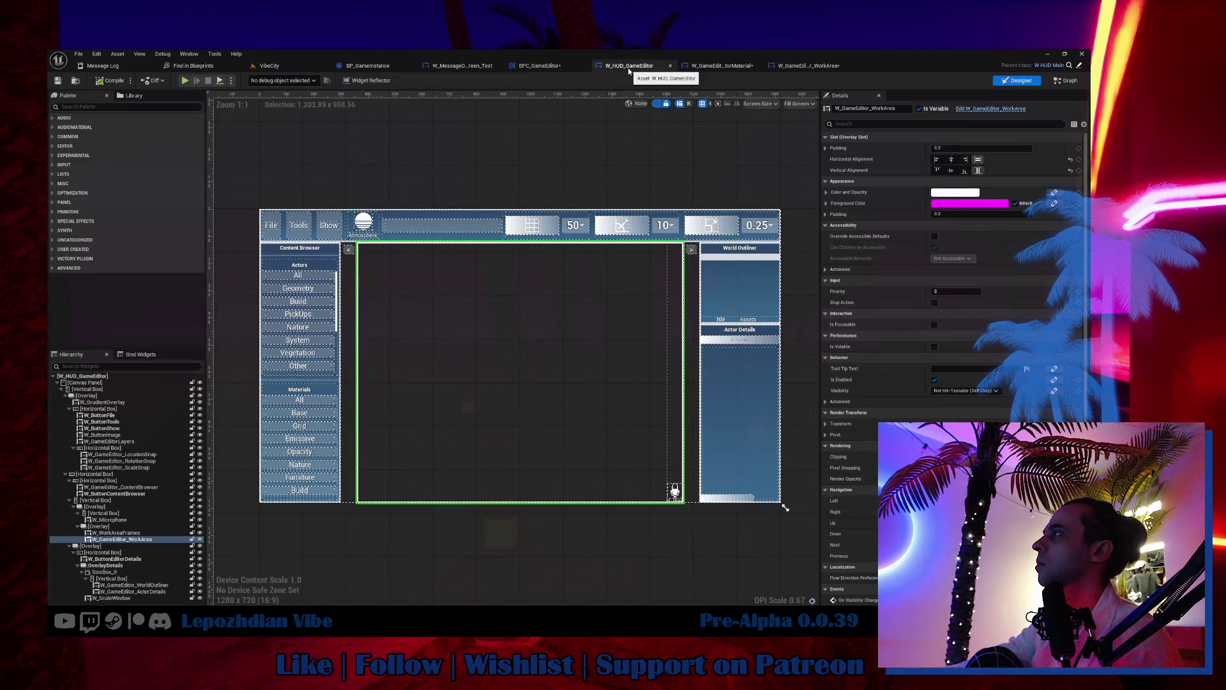
left_click(547, 67)
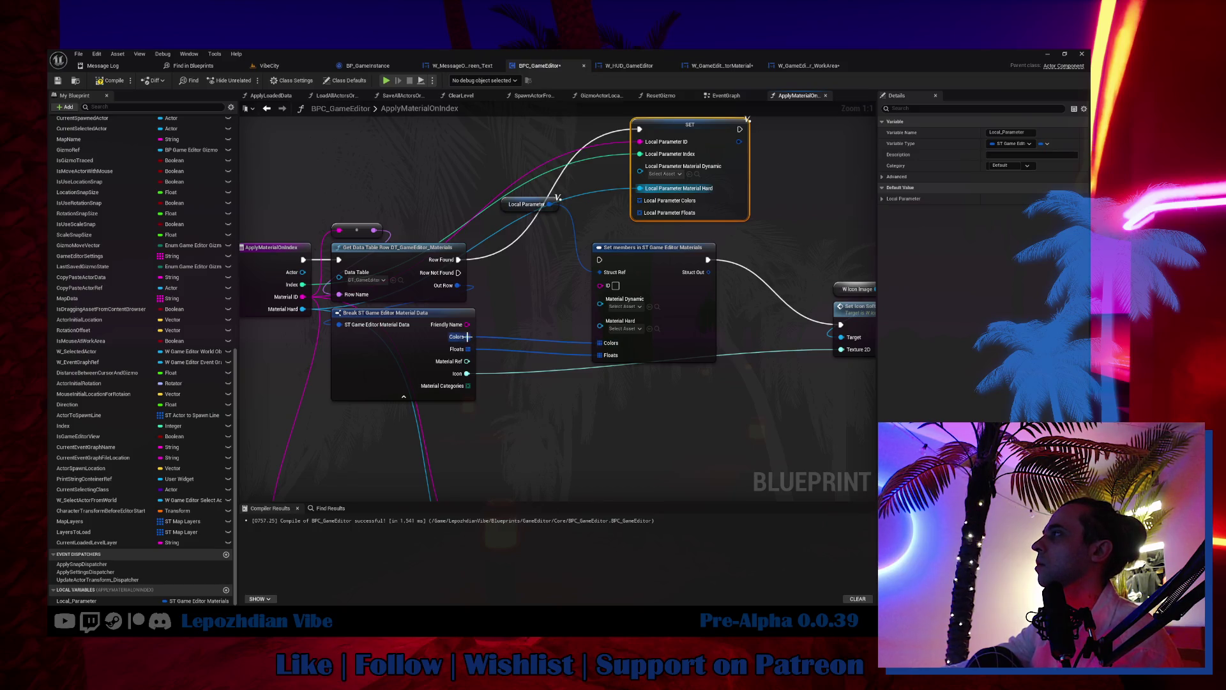
left_click_drag(639, 213, 468, 348)
Step: Return the Icon through a new function output, delete Set members, and connect SET to the Return Node
left_click_drag(549, 392, 486, 383)
left_click_drag(548, 348, 746, 325)
left_click(403, 247)
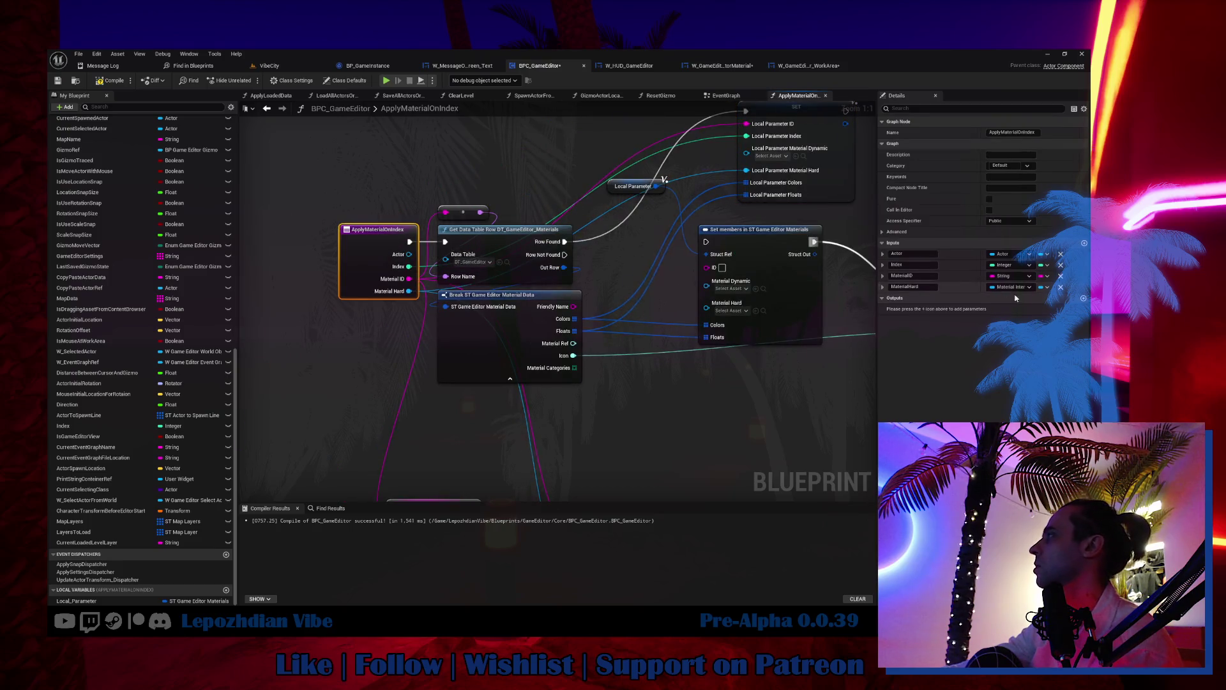
left_click(1084, 299)
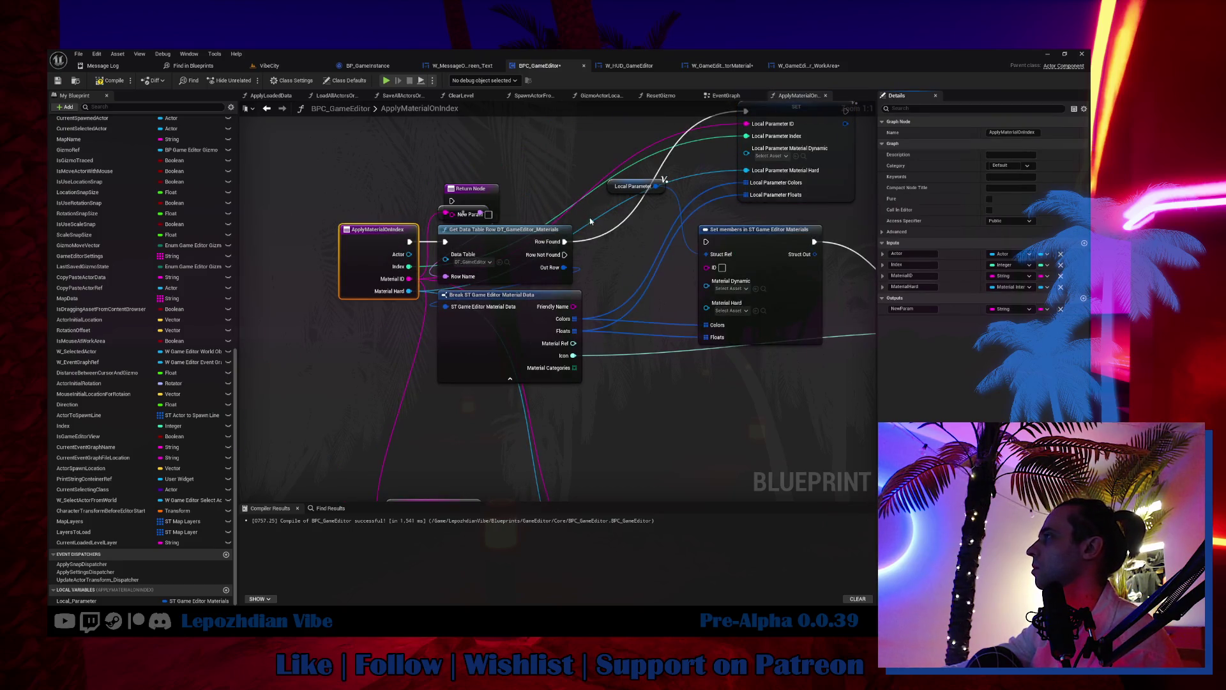
left_click_drag(484, 192, 668, 343)
left_click_drag(579, 356, 664, 343)
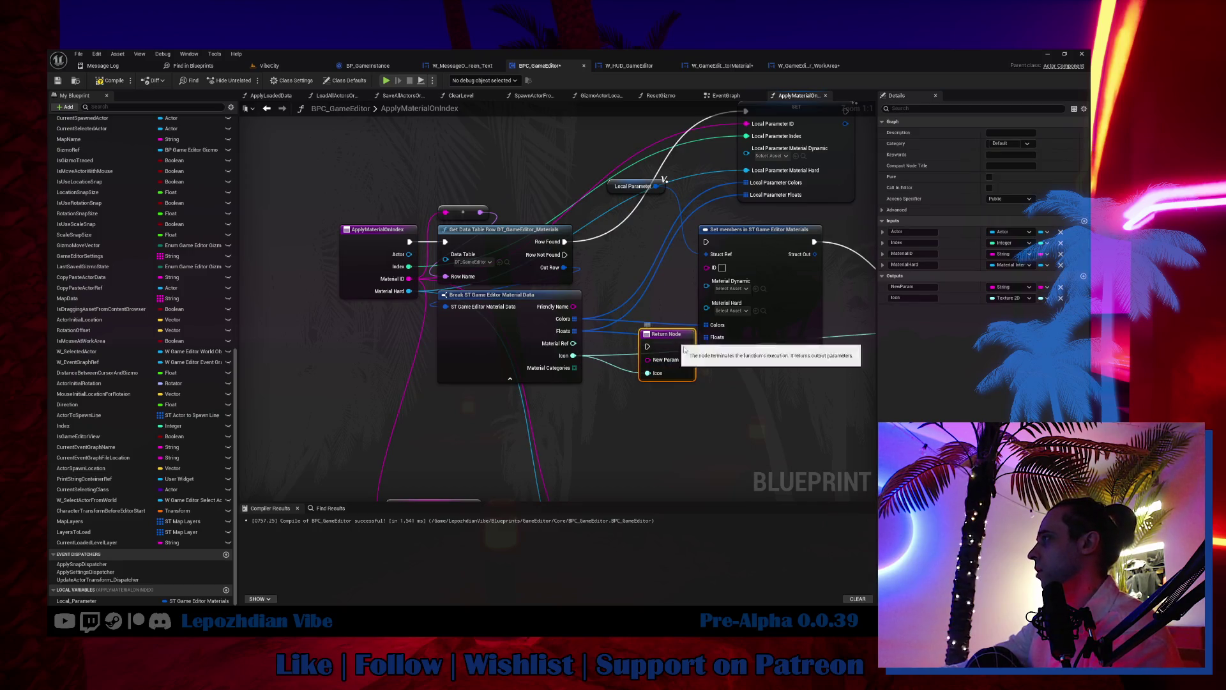
left_click(1061, 288)
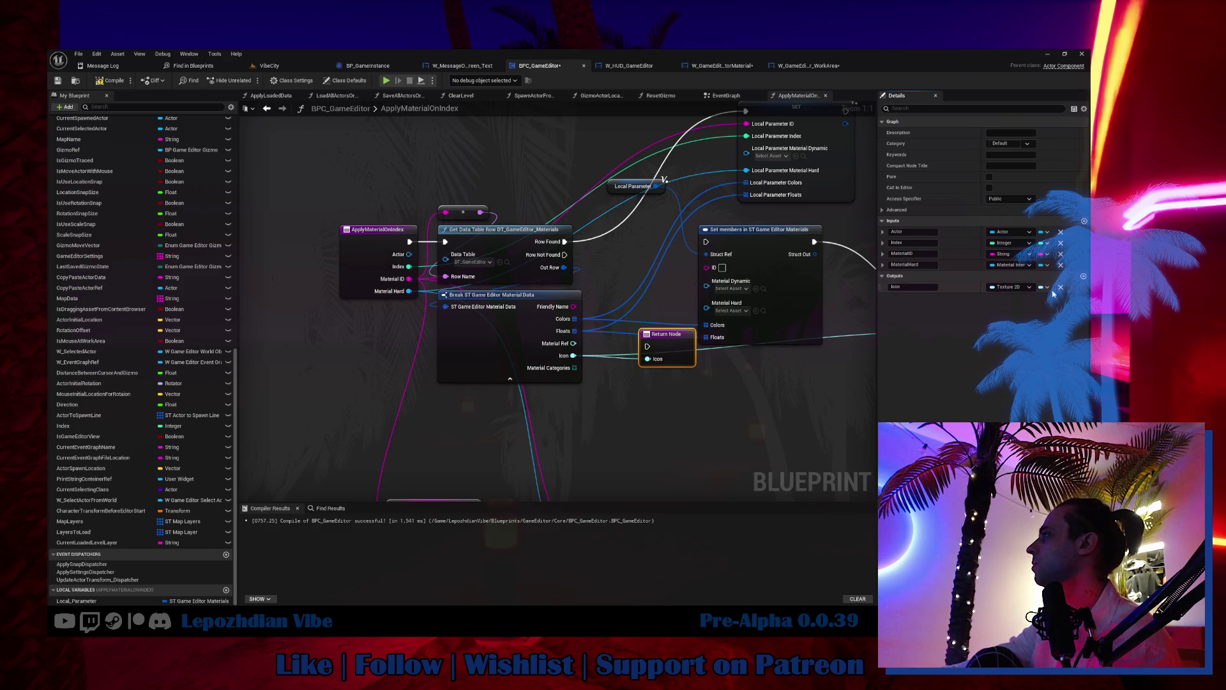
mouse_move(783, 324)
left_mouse_down()
mouse_move(597, 351)
mouse_move(629, 429)
left_mouse_up()
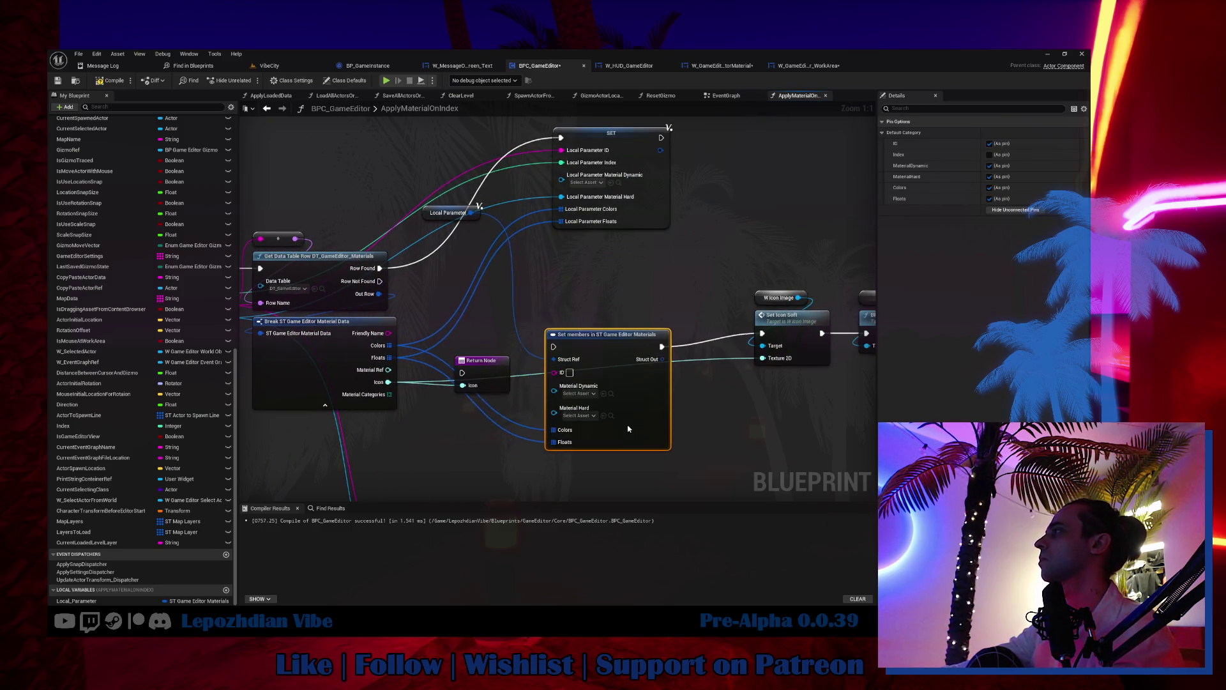
key("Delete")
mouse_move(628, 151)
left_mouse_down()
mouse_move(589, 253)
mouse_move(498, 276)
mouse_move(510, 281)
left_mouse_up()
mouse_move(492, 374)
left_mouse_down()
mouse_move(611, 349)
mouse_move(634, 282)
left_mouse_up()
mouse_move(543, 268)
left_mouse_down()
mouse_move(606, 281)
mouse_move(625, 270)
left_mouse_up()
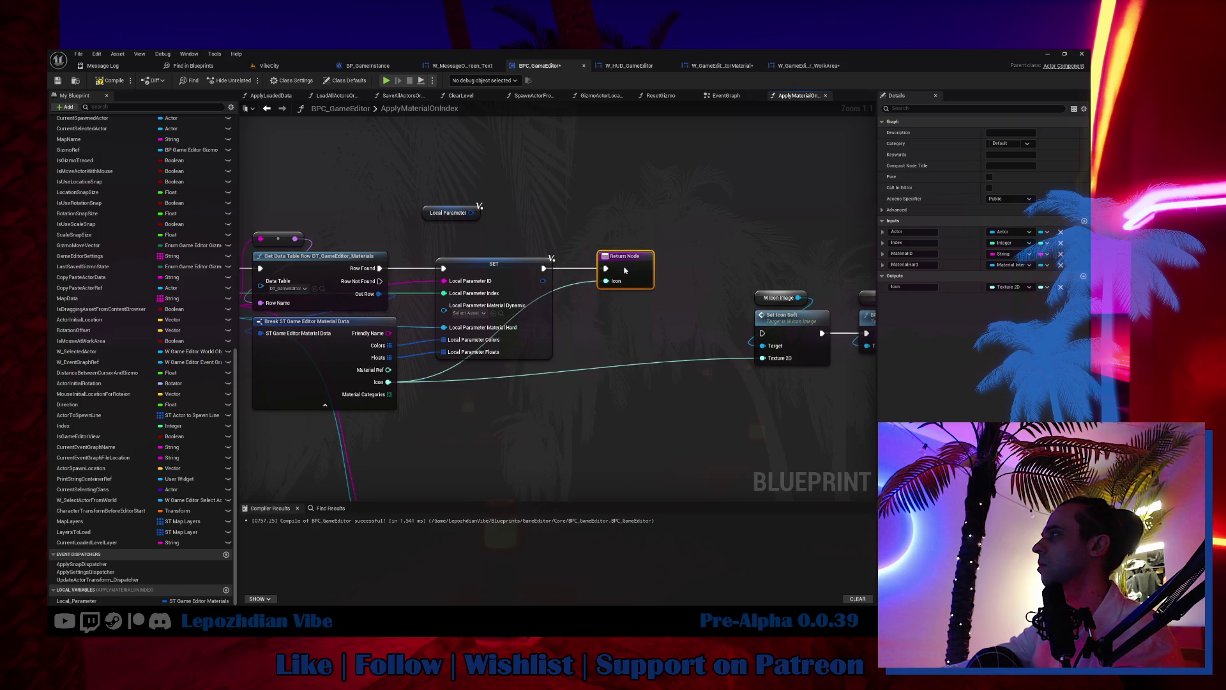
Step: Delete the W Icon Image and Set Icon Soft nodes and run SET into BPI Get Materials
left_click_drag(720, 337, 620, 334)
left_click_drag(642, 276, 733, 368)
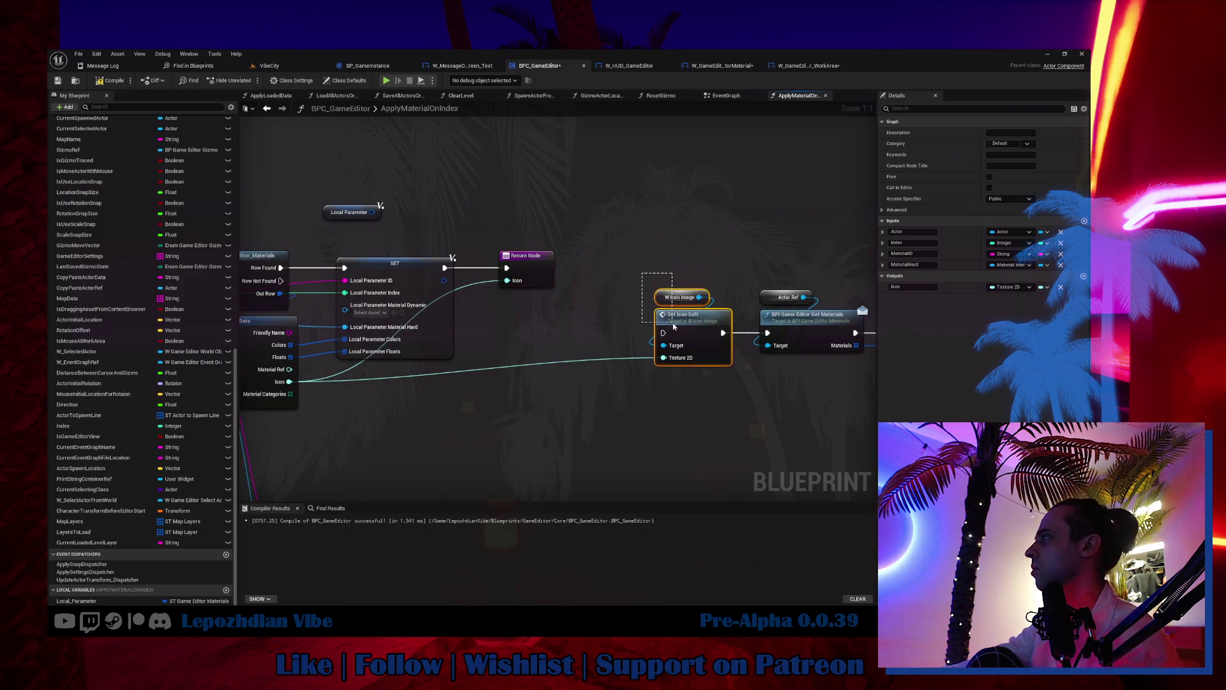
key("Delete")
scroll(571, 369, "down", 1)
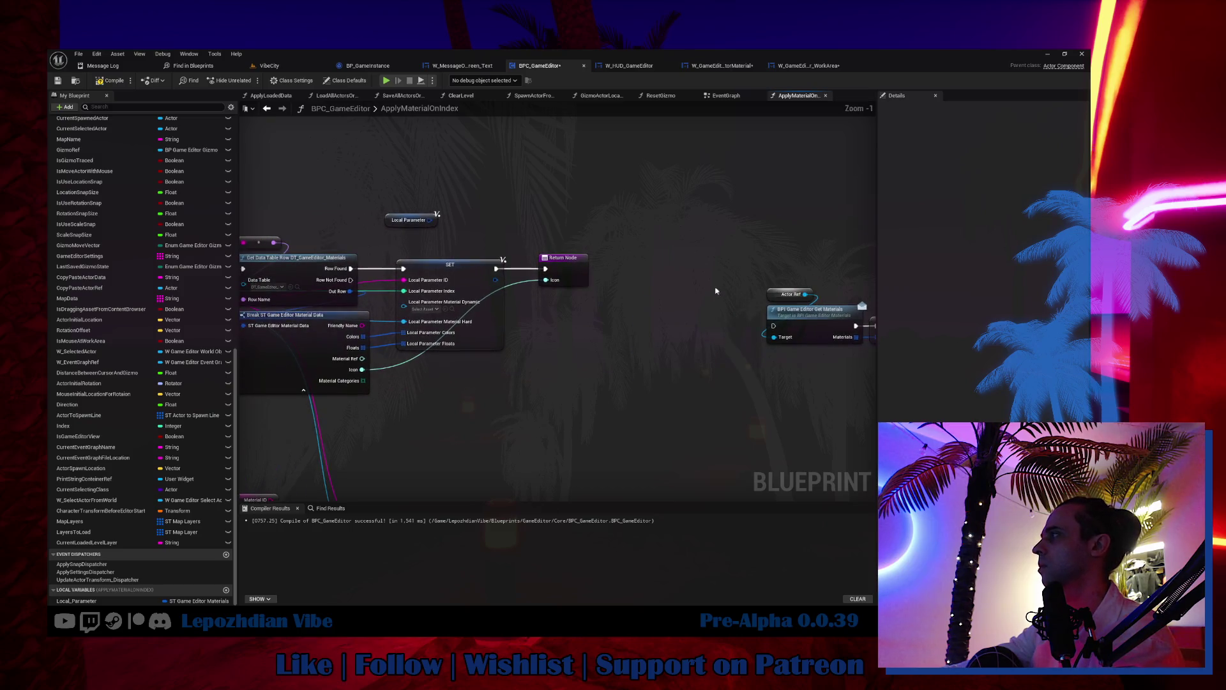
left_click_drag(396, 307, 576, 268)
mouse_move(343, 266)
left_mouse_down()
mouse_move(511, 287)
mouse_move(725, 285)
mouse_move(731, 313)
mouse_move(507, 252)
mouse_move(453, 255)
left_mouse_up()
left_click(658, 320)
Step: Place Get Materials after SET and store its output in a new Local_ActorMaterials local variable
left_click_drag(541, 351, 753, 355)
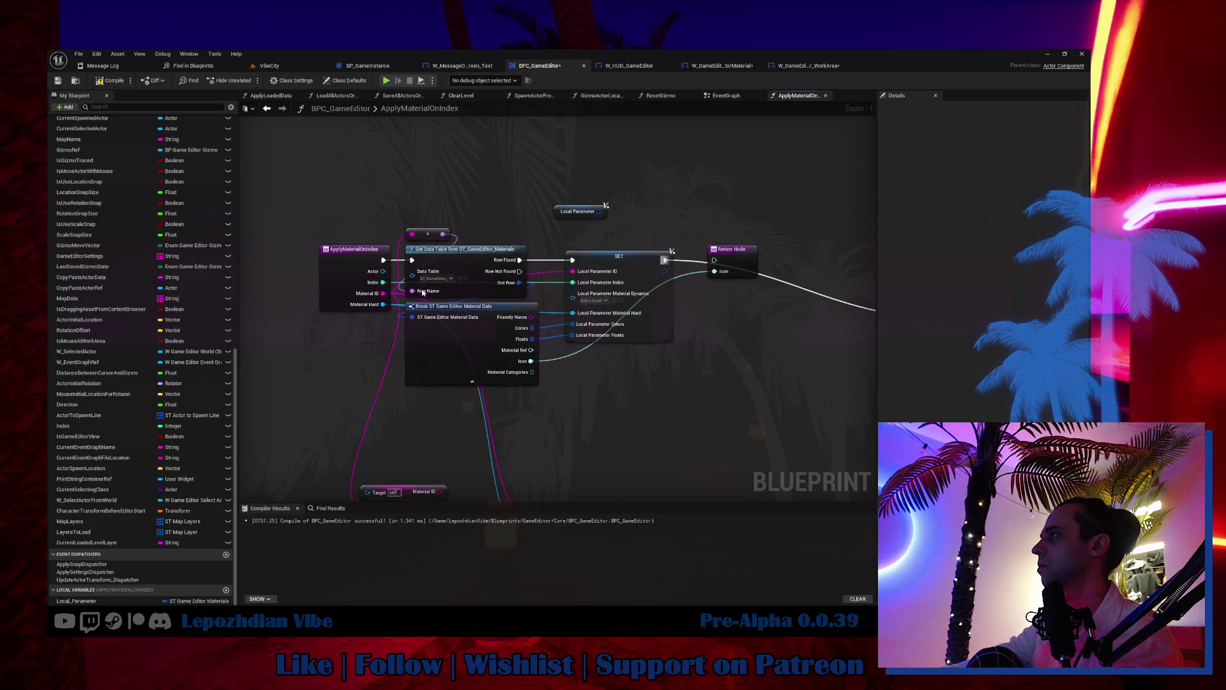
mouse_move(394, 276)
left_mouse_down()
mouse_move(670, 322)
mouse_move(671, 242)
left_mouse_up()
key("Delete")
left_click_drag(709, 300, 539, 323)
left_click_drag(475, 264, 689, 184)
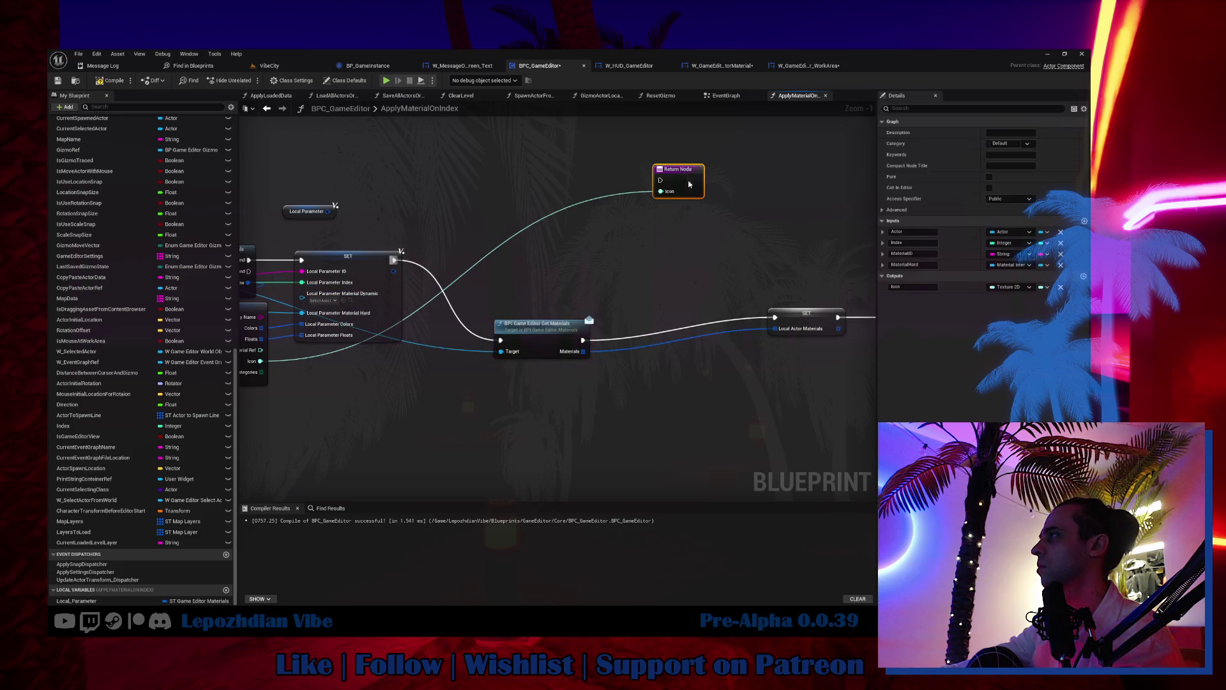
left_click_drag(539, 332, 457, 251)
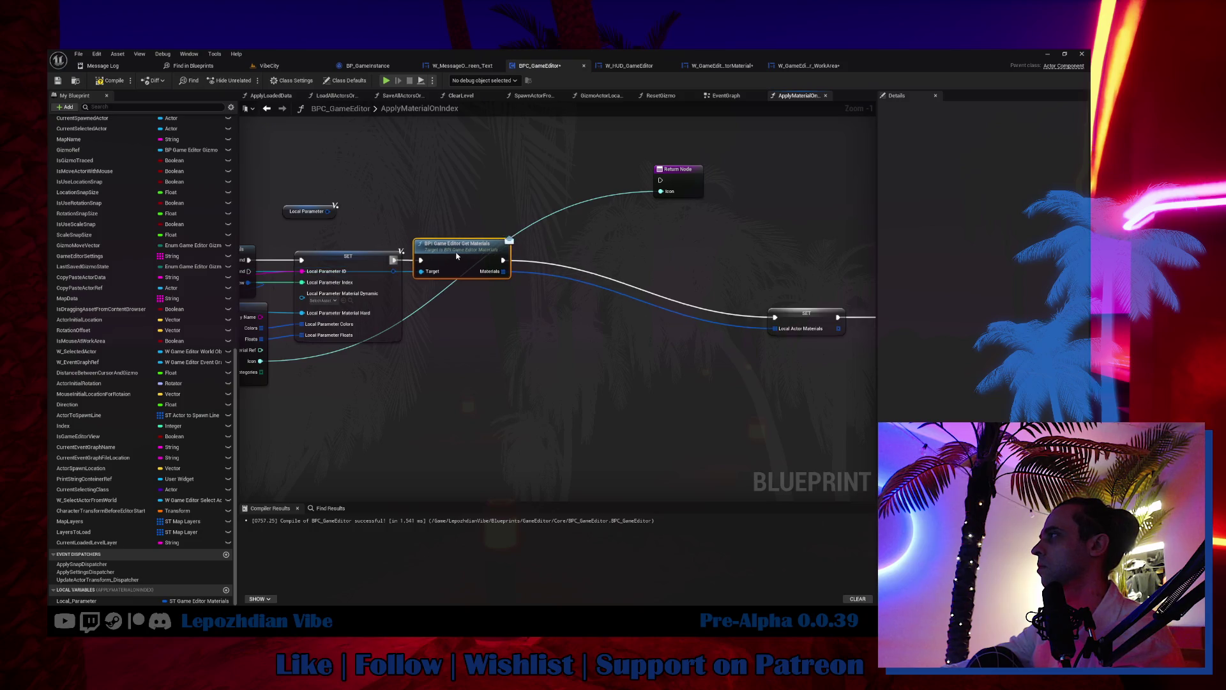
mouse_move(796, 315)
left_mouse_down()
mouse_move(562, 251)
mouse_move(552, 262)
left_mouse_up()
right_click(552, 261)
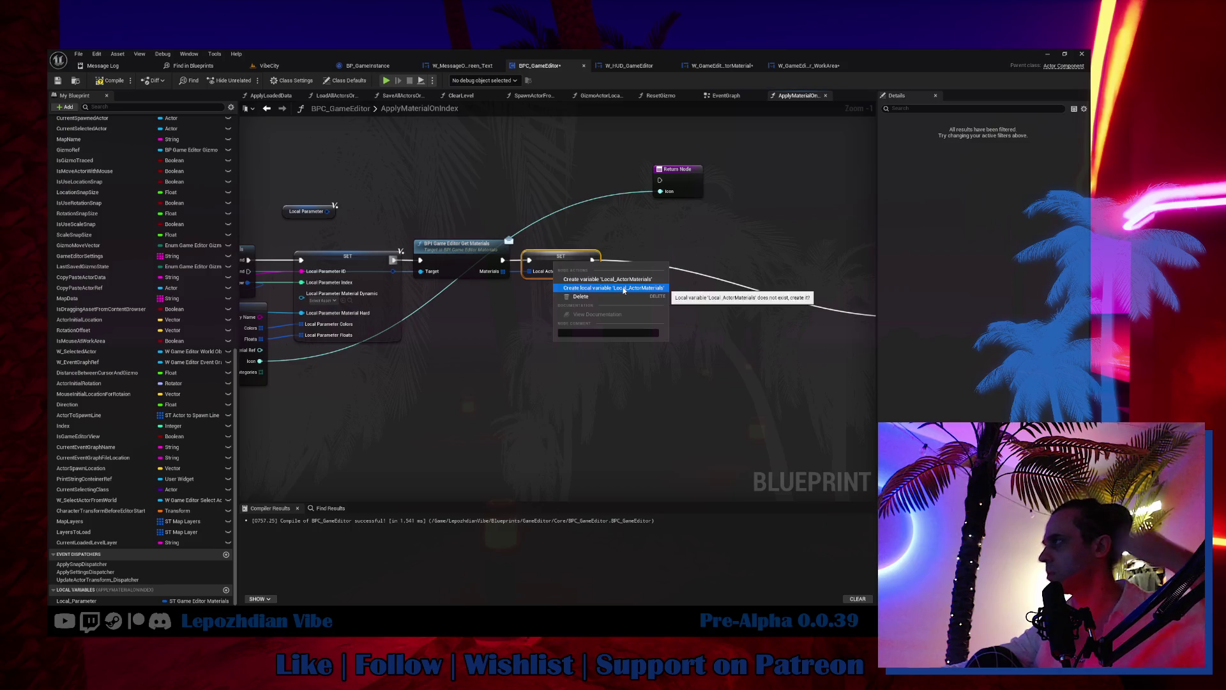
left_click(625, 289)
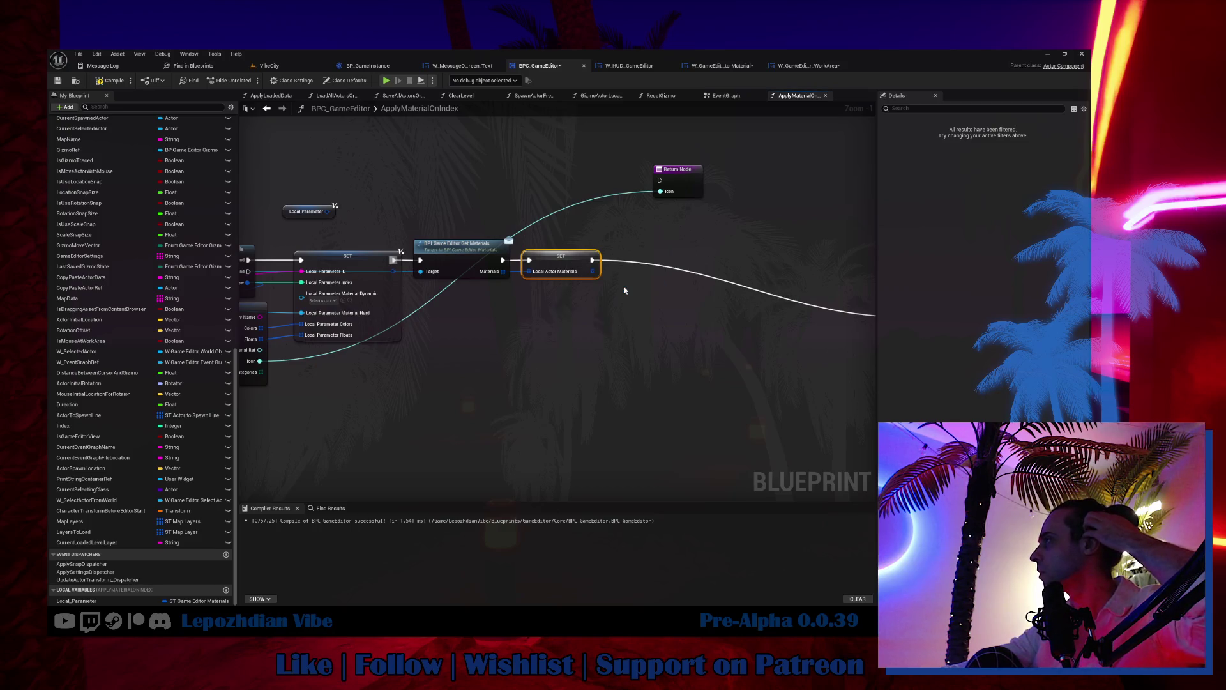
left_click_drag(703, 319, 471, 326)
Step: Rearrange the loop section, placing Local Parameter above the lower Break node
scroll(611, 294, "down", 4)
left_click_drag(605, 255, 735, 355)
scroll(664, 249, "up", 4)
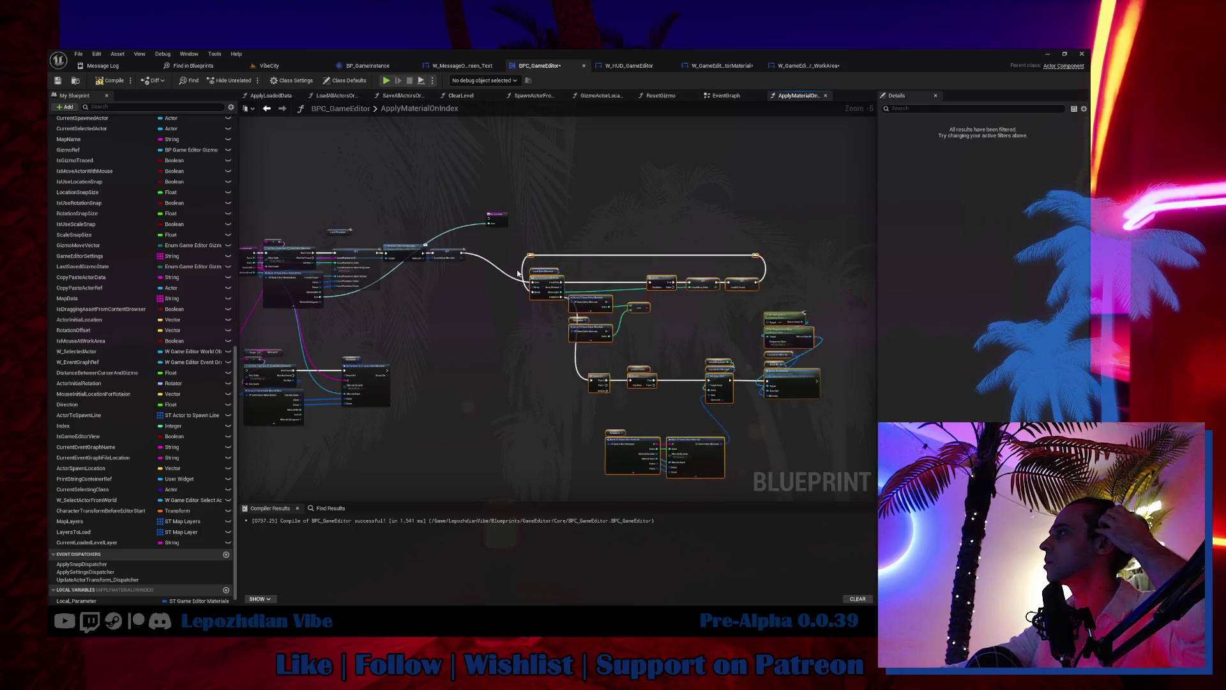
left_click(384, 495)
scroll(492, 383, "down", 5)
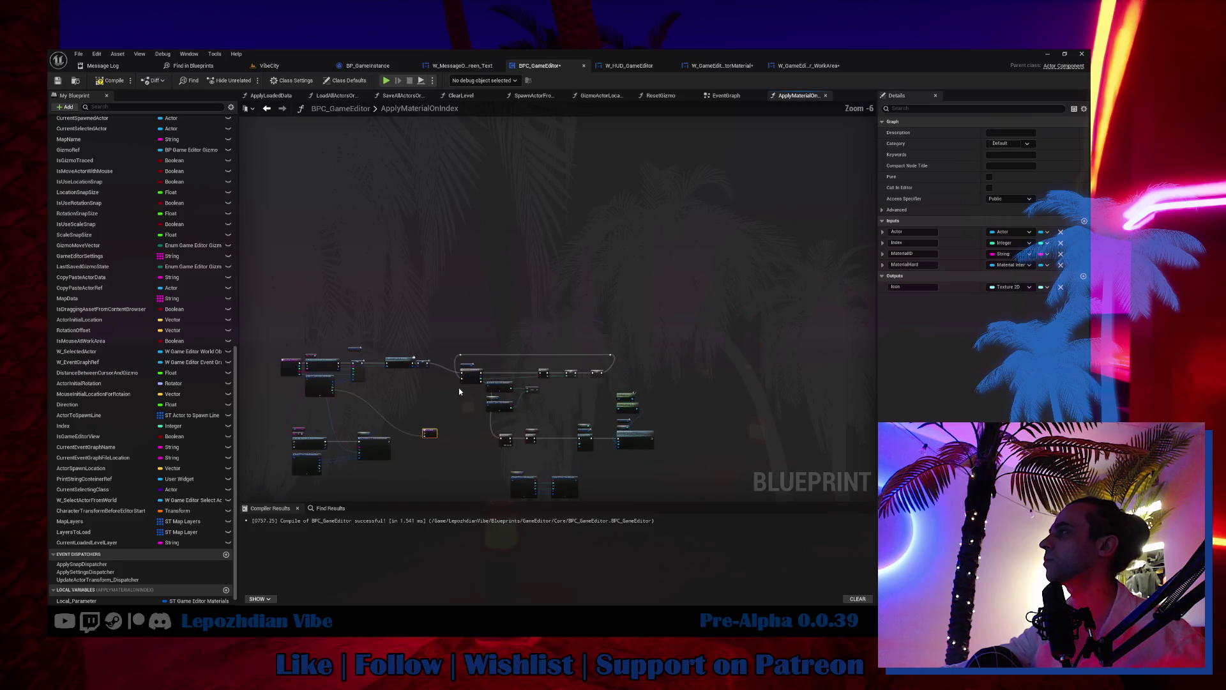
left_click_drag(491, 158, 740, 368)
scroll(467, 206, "up", 7)
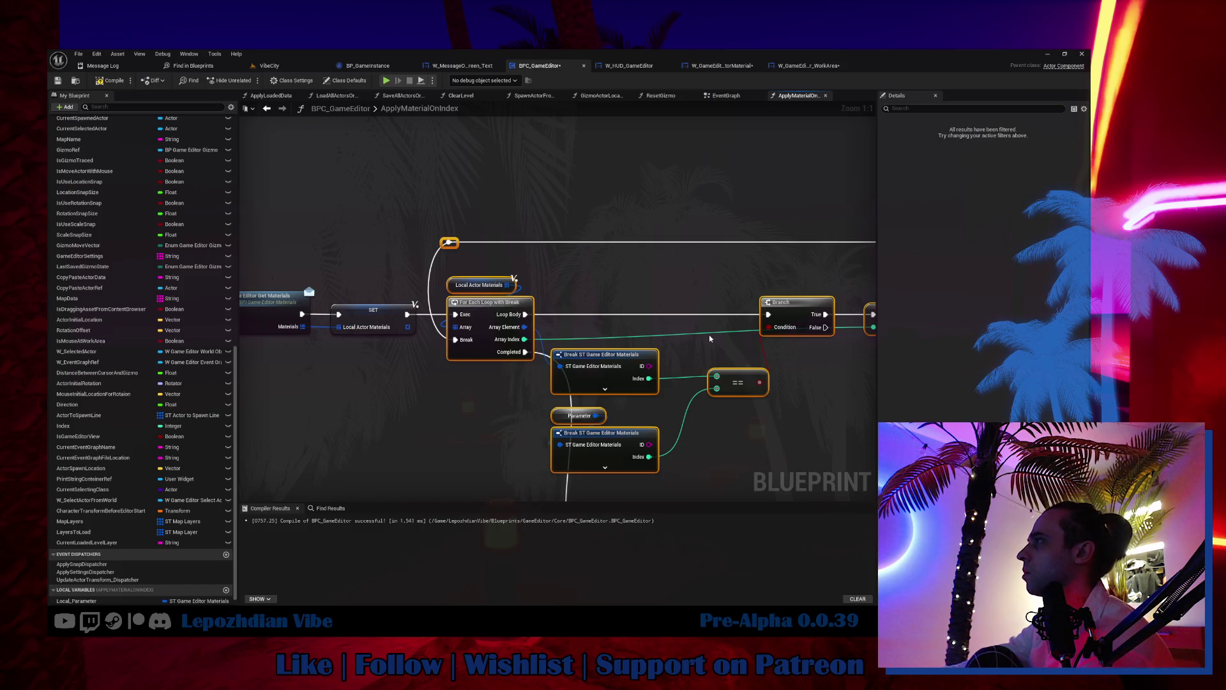
left_click(700, 301)
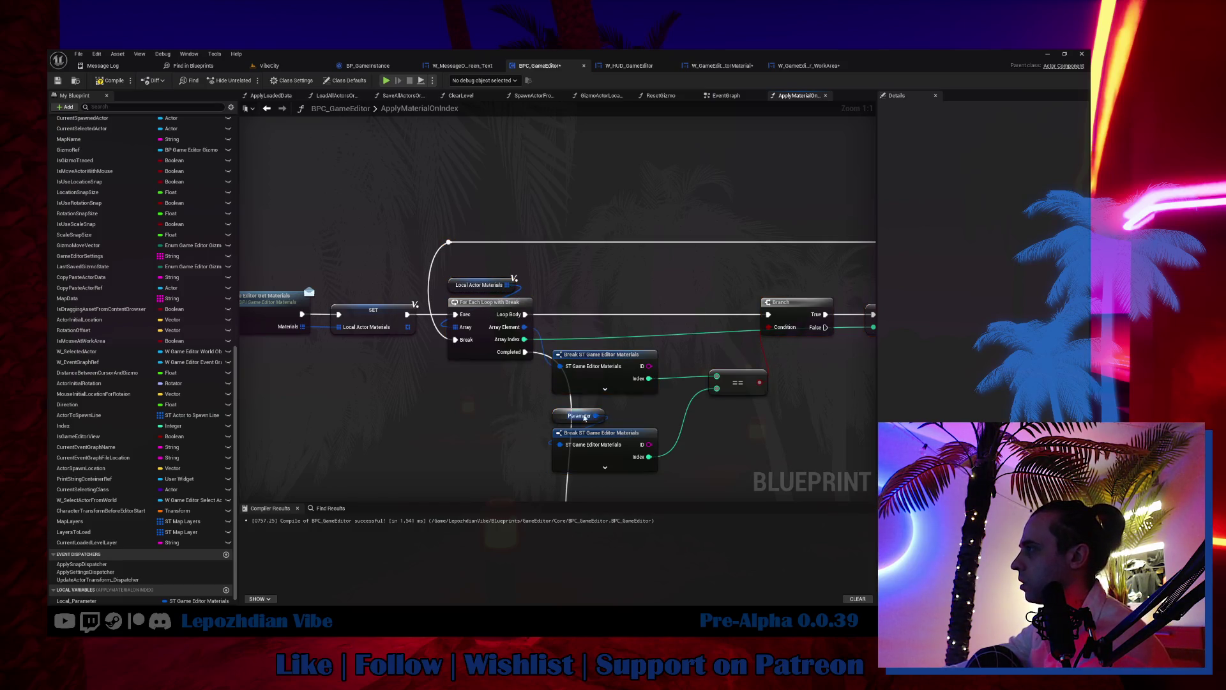
left_click_drag(420, 447, 746, 422)
mouse_move(386, 237)
left_mouse_down()
mouse_move(675, 372)
mouse_move(421, 333)
mouse_move(547, 345)
mouse_move(563, 321)
left_mouse_up()
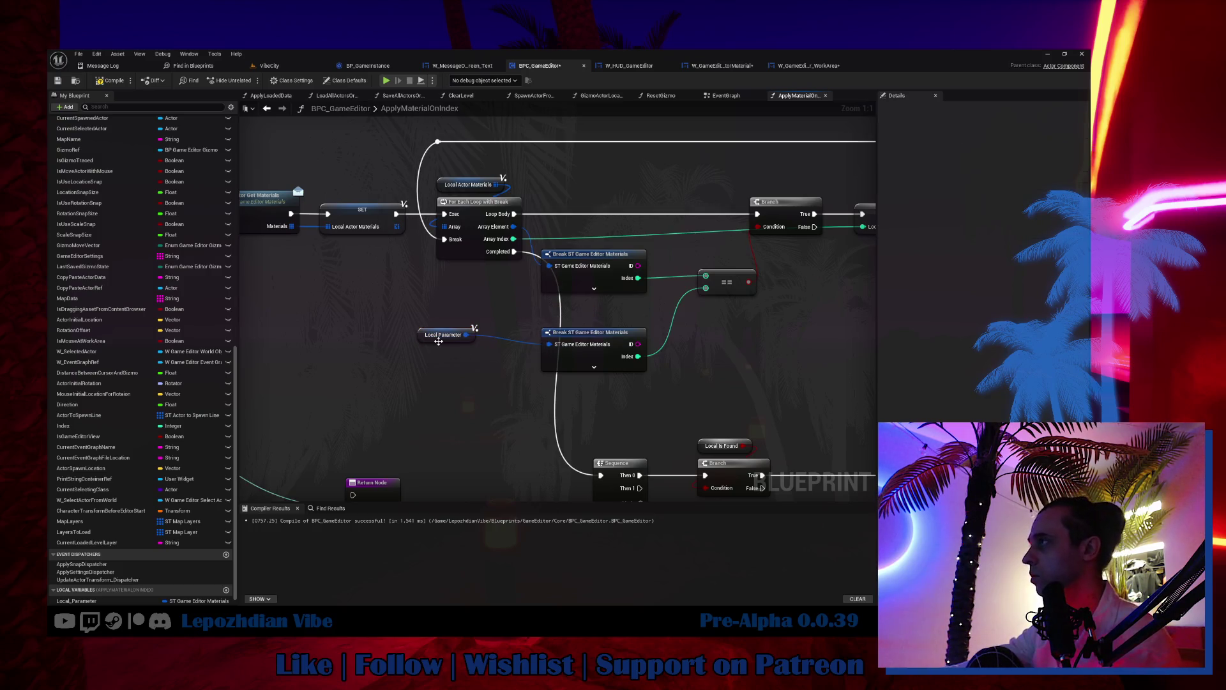
left_click_drag(439, 341, 567, 324)
left_click_drag(701, 292, 515, 346)
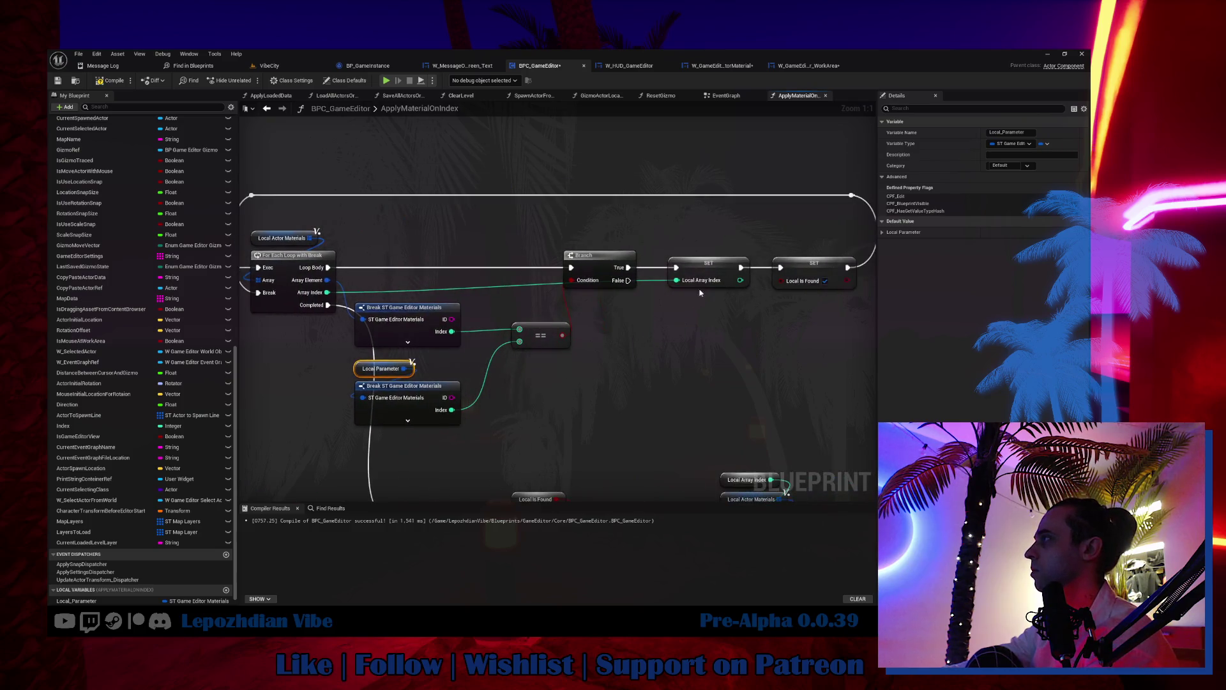
Step: Create Local_ArrayIndex and Local_IsFound as local variables from the unresolved SET nodes
right_click(702, 268)
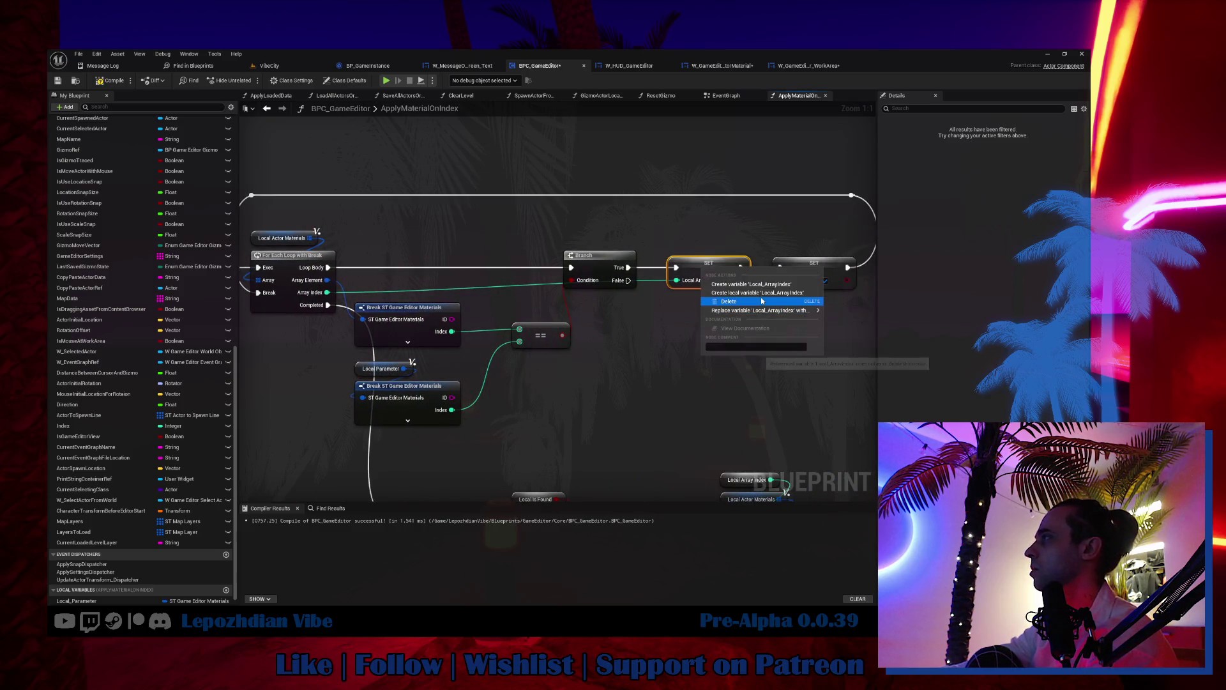
left_click(762, 293)
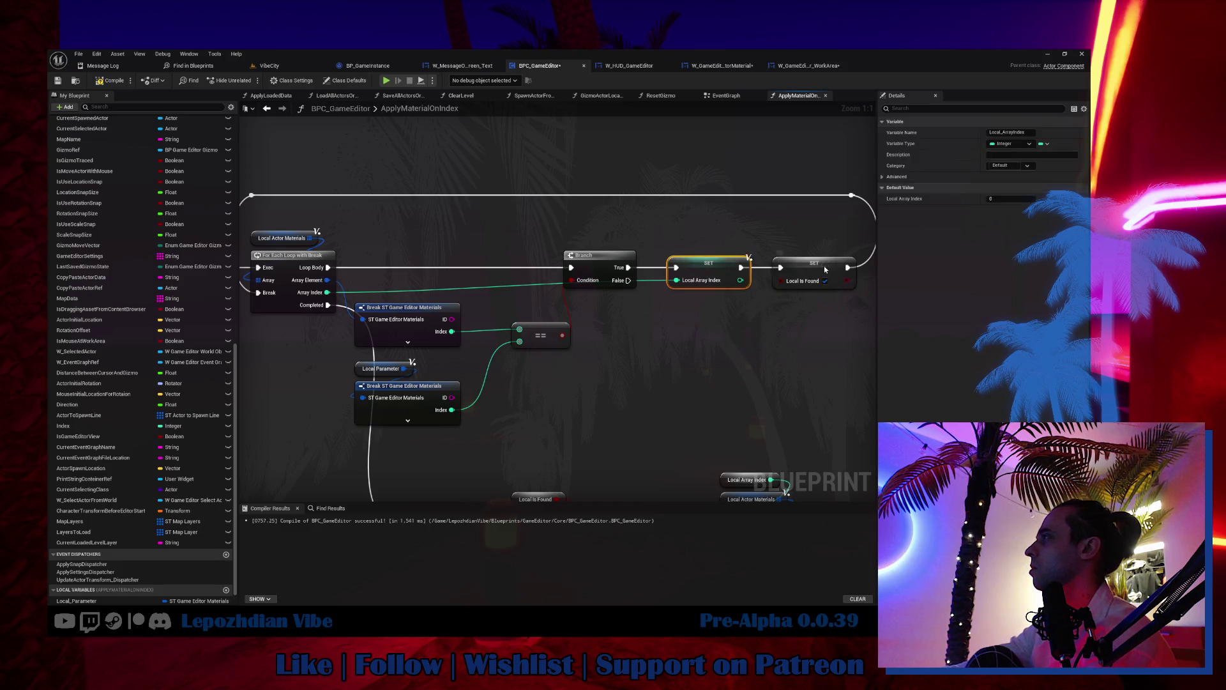
right_click(824, 268)
left_click(855, 293)
Step: Wire the loop's Completed into the Branch with Local Is Found as condition, deleting Sequence
mouse_move(734, 350)
left_mouse_down()
mouse_move(760, 294)
mouse_move(753, 239)
mouse_move(745, 258)
left_mouse_up()
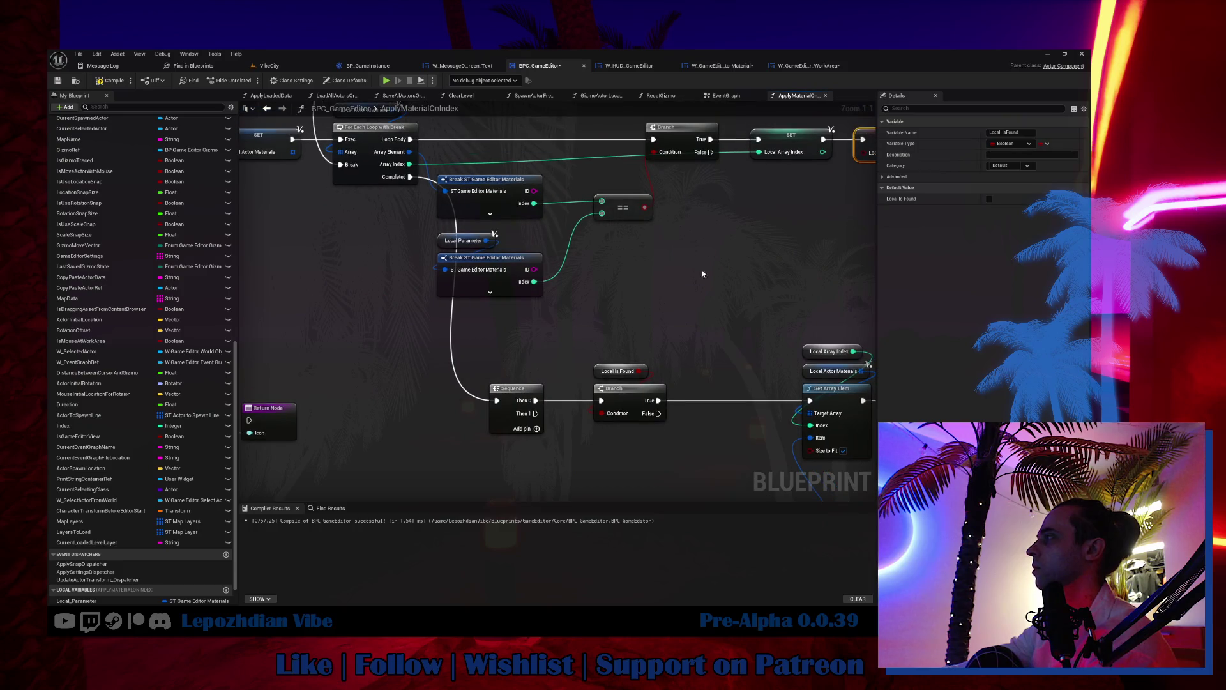
mouse_move(410, 177)
left_mouse_down()
mouse_move(498, 249)
mouse_move(603, 400)
left_mouse_up()
mouse_move(74, 601)
left_mouse_down()
mouse_move(608, 332)
mouse_move(608, 317)
mouse_move(646, 339)
mouse_move(601, 415)
left_mouse_up()
left_click(468, 388)
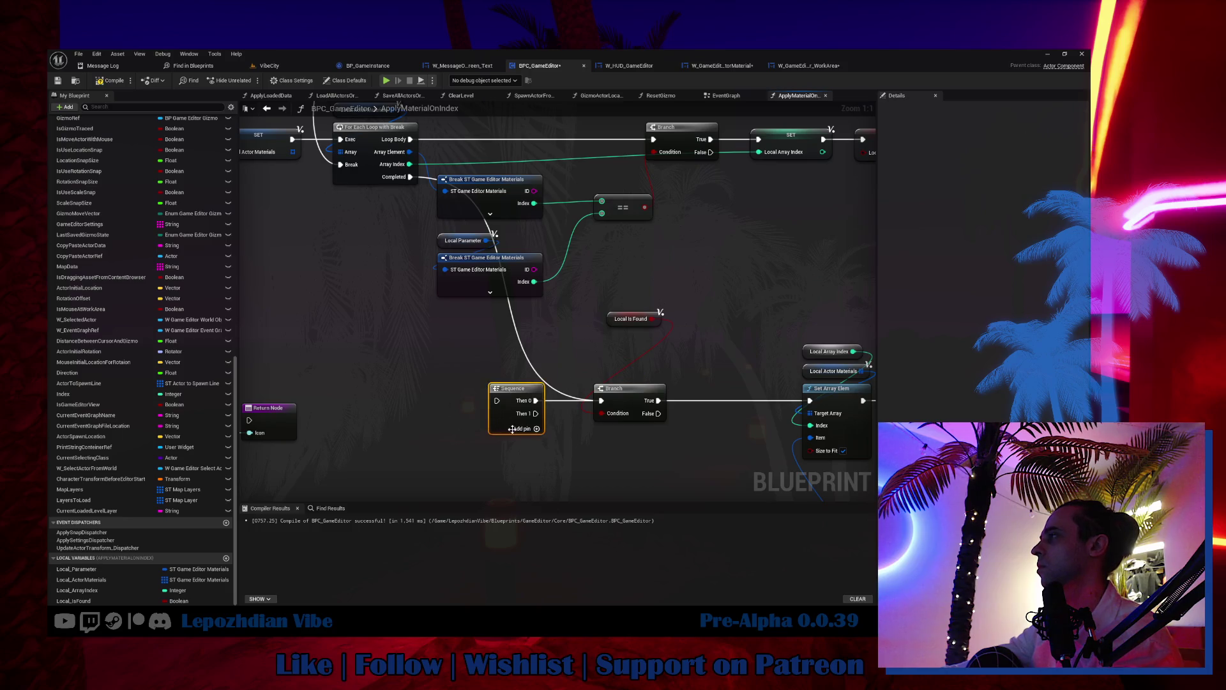
key("Delete")
mouse_move(629, 319)
left_mouse_down()
mouse_move(618, 372)
mouse_move(637, 391)
left_mouse_up()
scroll(587, 352, "down", 3)
scroll(637, 391, "up", 4)
left_click_drag(618, 388, 463, 388)
scroll(699, 289, "down", 2)
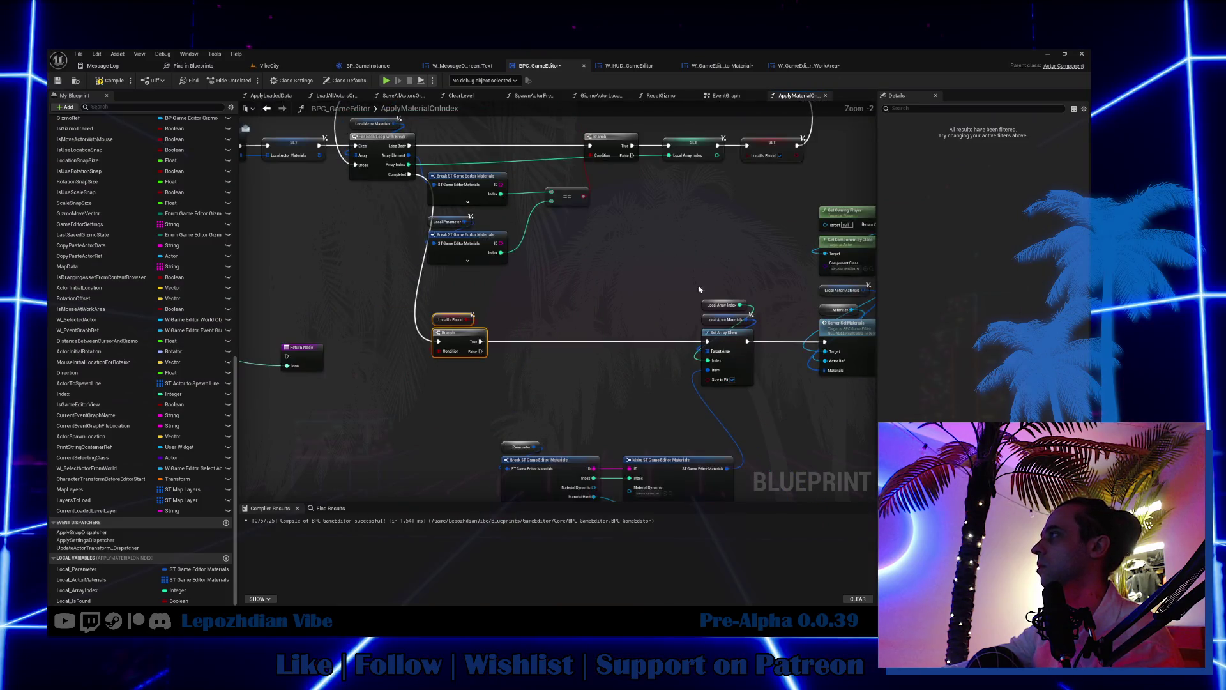
Step: Feed a Local Array Index getter into Set Array Elem's index
left_click_drag(76, 590, 632, 288)
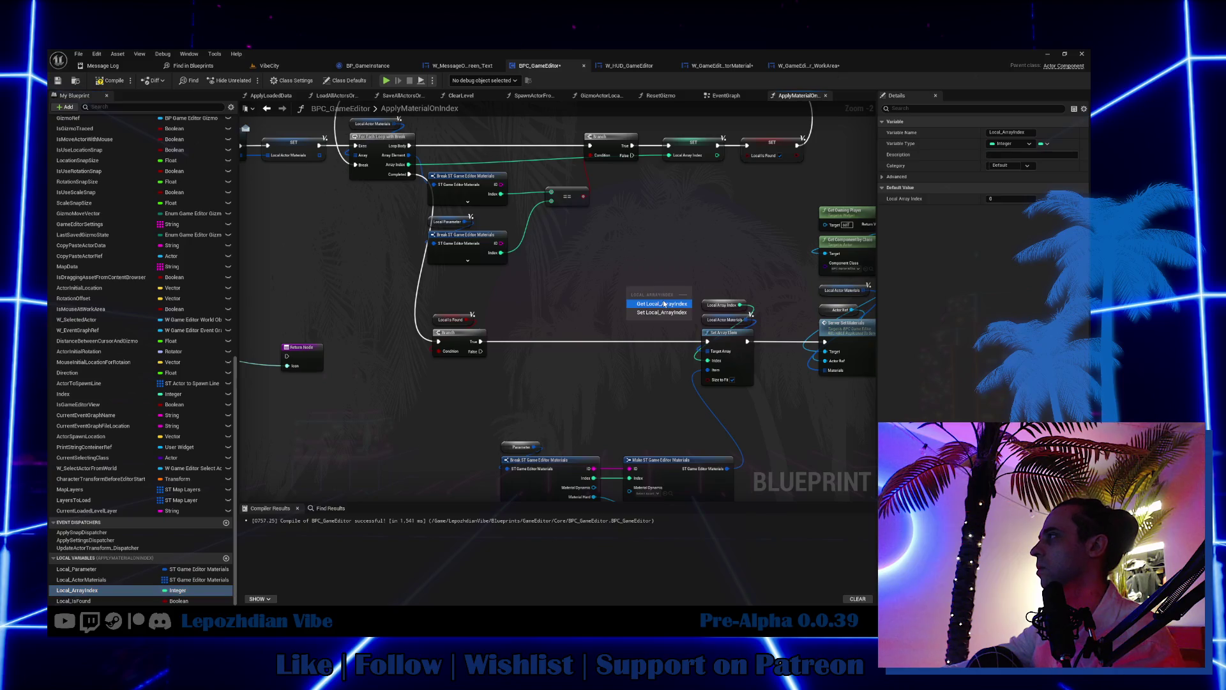
scroll(735, 326, "up", 2)
mouse_move(699, 372)
left_mouse_down()
mouse_move(641, 280)
mouse_move(704, 297)
left_mouse_up()
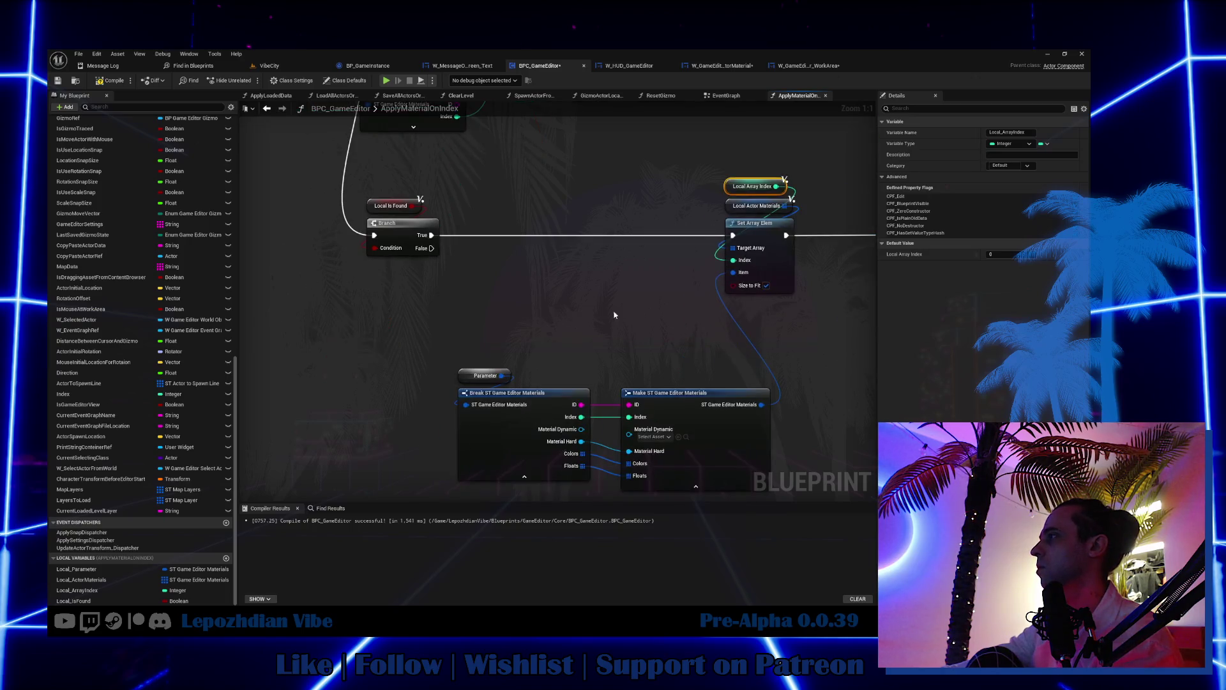
Step: Replace the old Parameter node with a Local Parameter getter feeding the Break node
scroll(547, 335, "down", 2)
mouse_move(473, 330)
left_mouse_down()
mouse_move(579, 409)
mouse_move(651, 424)
left_mouse_up()
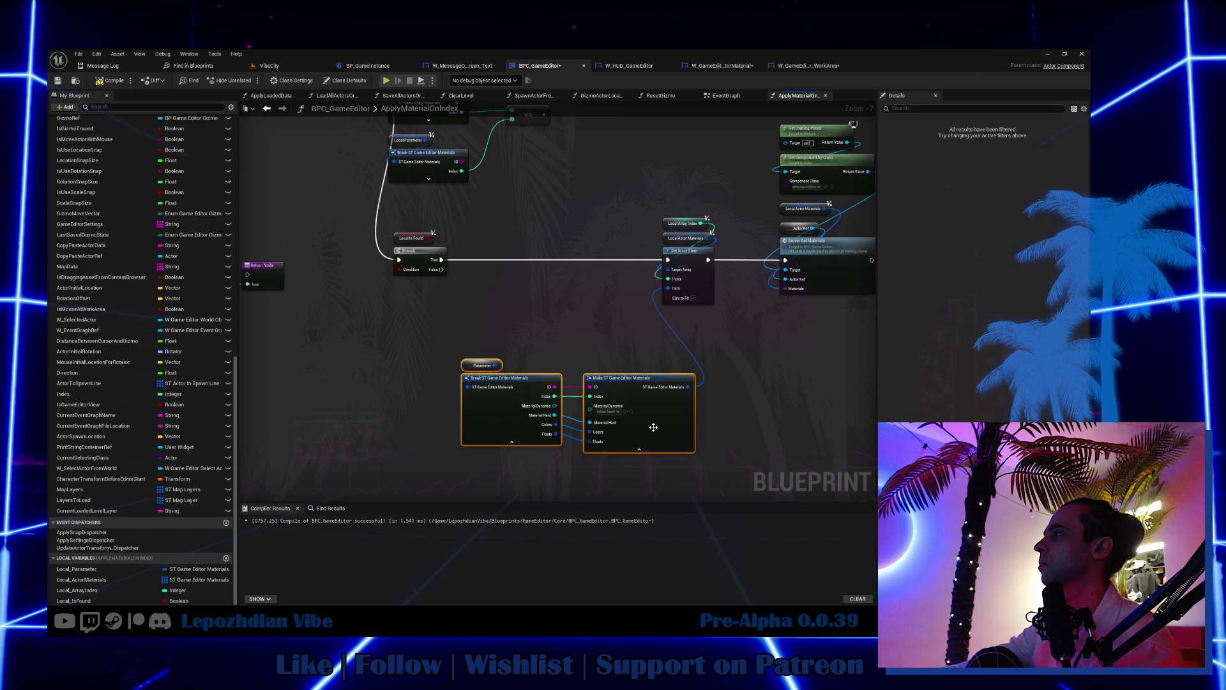
mouse_move(76, 568)
left_mouse_down()
mouse_move(476, 313)
mouse_move(452, 400)
left_mouse_up()
left_click(502, 323)
scroll(513, 326, "up", 2)
left_click(472, 371)
key("Delete")
left_click_drag(482, 315, 471, 380)
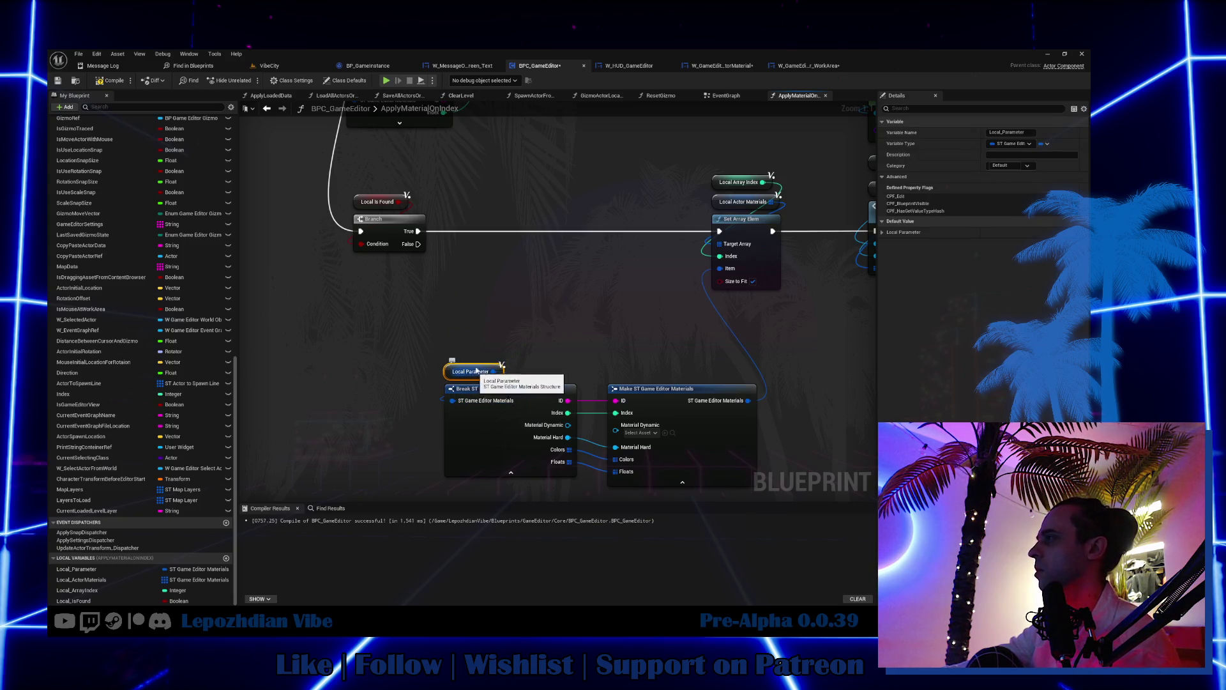
mouse_move(713, 451)
left_mouse_down()
mouse_move(638, 392)
mouse_move(620, 326)
mouse_move(621, 353)
left_mouse_up()
Step: Delete the leftover Actor Ref getter and tidy Set Array Elem and Local Actor Materials
left_click_drag(687, 156, 788, 297)
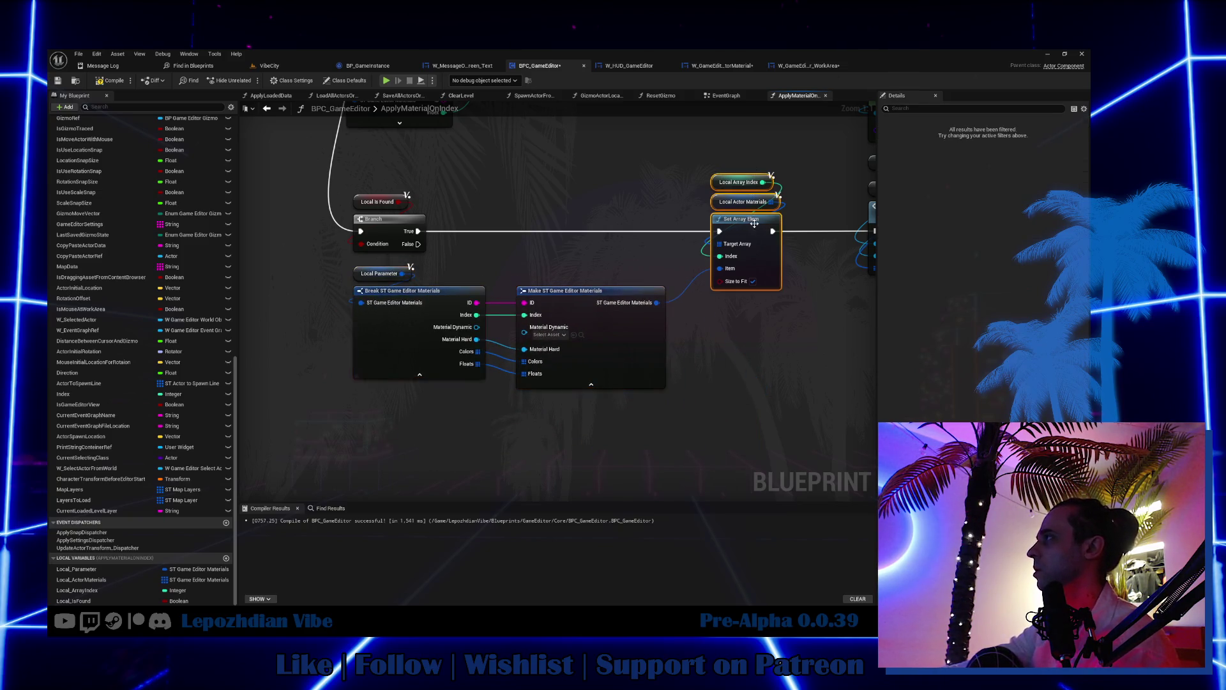
left_click_drag(740, 219, 721, 219)
left_click_drag(817, 319, 603, 426)
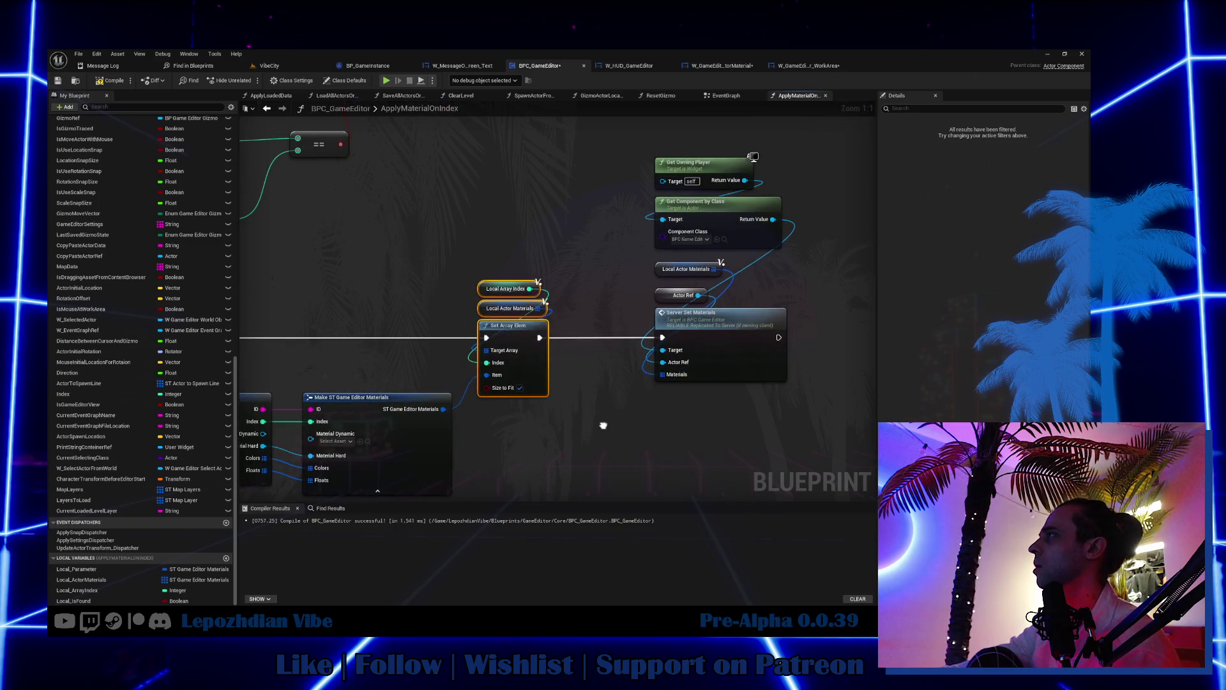
left_click(656, 294)
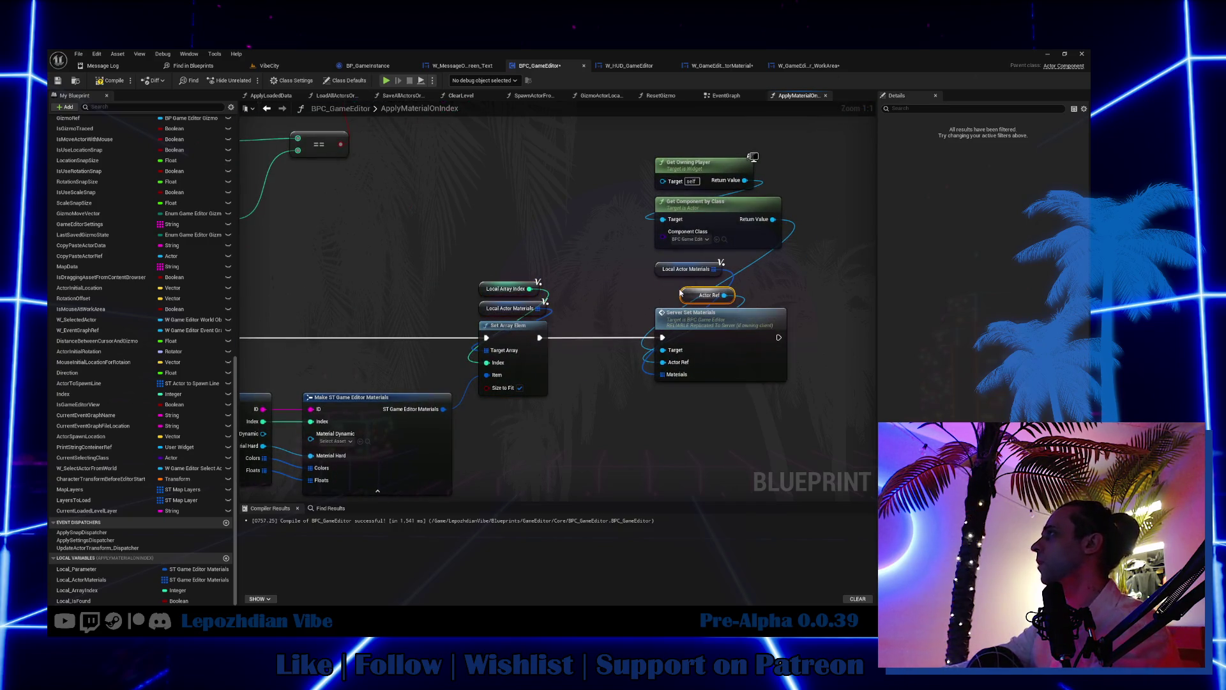
key("Delete")
left_click_drag(675, 276, 677, 302)
left_click(613, 171)
Step: Move the Return Node after Server Set Materials and connect them
scroll(614, 171, "down", 3)
mouse_move(290, 232)
left_mouse_down()
mouse_move(455, 239)
mouse_move(794, 452)
mouse_move(937, 320)
mouse_move(639, 289)
left_mouse_up()
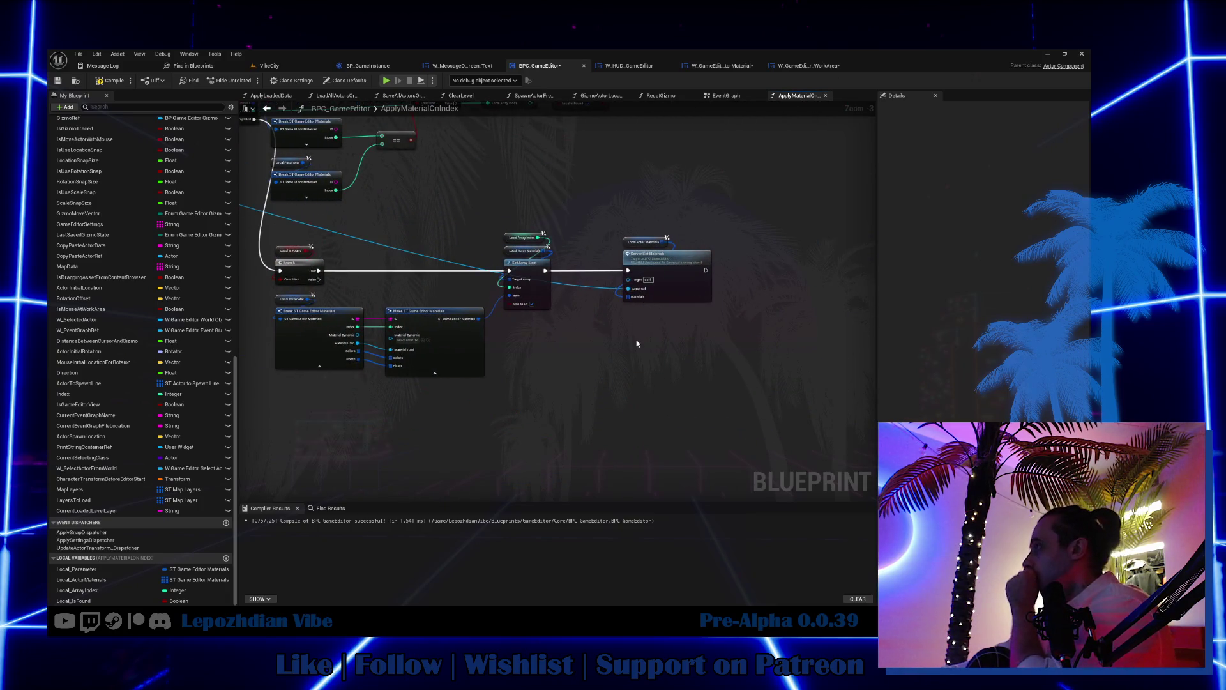
mouse_move(647, 377)
left_mouse_down()
mouse_move(705, 384)
mouse_move(845, 485)
mouse_move(1005, 516)
mouse_move(1170, 501)
left_mouse_up()
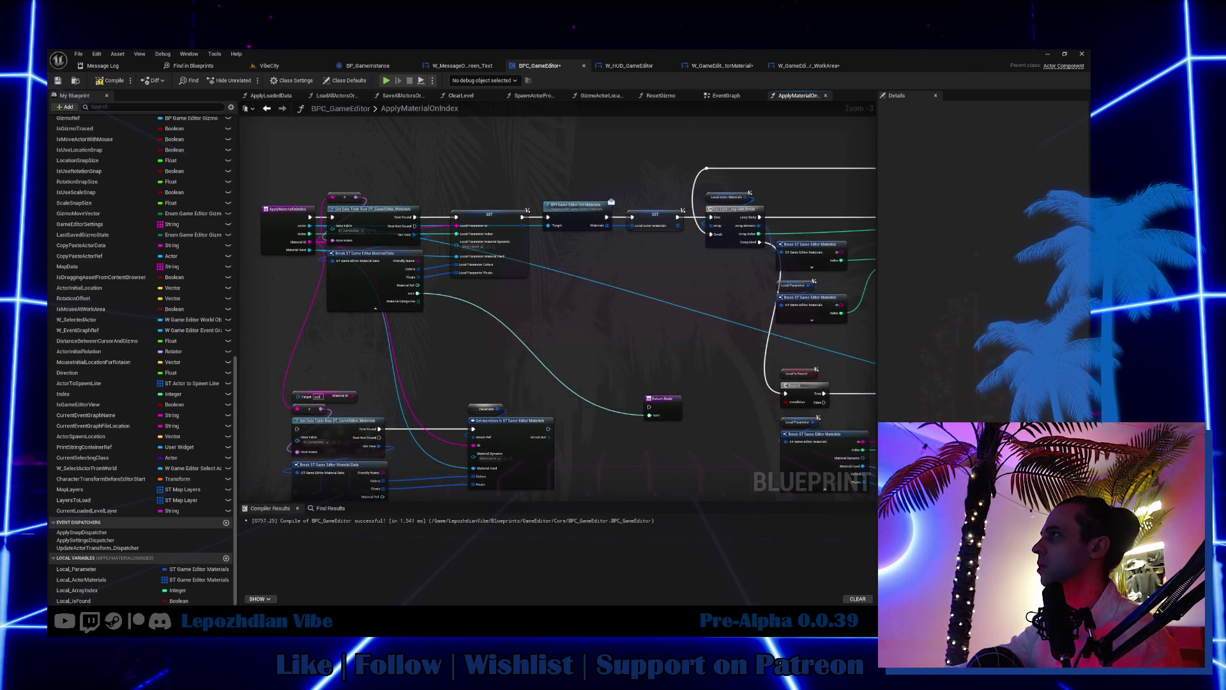
scroll(468, 330, "down", 2)
scroll(468, 330, "up", 2)
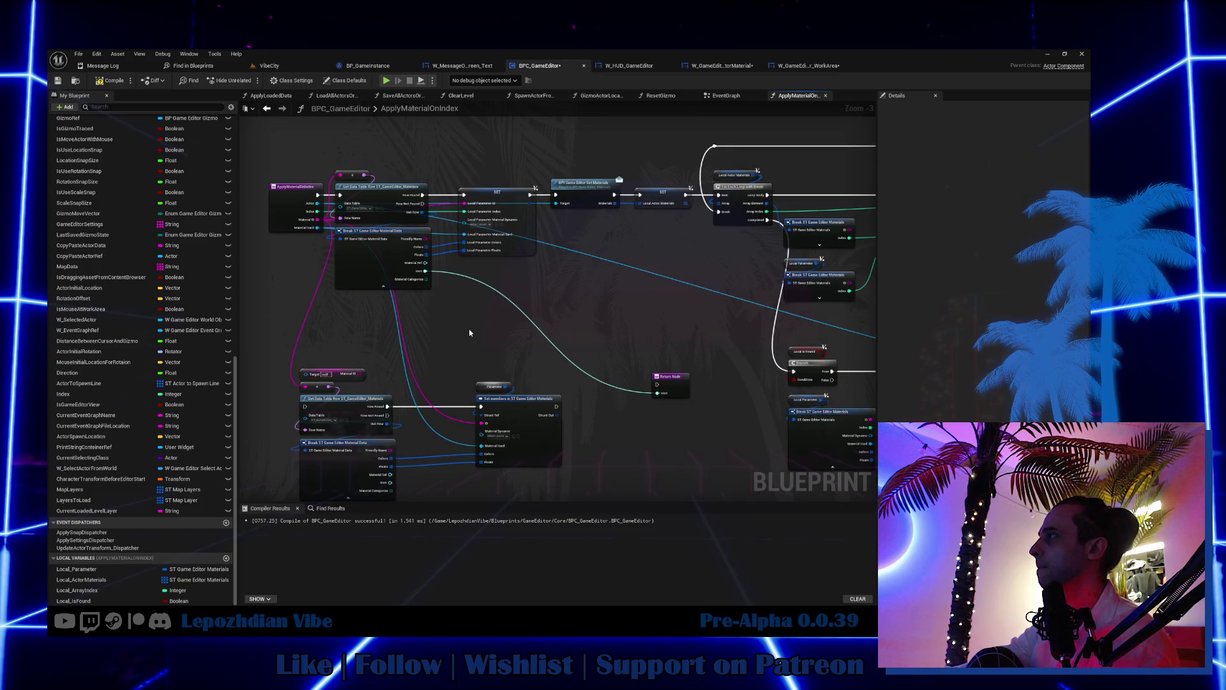
left_click_drag(603, 309, 280, 256)
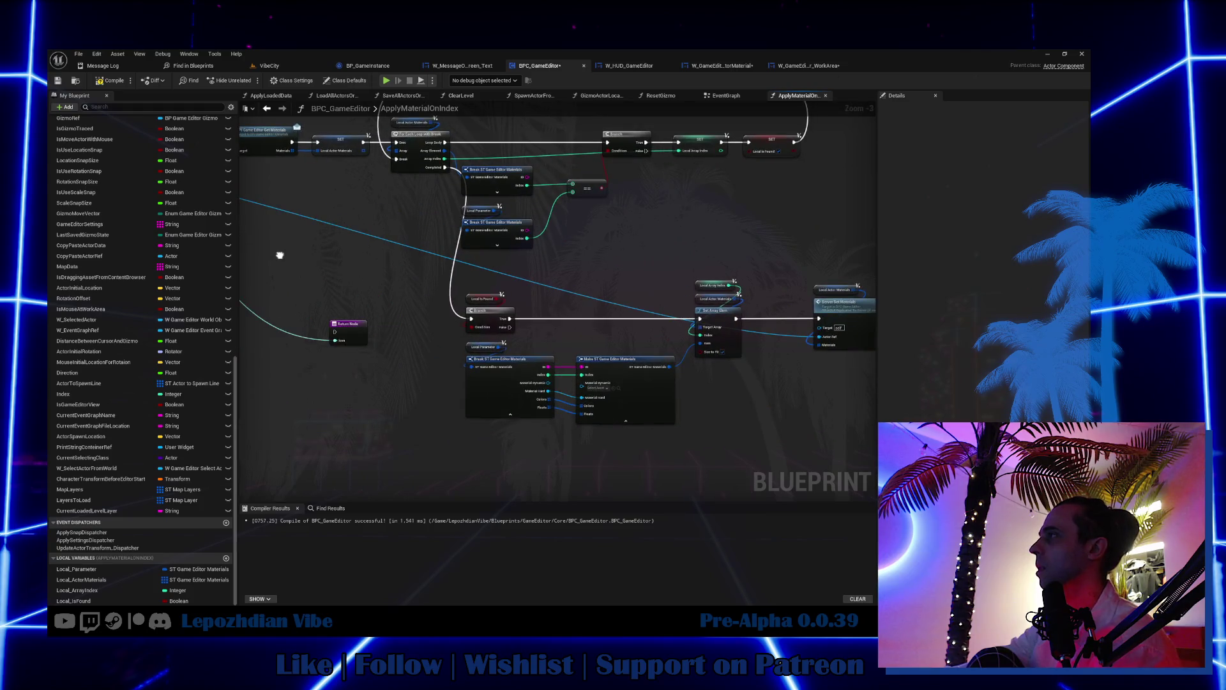
mouse_move(333, 322)
left_mouse_down()
mouse_move(447, 367)
mouse_move(815, 416)
mouse_move(562, 364)
left_mouse_up()
scroll(562, 364, "up", 1)
mouse_move(640, 299)
left_mouse_down()
mouse_move(540, 412)
mouse_move(696, 281)
mouse_move(674, 301)
mouse_move(677, 345)
mouse_move(754, 332)
mouse_move(638, 191)
left_mouse_up()
left_click_drag(306, 270, 622, 415)
scroll(622, 415, "down", 3)
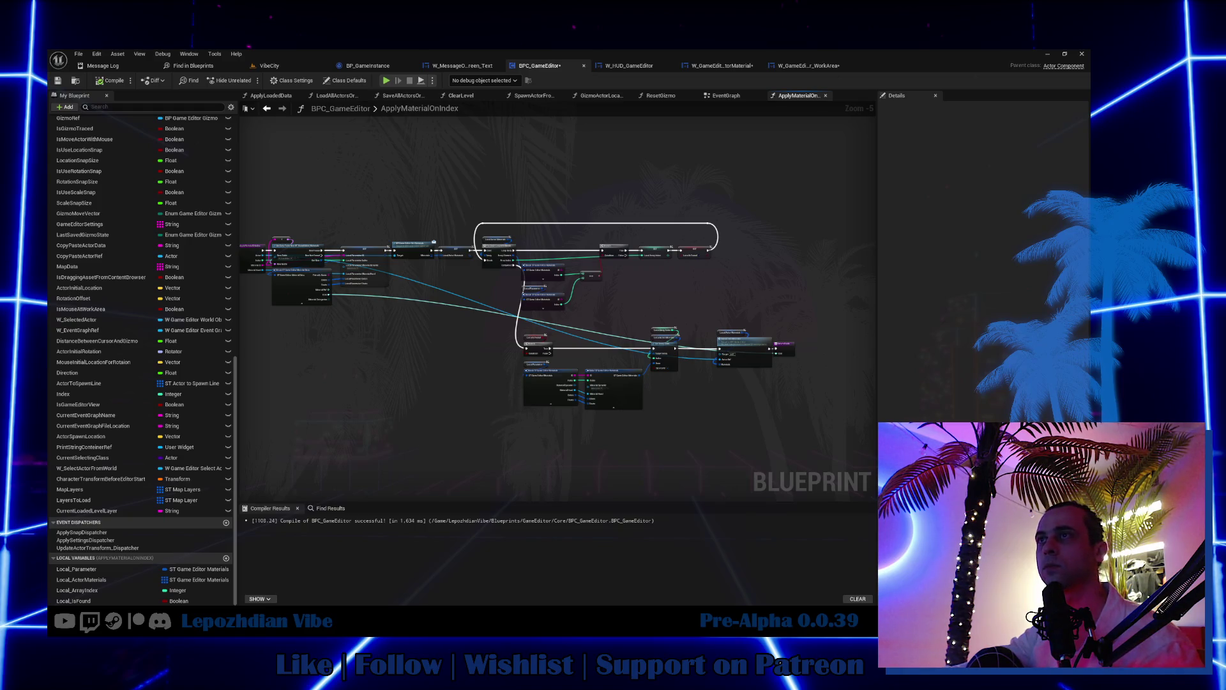
left_click_drag(481, 368, 572, 318)
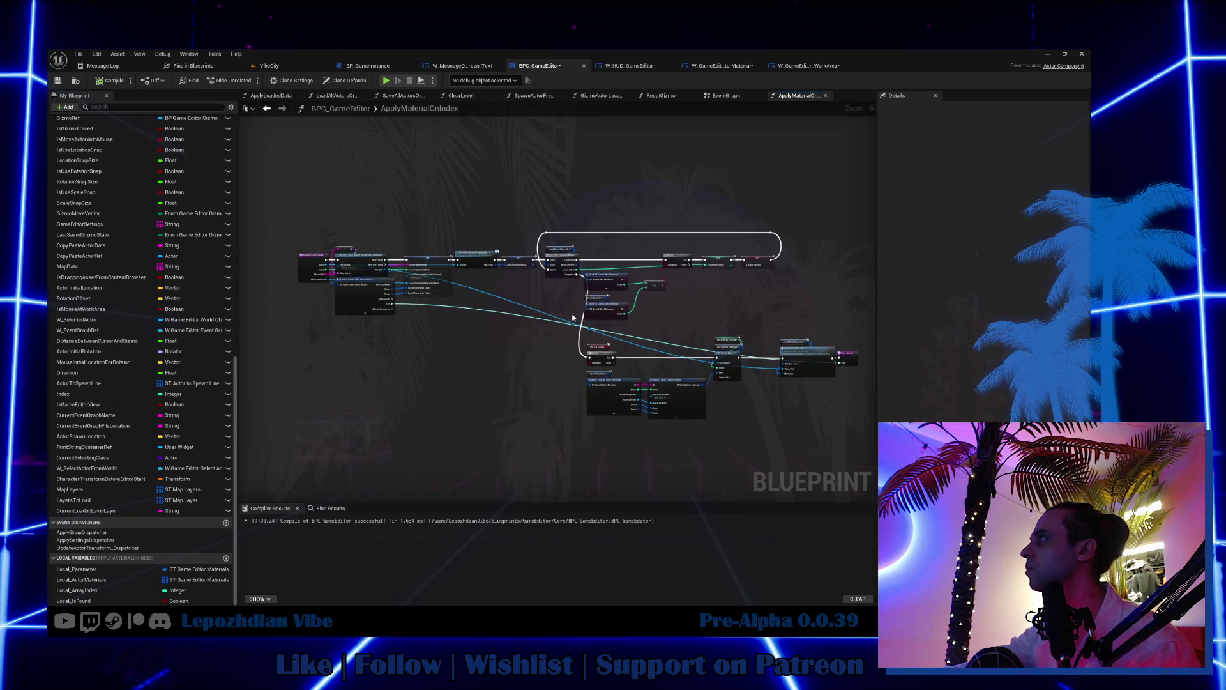
Step: Paste W Icon Image and Set Icon Soft, feeding the returned Icon and running after SetText
left_click(711, 66)
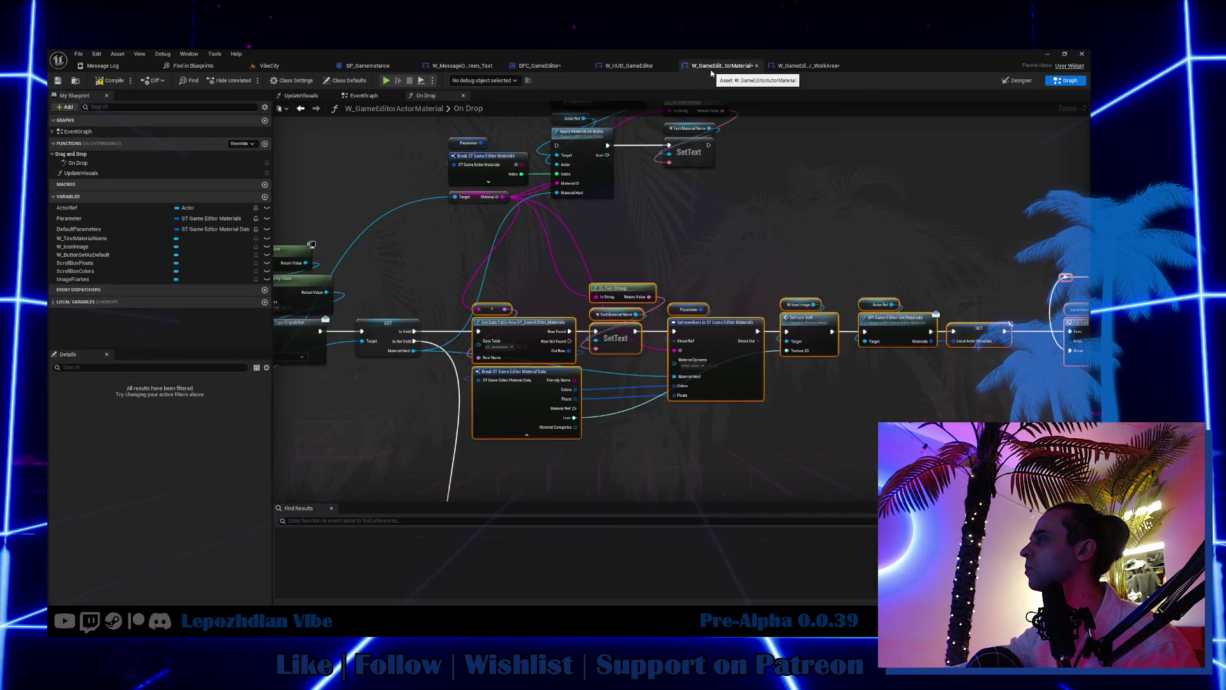
mouse_move(637, 232)
left_mouse_down()
mouse_move(613, 268)
mouse_move(556, 277)
mouse_move(671, 298)
mouse_move(699, 378)
left_mouse_up()
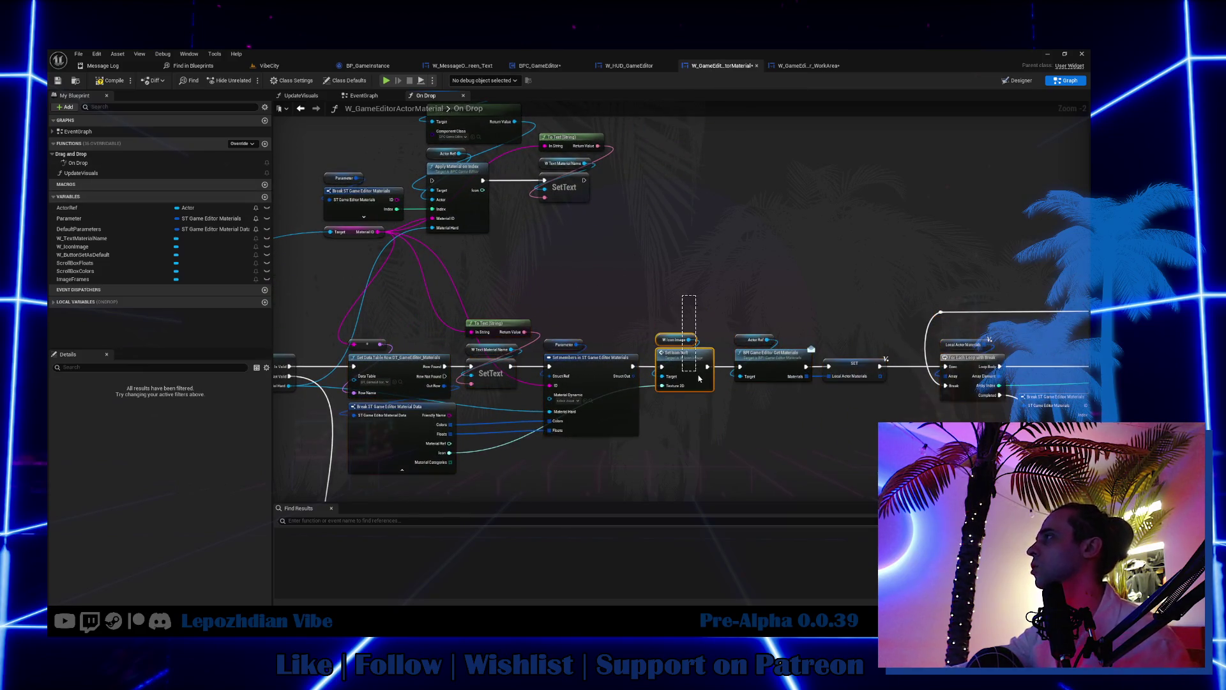
scroll(635, 189, "up", 2)
key("ctrl+v")
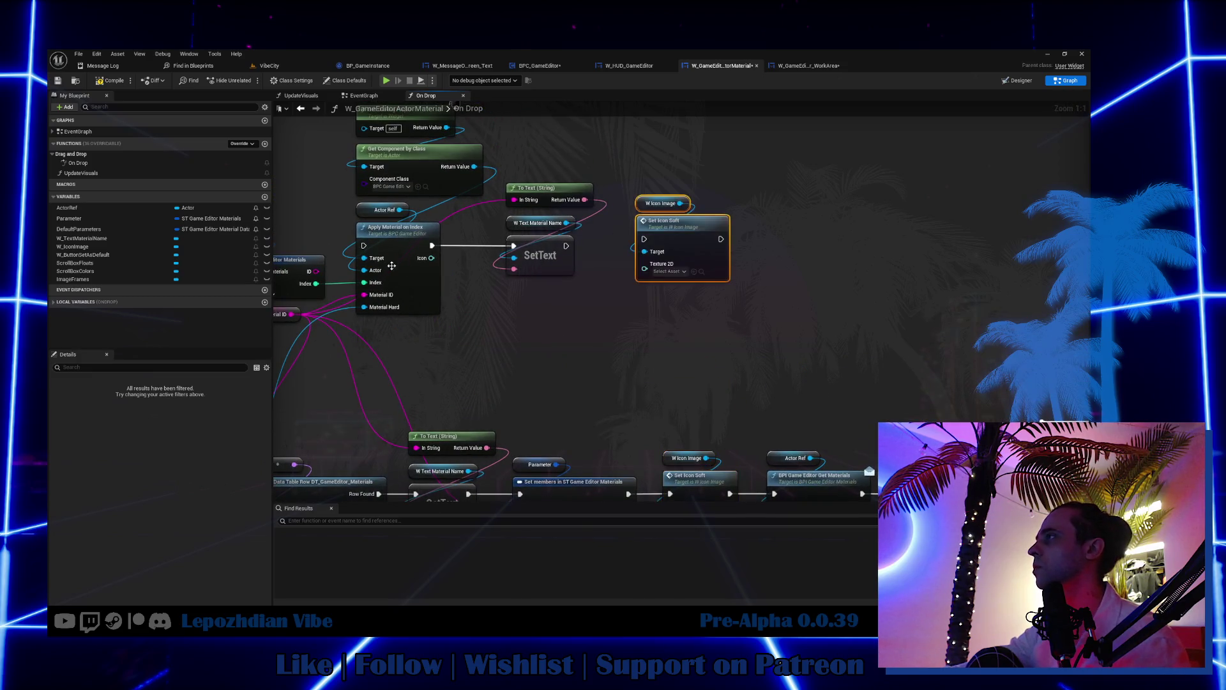
left_click_drag(432, 258, 645, 268)
mouse_move(566, 245)
left_mouse_down()
mouse_move(655, 246)
mouse_move(645, 239)
left_mouse_up()
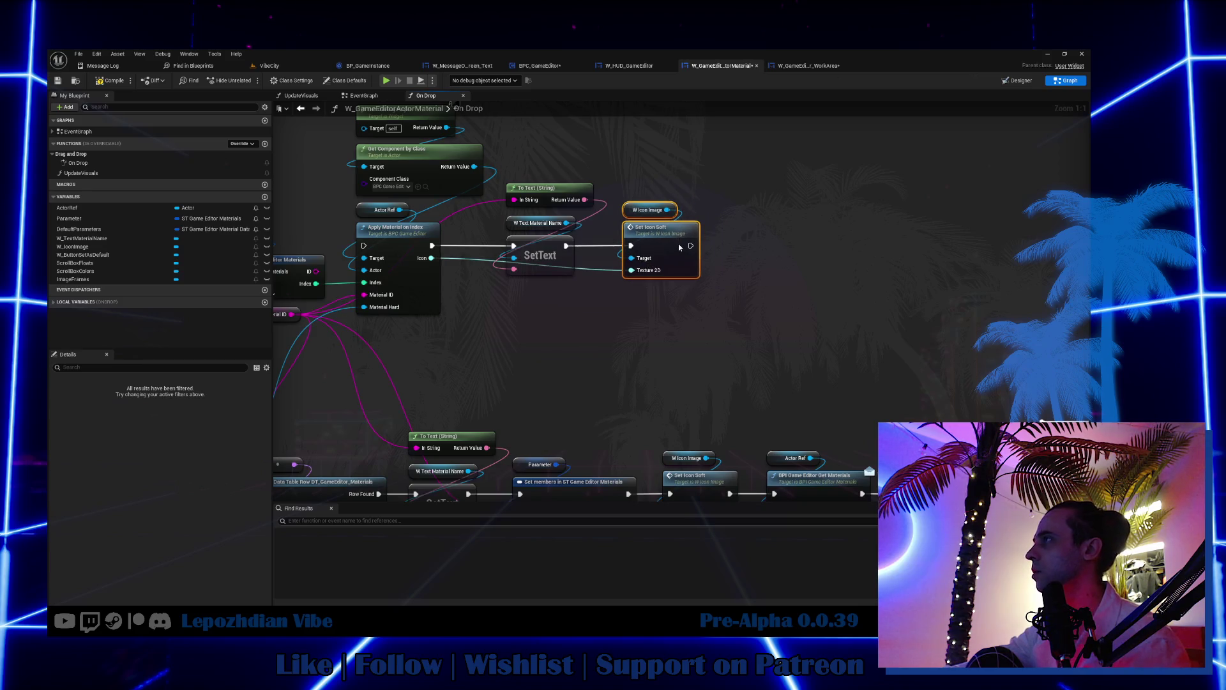
Step: Rewire the execution flow from the Is Valid check and shift the downstream nodes right
scroll(638, 337, "down", 3)
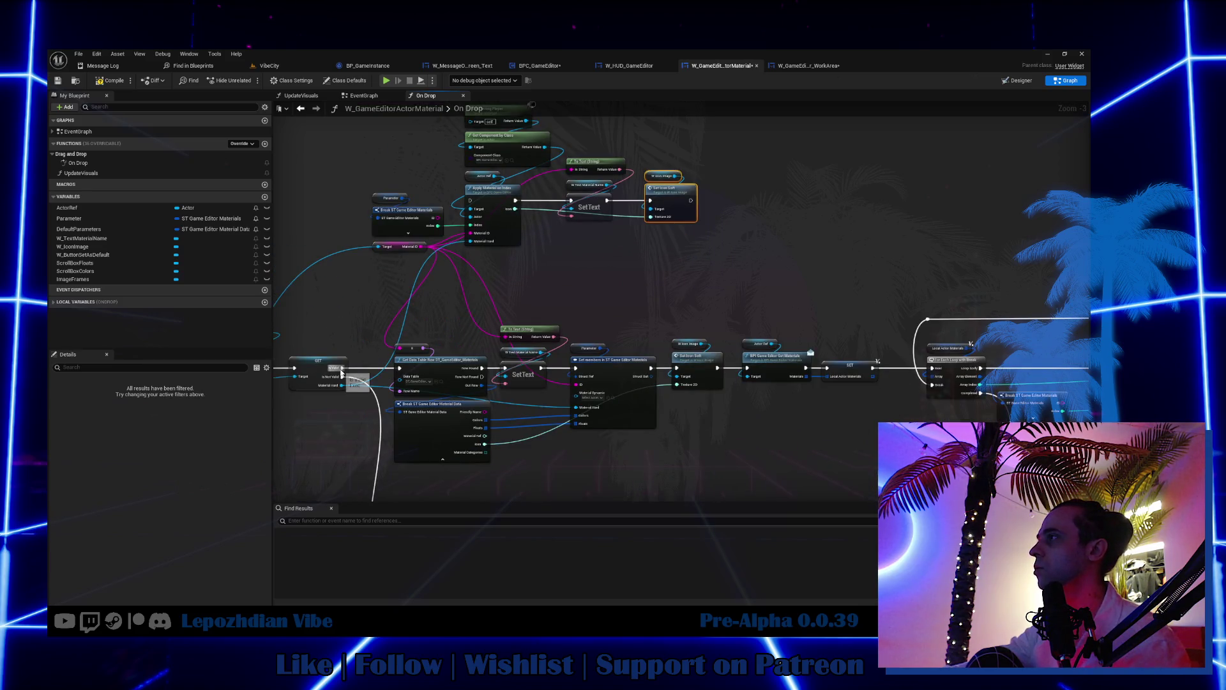
mouse_move(341, 368)
left_mouse_down()
mouse_move(409, 205)
mouse_move(343, 244)
mouse_move(452, 337)
left_mouse_up()
scroll(409, 211, "down", 2)
mouse_move(518, 228)
left_mouse_down("shift")
mouse_move(920, 454)
mouse_move(993, 453)
left_mouse_up("shift")
scroll(443, 310, "up", 1)
left_click_drag(342, 276, 485, 254)
scroll(344, 154, "up", 4)
left_click_drag(444, 214, 454, 272)
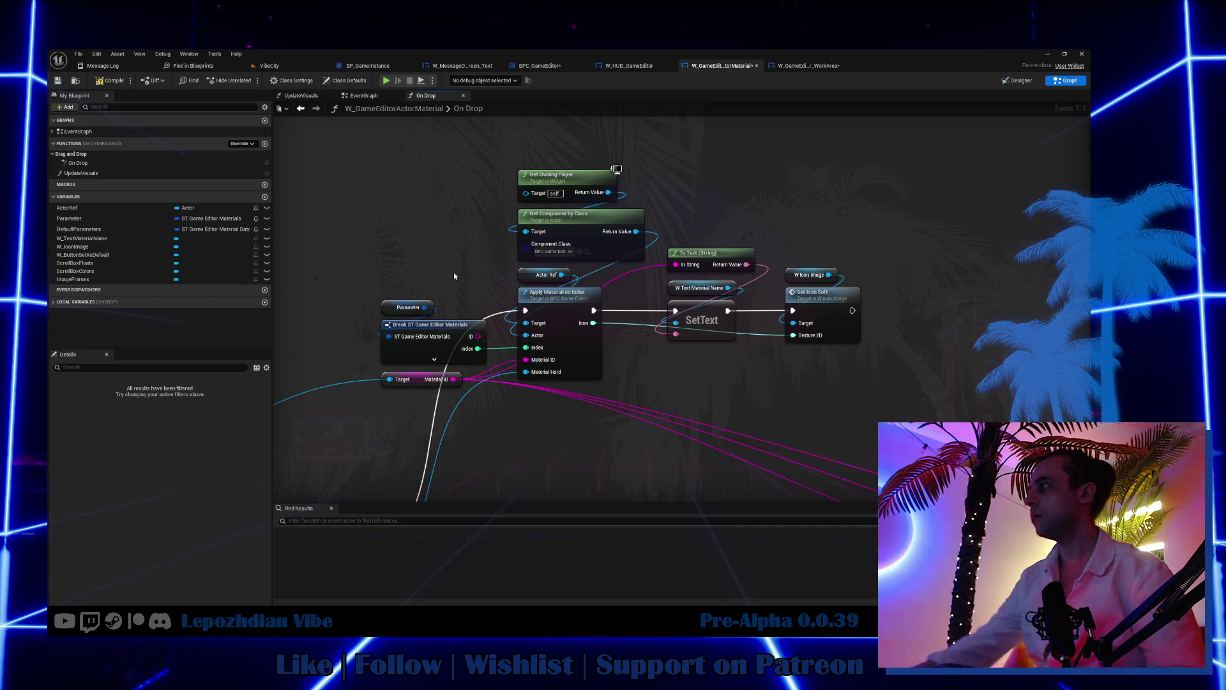
left_click(582, 324)
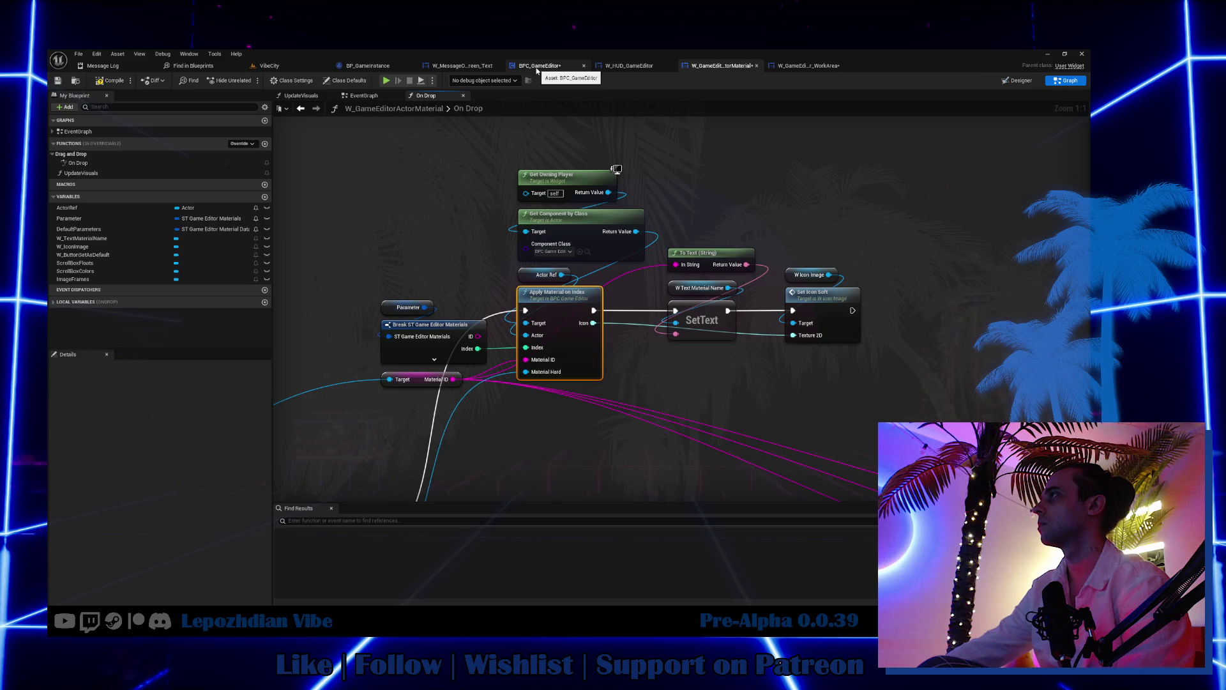
left_click(461, 66)
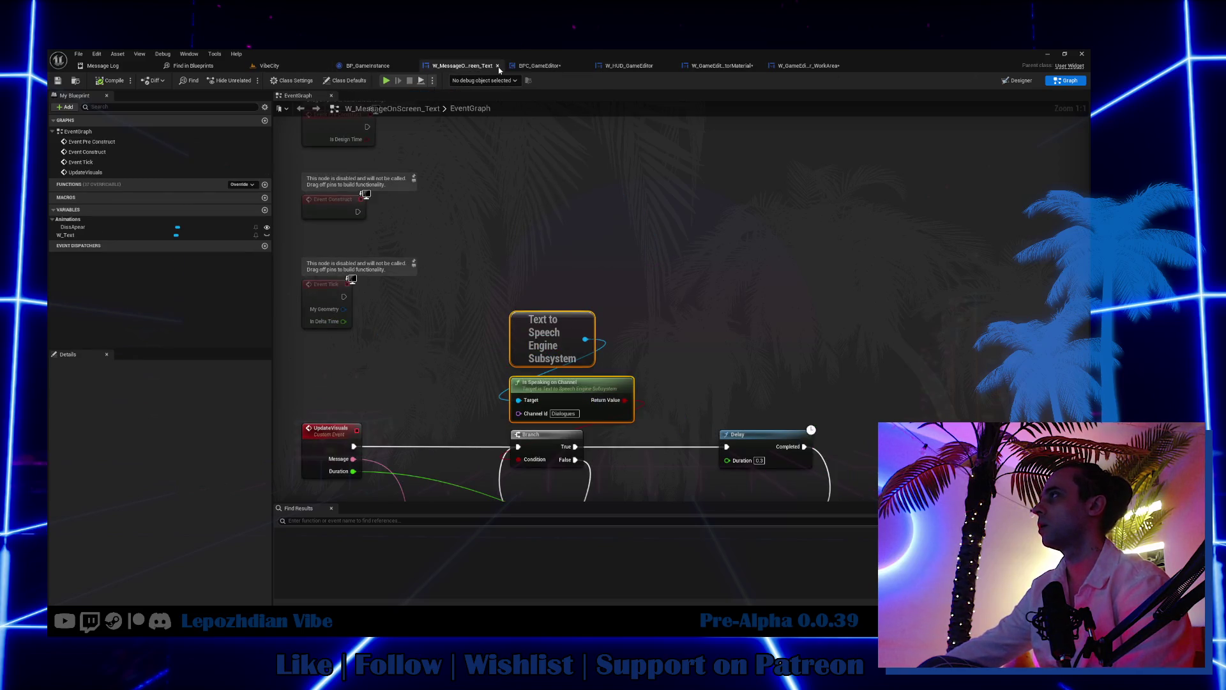
Step: Close the extra widget tabs and paste Apply Material on Index into Try to Set Material
key("ctrl+w")
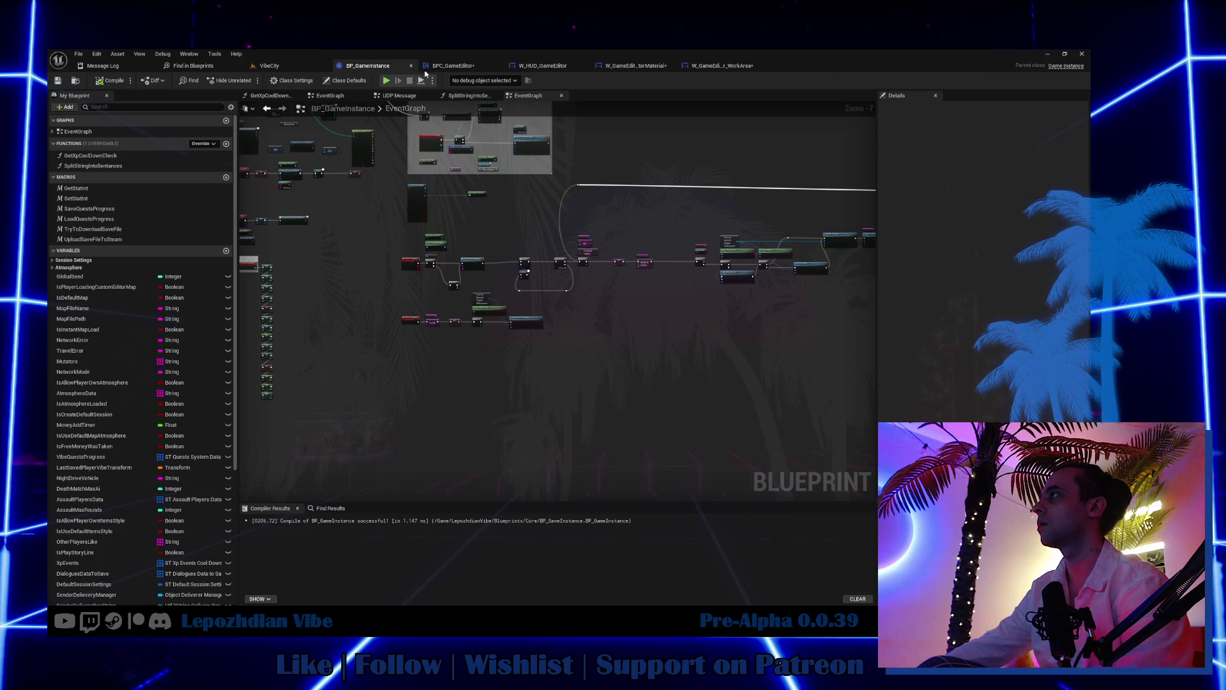
key("ctrl+w")
left_click(627, 69)
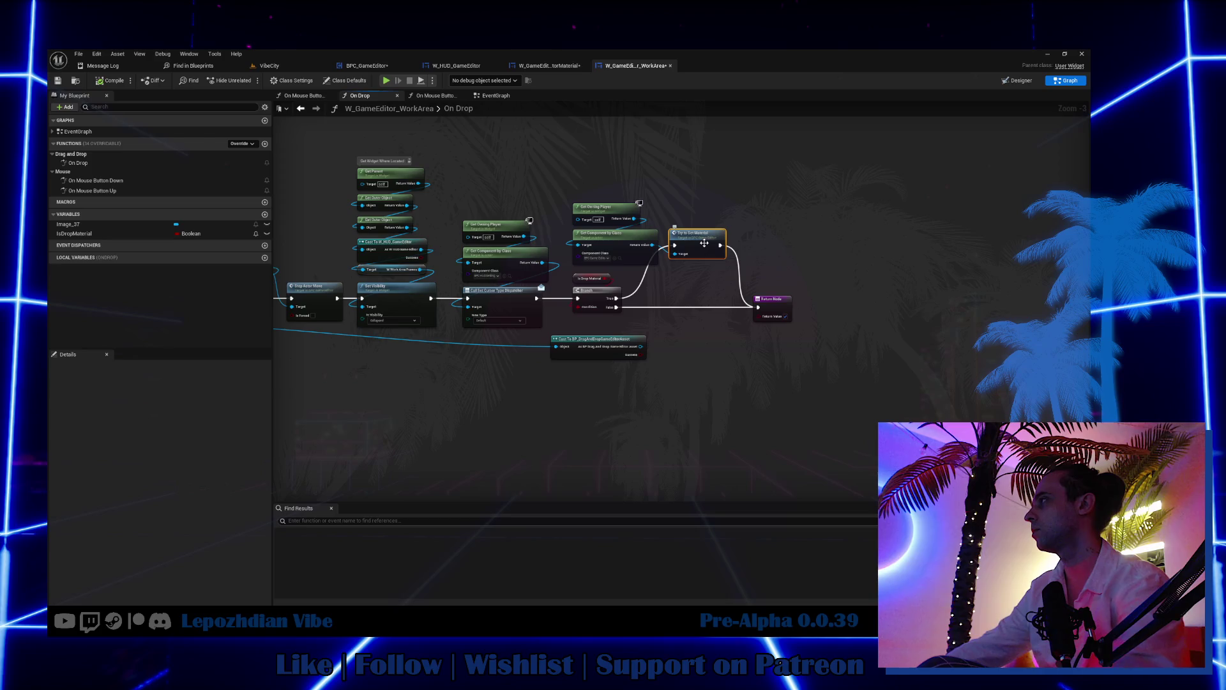
double_click(694, 253)
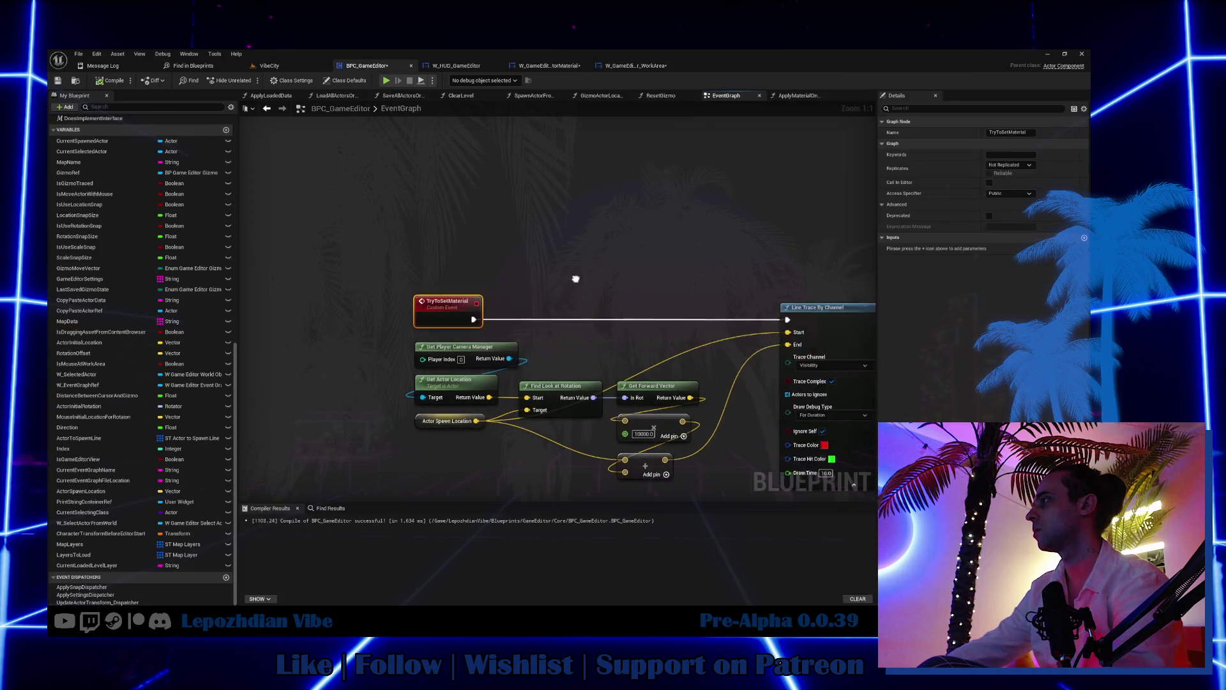
mouse_move(749, 160)
left_mouse_down()
mouse_move(526, 143)
mouse_move(581, 220)
left_mouse_up()
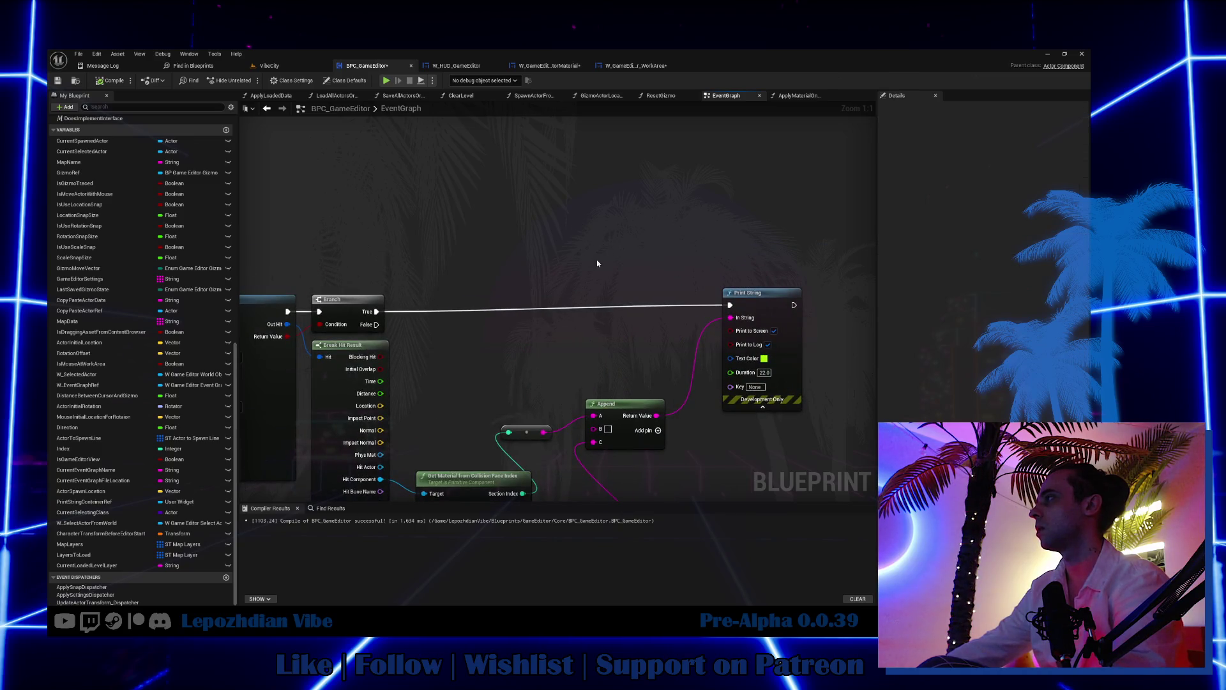
key("ctrl+v")
Step: Wire the trace's Hit Actor and hit section index into Apply Material on Index
left_click_drag(497, 297, 631, 262)
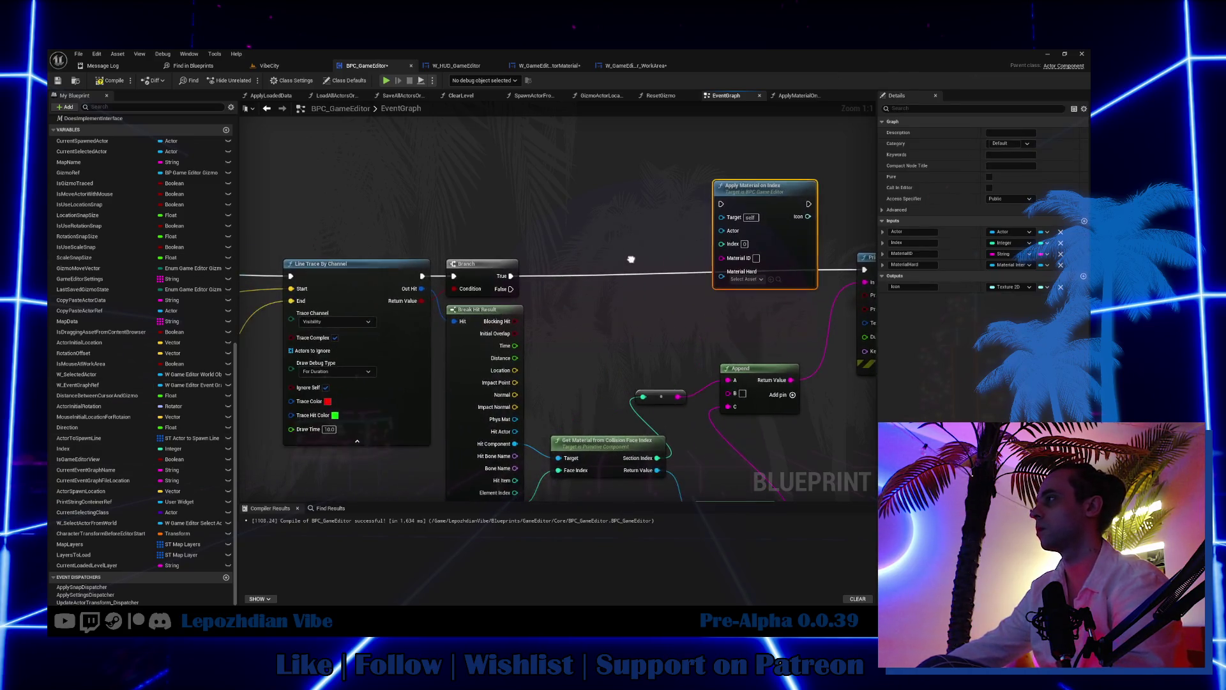
mouse_move(514, 432)
left_mouse_down()
mouse_move(638, 400)
mouse_move(739, 320)
mouse_move(719, 268)
mouse_move(728, 234)
left_mouse_up()
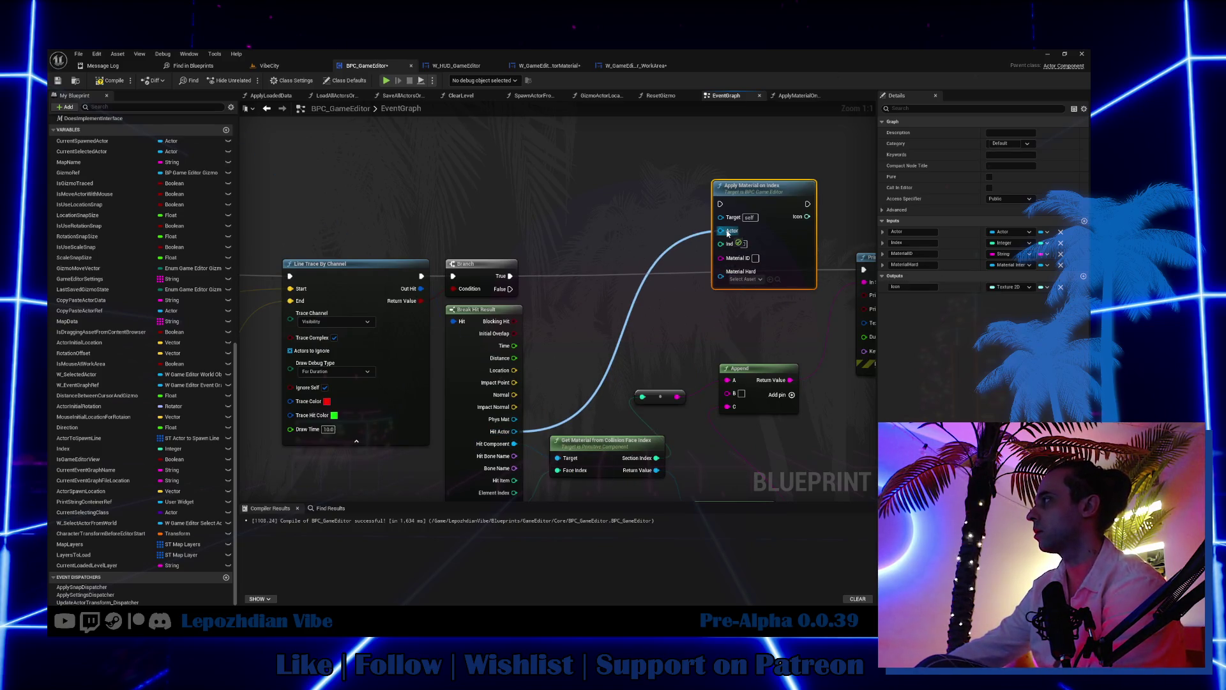
left_click_drag(650, 303, 620, 245)
mouse_move(631, 396)
left_mouse_down()
mouse_move(728, 237)
mouse_move(687, 187)
mouse_move(803, 236)
mouse_move(817, 323)
mouse_move(823, 223)
mouse_move(255, 294)
mouse_move(243, 224)
mouse_move(378, 235)
left_mouse_up()
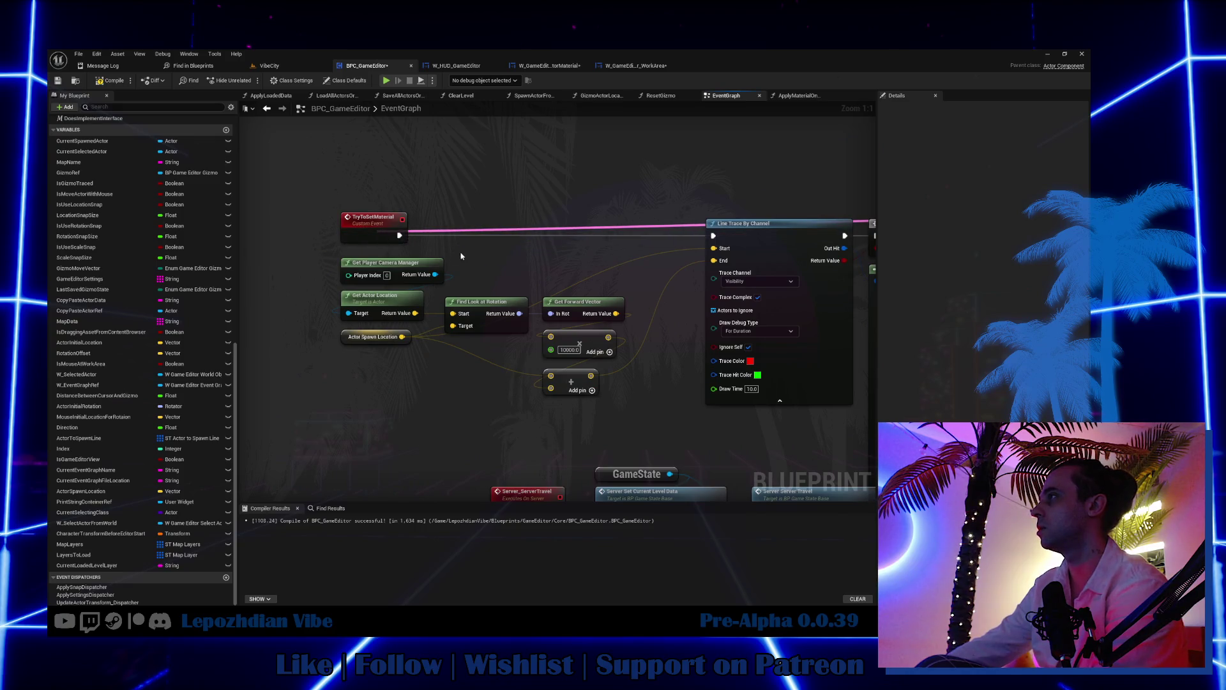
left_click_drag(329, 274, 629, 406)
left_click_drag(403, 265, 408, 300)
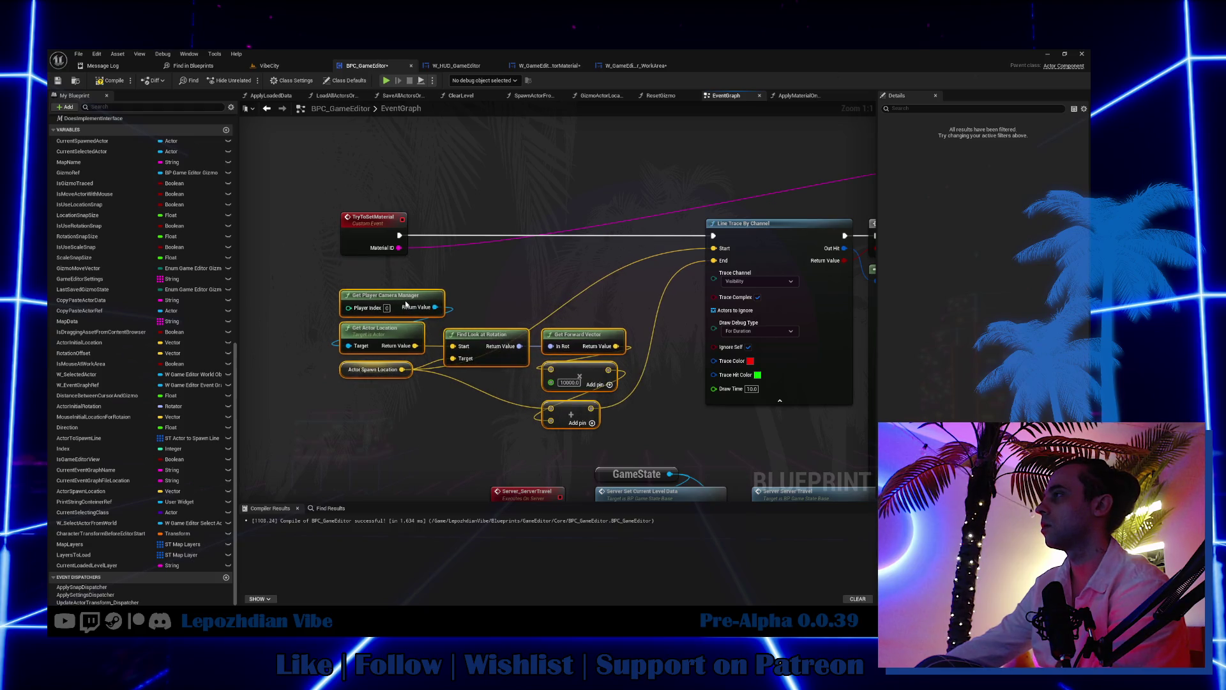
Step: Wire the event's Material ID into the call and run it only when the trace hits
mouse_move(574, 261)
left_mouse_down()
mouse_move(236, 285)
mouse_move(325, 264)
left_mouse_up()
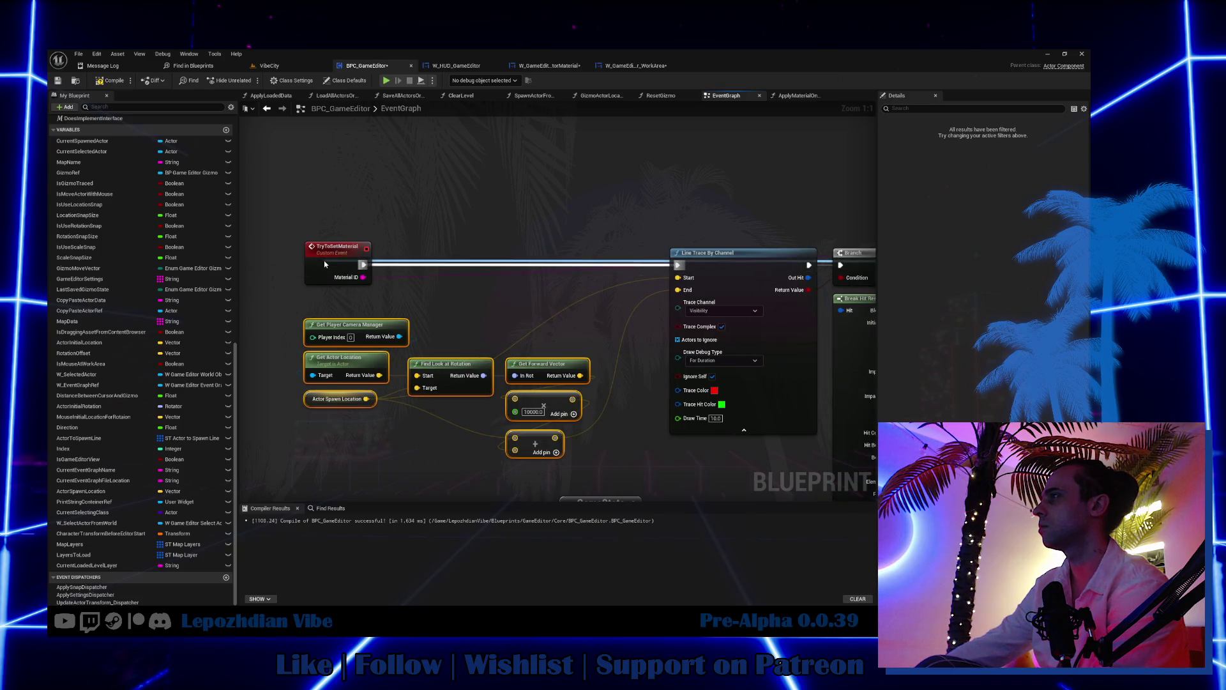
left_click_drag(638, 192, 160, 192)
mouse_move(412, 272)
left_mouse_down()
mouse_move(624, 199)
mouse_move(548, 255)
left_mouse_up()
mouse_move(632, 331)
left_mouse_down()
mouse_move(566, 235)
mouse_move(631, 411)
left_mouse_up()
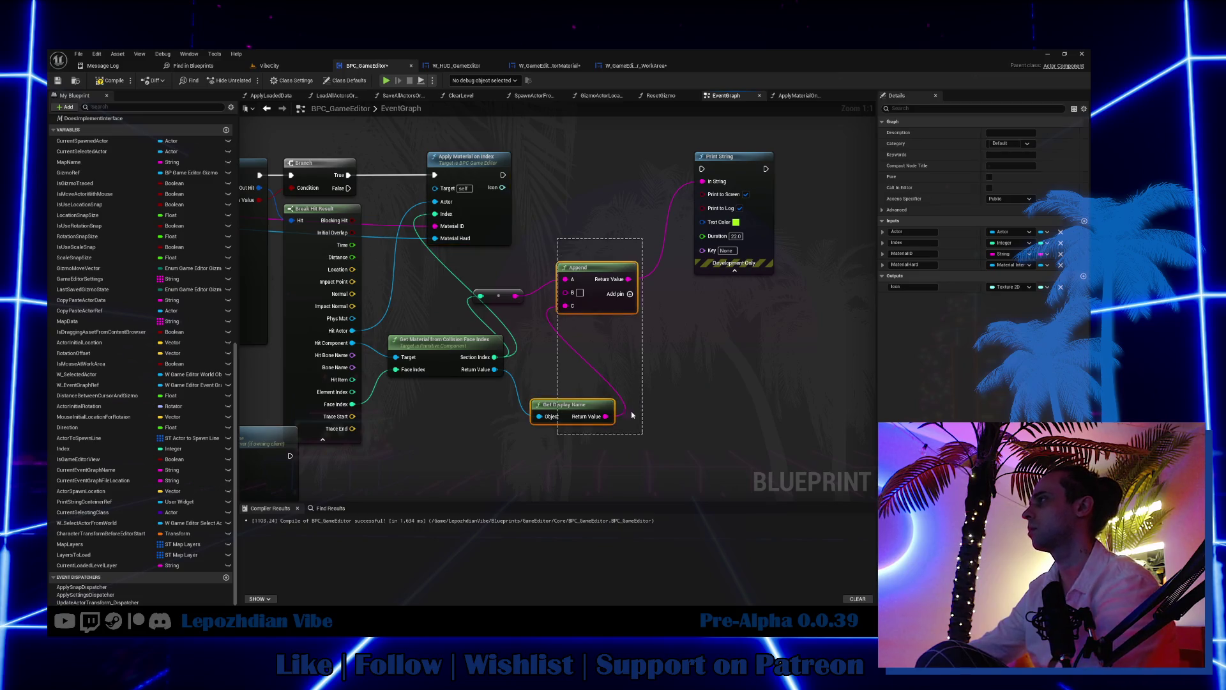
Step: Delete the debug Print String and Append nodes and reposition Apply Material on Index
key("Delete")
left_click(499, 295)
key("Delete")
left_click_drag(653, 172, 694, 195)
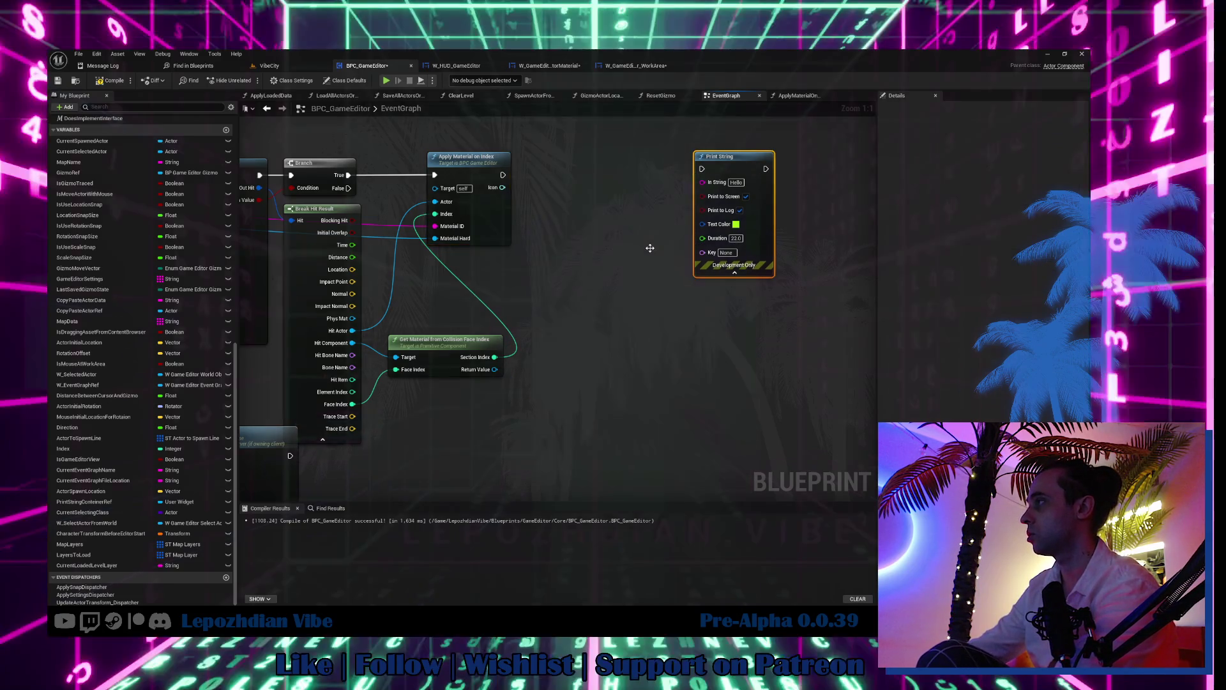
key("Delete")
left_click_drag(480, 224, 610, 223)
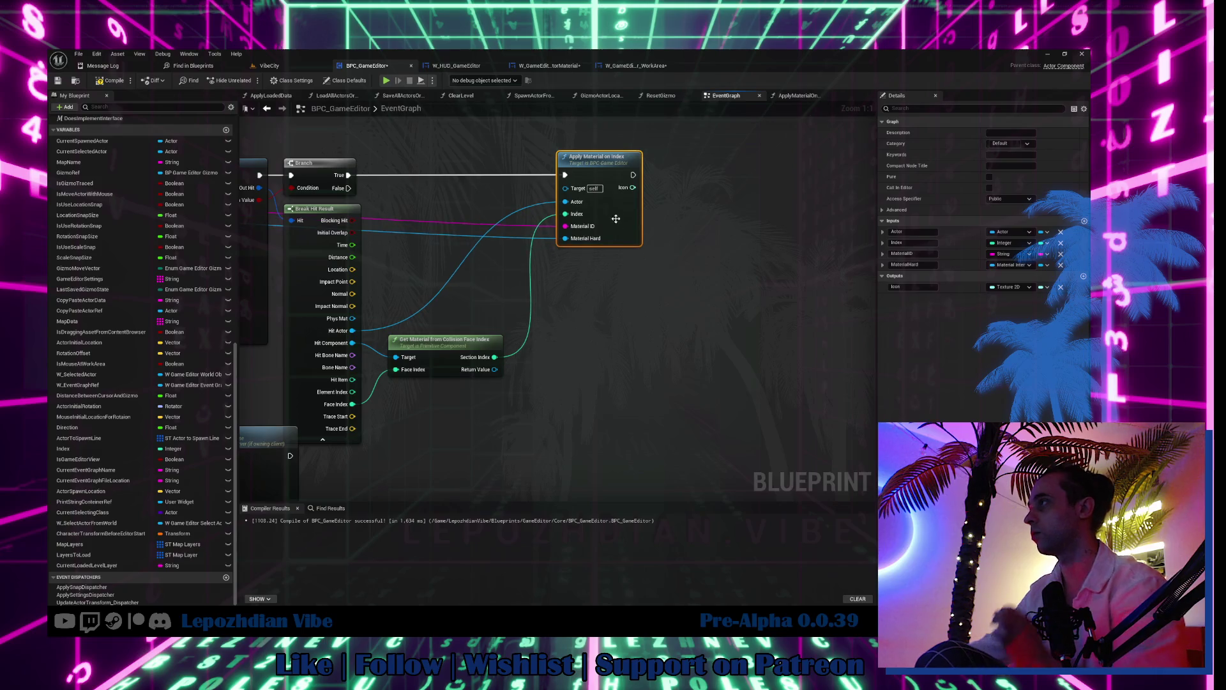
left_click_drag(572, 268, 793, 282)
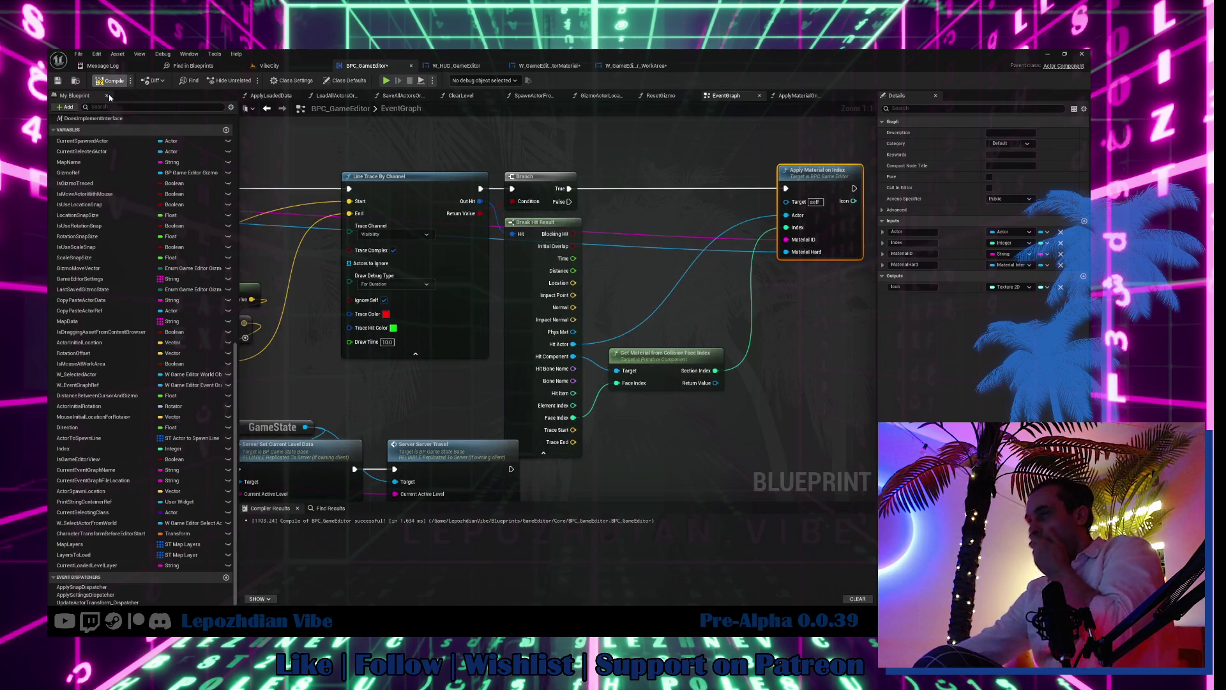
left_click(636, 67)
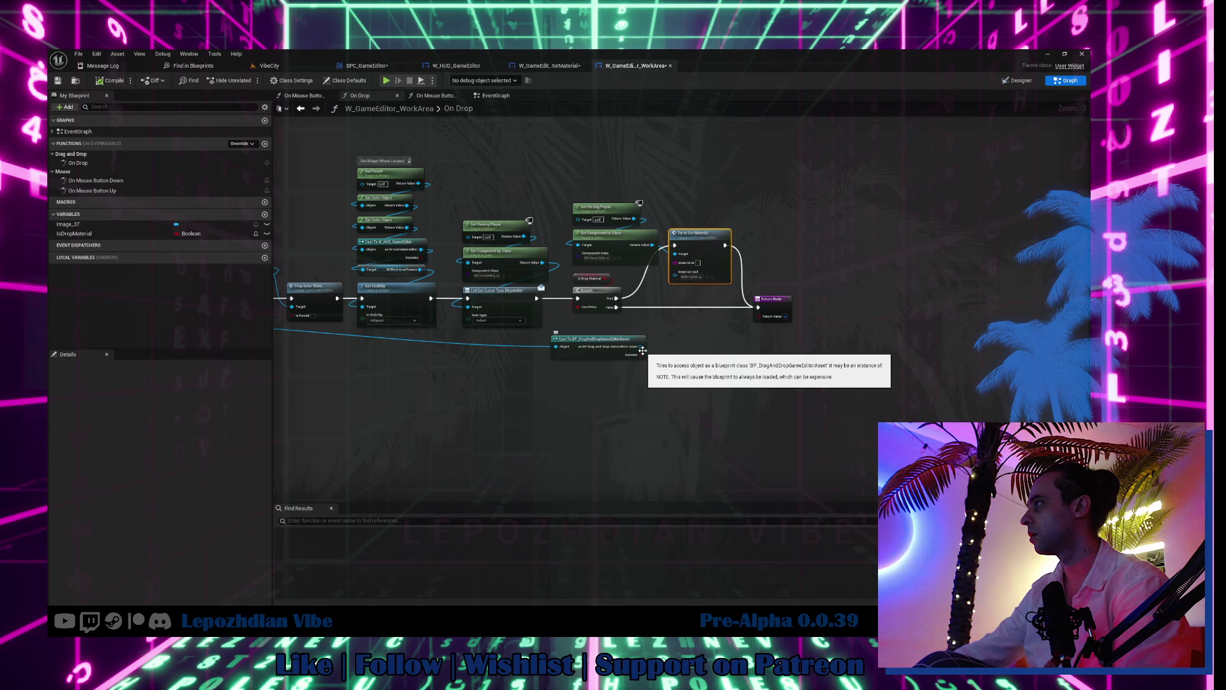
Step: Add Get Material ID and Get Material Hard from the cast asset, wiring both into Try to Set Material
left_click_drag(642, 347, 689, 351)
type("g")
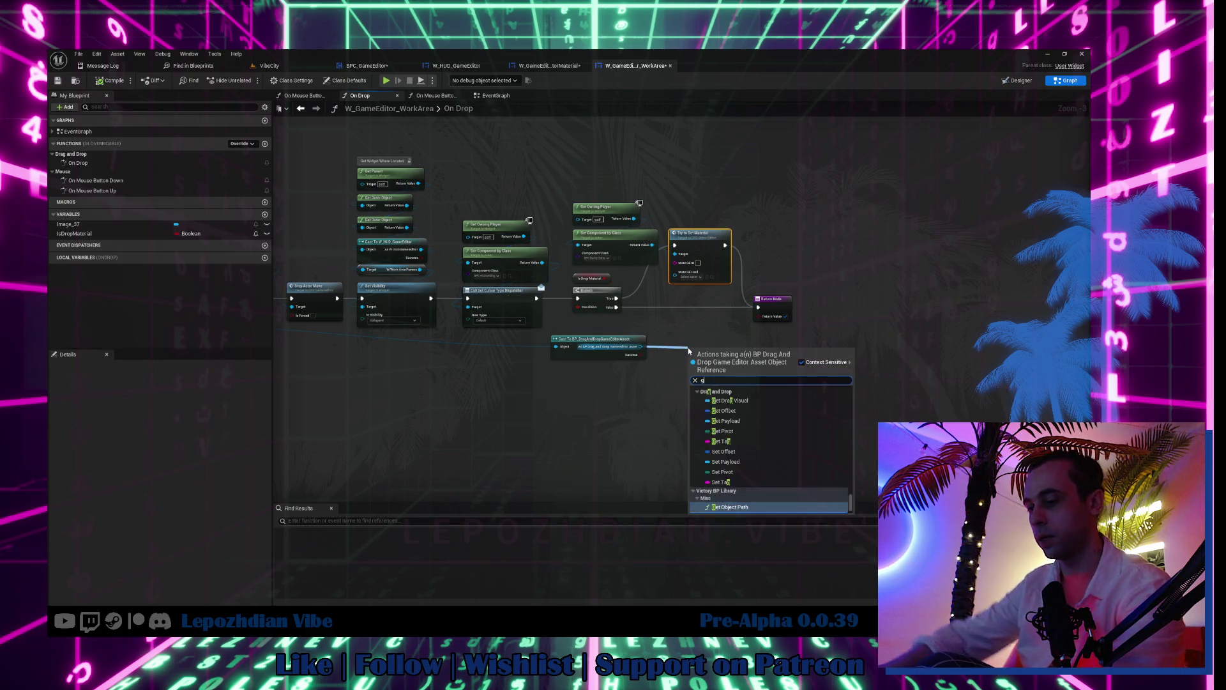
type("et material")
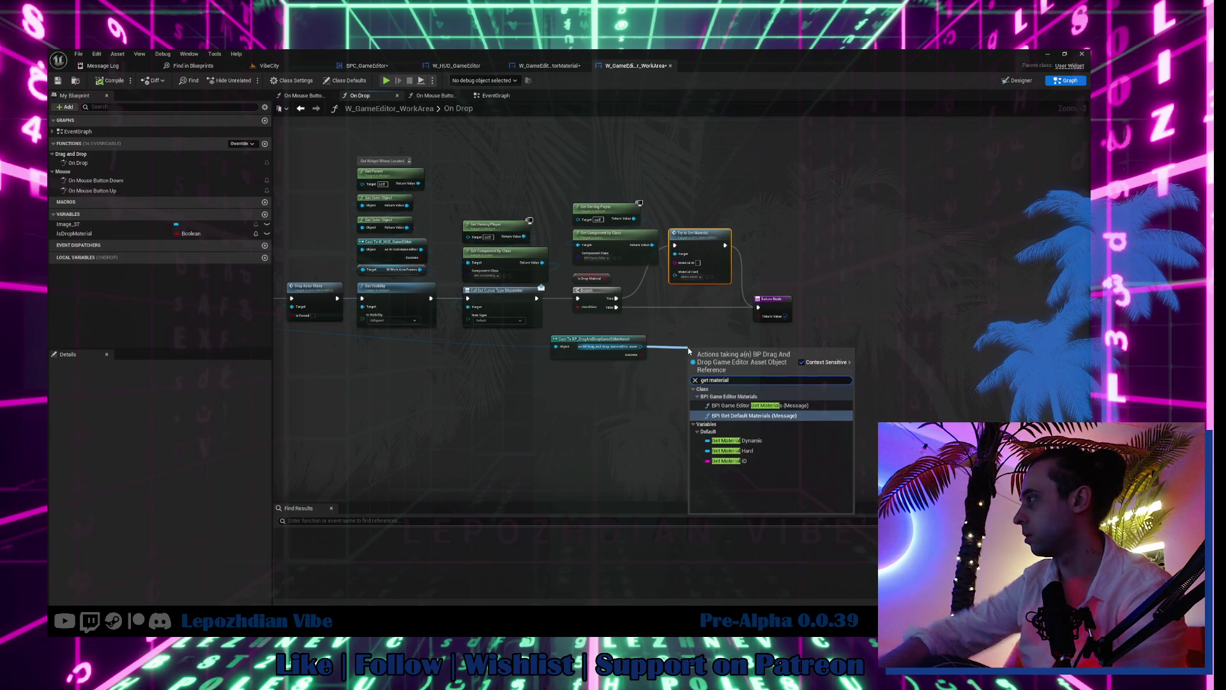
left_click(779, 460)
scroll(696, 340, "up", 3)
left_click_drag(675, 228, 675, 228)
left_click_drag(613, 349, 639, 400)
type("get material")
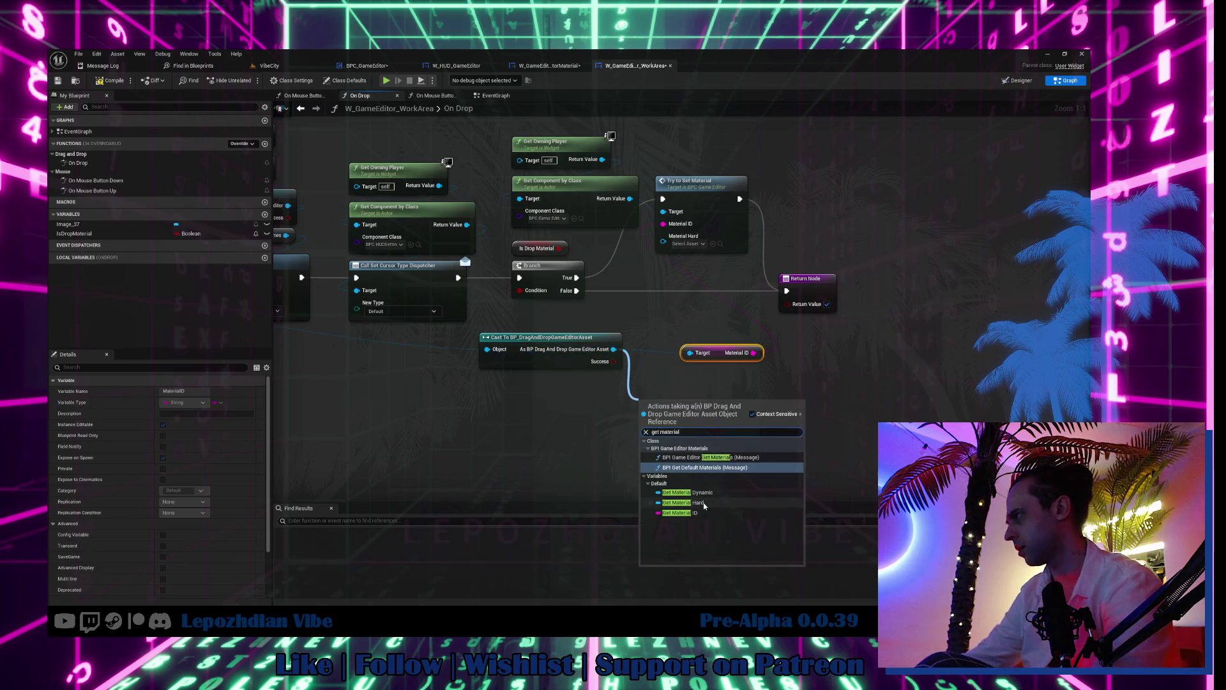
left_click(709, 503)
left_click_drag(714, 405, 664, 243)
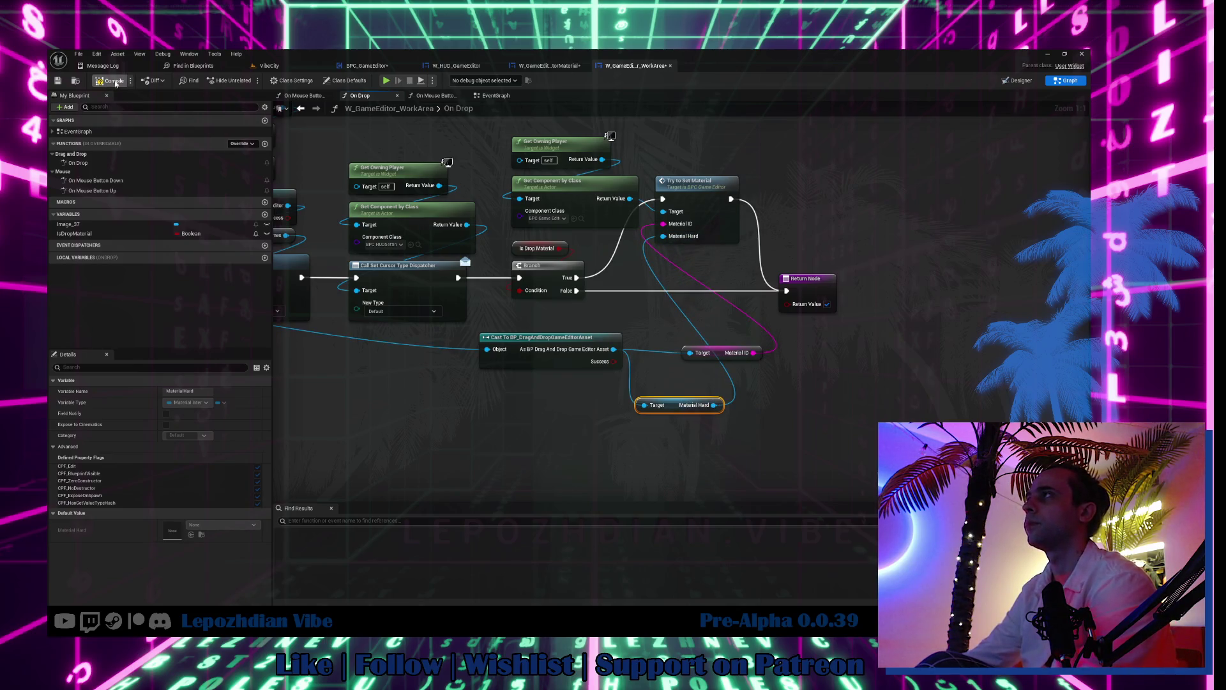
left_click(269, 65)
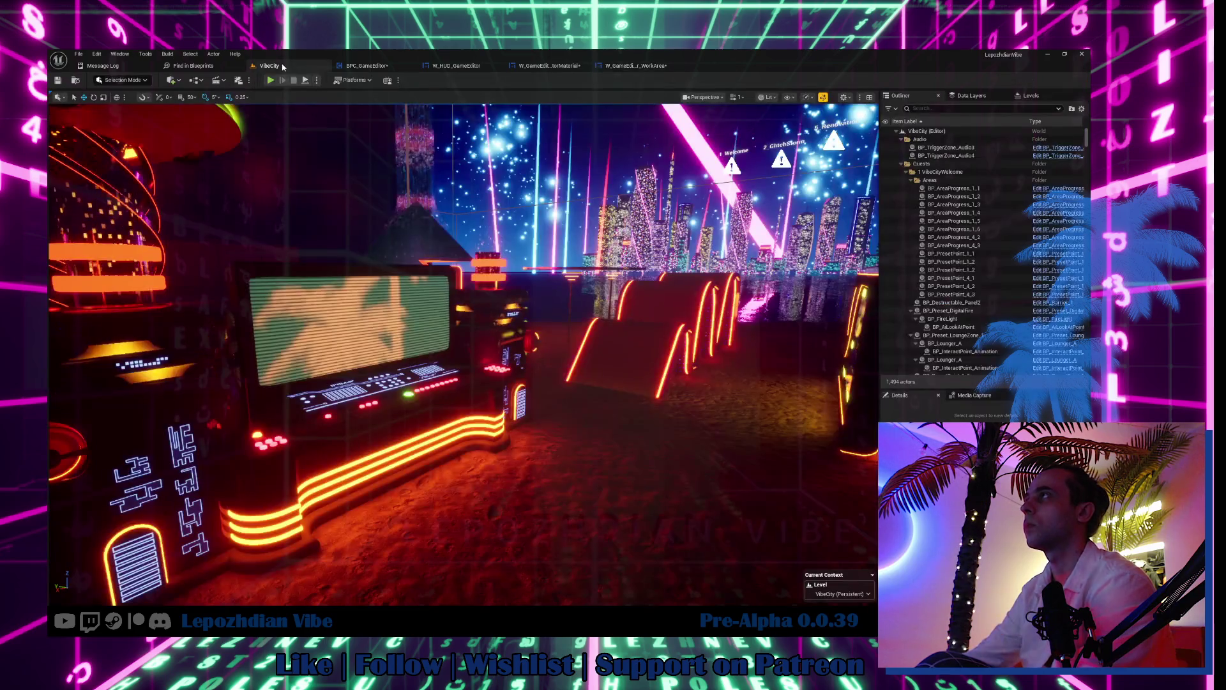
Step: Save all modified assets and test the VibeCity play session, toggling mouse control with Shift+F1
left_click(78, 54)
left_click(115, 134)
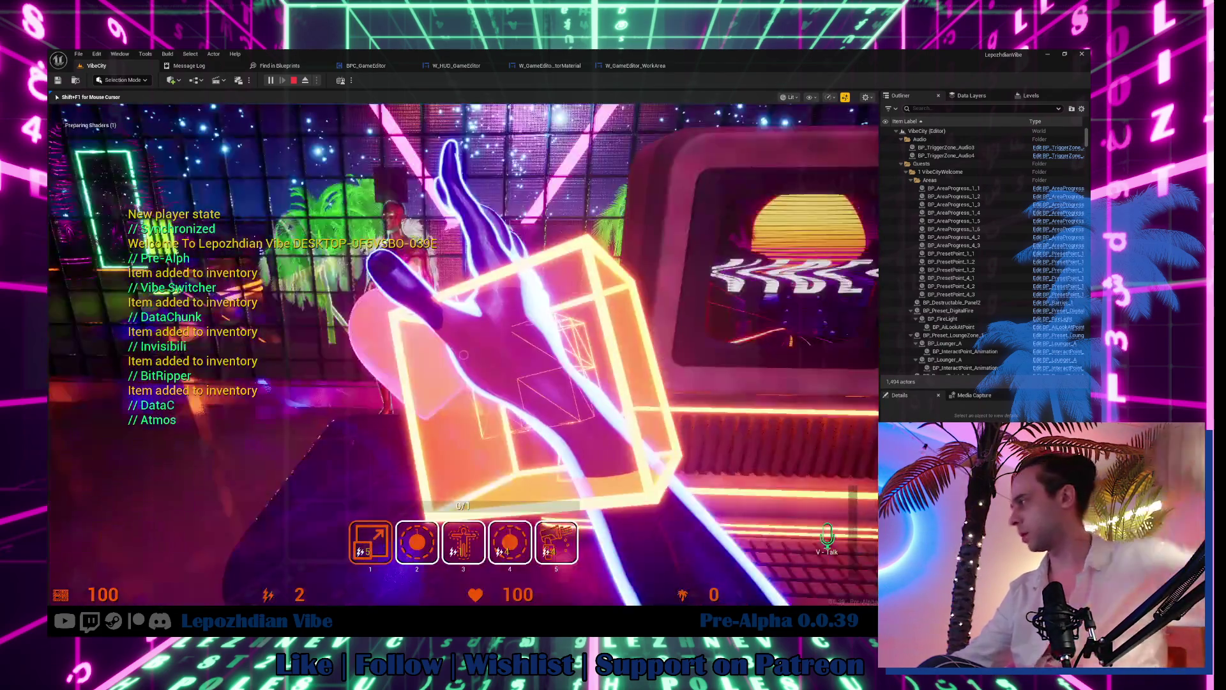
key("shift+F1")
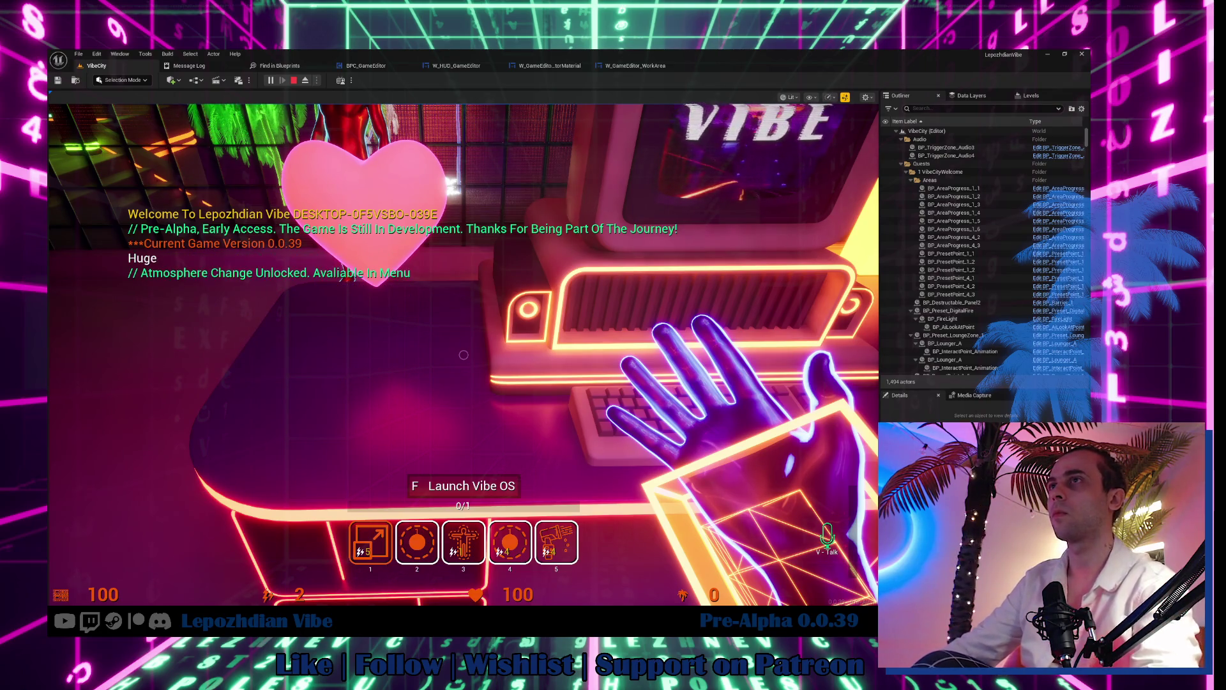
left_click(301, 353)
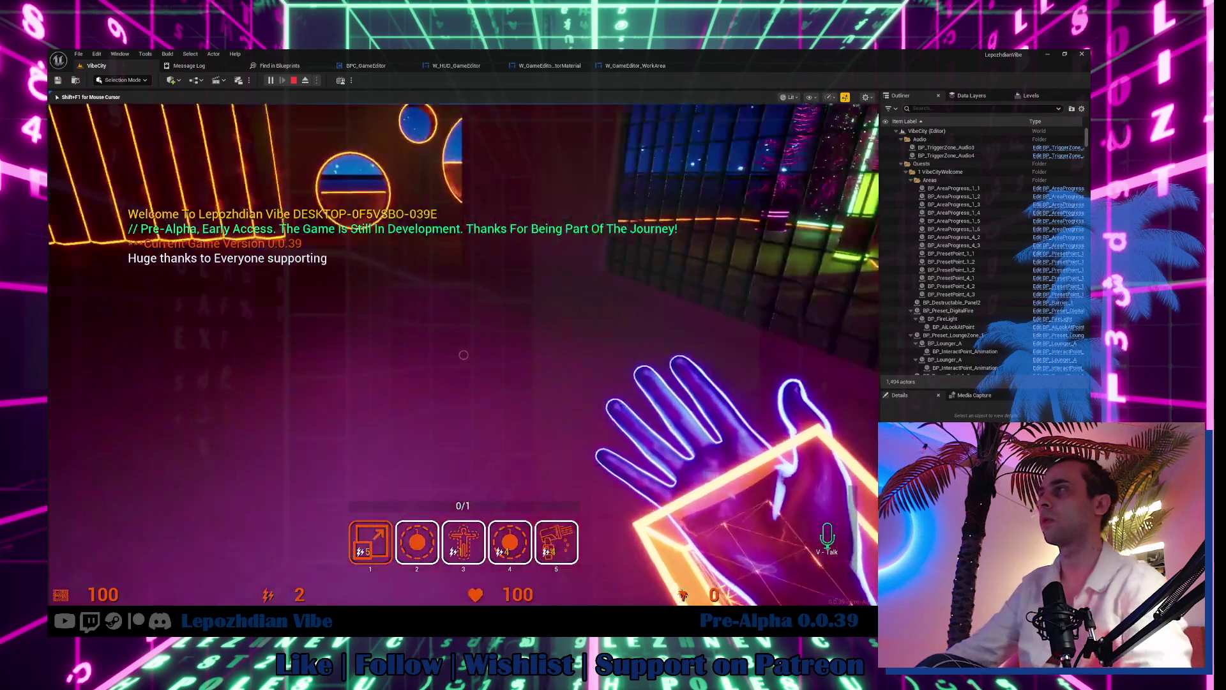
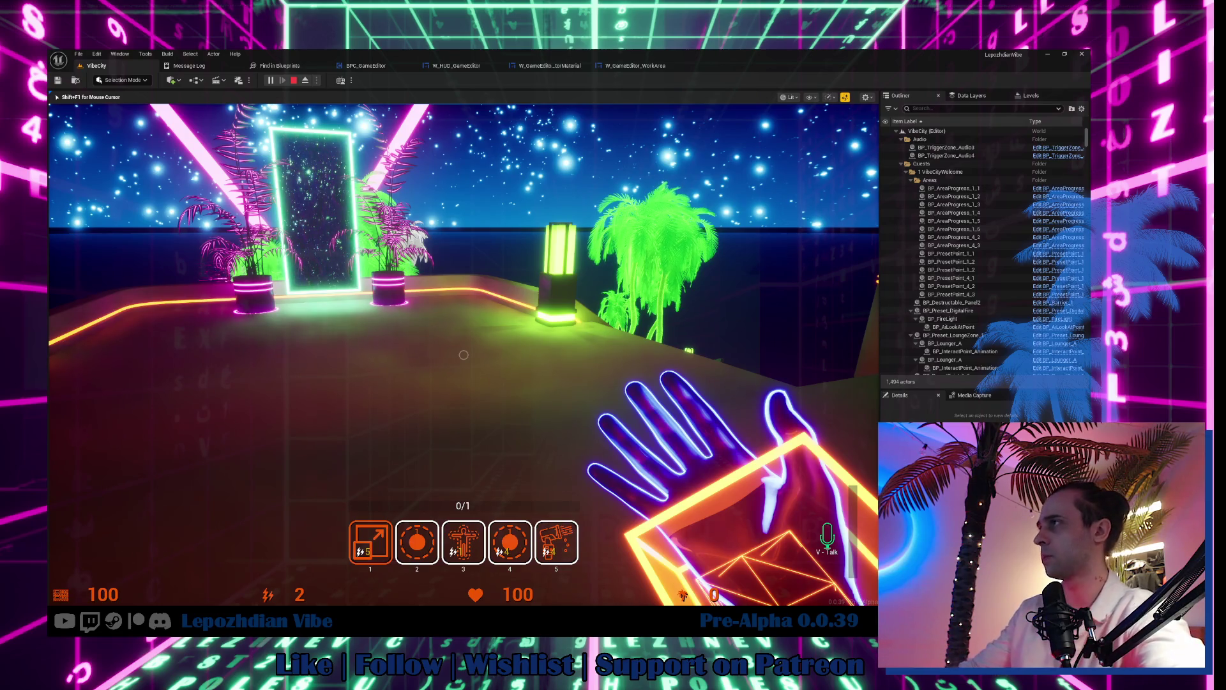
Step: Walk toward the glowing portal and lamp on the terrace, then bring up the in-game menu
key("w")
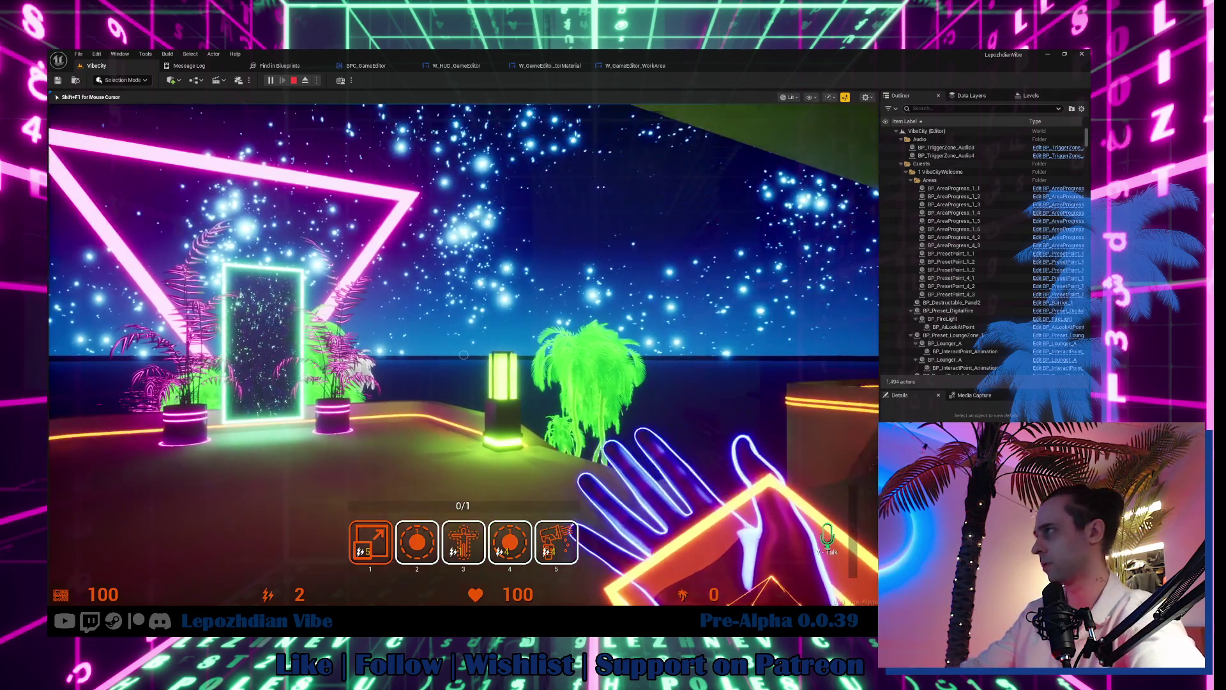
key("w")
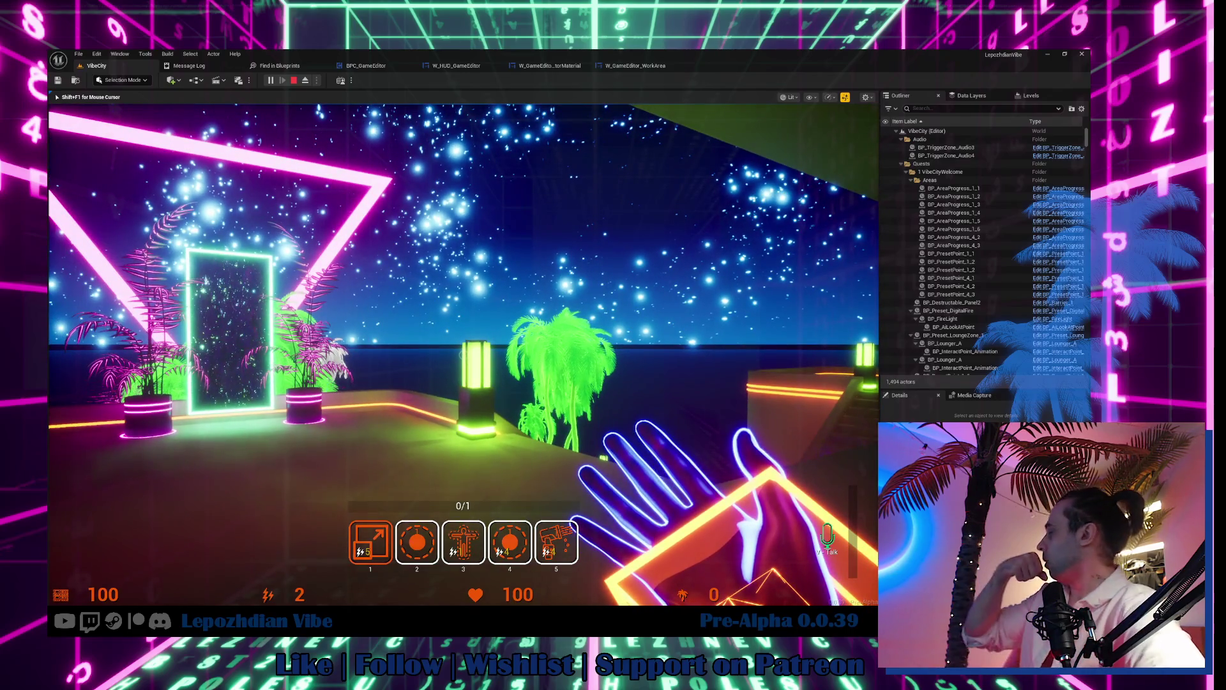
key("w")
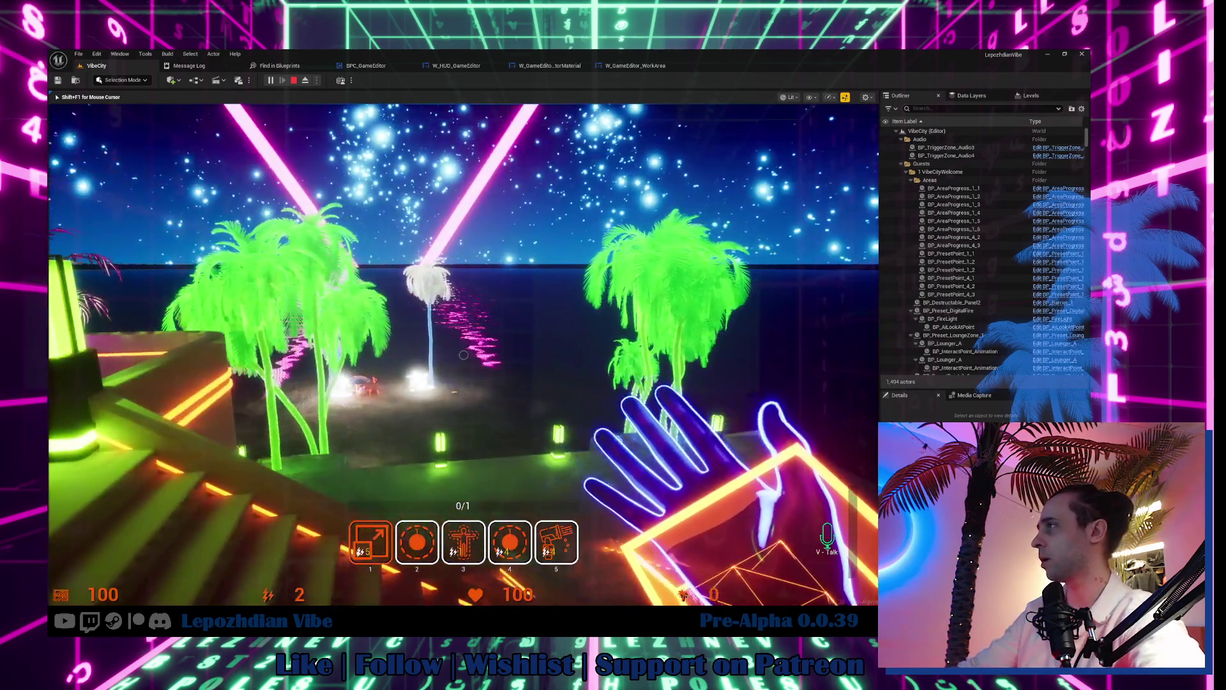
mouse_move(463, 356)
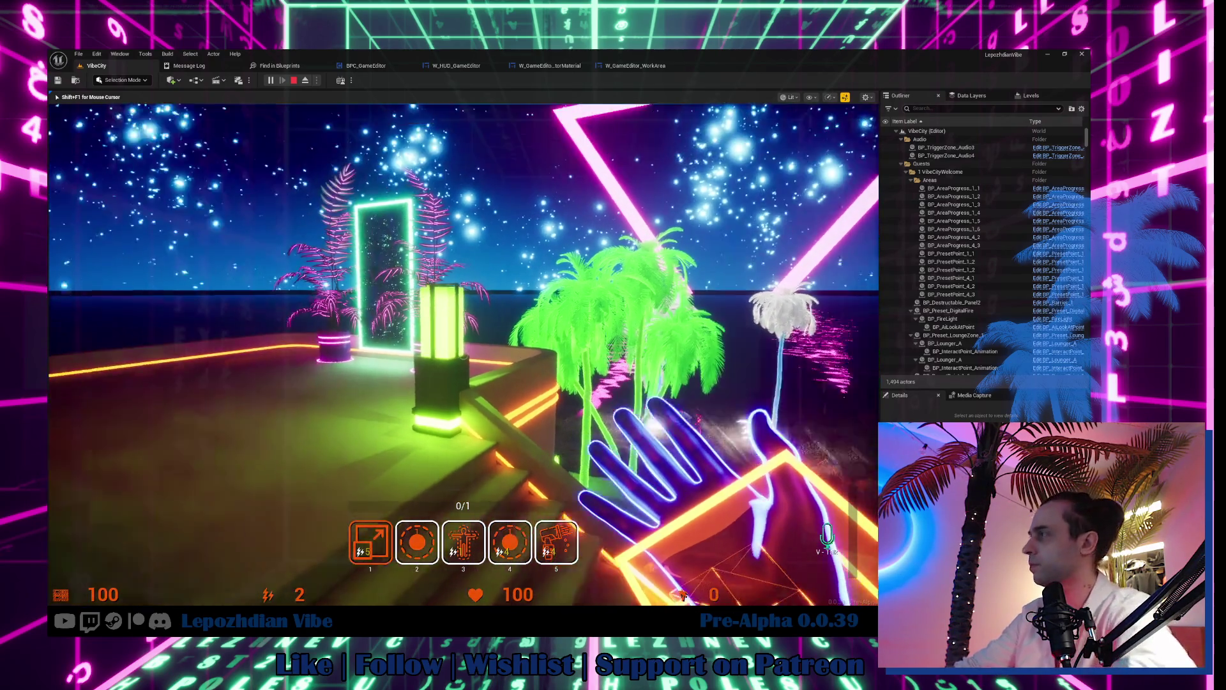
key("Escape")
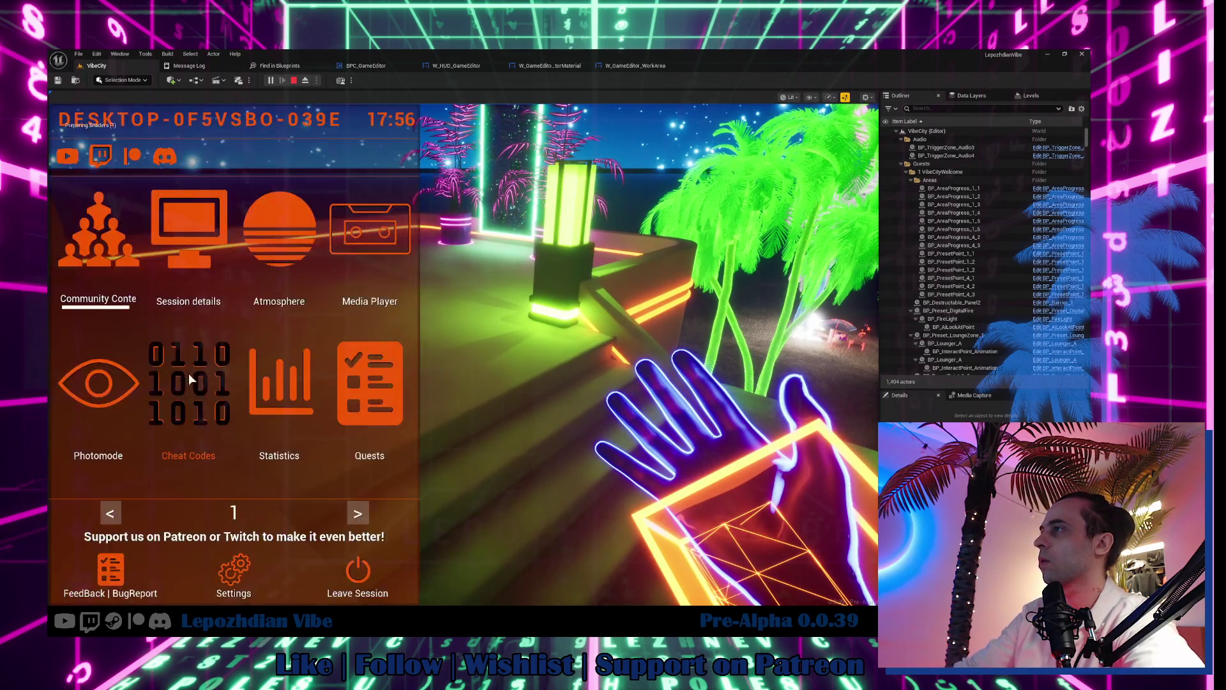
Step: Launch the Vibe Editor from the menu's second page and select the Box_400x800_v2 block by the stairs
left_click(359, 514)
left_click(324, 380)
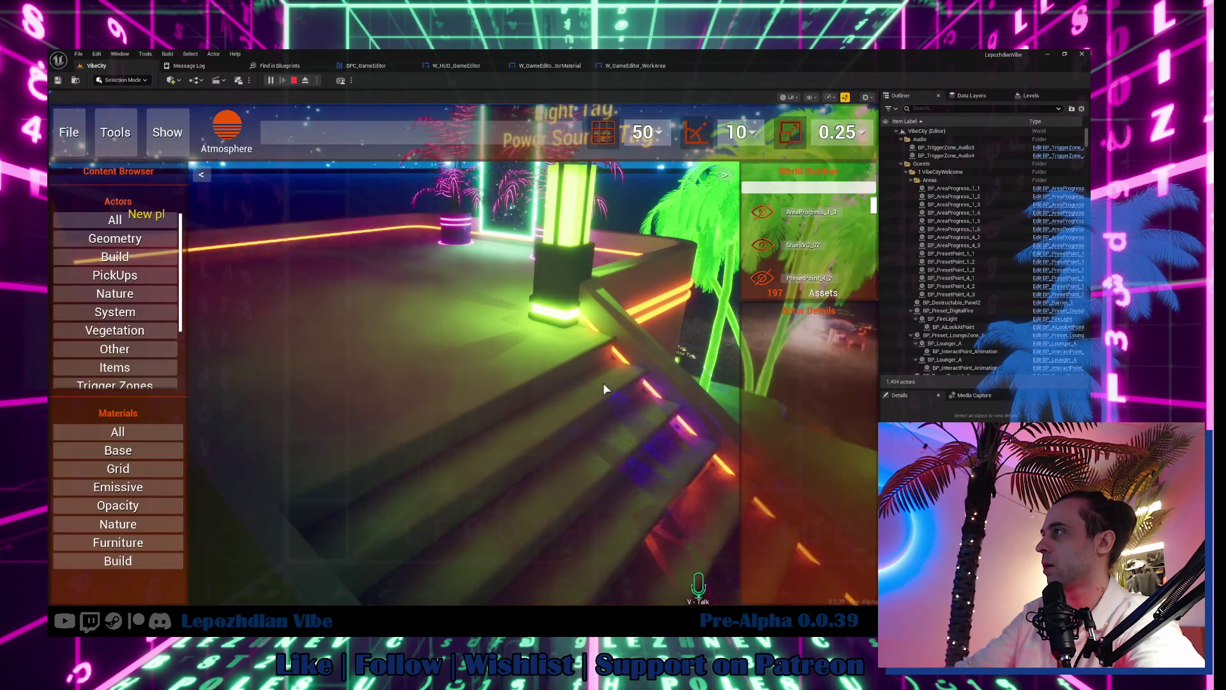
left_click(540, 412)
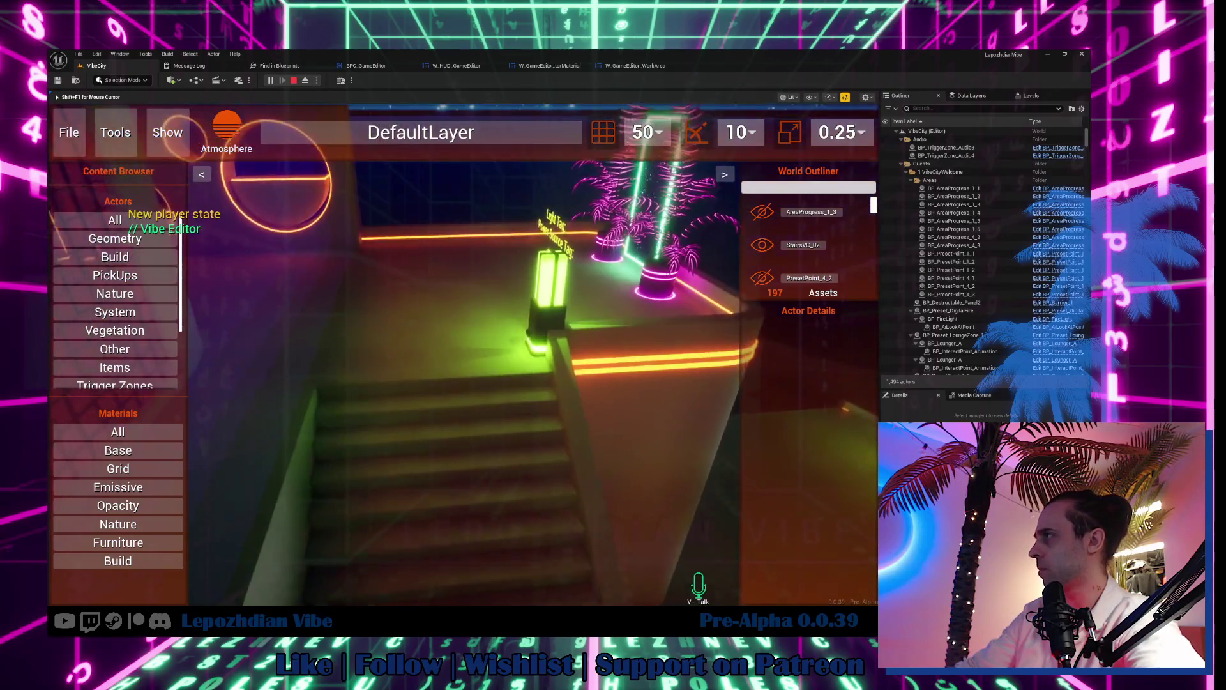
key("shift+F1")
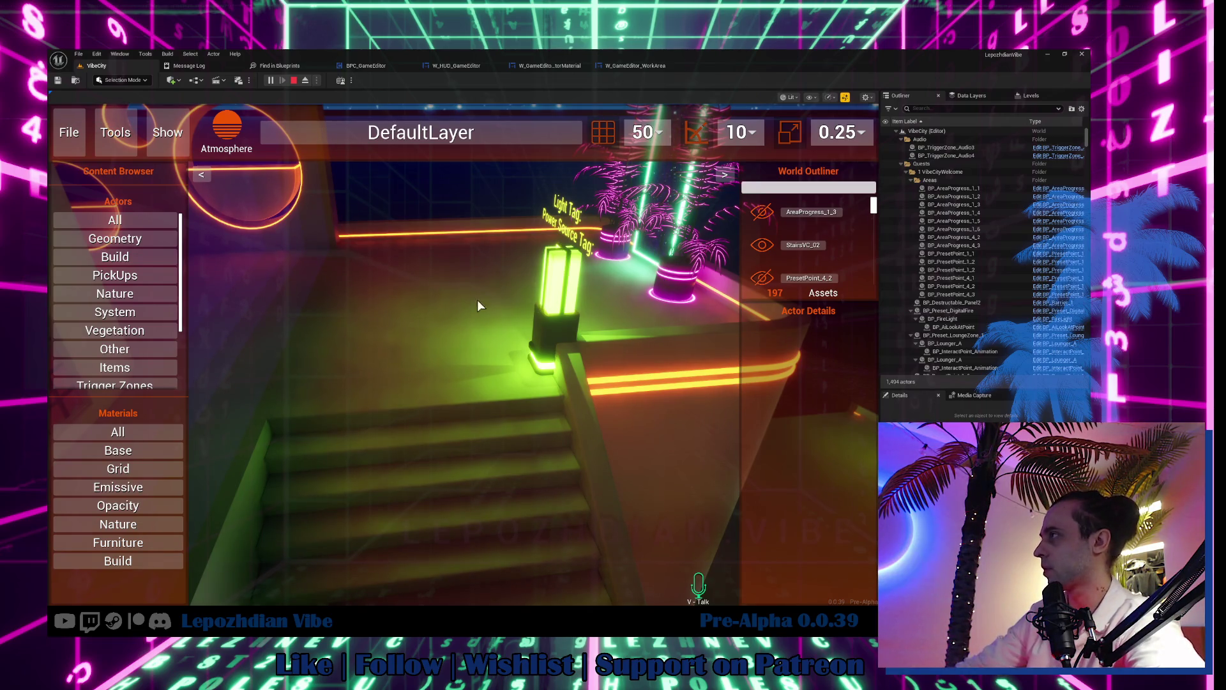
left_click(439, 297)
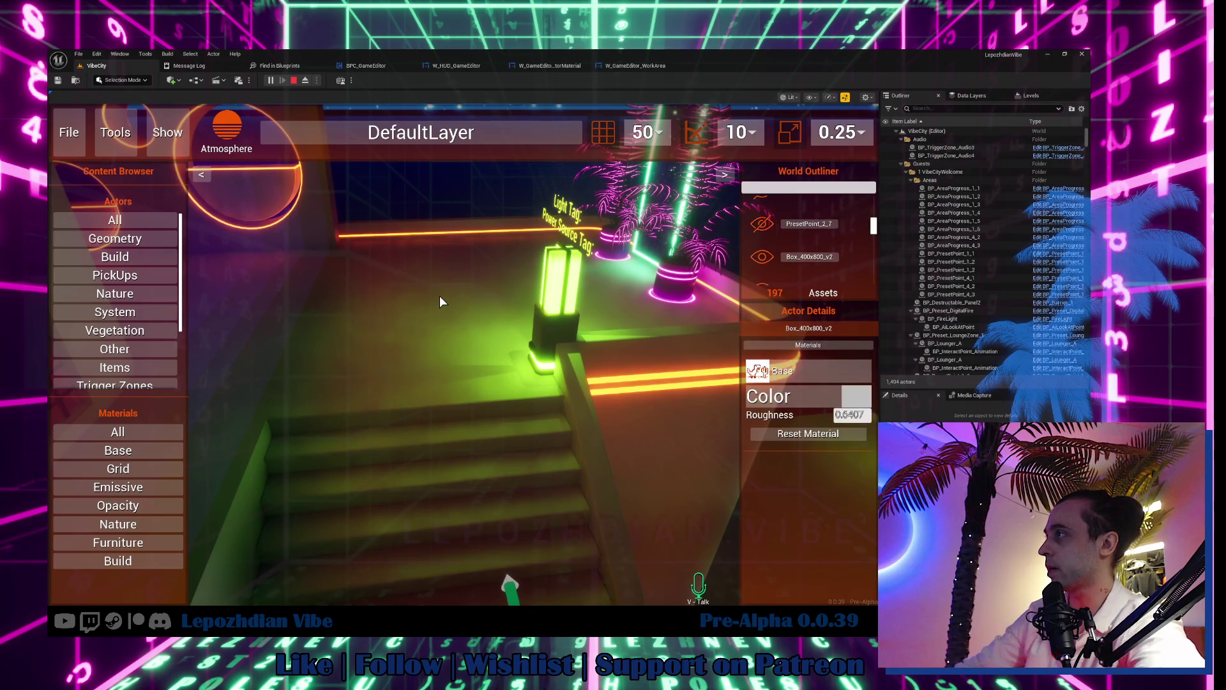
Step: Apply Emissive_Base, then Dots, then Fresnel from the Emissive materials to Box_400x800_v2
right_click(462, 345)
key("w")
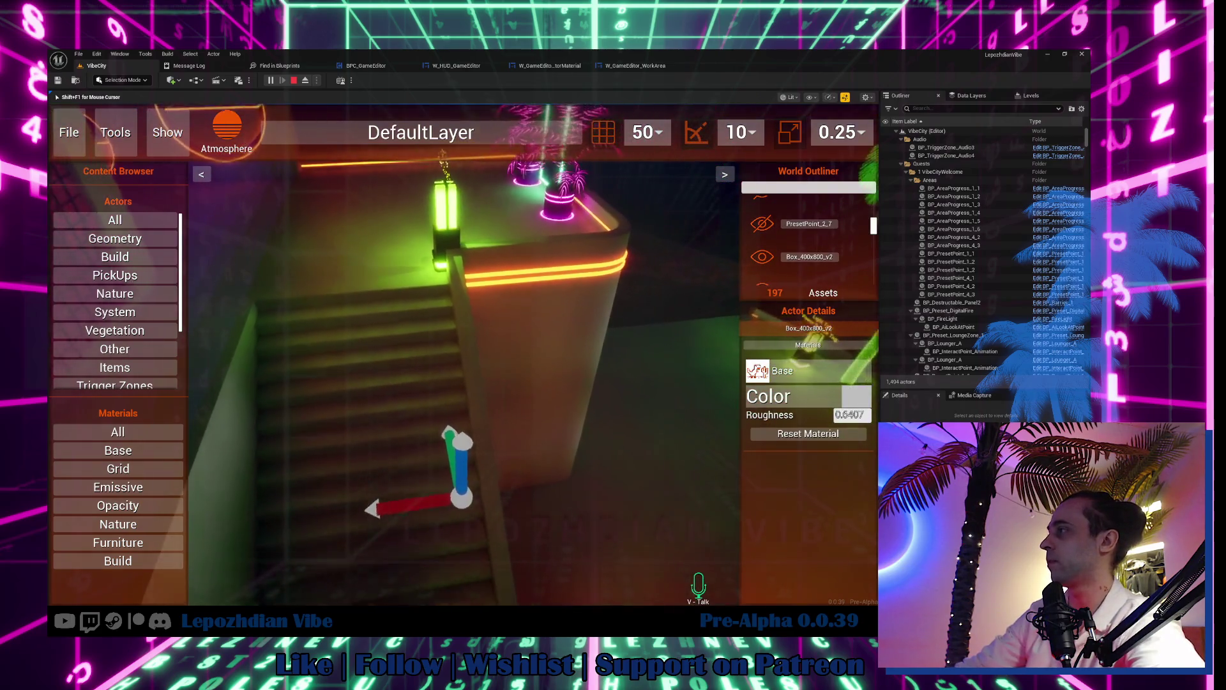
key("s")
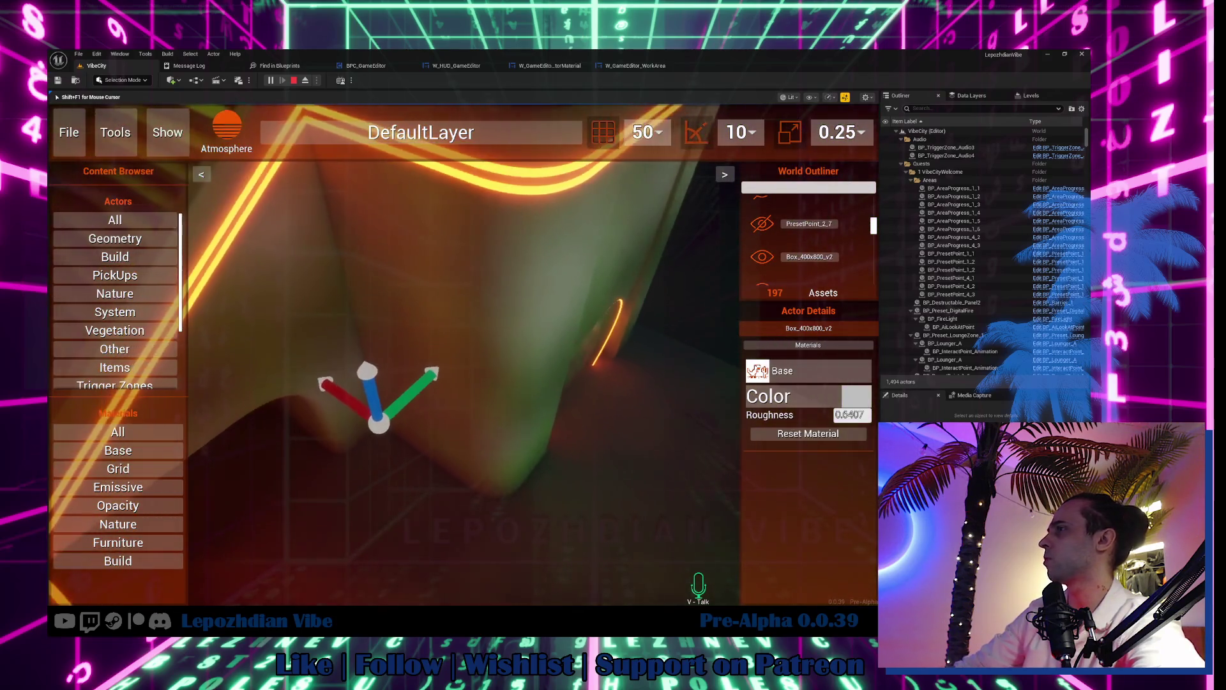
key("shift+F1")
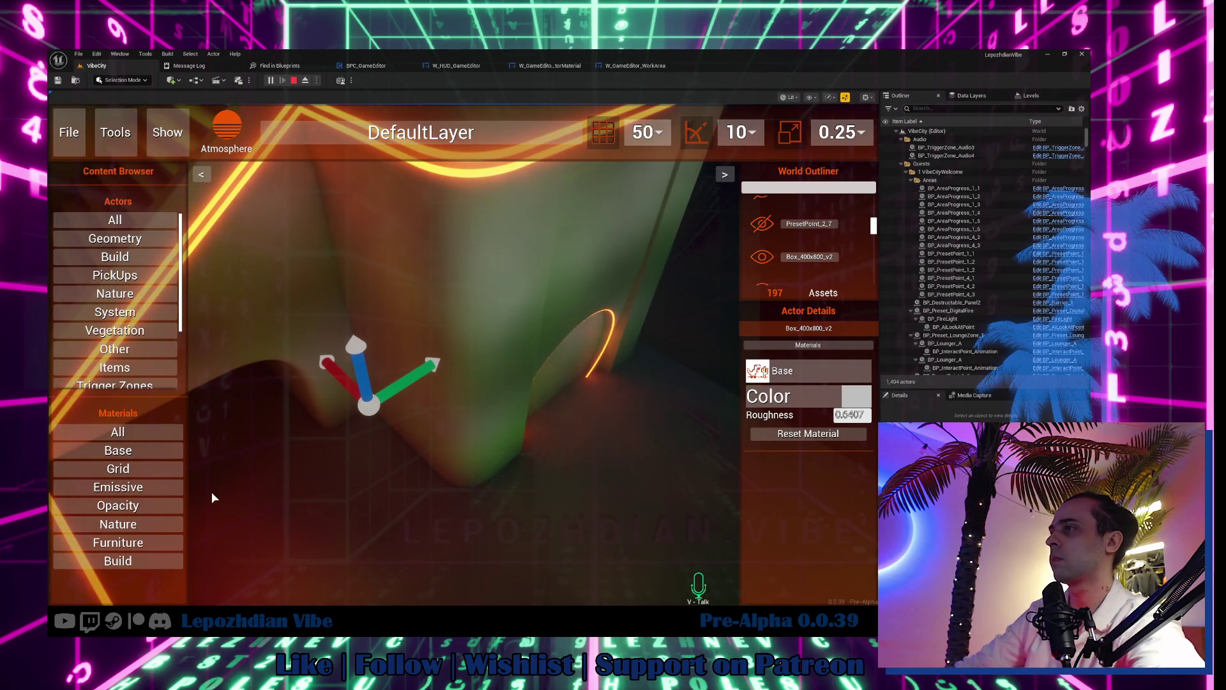
left_click(148, 488)
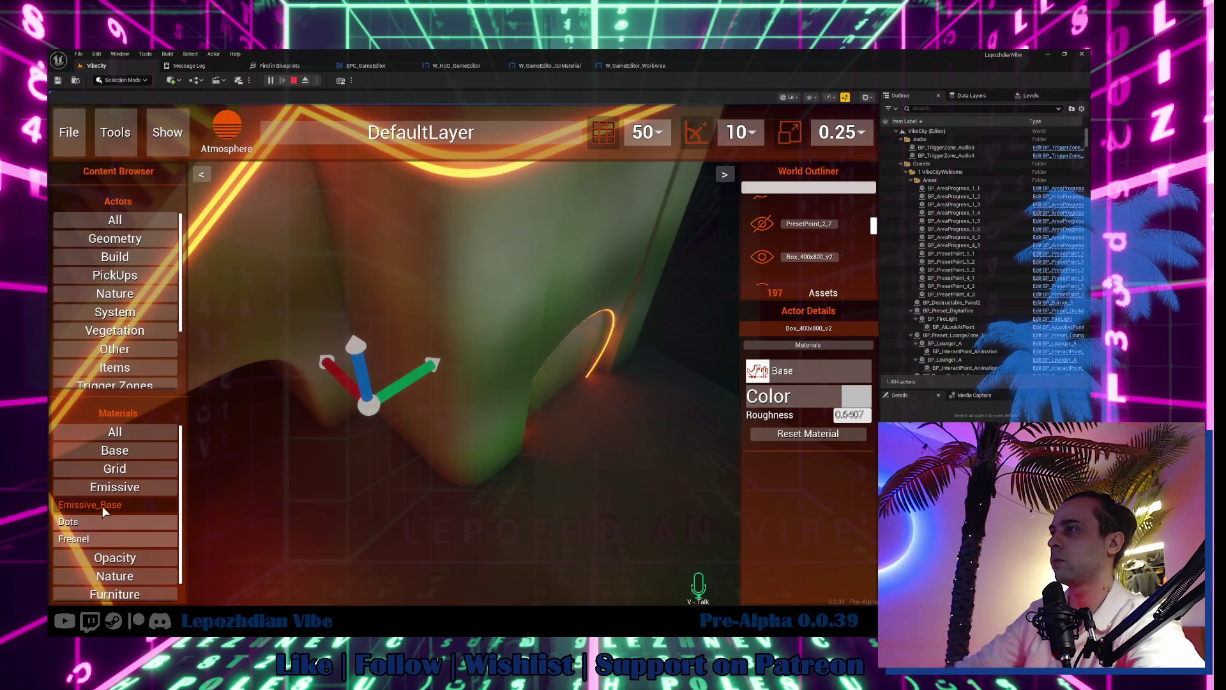
mouse_move(73, 508)
left_mouse_down()
mouse_move(145, 504)
mouse_move(392, 389)
mouse_move(441, 299)
left_mouse_up()
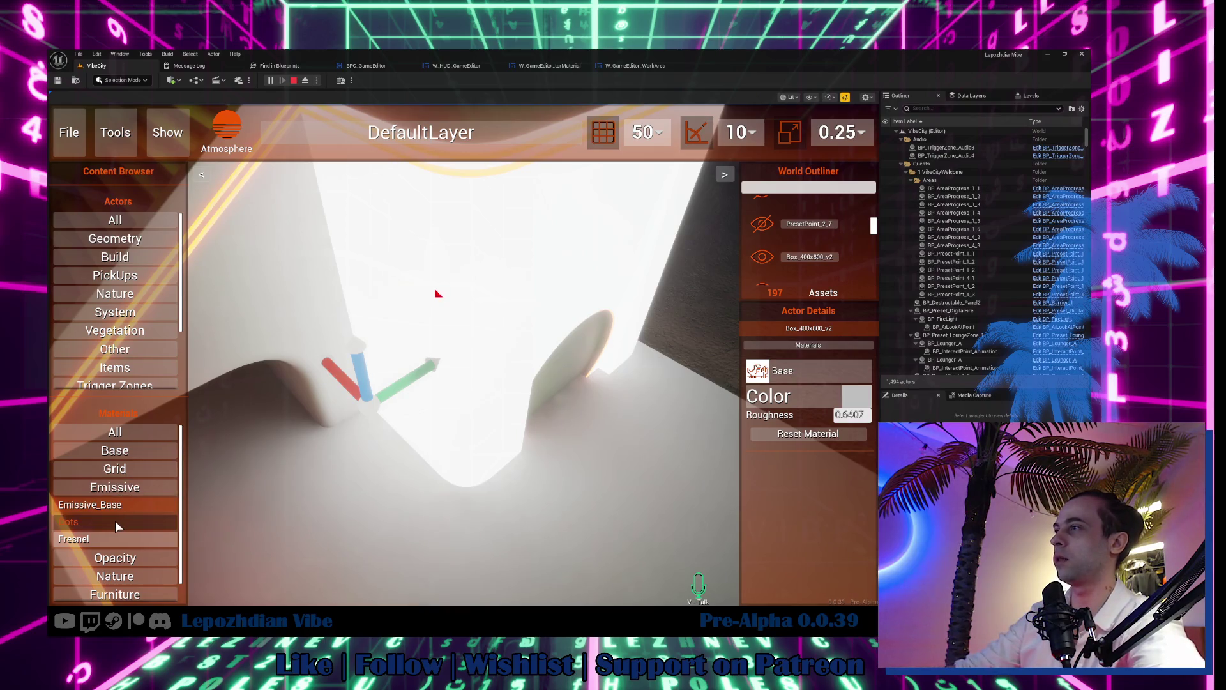
left_click(94, 520)
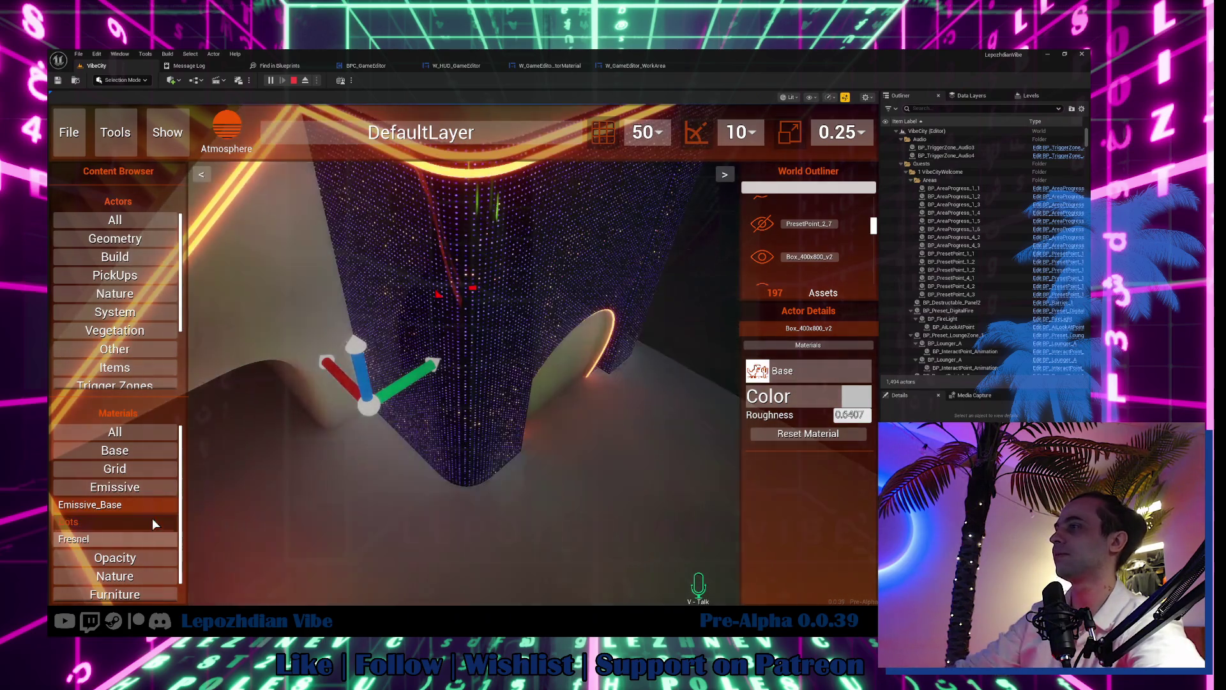
mouse_move(102, 535)
left_mouse_down()
mouse_move(515, 285)
mouse_move(500, 279)
mouse_move(485, 294)
mouse_move(504, 311)
mouse_move(536, 290)
mouse_move(364, 290)
mouse_move(438, 432)
mouse_move(445, 381)
mouse_move(252, 340)
left_mouse_up()
left_click(146, 450)
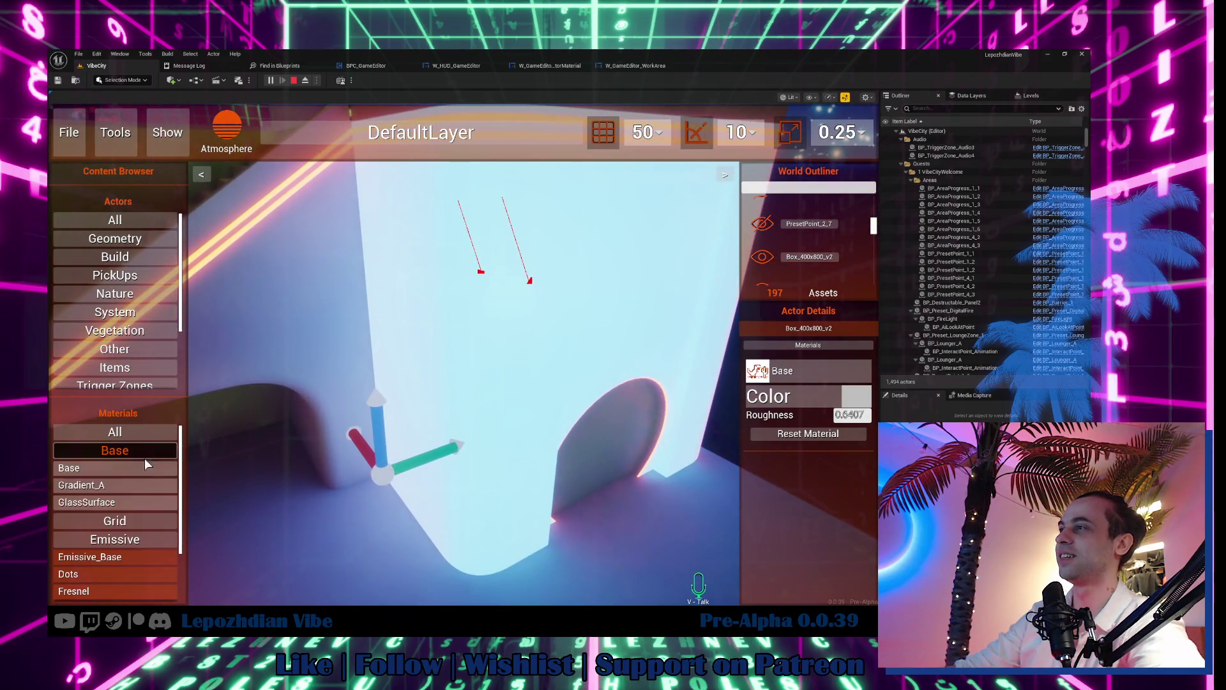
Step: Apply Gradient_A and then GlassSurface to the block, and bring up the Grid materials list
mouse_move(126, 481)
left_mouse_down()
mouse_move(327, 403)
mouse_move(480, 323)
left_mouse_up()
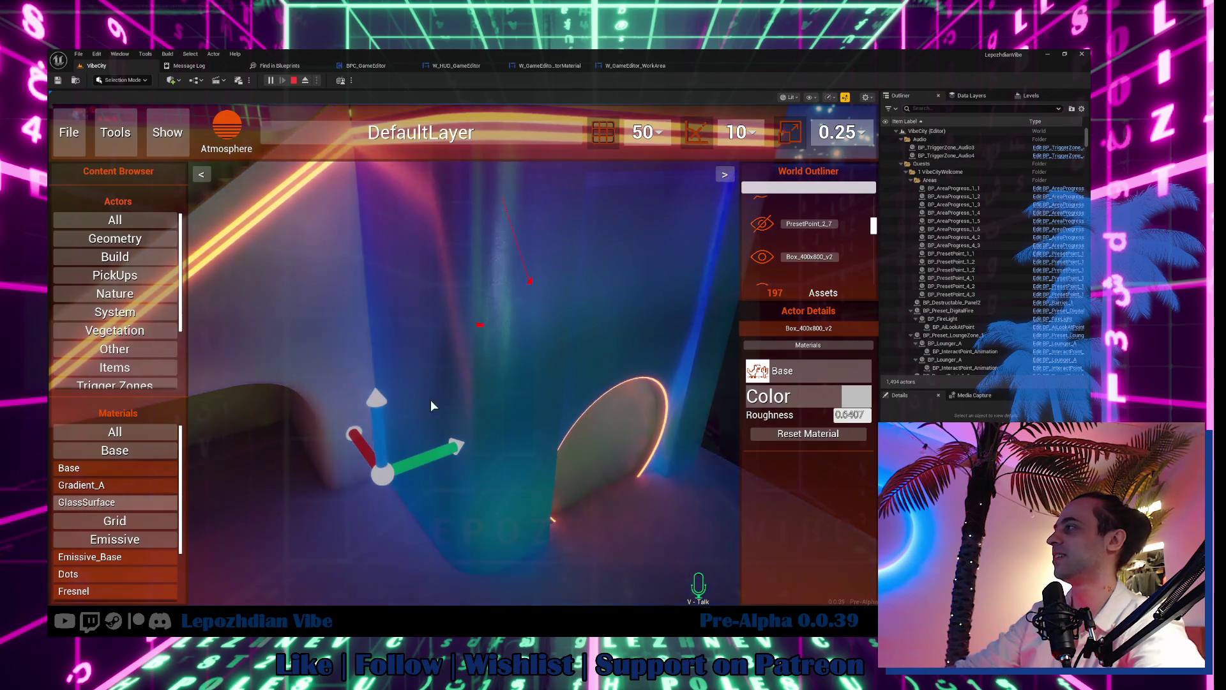
mouse_move(118, 502)
left_mouse_down()
mouse_move(205, 469)
mouse_move(481, 312)
left_mouse_up()
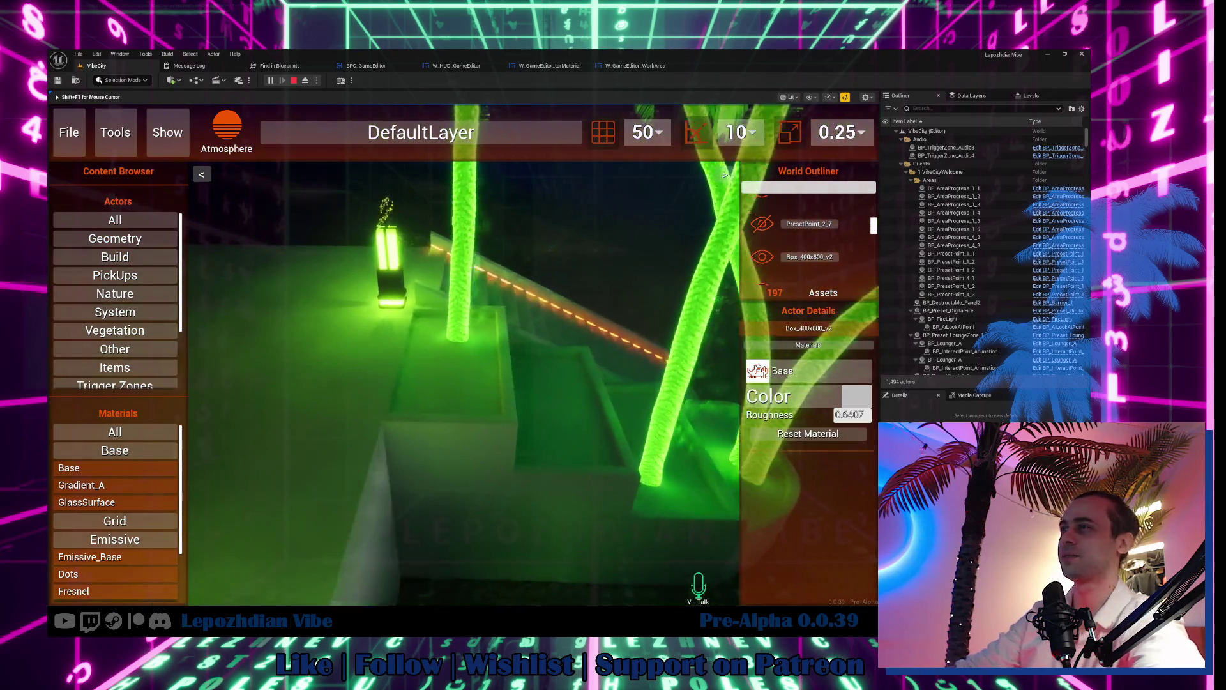
key("shift+F1")
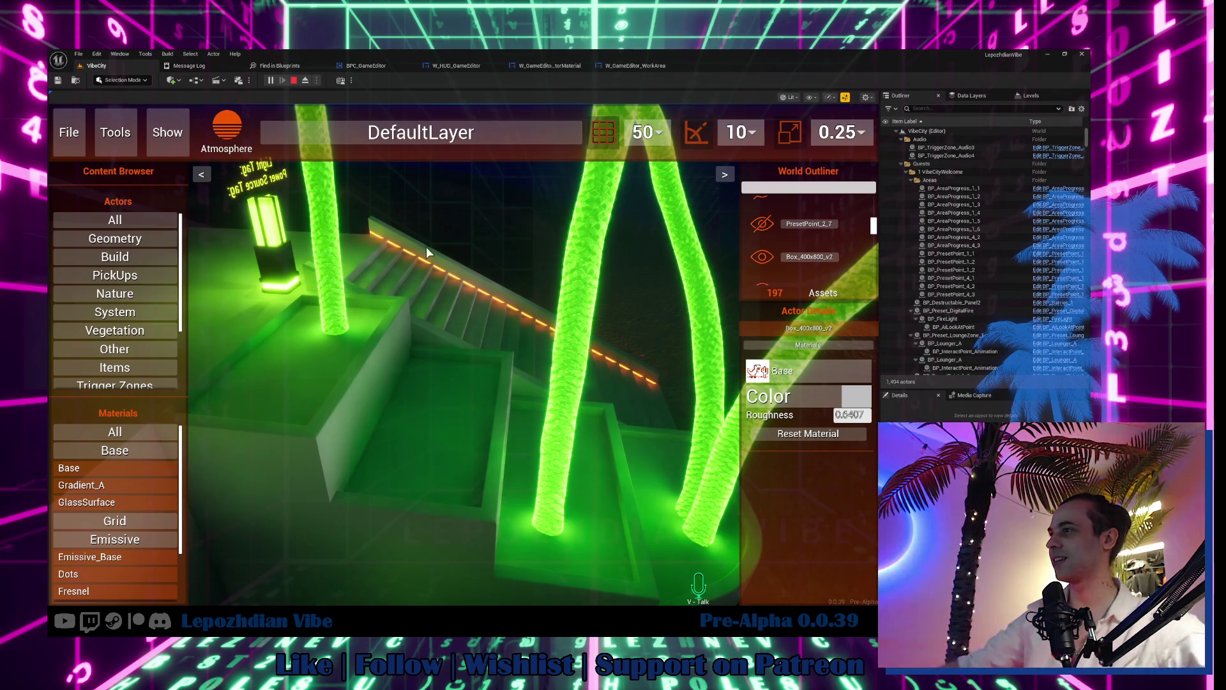
left_click(152, 517)
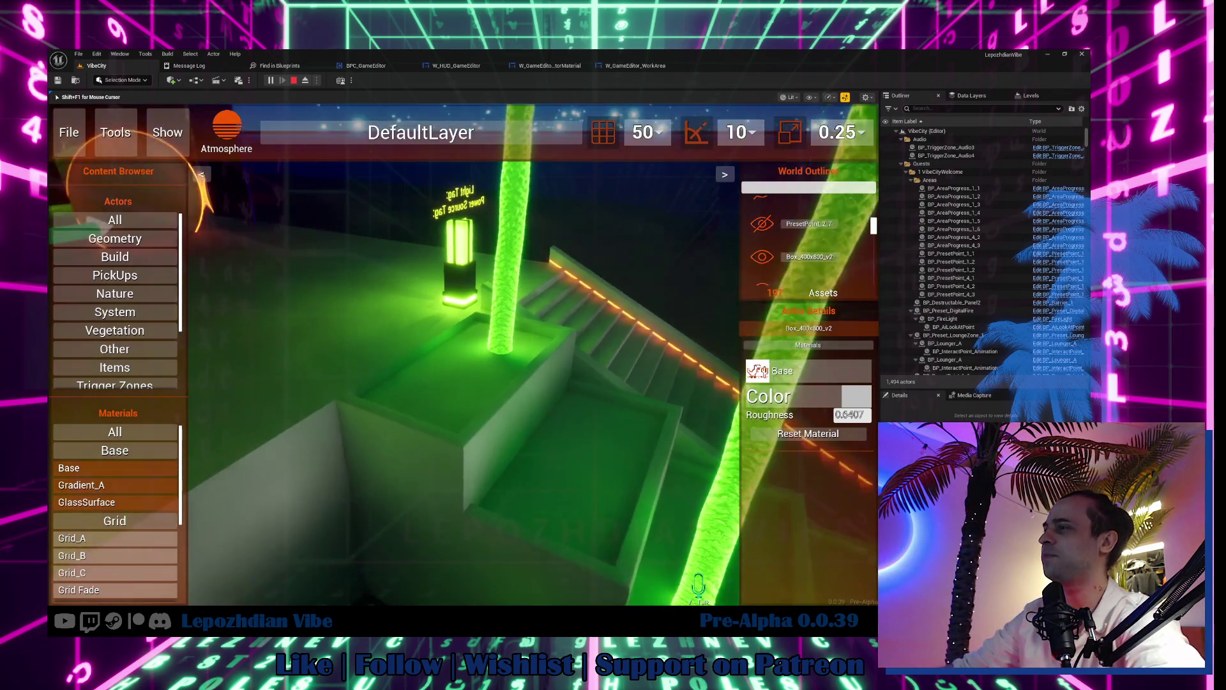
Step: Apply Grid_C, then Grid Fade, to the front faces of the lower planter box
left_click(432, 424)
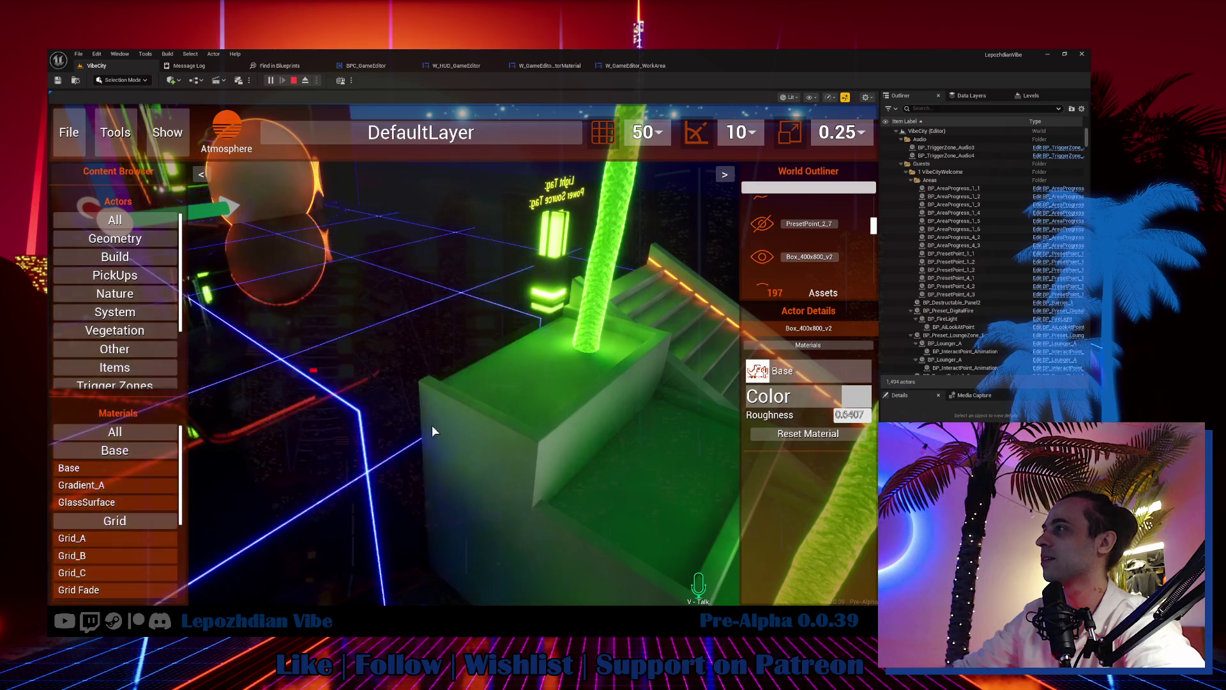
key("shift+F1")
mouse_move(153, 572)
left_mouse_down()
mouse_move(419, 458)
mouse_move(446, 428)
left_mouse_up()
mouse_move(124, 573)
left_mouse_down()
mouse_move(505, 514)
mouse_move(522, 523)
left_mouse_up()
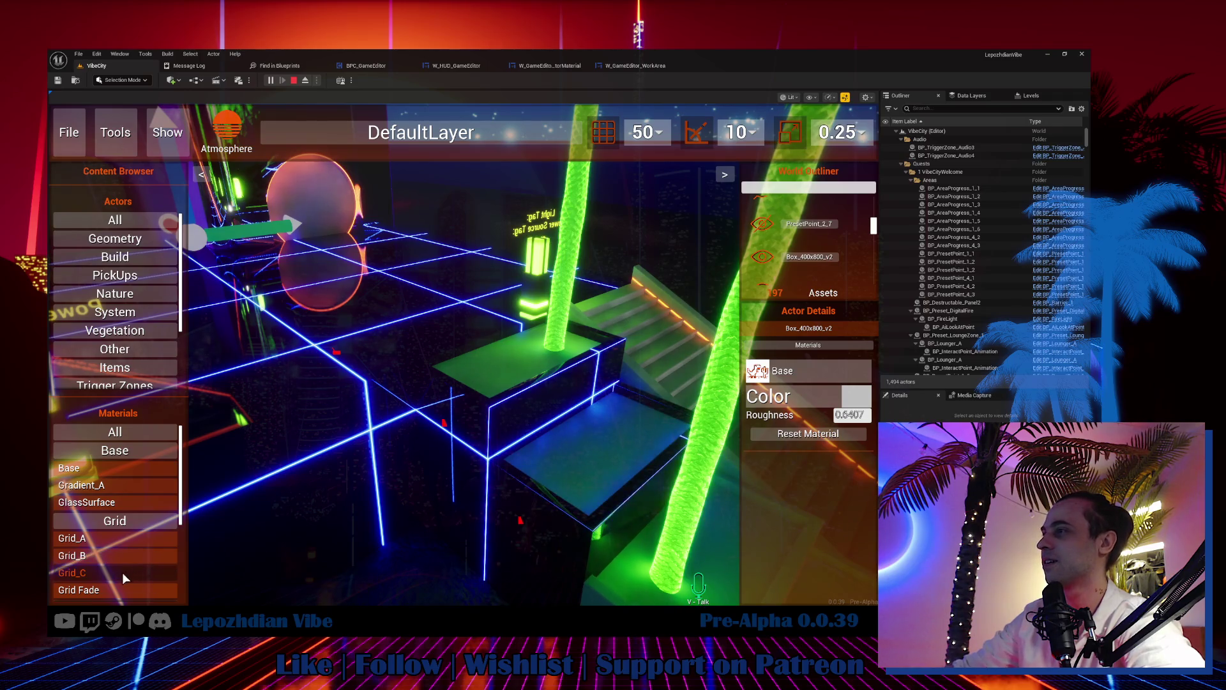
mouse_move(106, 591)
left_mouse_down()
mouse_move(432, 466)
mouse_move(451, 424)
left_mouse_up()
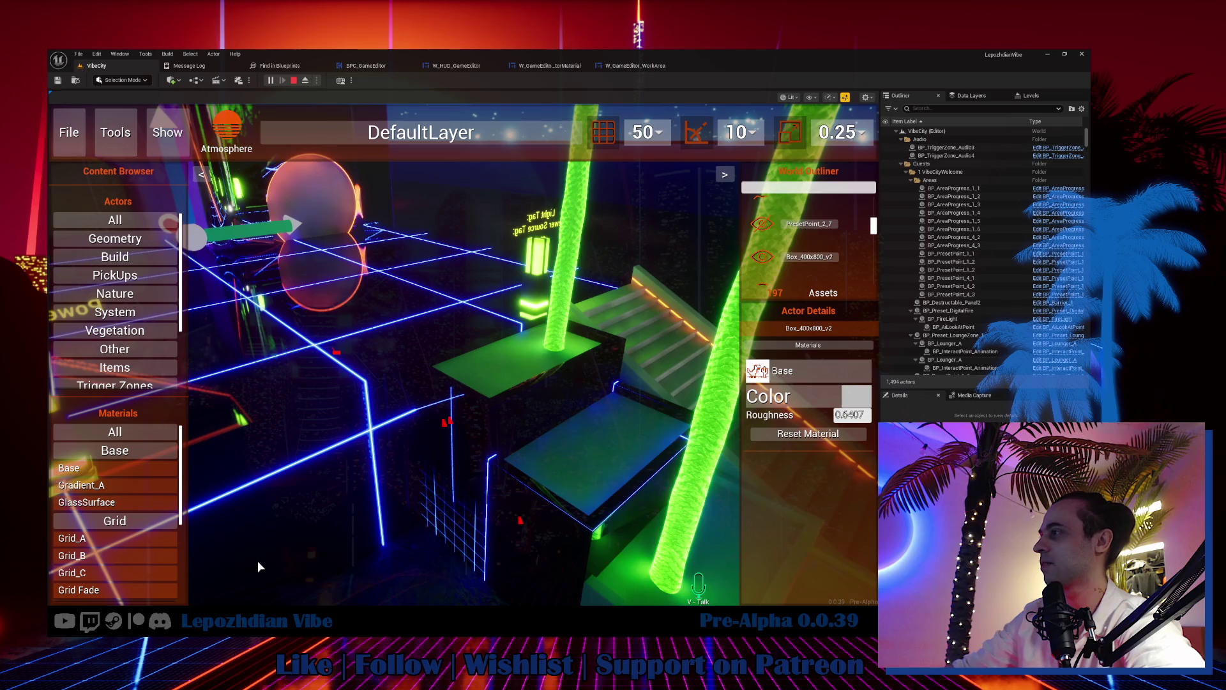
left_click_drag(116, 587, 550, 530)
Step: Extend Grid Fade to another face and the curved section of the lower box
key("d")
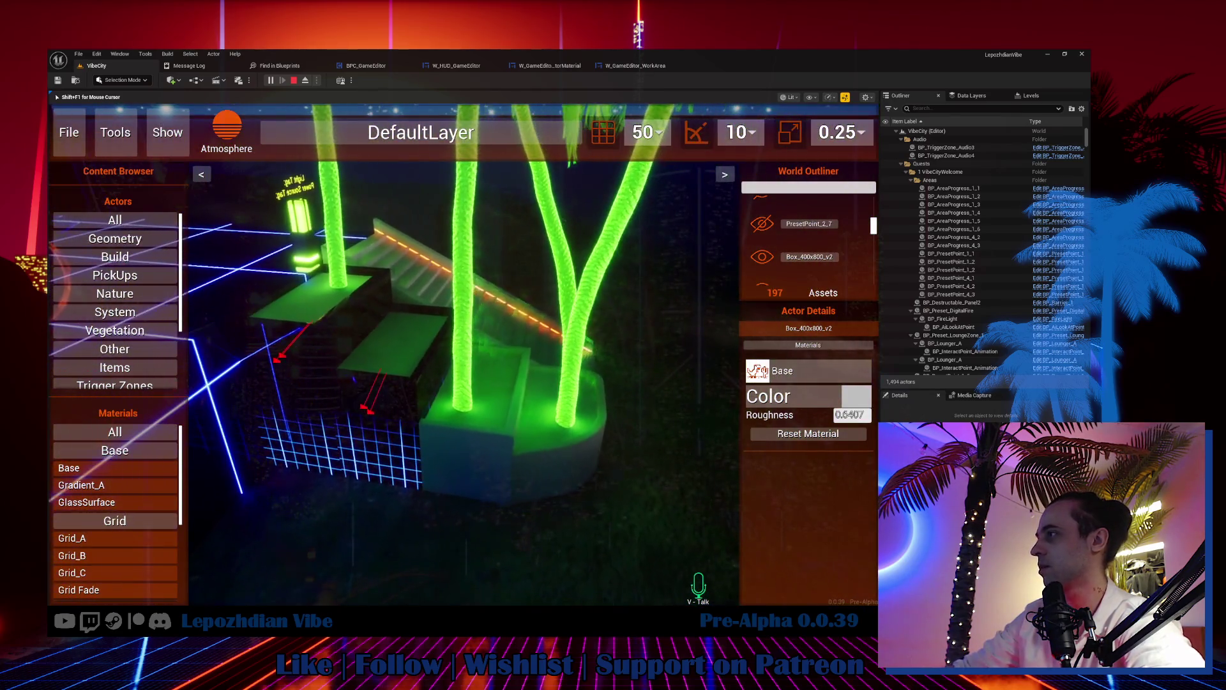
key("a")
mouse_move(124, 587)
left_mouse_down()
mouse_move(539, 465)
mouse_move(534, 477)
left_mouse_up()
mouse_move(155, 594)
left_mouse_down()
mouse_move(553, 504)
mouse_move(612, 477)
left_mouse_up()
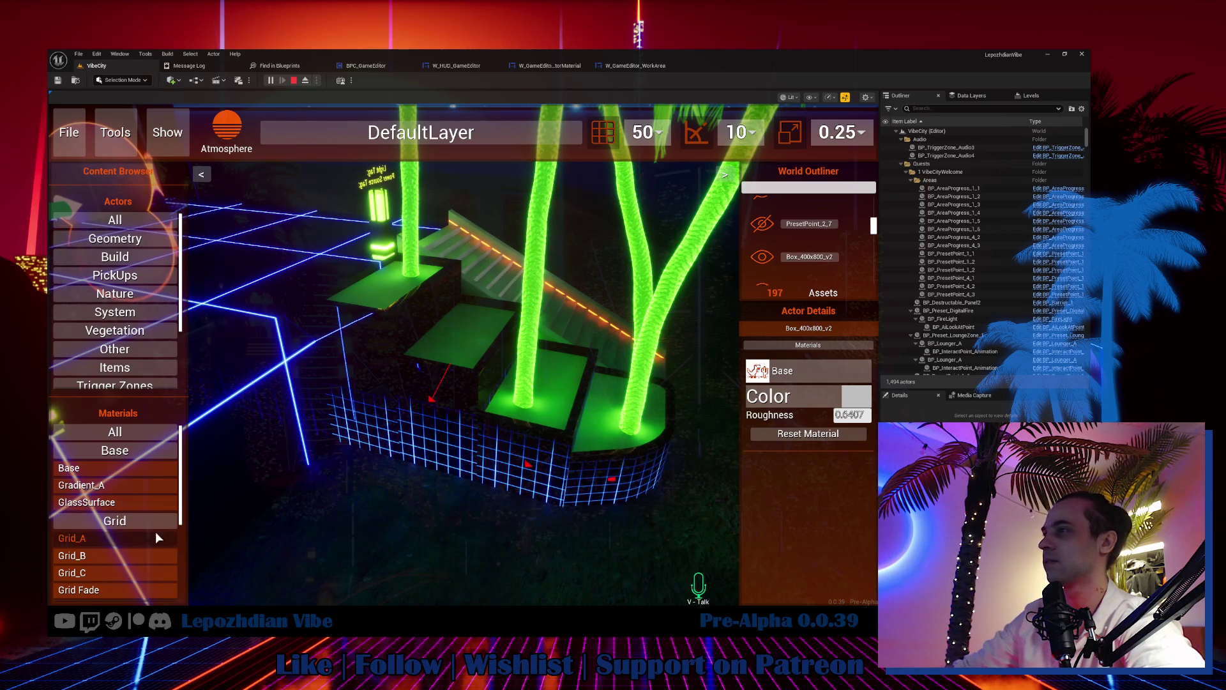
left_click(133, 522)
scroll(128, 542, "down", 1)
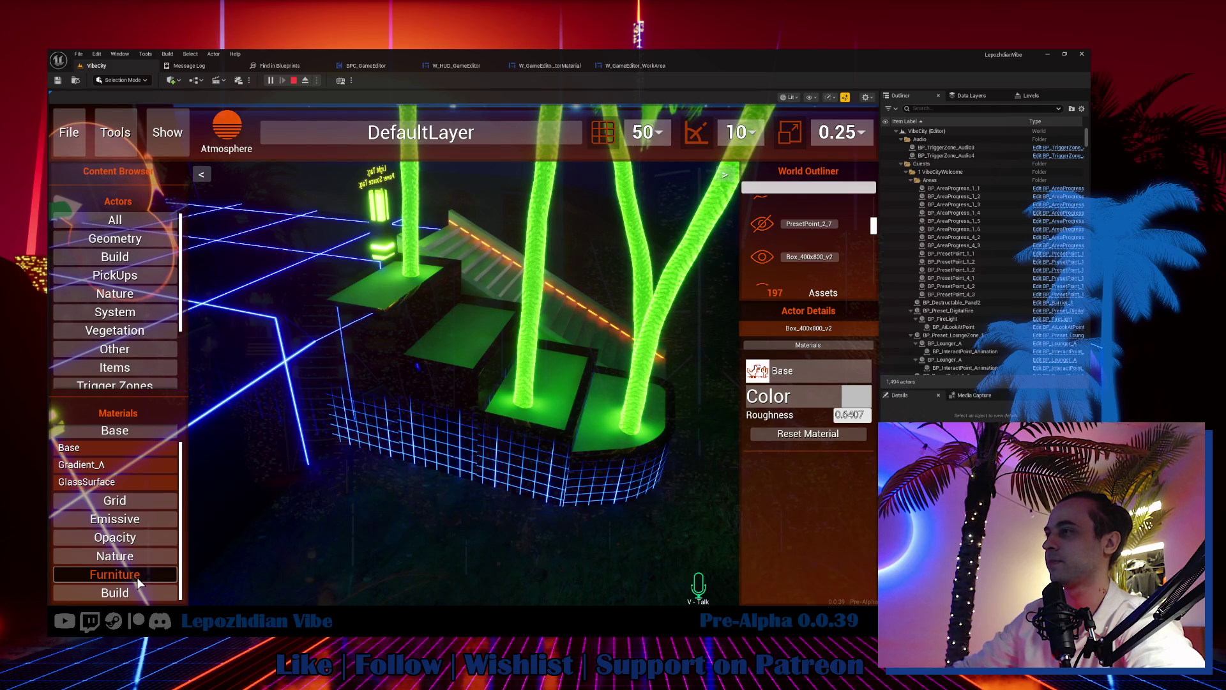
left_click(139, 578)
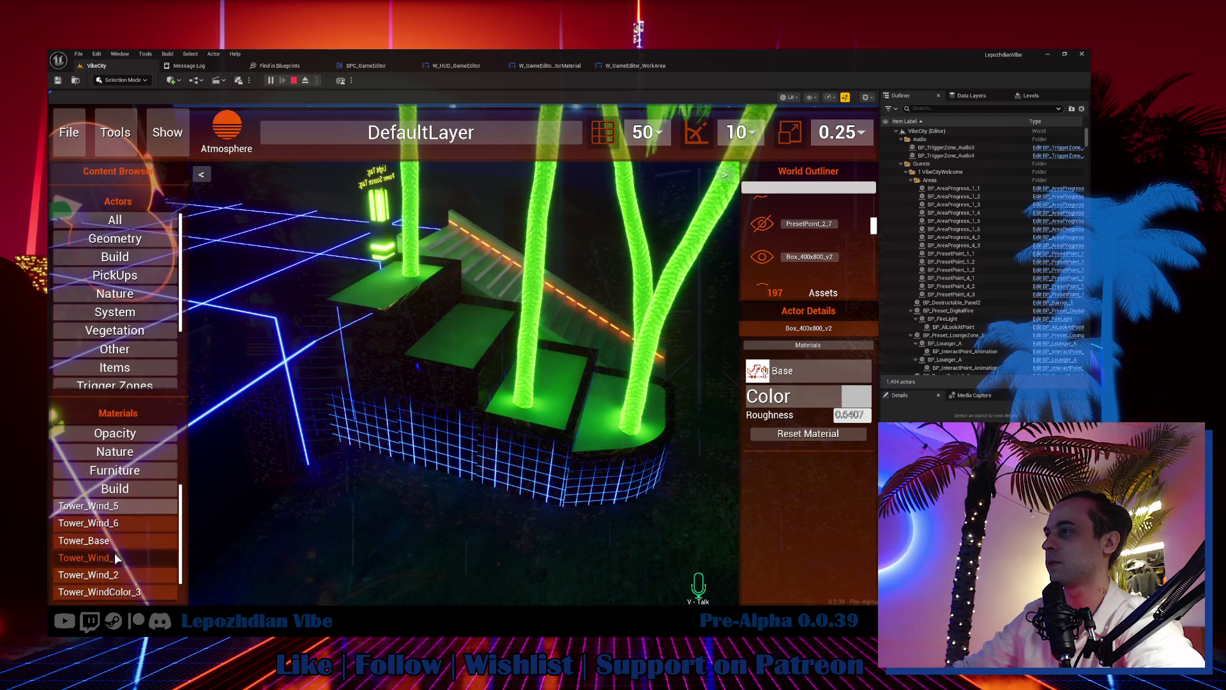
Step: Replace the building's white window lights with the Tower_Wind_5 material
mouse_move(102, 506)
left_mouse_down()
mouse_move(175, 481)
mouse_move(451, 334)
mouse_move(444, 344)
left_mouse_up()
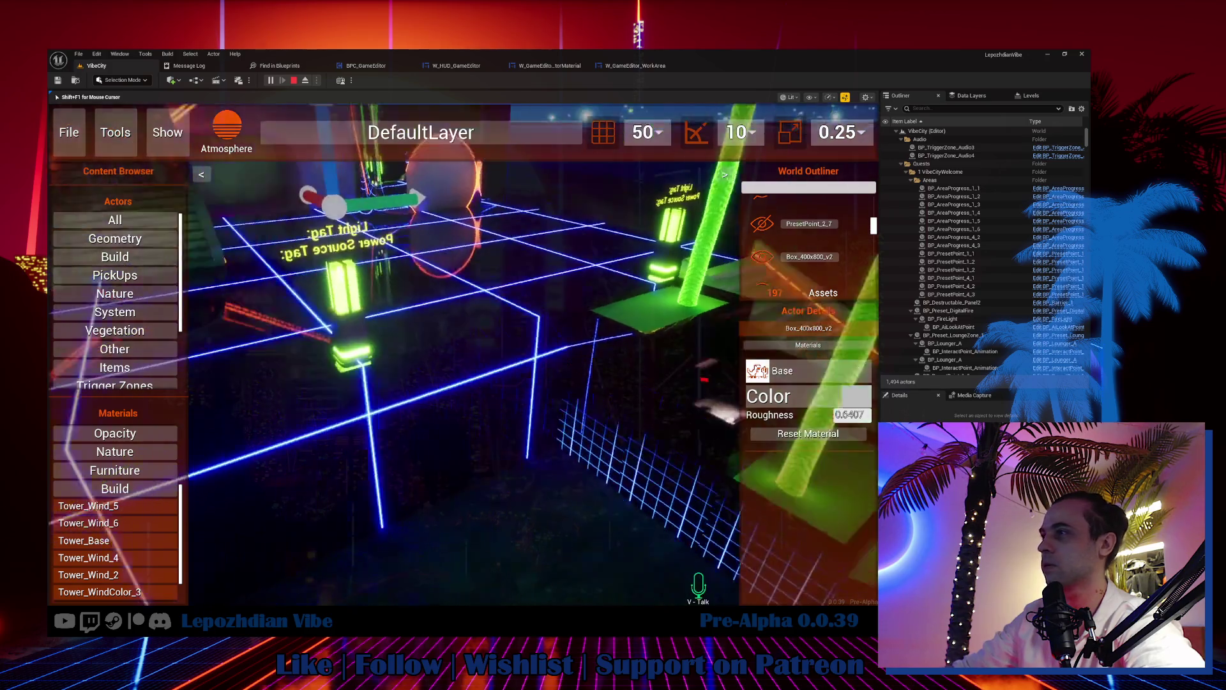
left_click(114, 507)
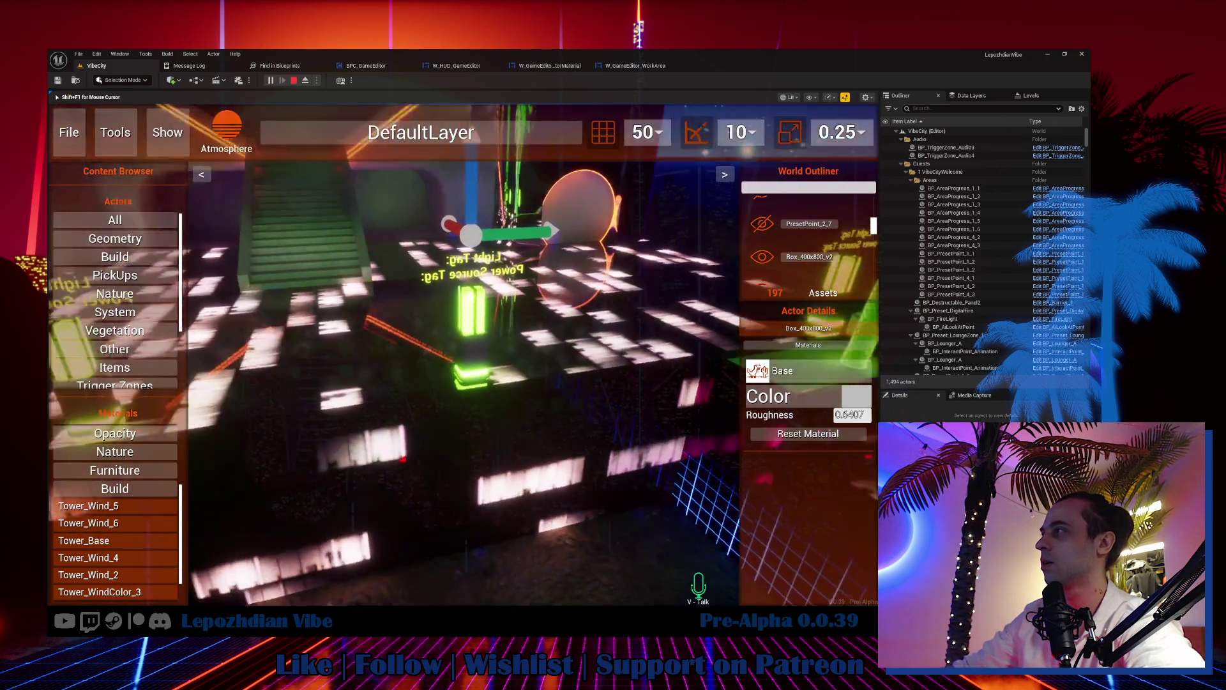
scroll(96, 539, "down", 1)
left_click(118, 577)
left_click(487, 473)
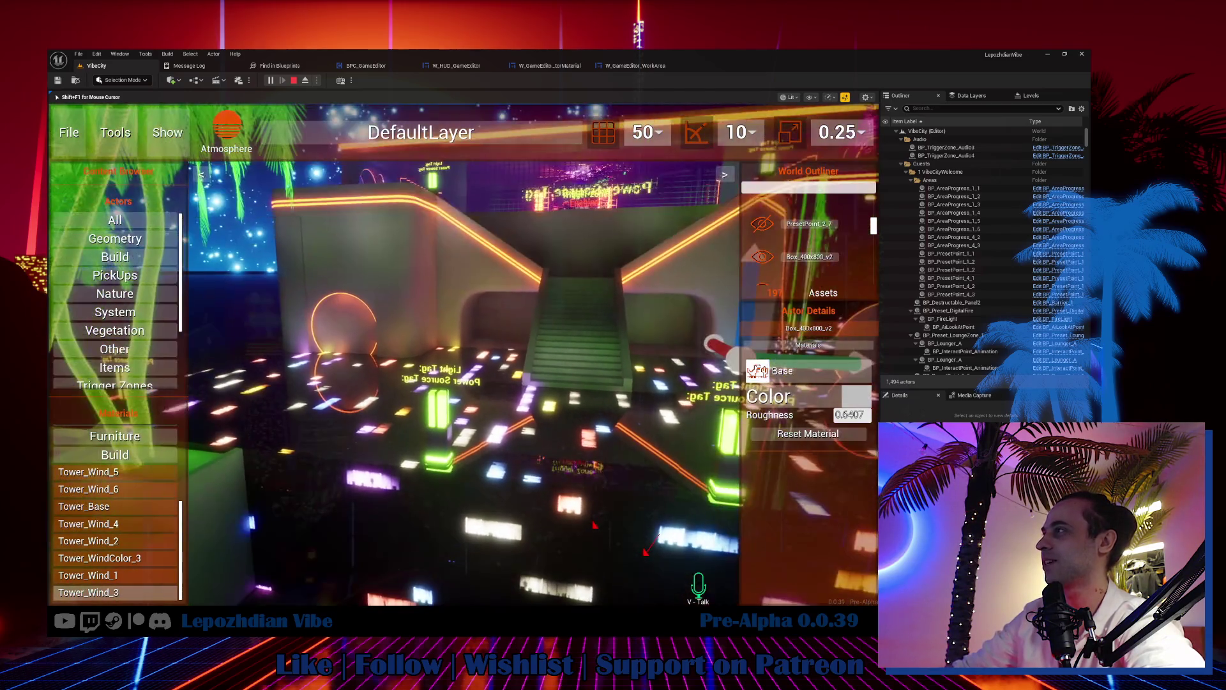
key("shift+F1")
Step: Drag a colourful Tower_Wind material from the Build list onto the box beside the stairs
scroll(125, 528, "up", 2)
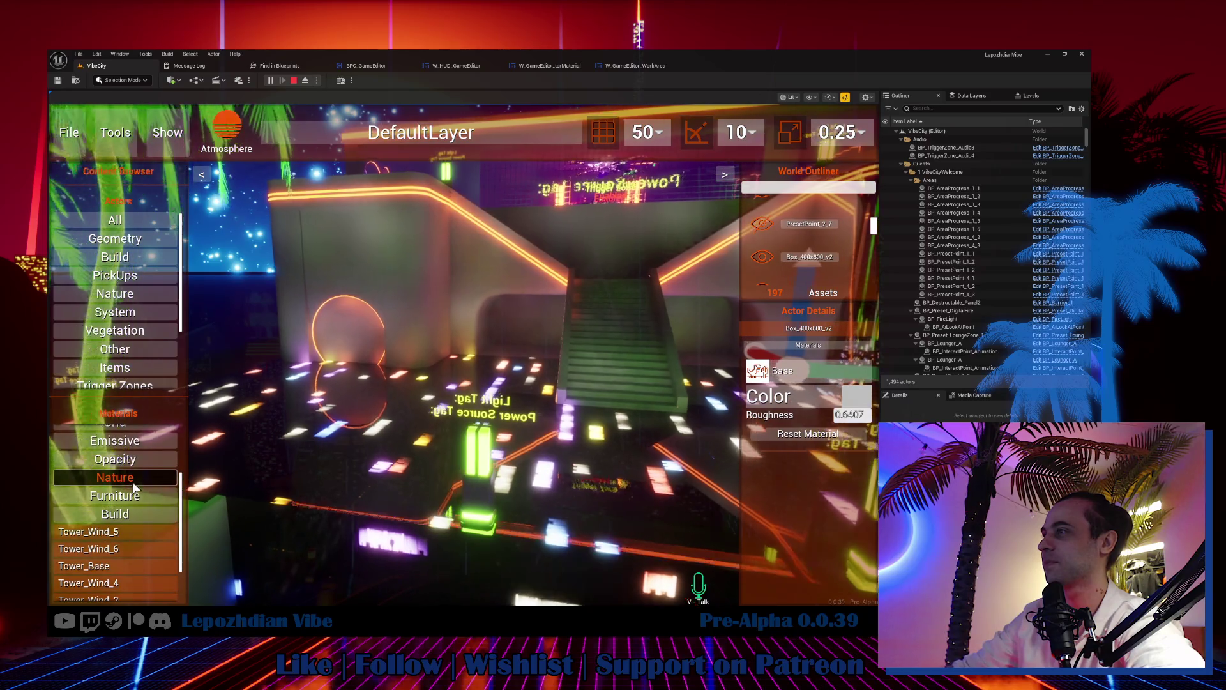
scroll(142, 451, "up", 1)
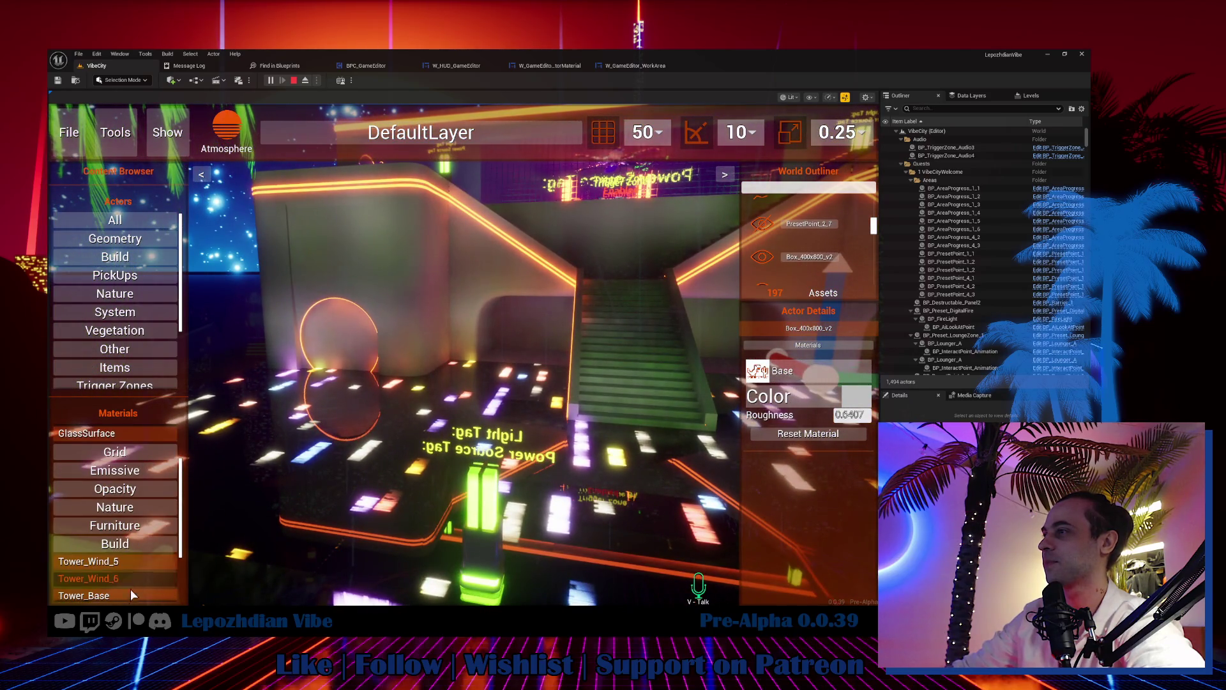
scroll(129, 590, "down", 4)
mouse_move(117, 555)
left_mouse_down()
mouse_move(388, 262)
mouse_move(467, 295)
mouse_move(484, 271)
mouse_move(684, 332)
left_mouse_up()
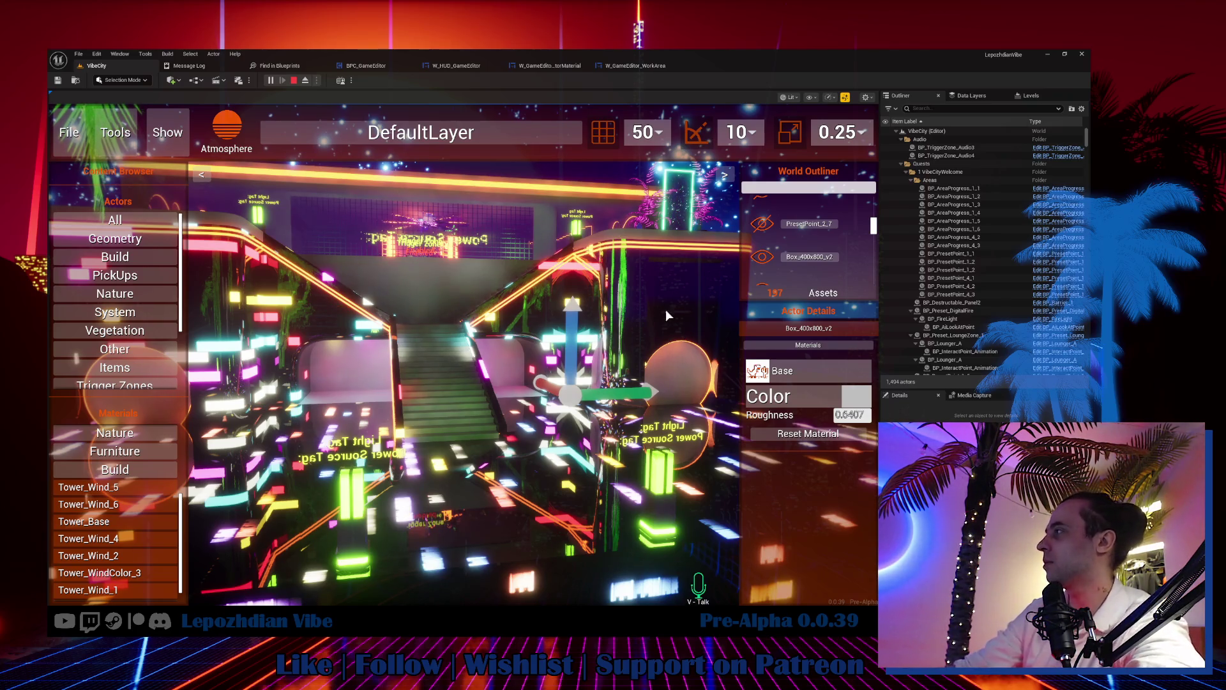
Step: Select the Clumb_03 planter and reset its Base material
left_click(665, 309)
left_click(571, 466)
left_click_drag(593, 416, 593, 417)
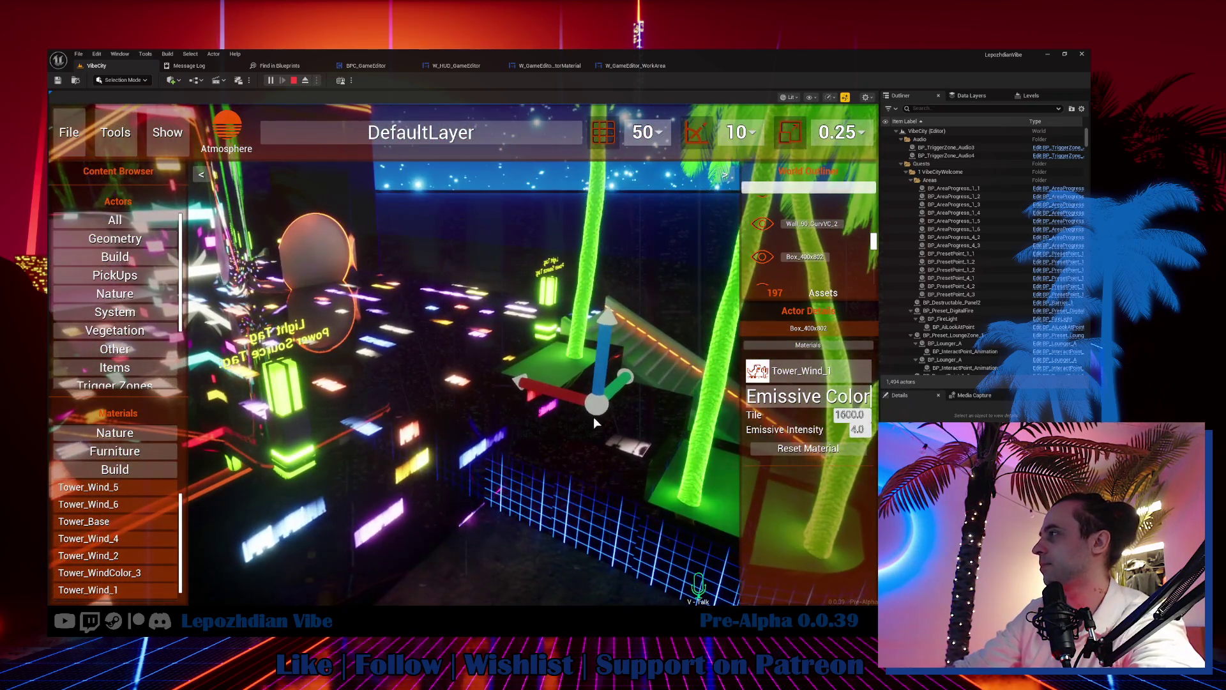
left_click(547, 368)
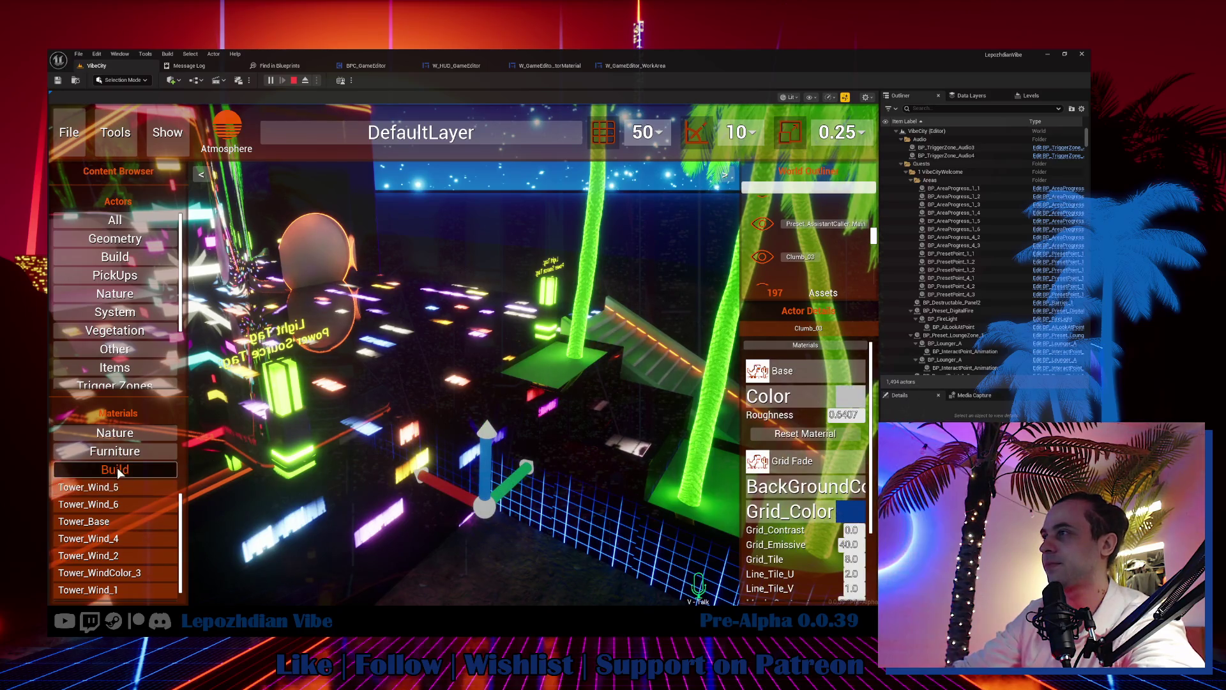
scroll(117, 470, "up", 3)
scroll(119, 461, "up", 1)
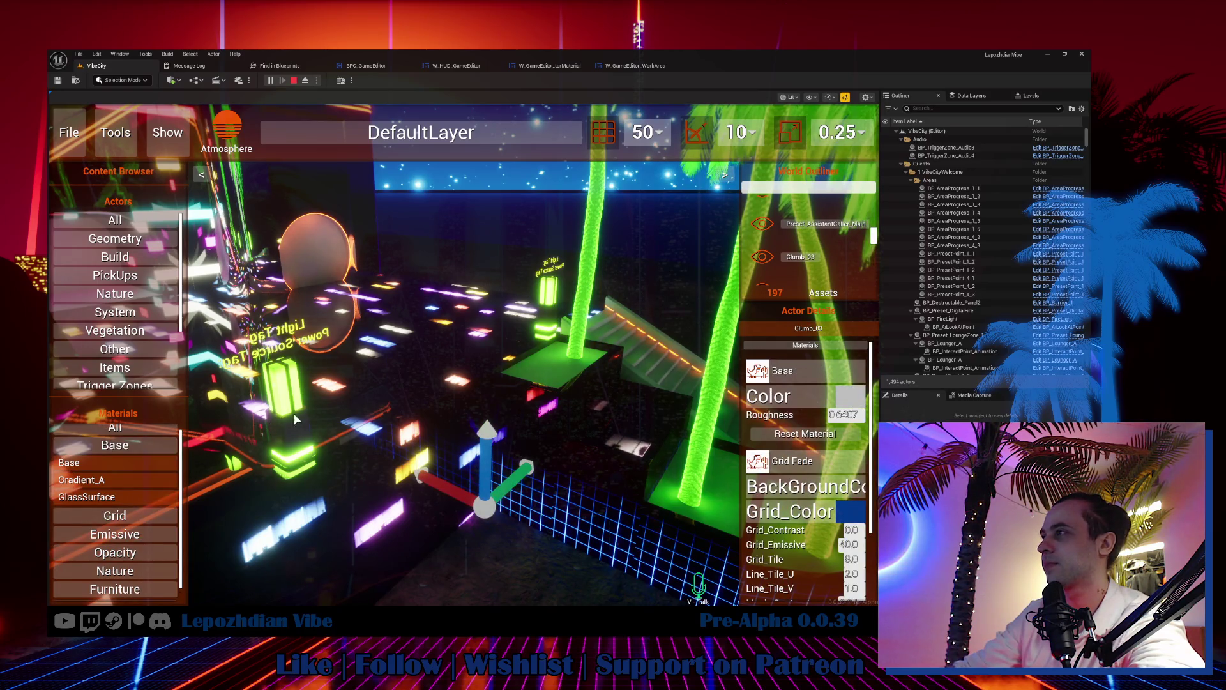
left_click(815, 434)
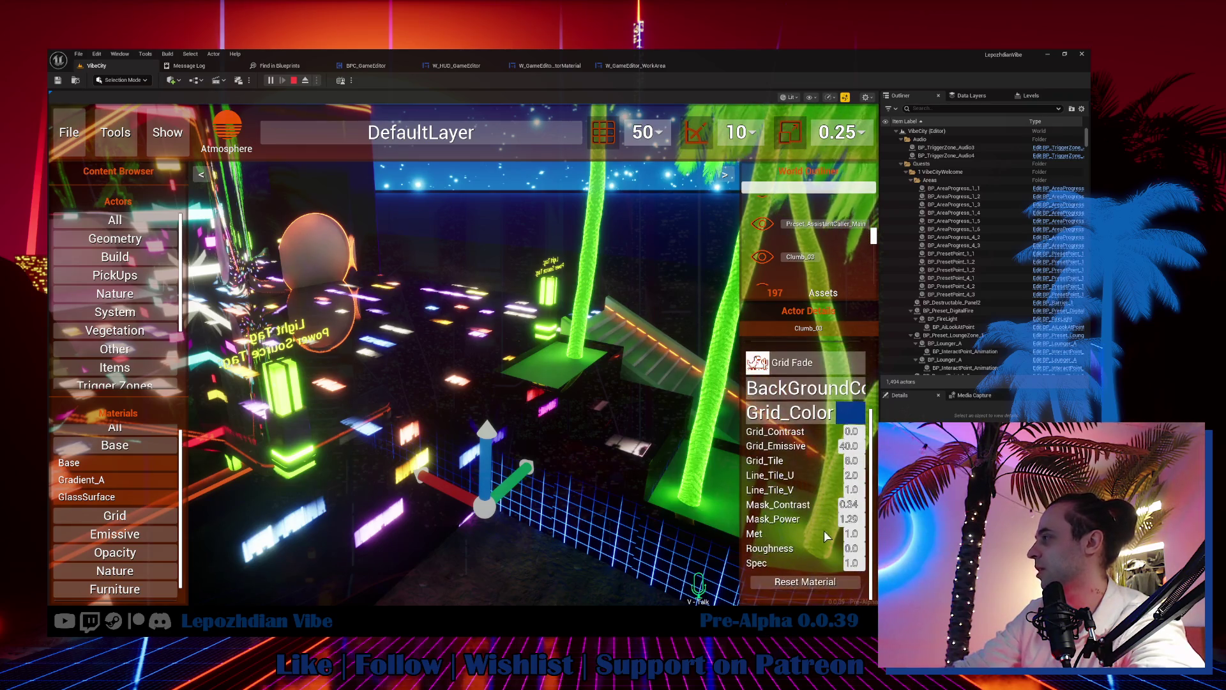
Step: Apply Gradient_A to the floor in front of the stairs
left_click_drag(347, 418, 347, 418)
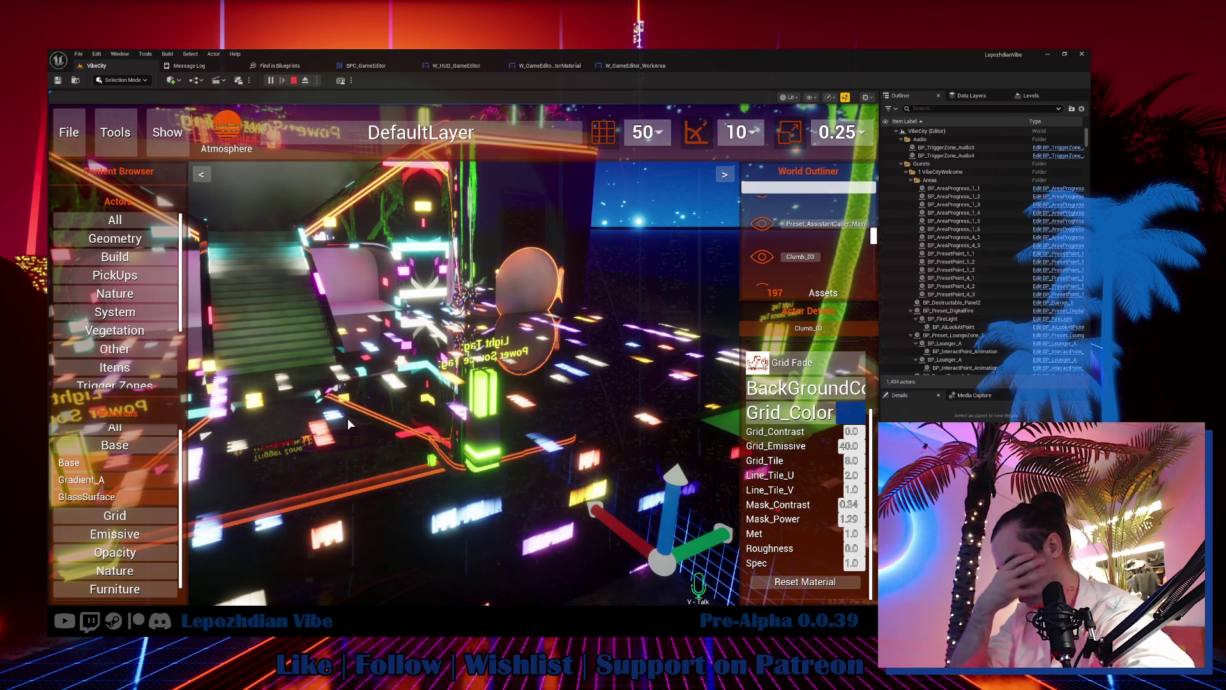
left_click_drag(389, 205, 332, 217)
scroll(150, 473, "up", 1)
left_click(132, 468)
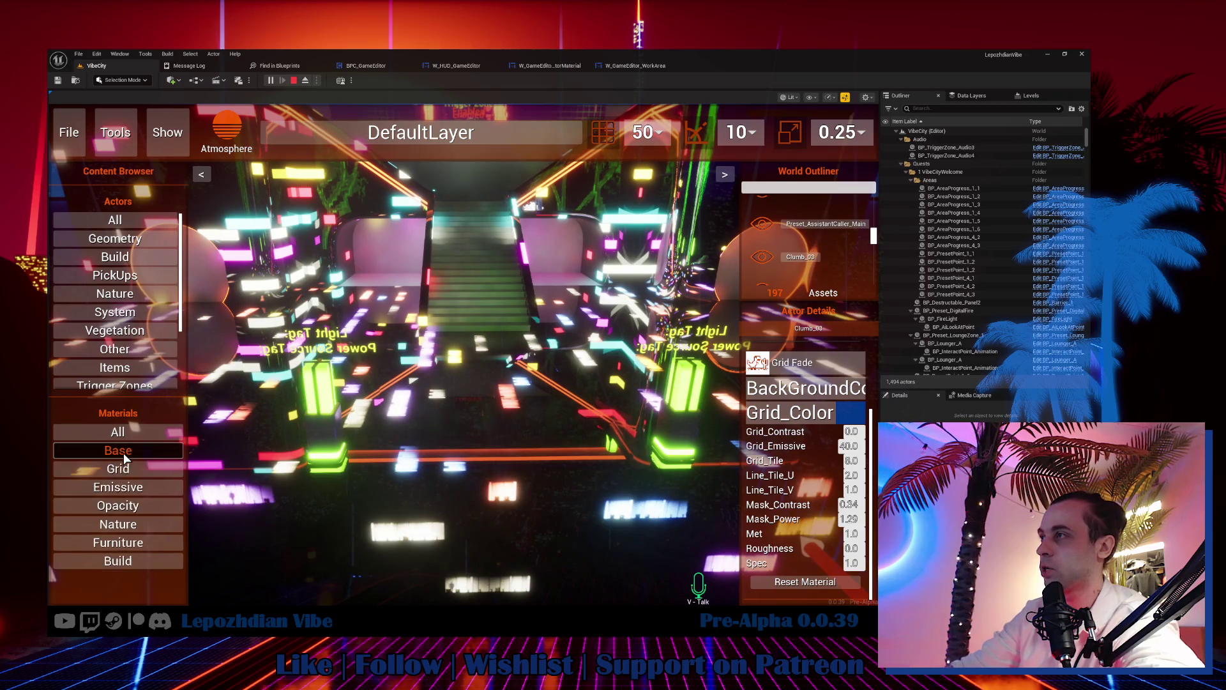
left_click(122, 449)
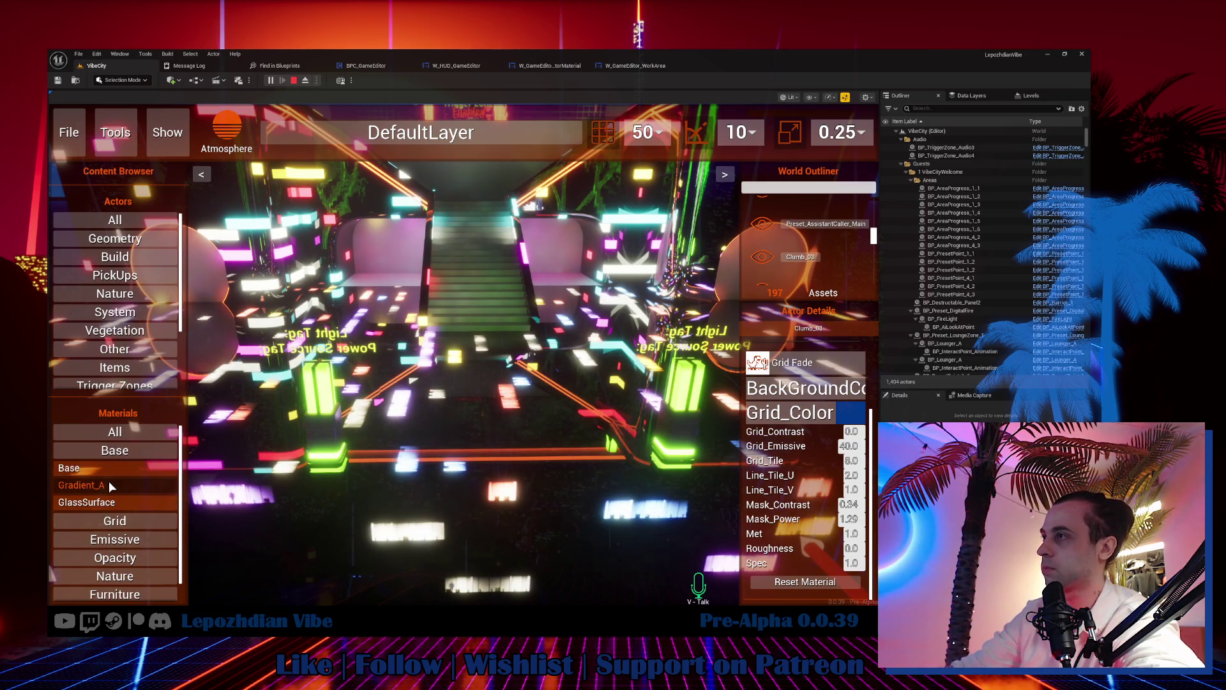
mouse_move(107, 483)
left_mouse_down()
mouse_move(466, 352)
mouse_move(458, 377)
left_mouse_up()
Step: Make the palm planter's walls and floor glow white with Emissive_Base
left_click(458, 374)
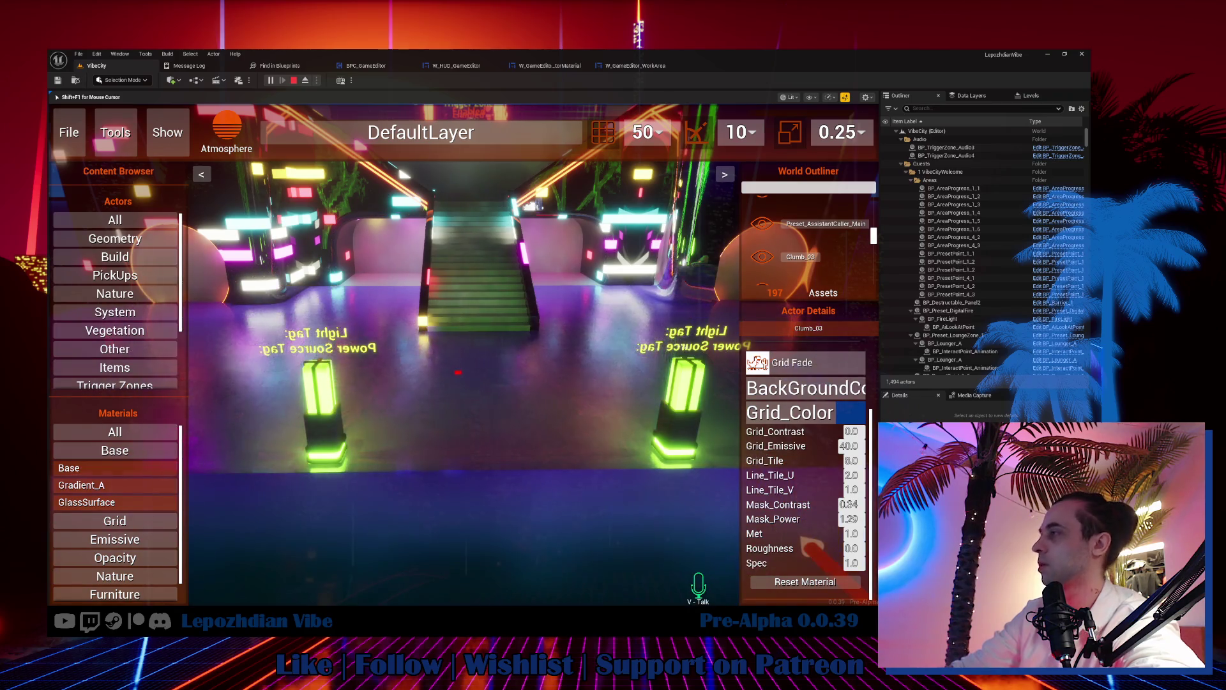
key("shift+F1")
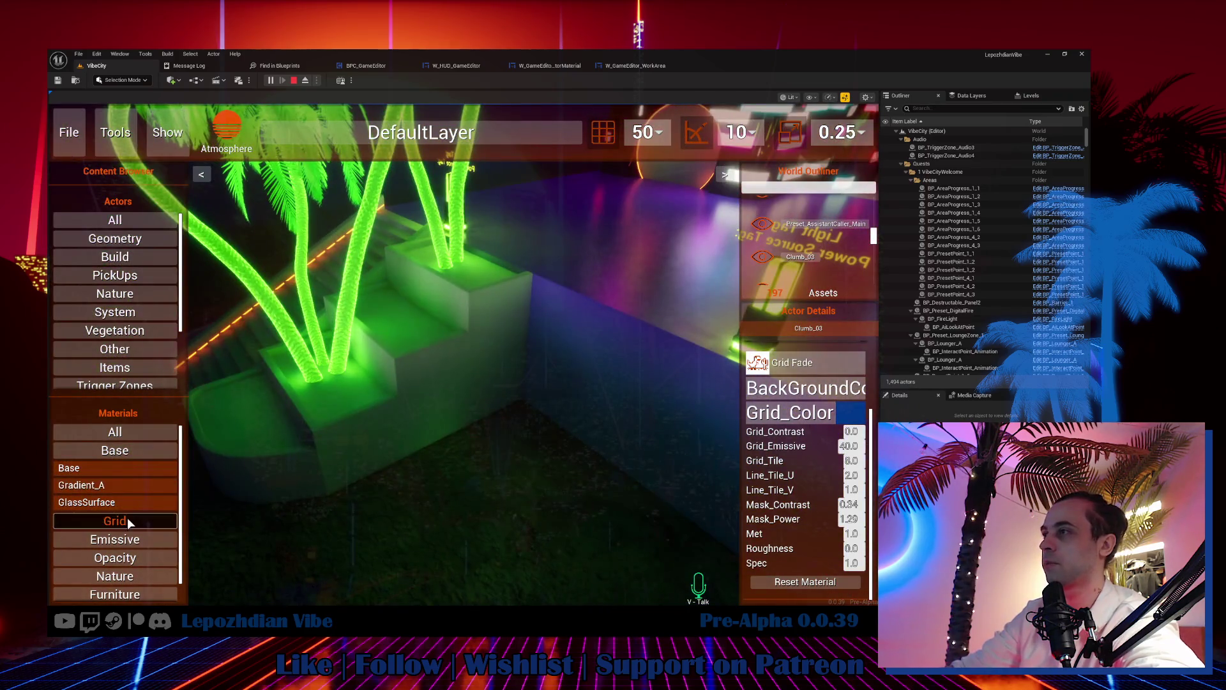
left_click(117, 539)
left_click(288, 485)
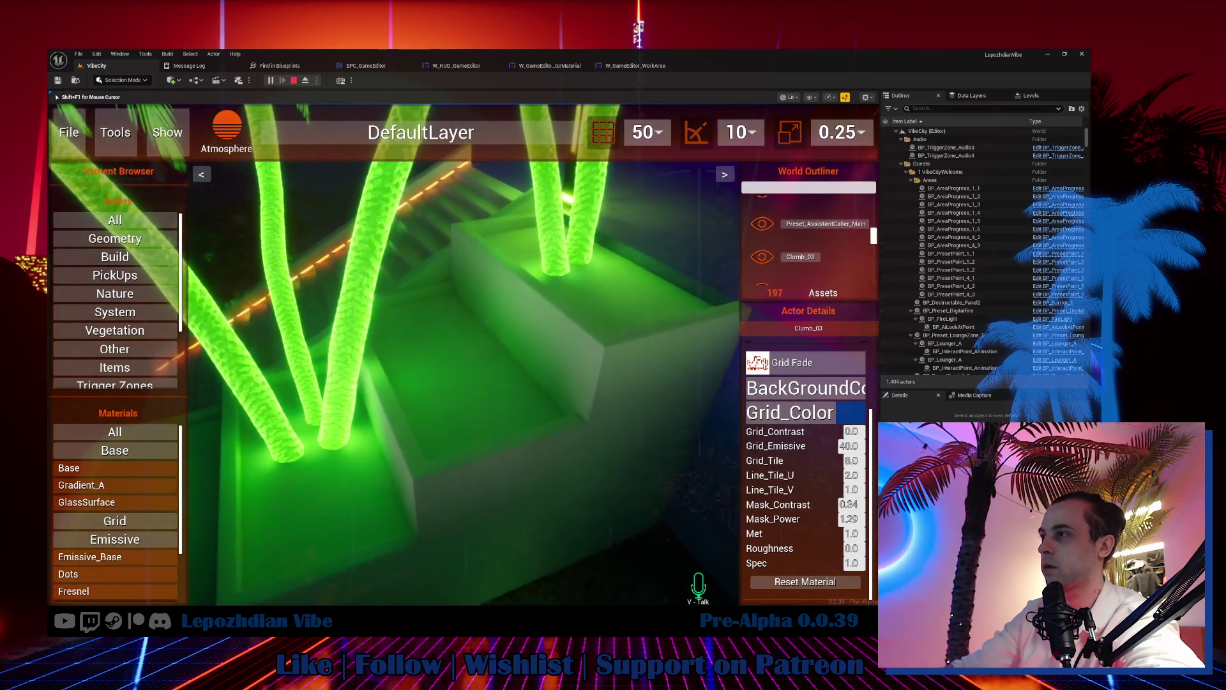
key("shift+F1")
mouse_move(101, 573)
left_mouse_down()
mouse_move(455, 392)
mouse_move(453, 381)
left_mouse_up()
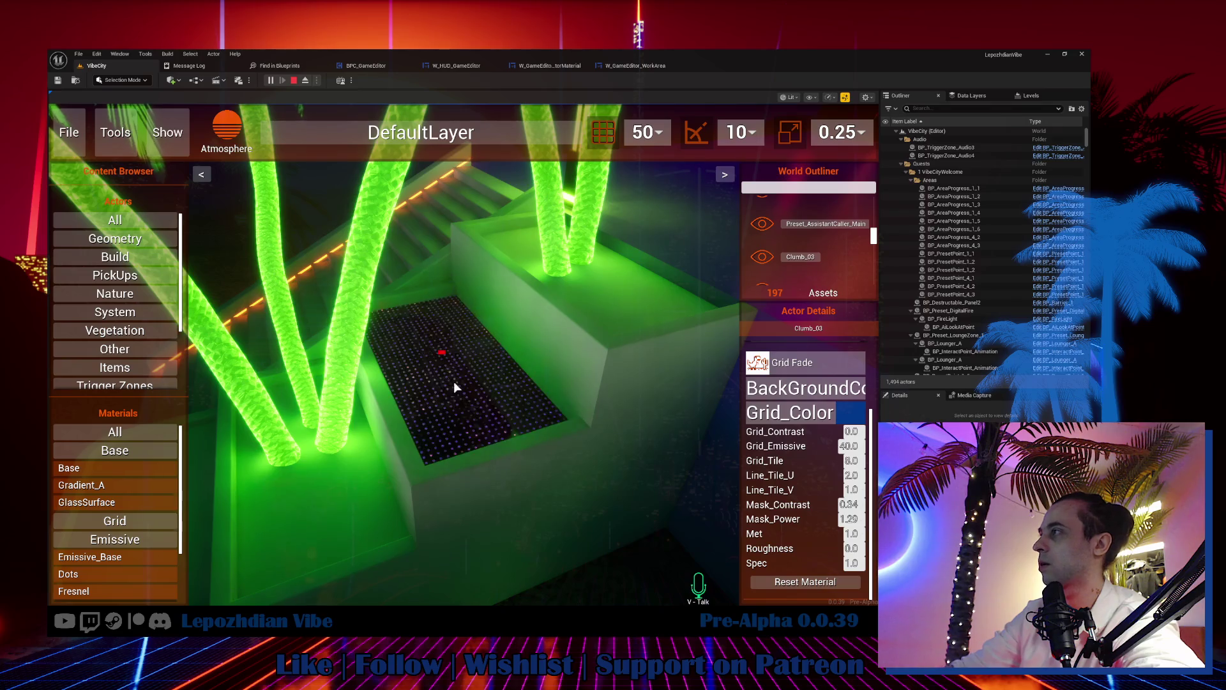
left_click_drag(114, 559, 513, 483)
mouse_move(93, 557)
left_mouse_down()
mouse_move(410, 364)
mouse_move(419, 383)
left_mouse_up()
Step: Cover the planter's top and sides with Dots and brighten its left pad with Emissive_Base
left_click_drag(108, 572, 505, 519)
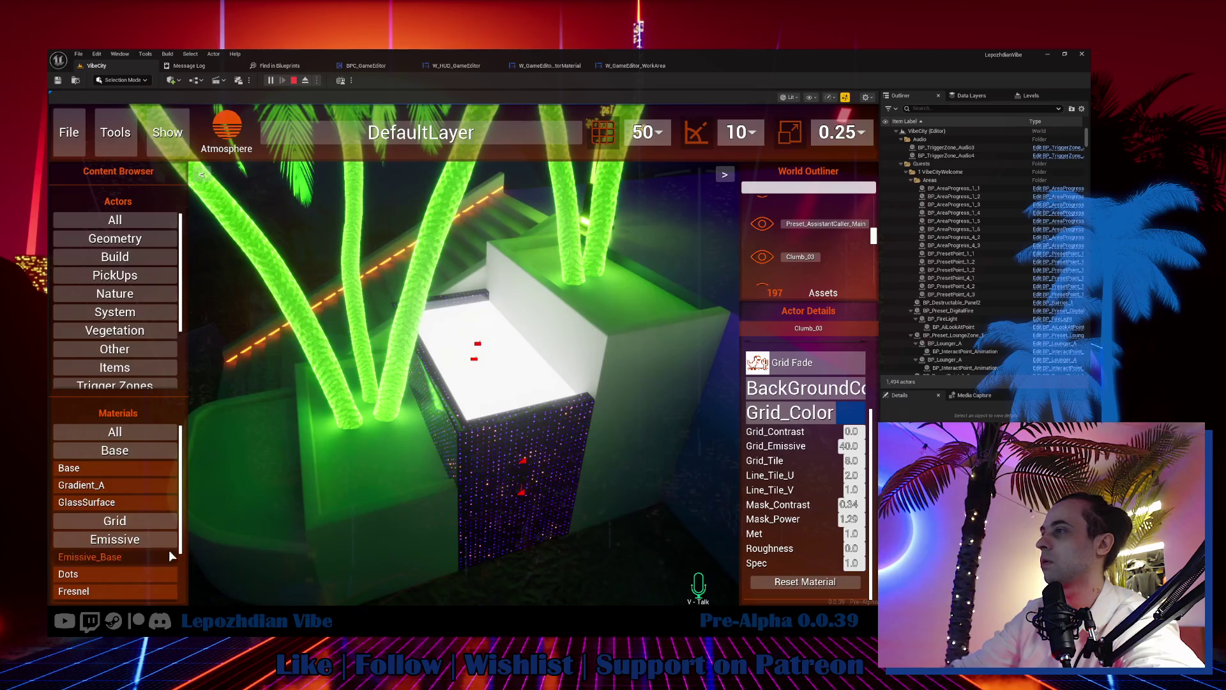
left_click_drag(79, 570, 387, 527)
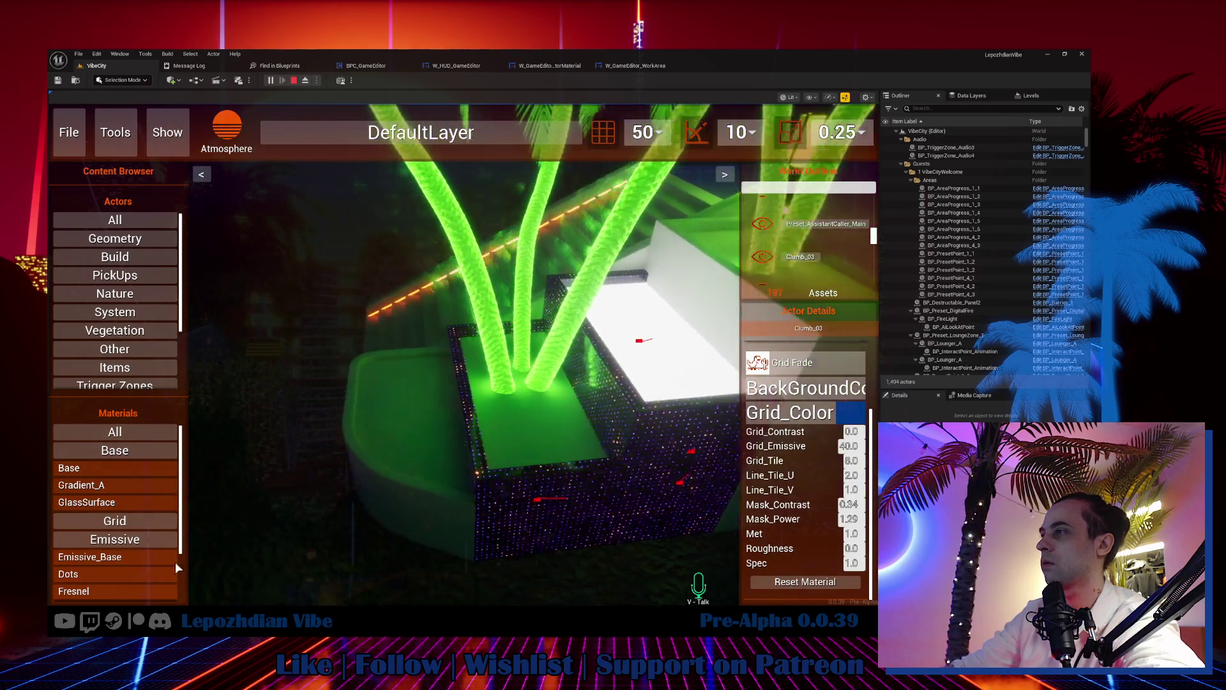
left_click_drag(76, 572, 441, 508)
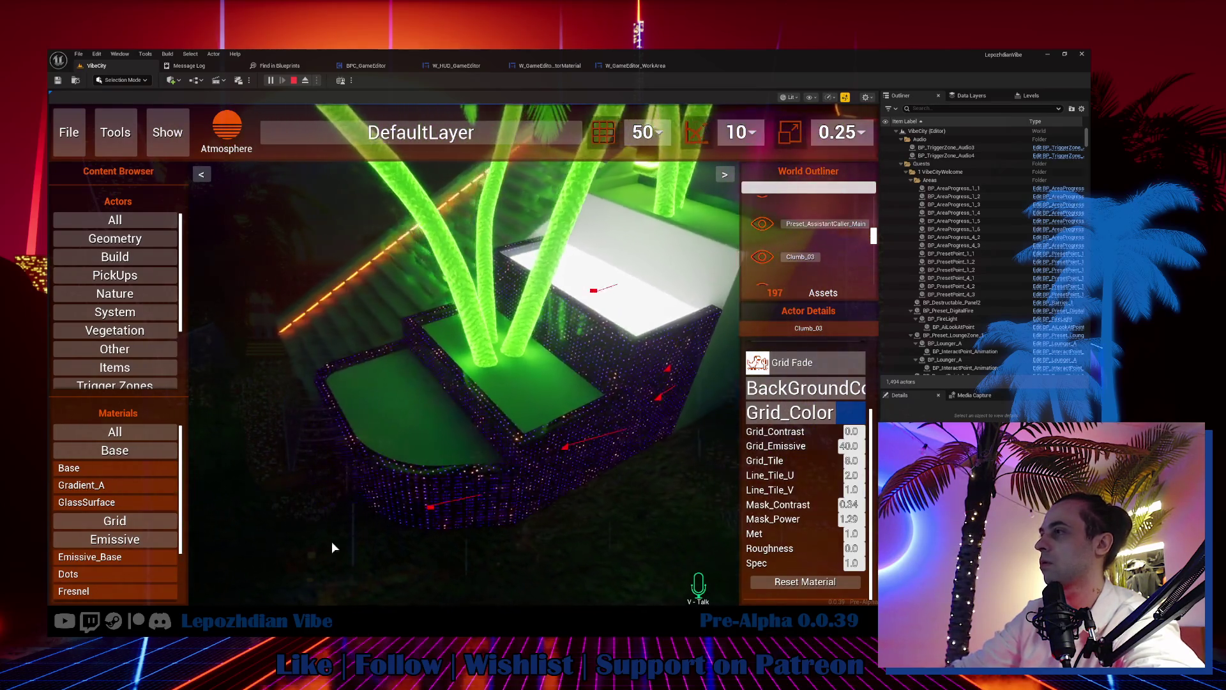
mouse_move(134, 552)
left_mouse_down()
mouse_move(447, 412)
mouse_move(481, 432)
left_mouse_up()
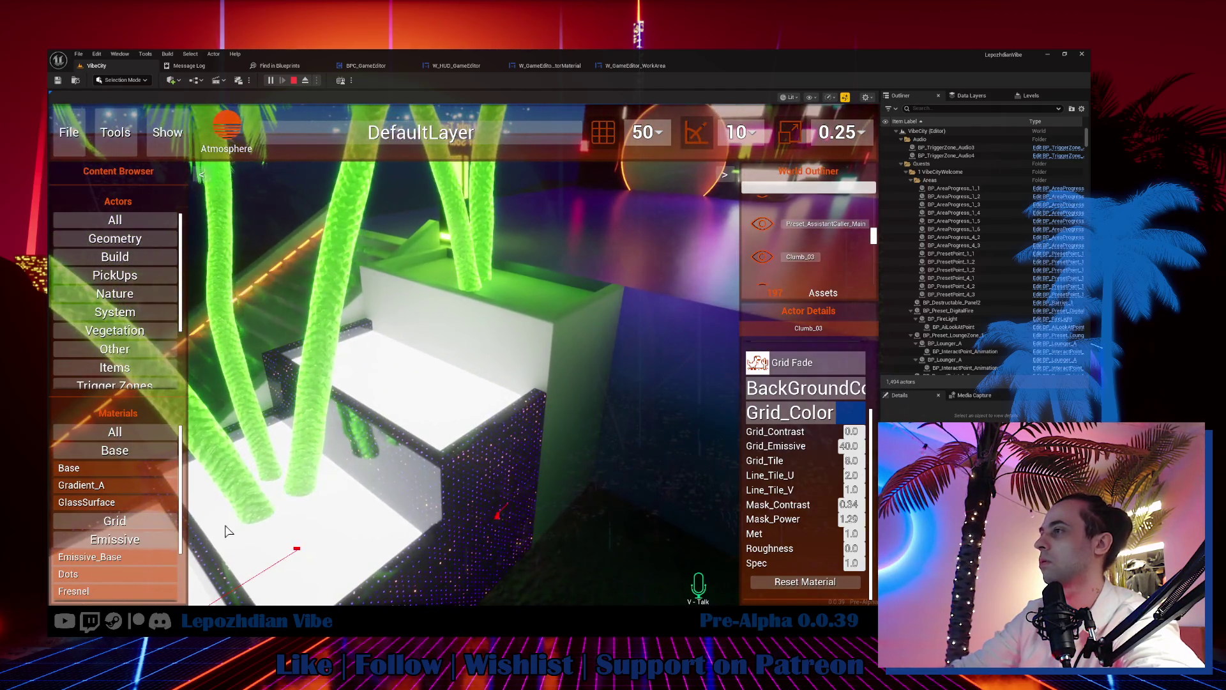
left_click_drag(125, 567, 572, 415)
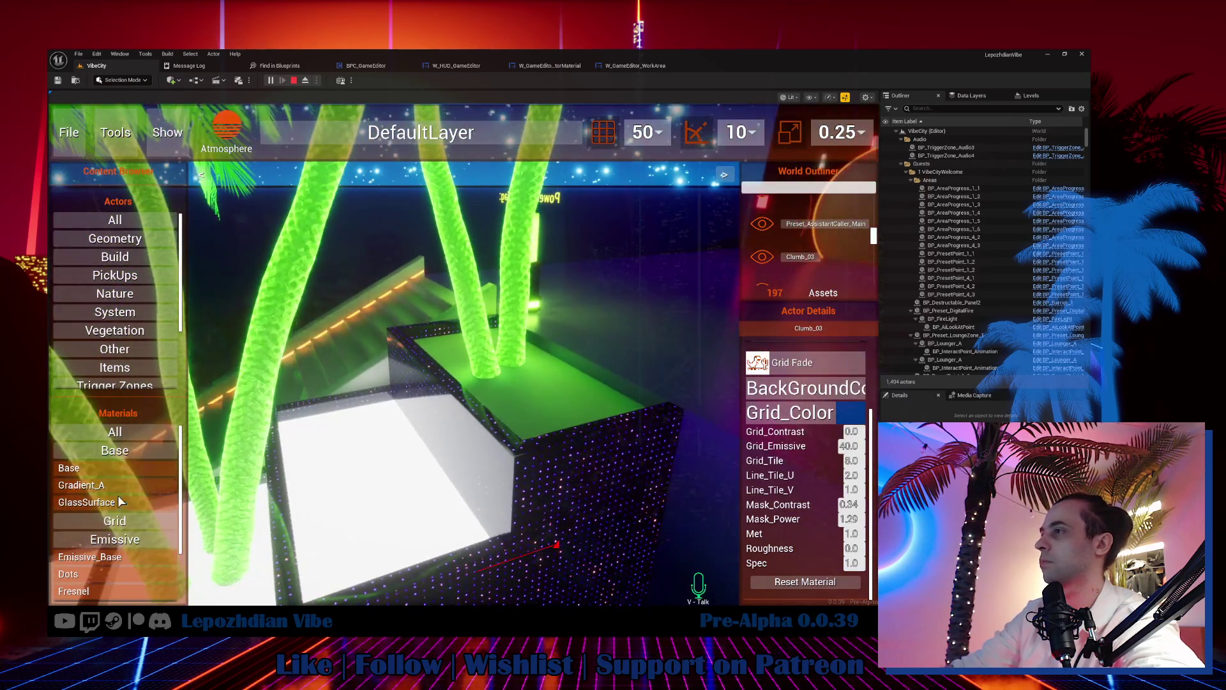
left_click_drag(100, 557, 556, 384)
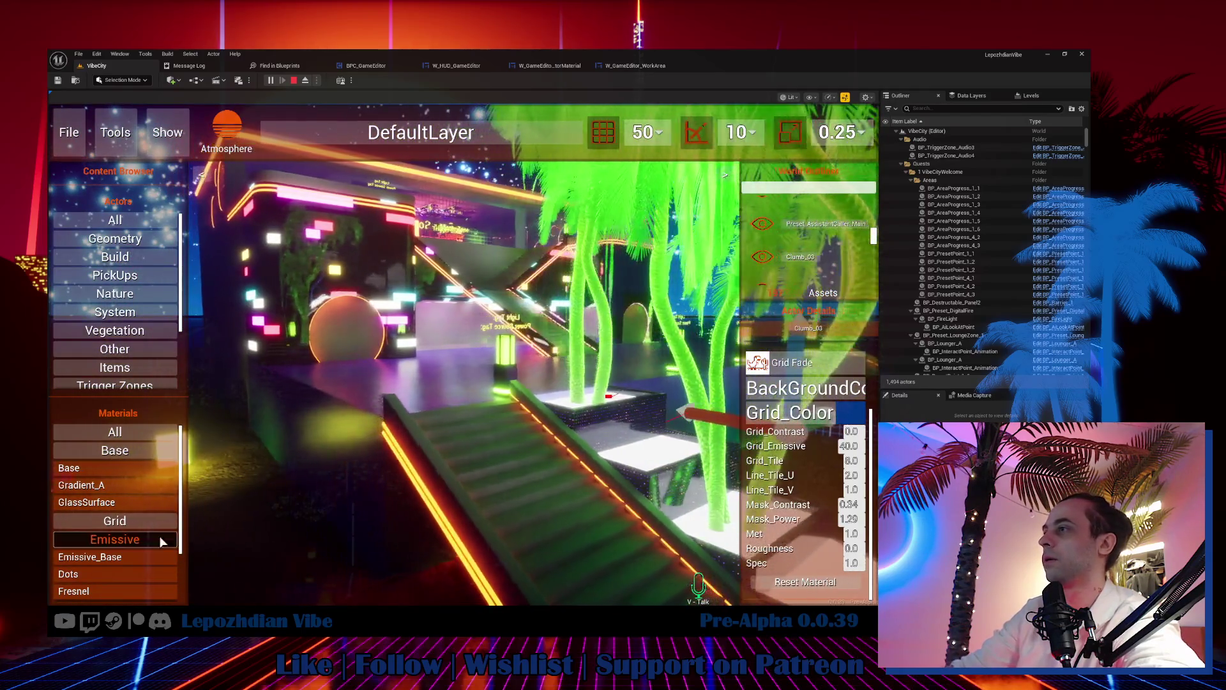
Step: Apply Grid Fade and then Grid_C to the staircase
left_click(131, 520)
scroll(102, 548, "down", 1)
mouse_move(104, 565)
left_mouse_down()
mouse_move(64, 548)
mouse_move(328, 433)
left_mouse_up()
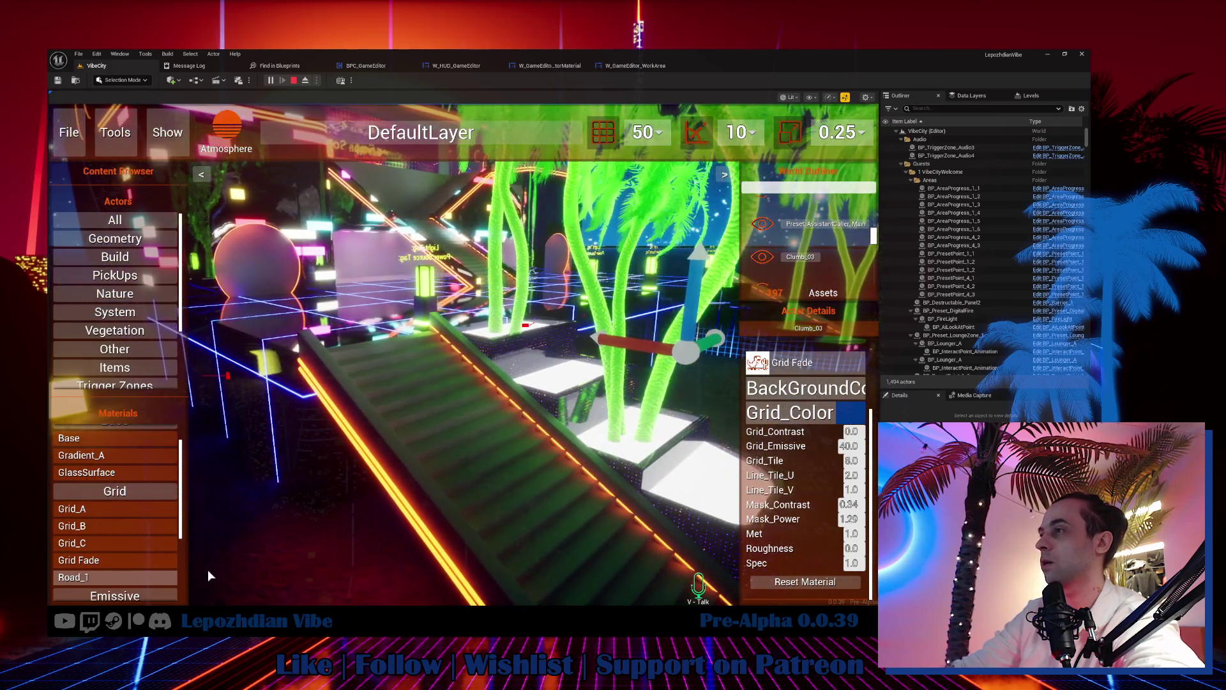
mouse_move(102, 563)
left_mouse_down()
mouse_move(171, 501)
mouse_move(370, 412)
left_mouse_up()
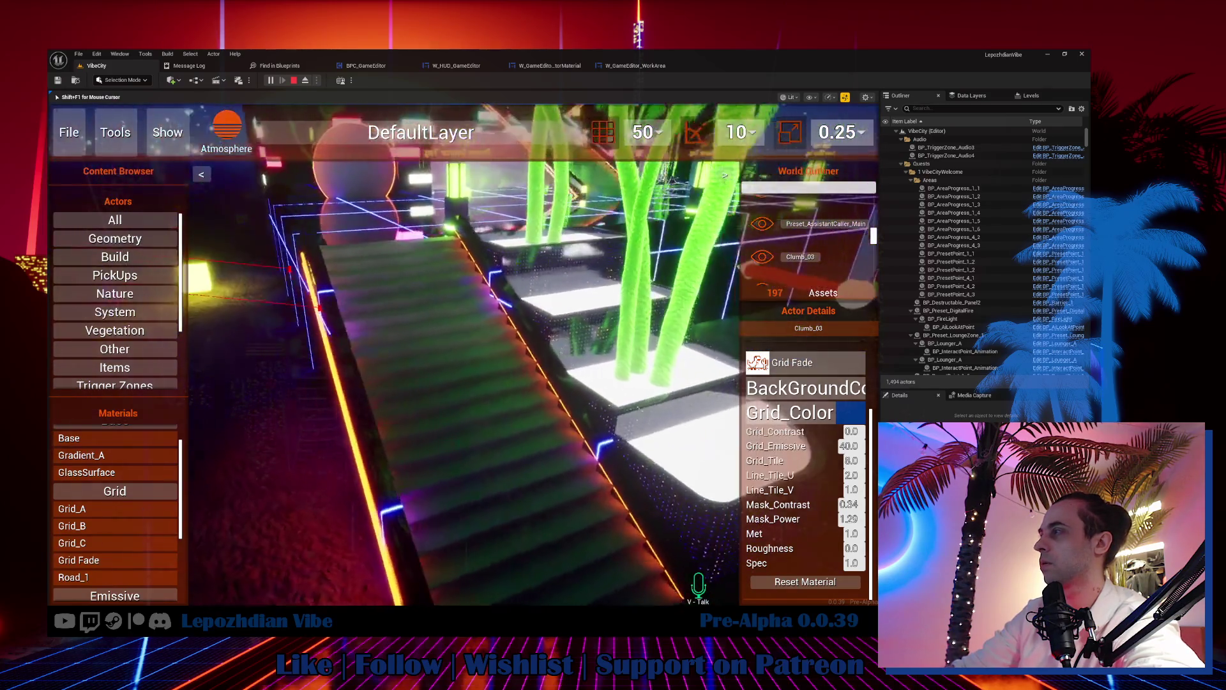
mouse_move(89, 543)
left_mouse_down()
mouse_move(397, 375)
mouse_move(394, 386)
left_mouse_up()
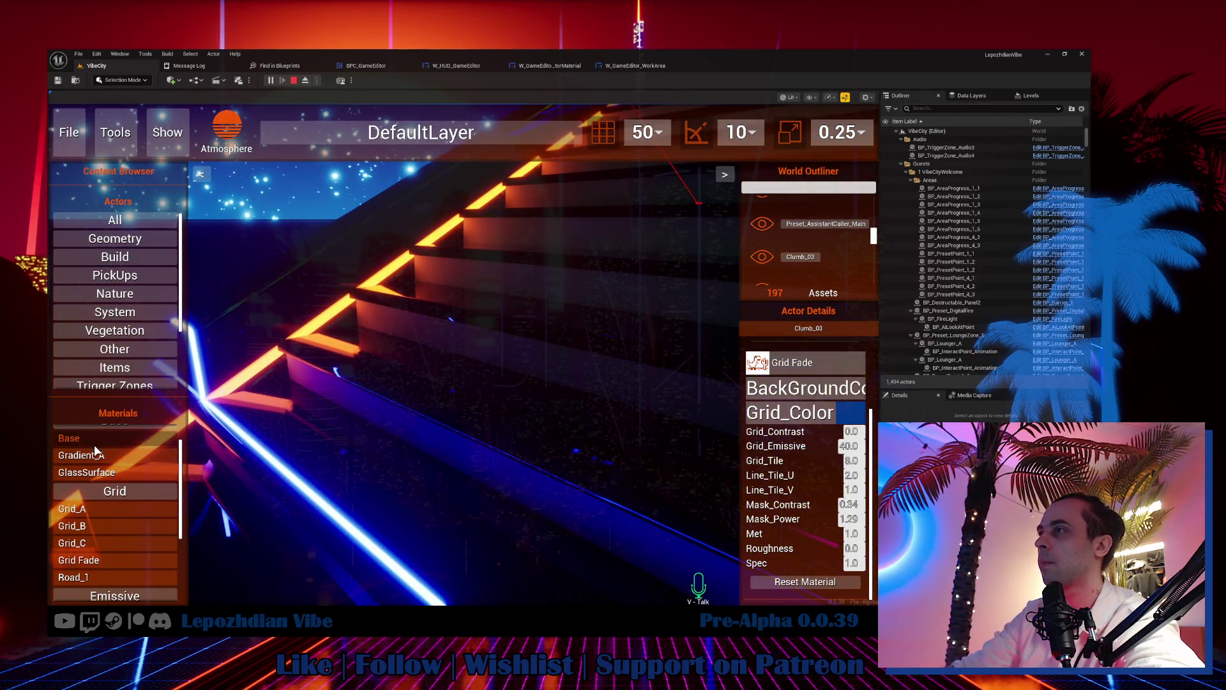
scroll(110, 486, "down", 1)
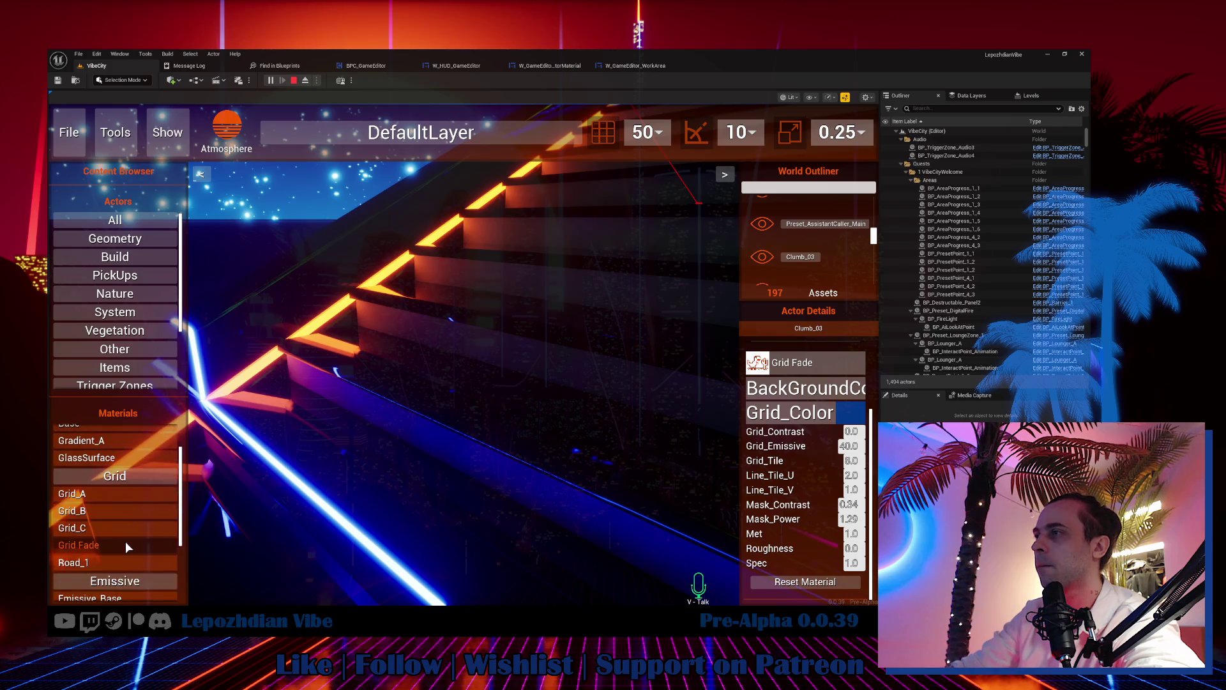
scroll(128, 579, "down", 3)
mouse_move(120, 553)
left_mouse_down()
mouse_move(409, 389)
mouse_move(434, 331)
left_mouse_up()
Step: Select StairsVC_2 and make its stair treads glow white with Emissive_Base
left_click(427, 329)
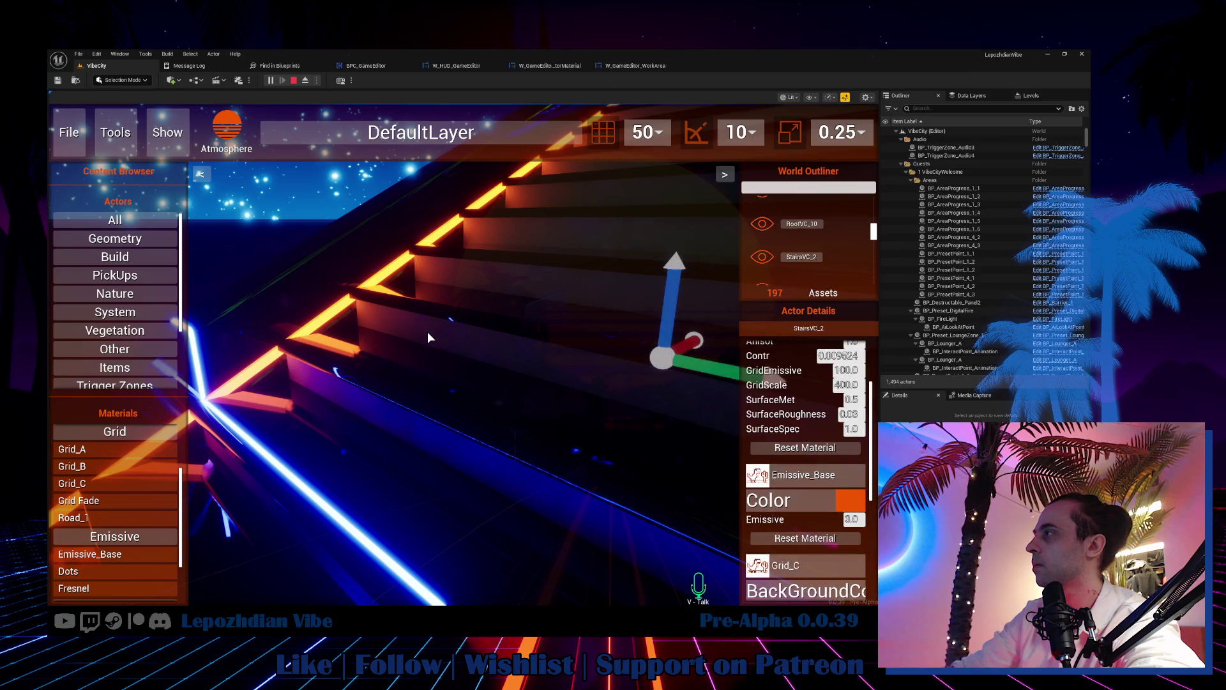
scroll(836, 472, "up", 2)
scroll(836, 471, "down", 2)
scroll(836, 471, "up", 2)
scroll(836, 471, "down", 5)
scroll(836, 470, "down", 6)
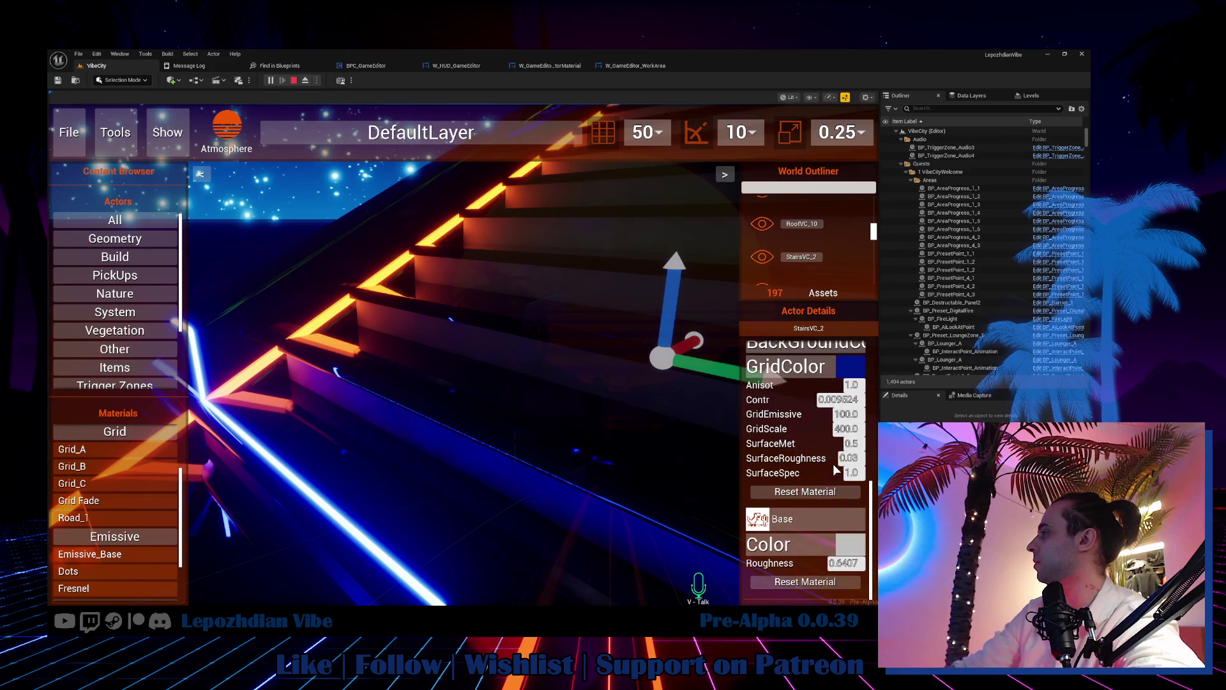
mouse_move(94, 553)
left_mouse_down()
mouse_move(701, 553)
mouse_move(761, 519)
left_mouse_up()
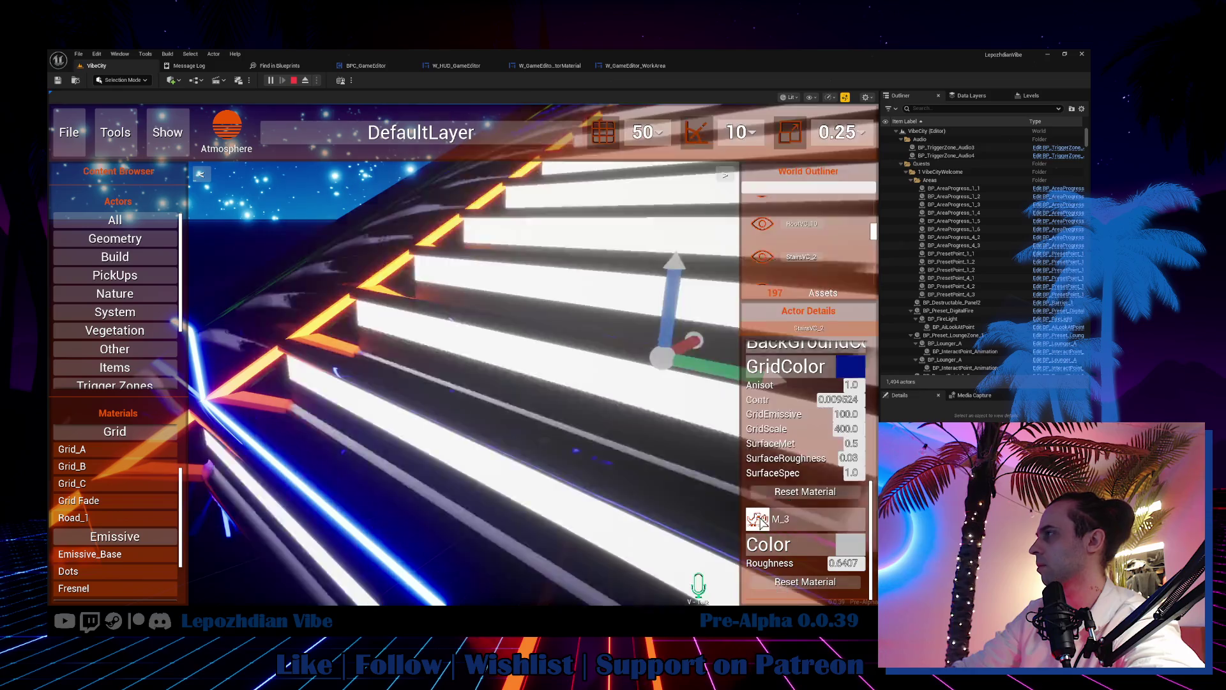
Step: Apply Grid_C to the neon booth
key("s")
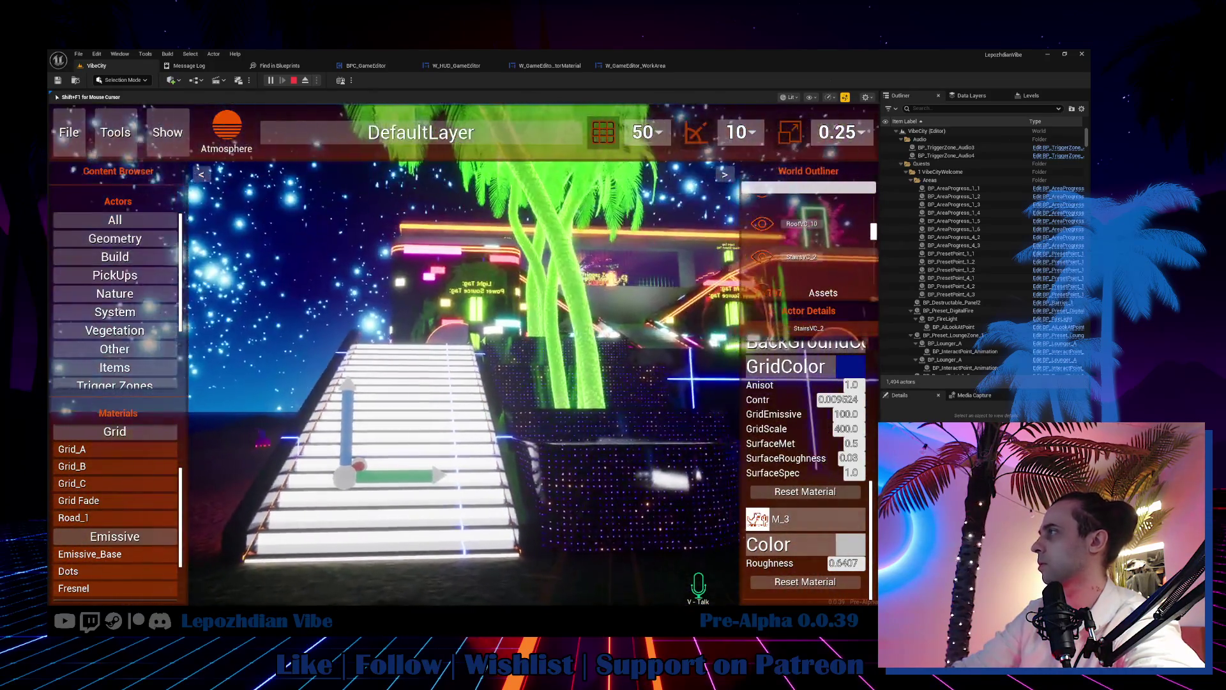
key("w")
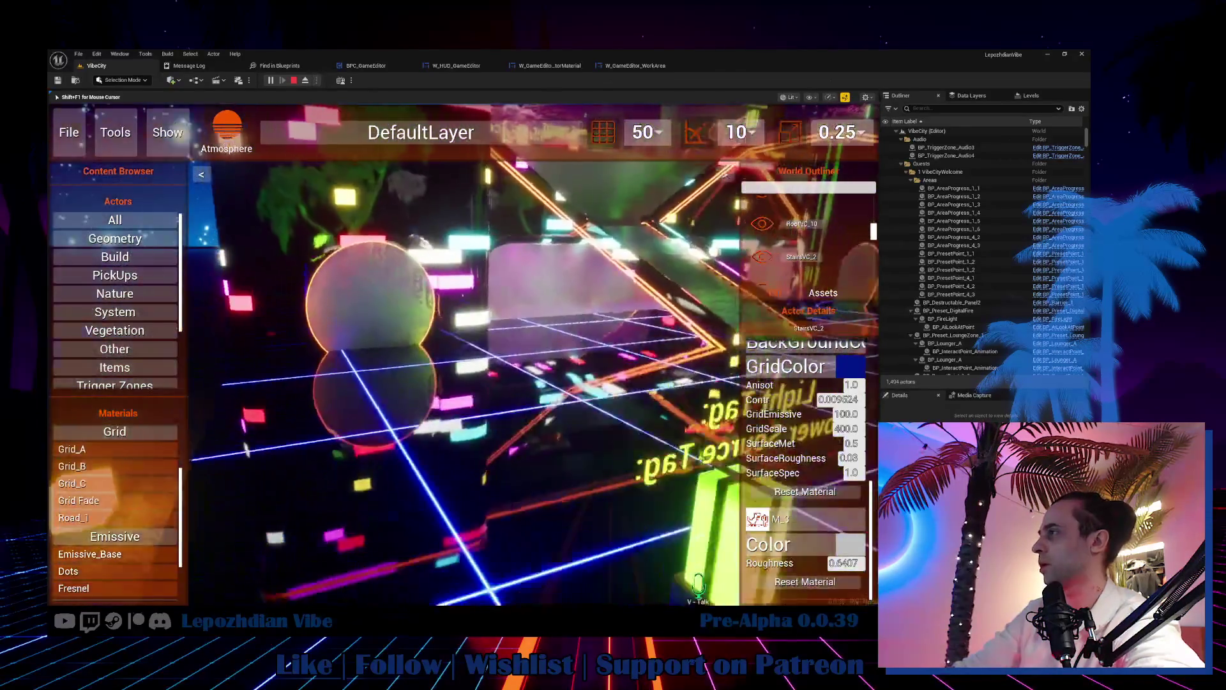
key("s")
key("shift+F1")
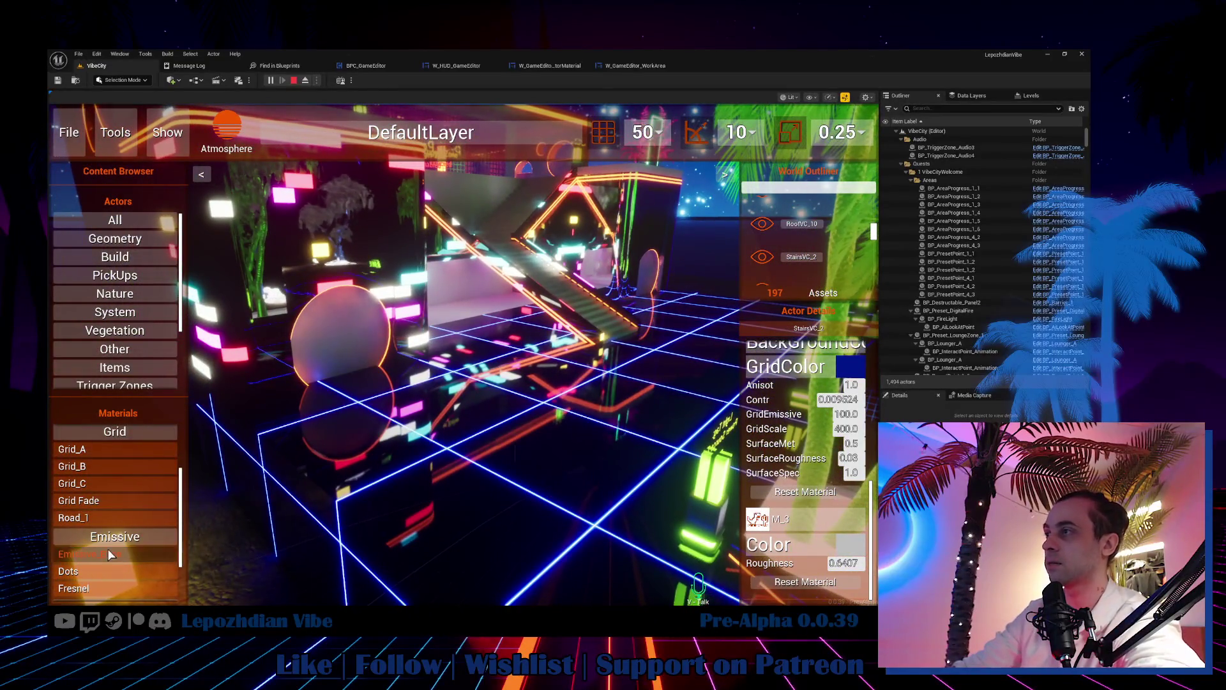
key("a")
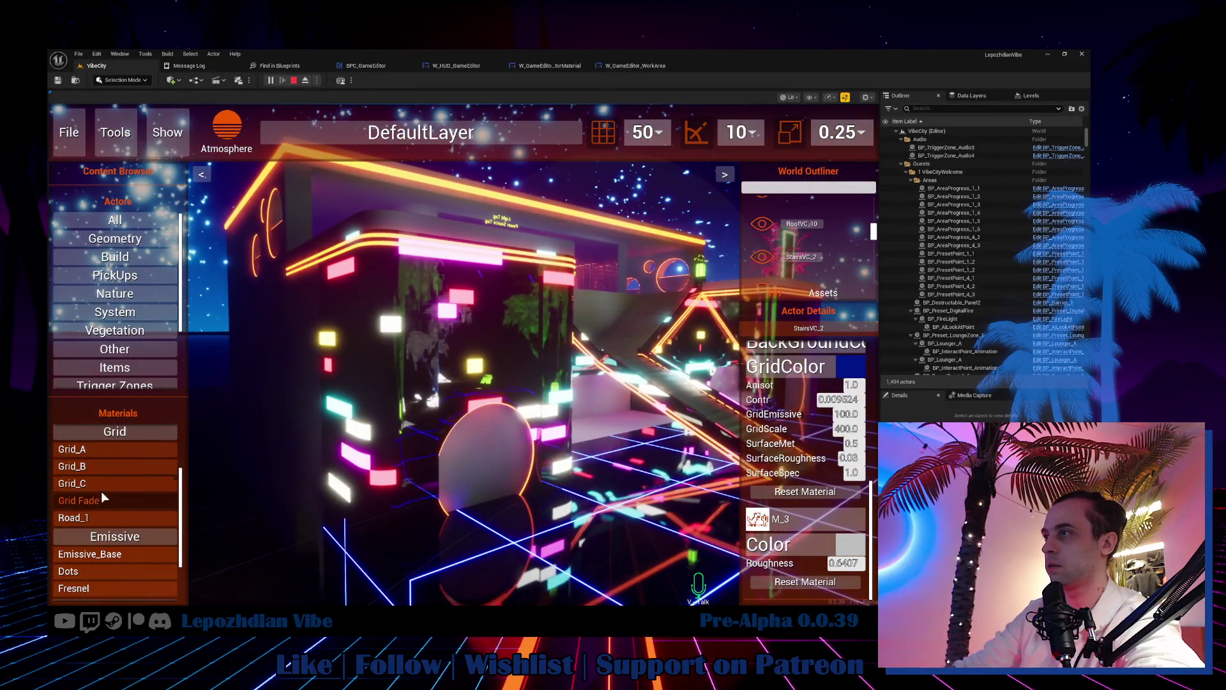
mouse_move(102, 491)
left_mouse_down()
mouse_move(369, 358)
mouse_move(361, 366)
left_mouse_up()
left_click(356, 369)
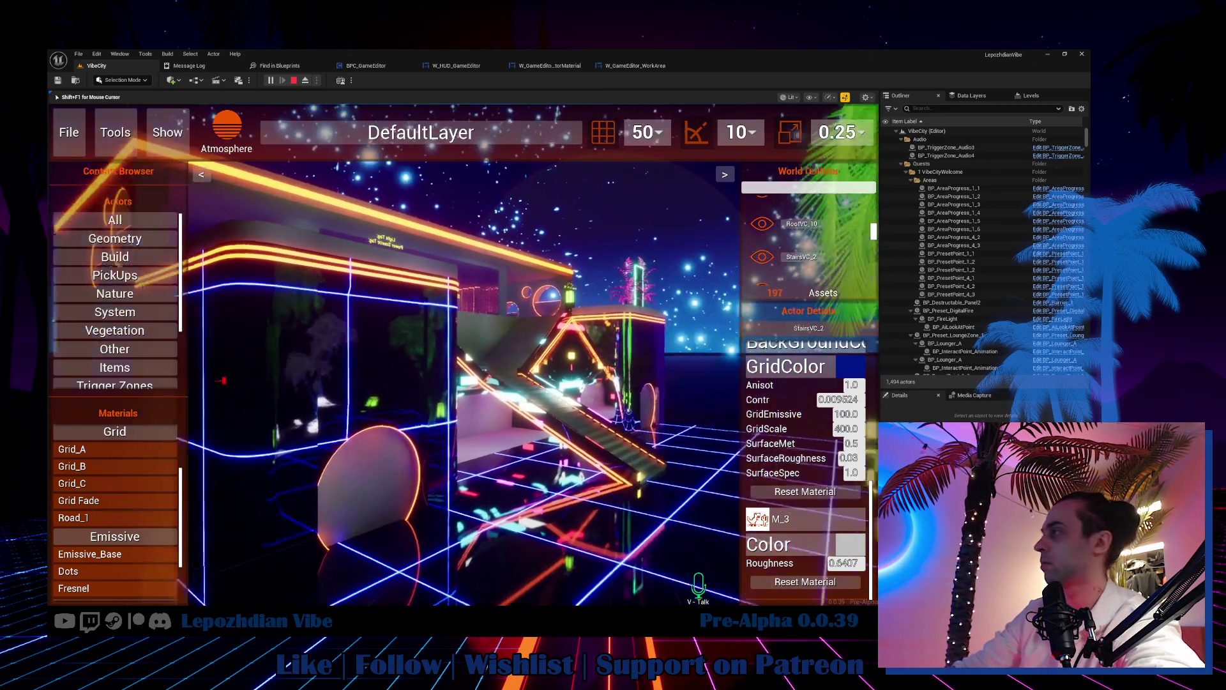
Step: Try Grid Fade on the booth wall, then cover the wall and arched panel with Grid_C
key("w")
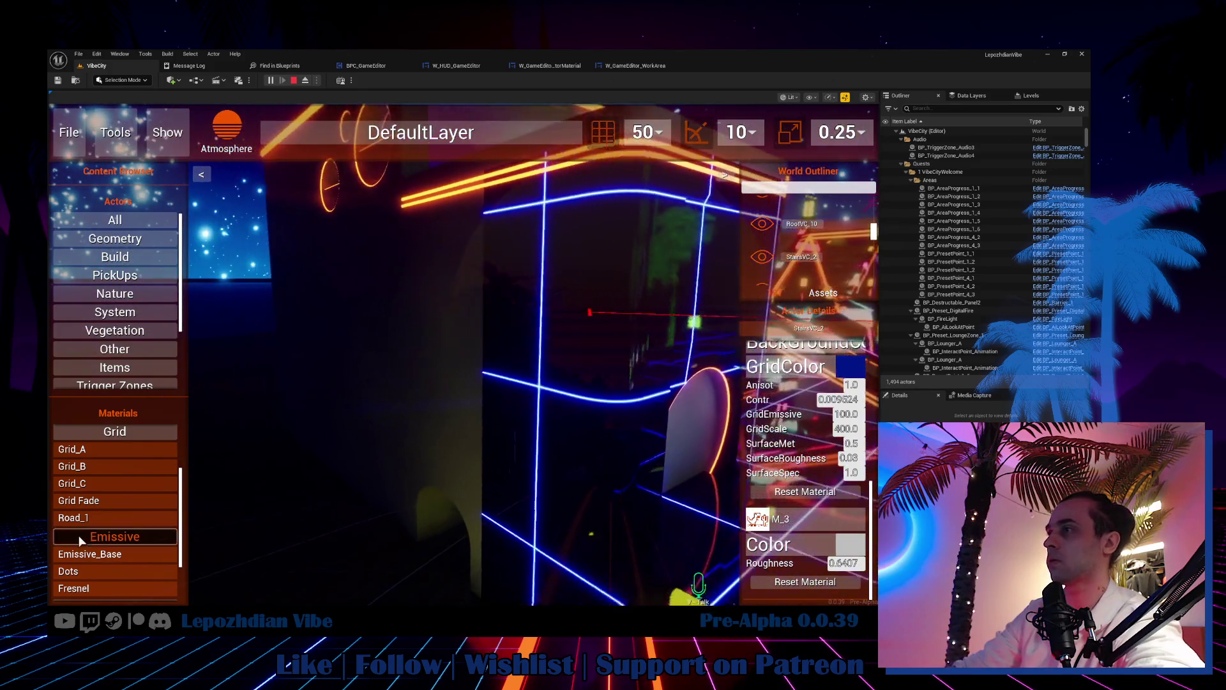
key("shift+F1")
left_click_drag(86, 501, 473, 339)
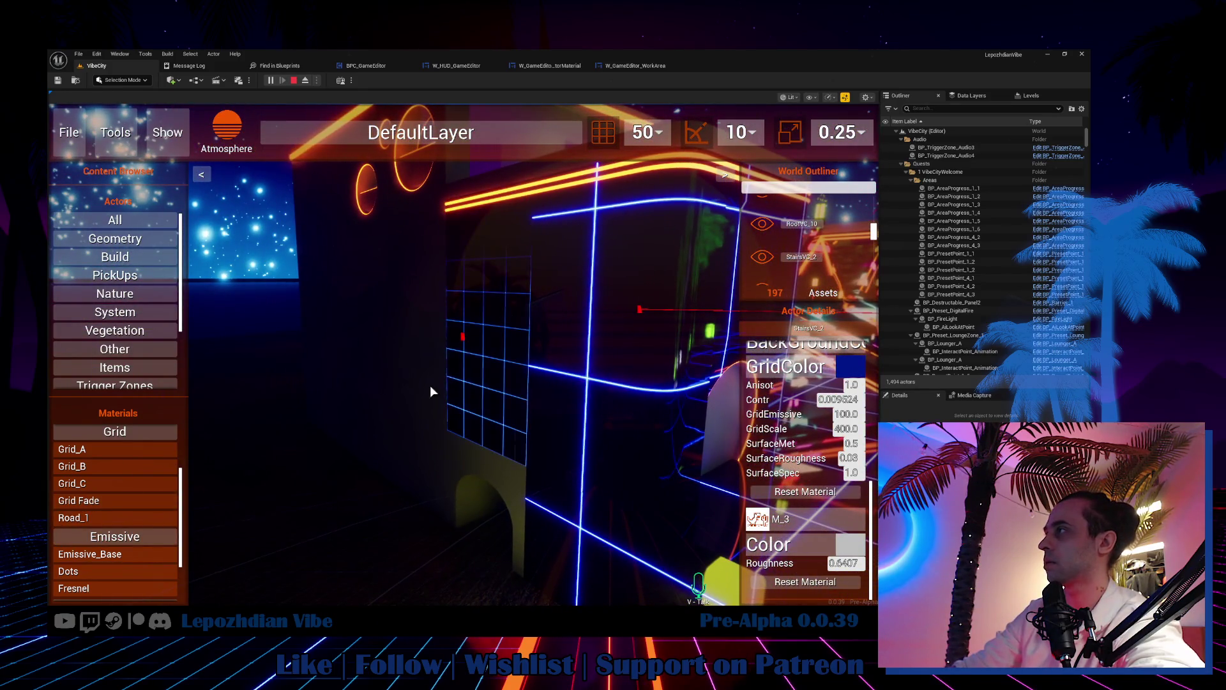
left_click_drag(80, 484, 488, 392)
left_click_drag(94, 487, 421, 358)
key("shift+F1")
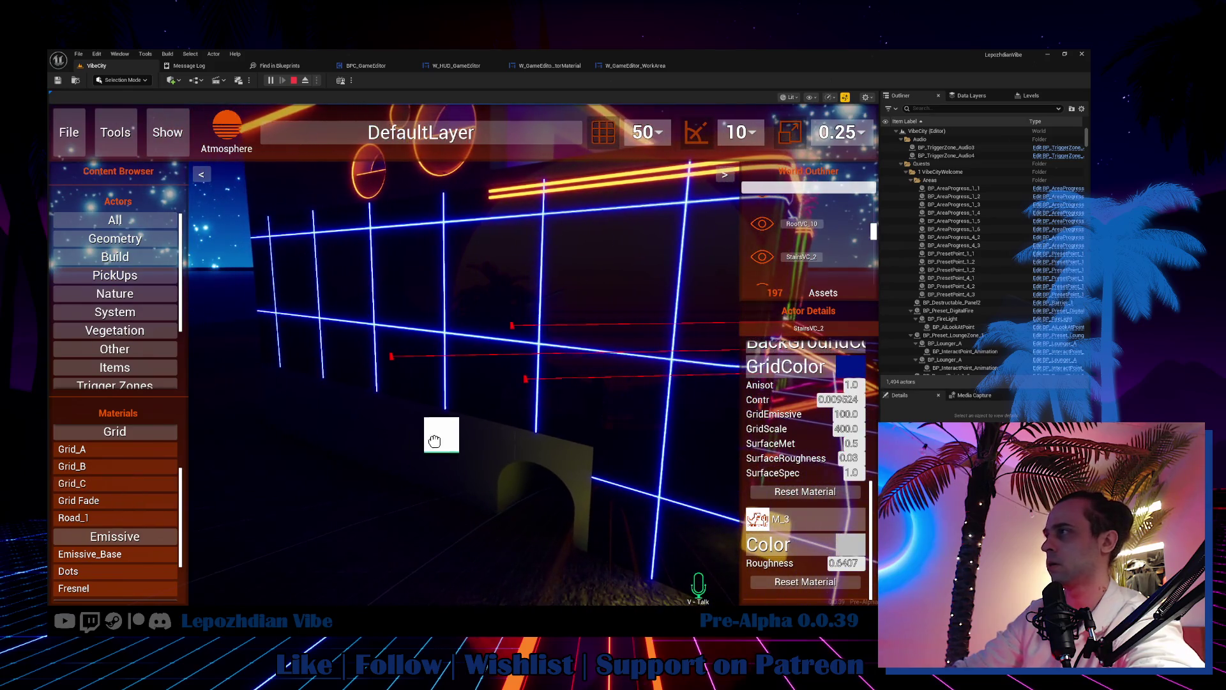
mouse_move(119, 482)
left_mouse_down()
mouse_move(504, 447)
mouse_move(471, 472)
mouse_move(113, 502)
mouse_move(156, 438)
mouse_move(411, 266)
mouse_move(414, 359)
left_mouse_up()
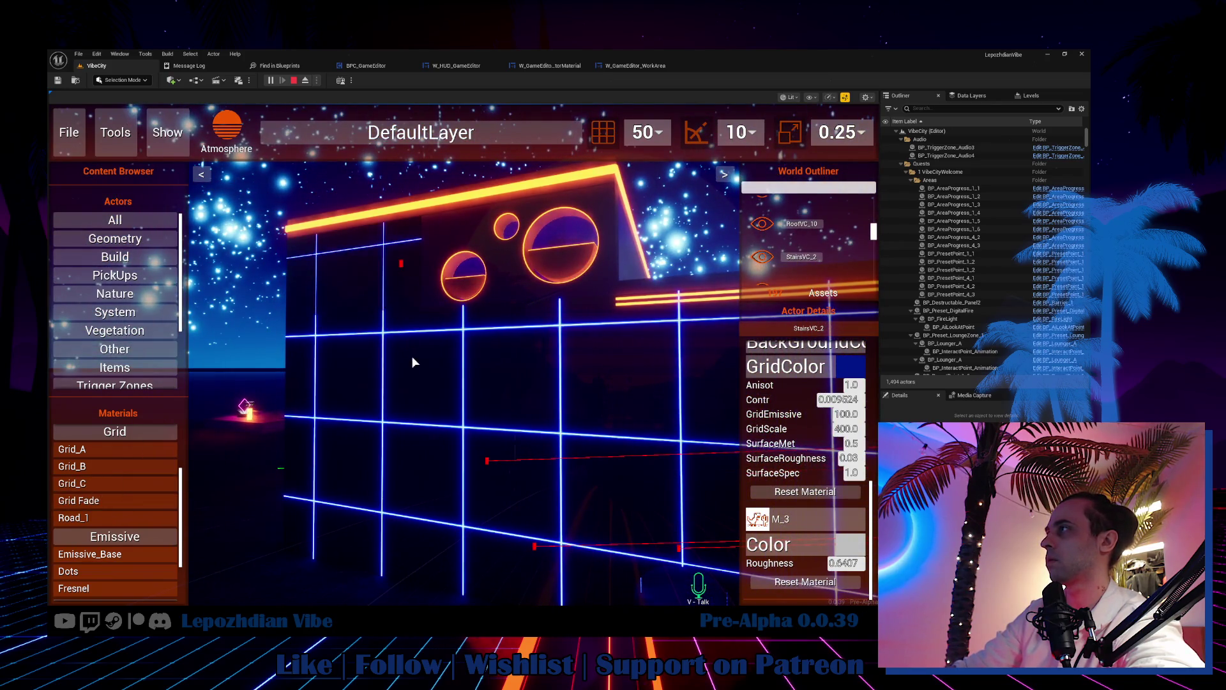
left_click(414, 359)
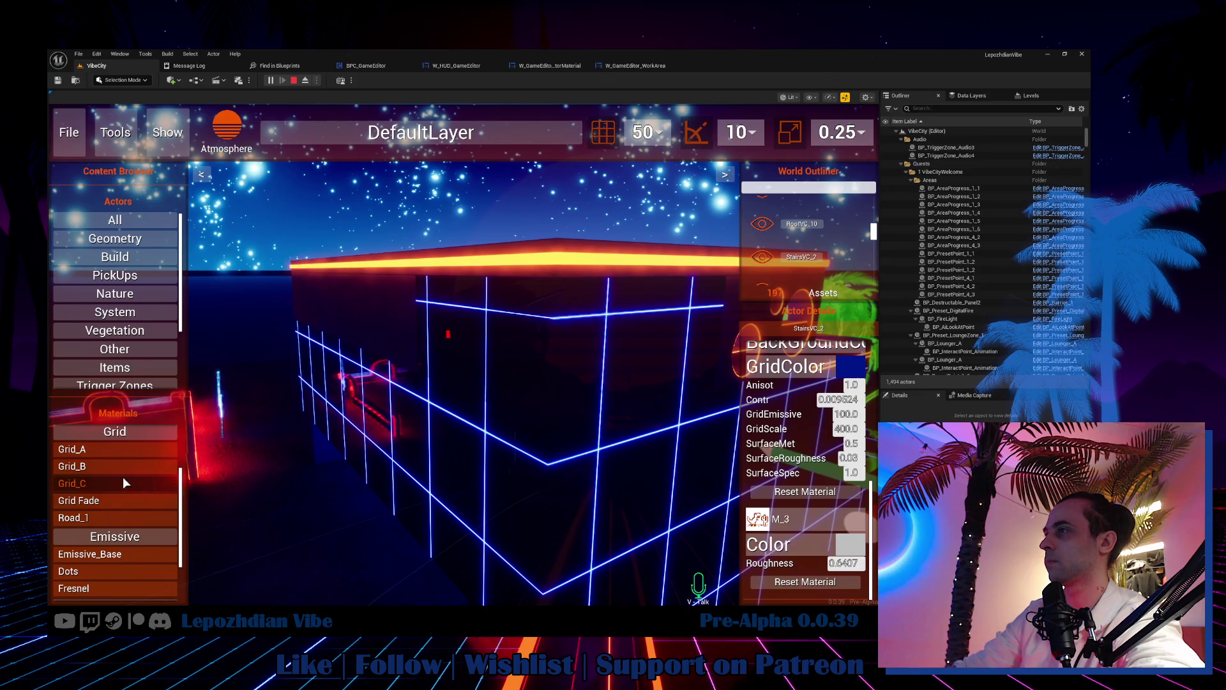
Step: Apply the grid material to the booth's upper-left wall
left_click_drag(372, 311, 372, 310)
mouse_move(117, 477)
left_mouse_down()
mouse_move(312, 332)
mouse_move(313, 302)
left_mouse_up()
mouse_move(113, 496)
left_mouse_down()
mouse_move(70, 495)
mouse_move(333, 317)
left_mouse_up()
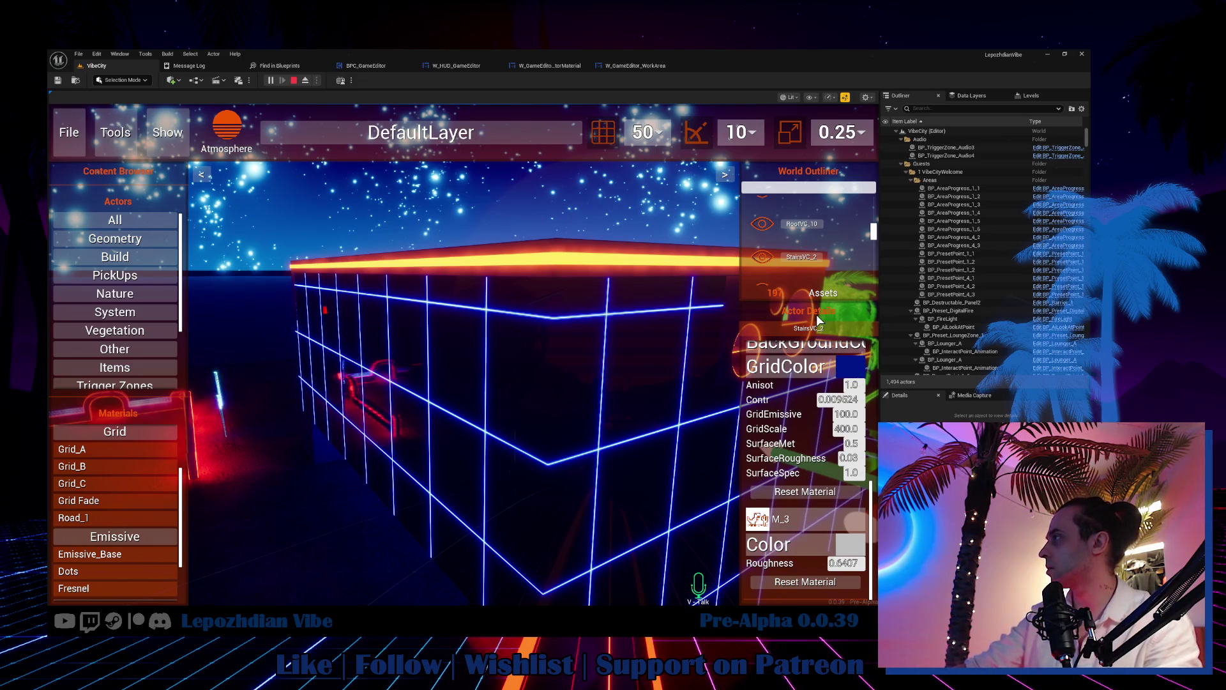
scroll(819, 397, "up", 5)
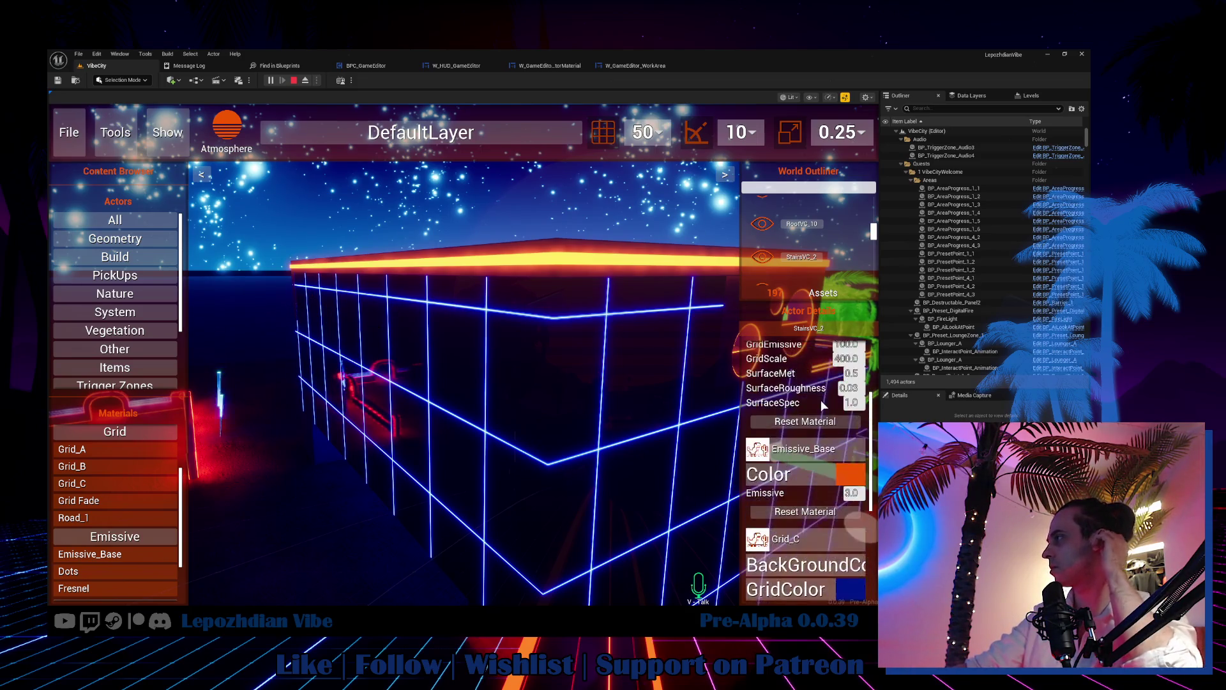
scroll(795, 519, "down", 3)
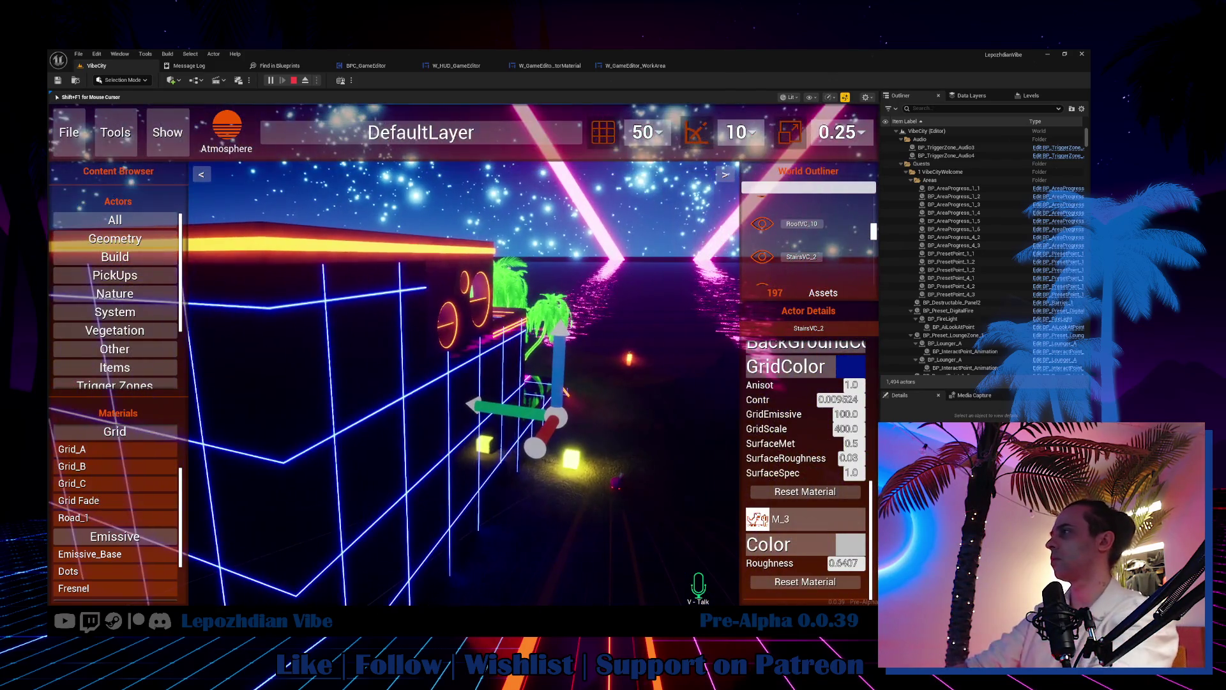
Step: Select the sofa and fly the camera past the building to the neon palm planters
left_click(610, 484)
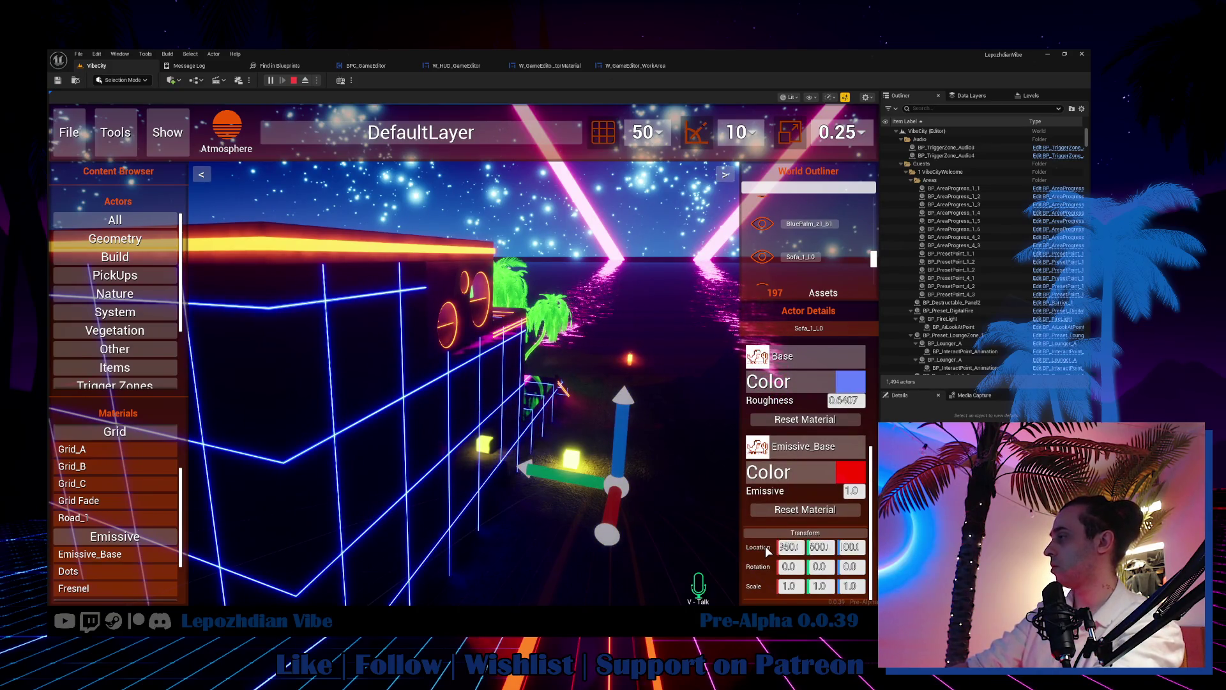
key("e")
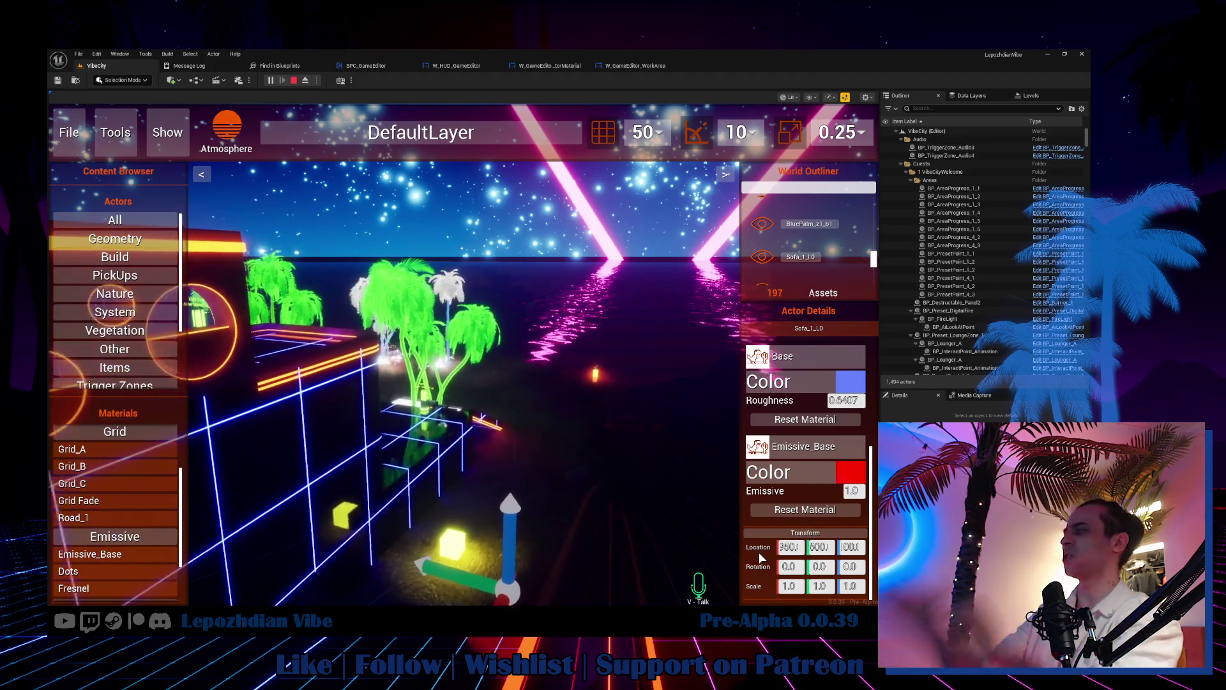
key("w")
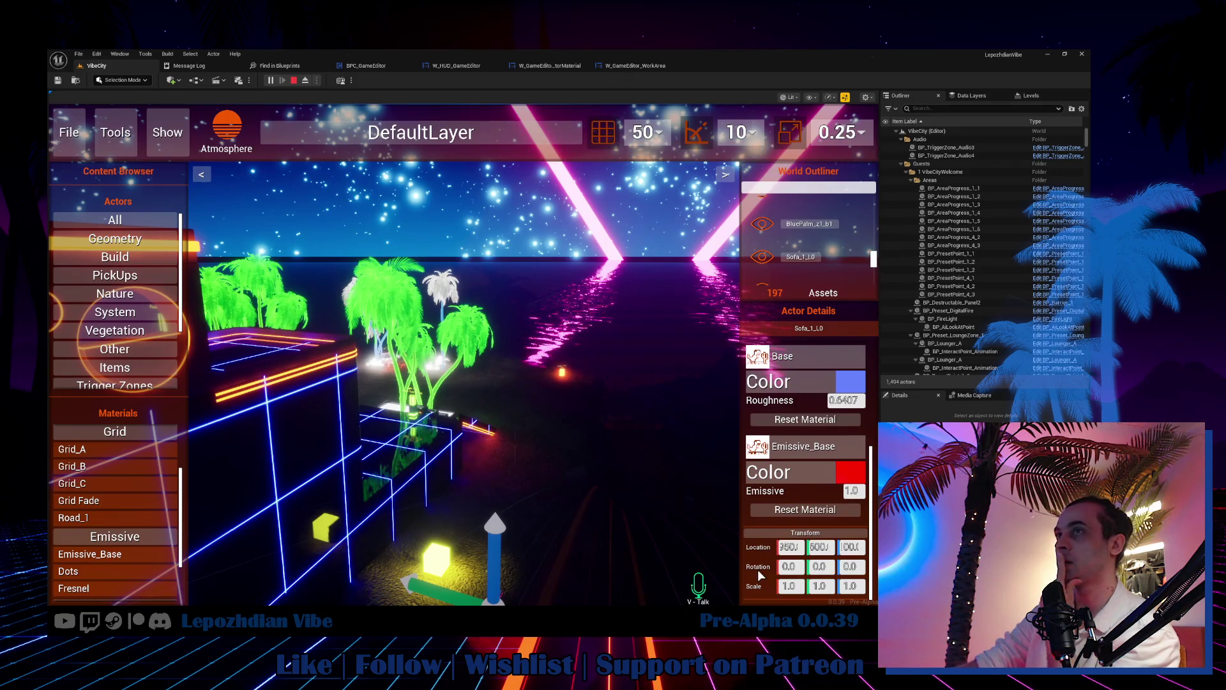
left_click(53, 453)
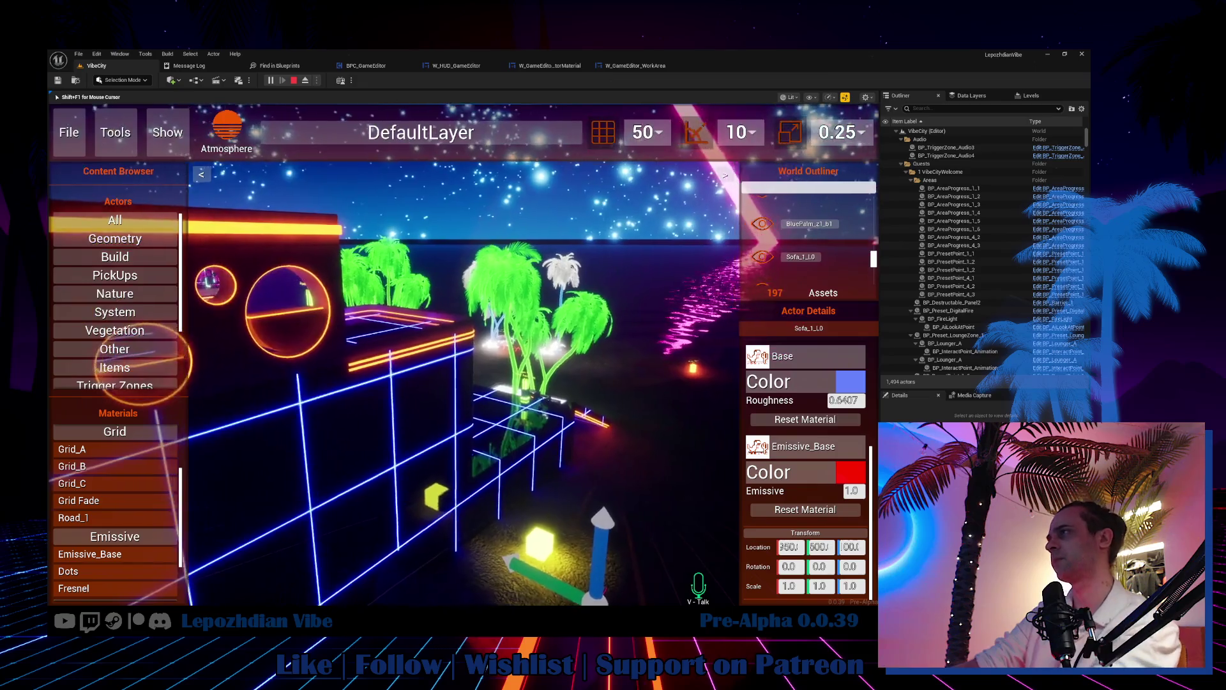
key("w")
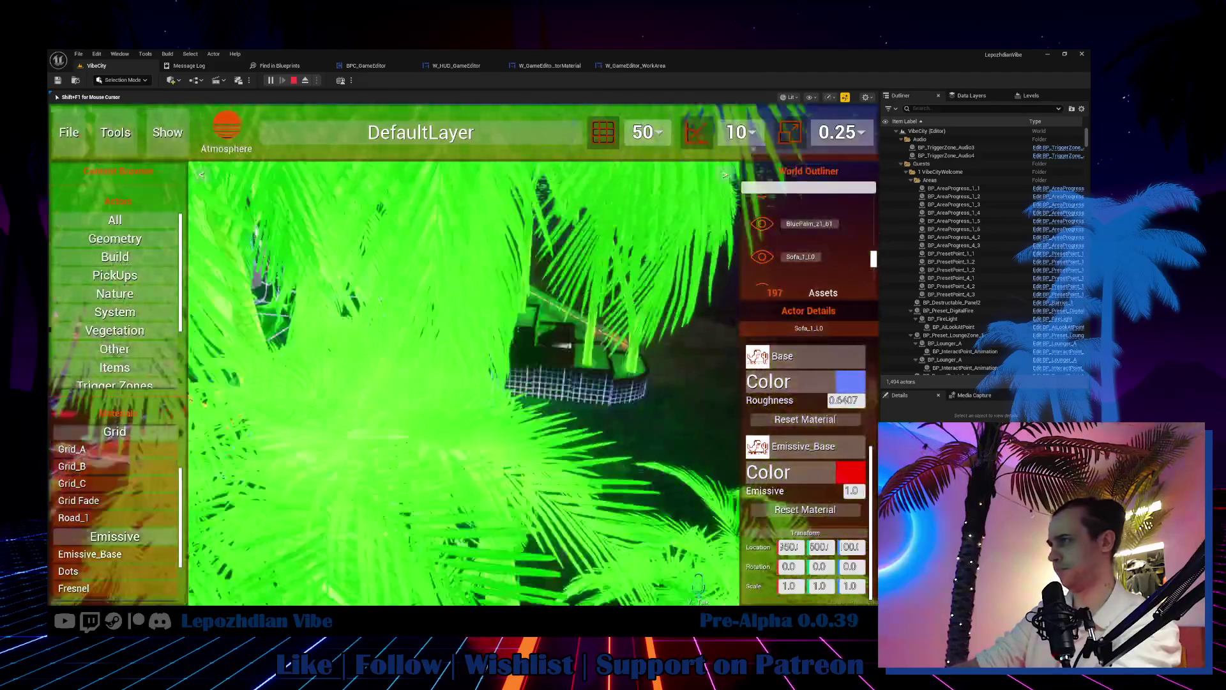
key("shift+F1")
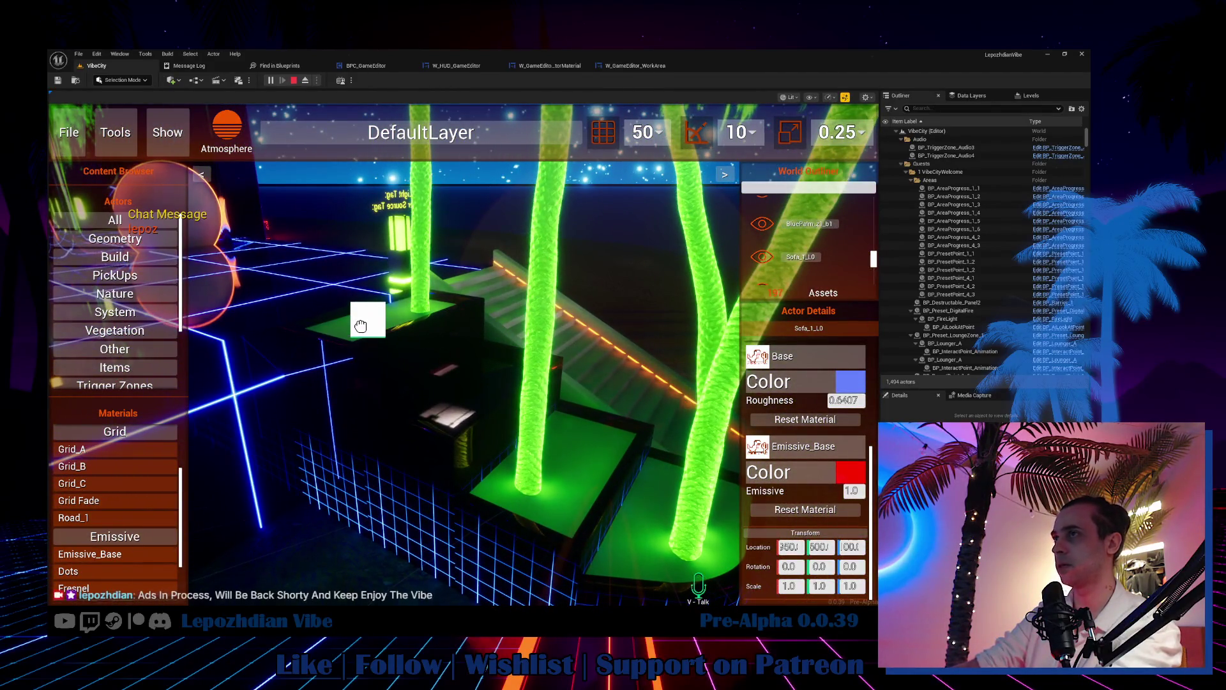
Step: Apply Emissive_Base to the black planter box and end the play session
left_click(374, 343)
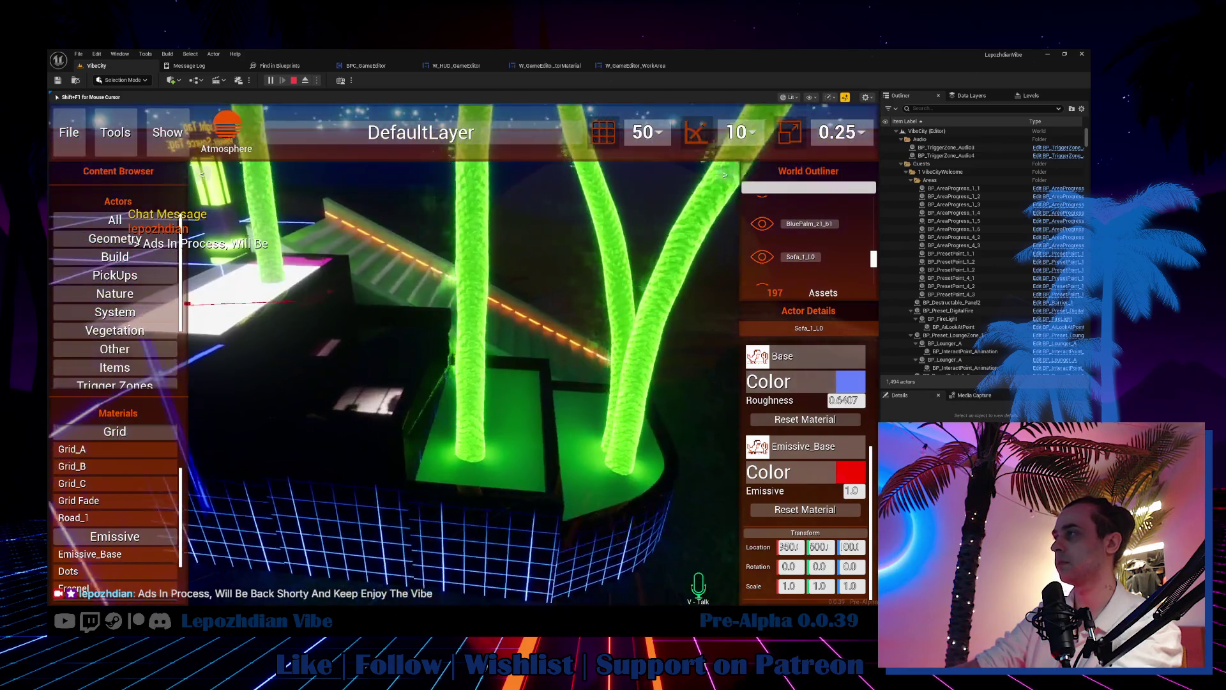
key("shift+F1")
mouse_move(112, 552)
left_mouse_down()
mouse_move(424, 391)
mouse_move(416, 383)
left_mouse_up()
key("Escape")
Step: Open the W_GameEditor_ActorLocation widget and locate its asset in the Ui folder
double_click(339, 355)
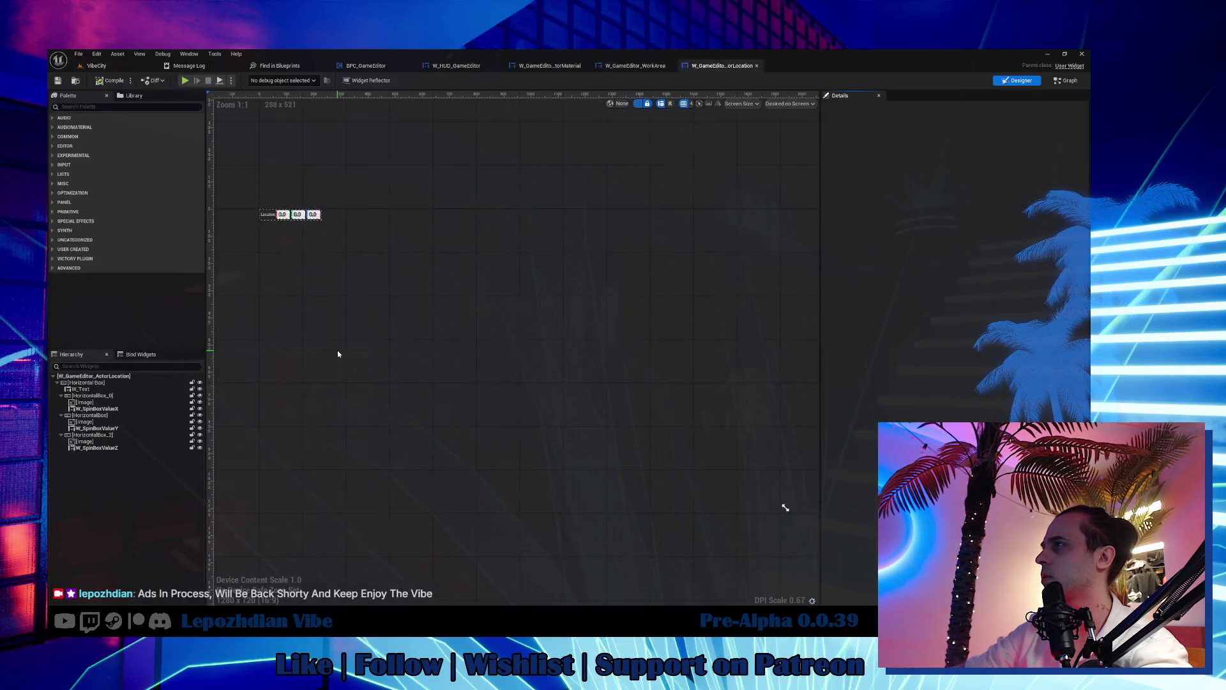
left_click(76, 81)
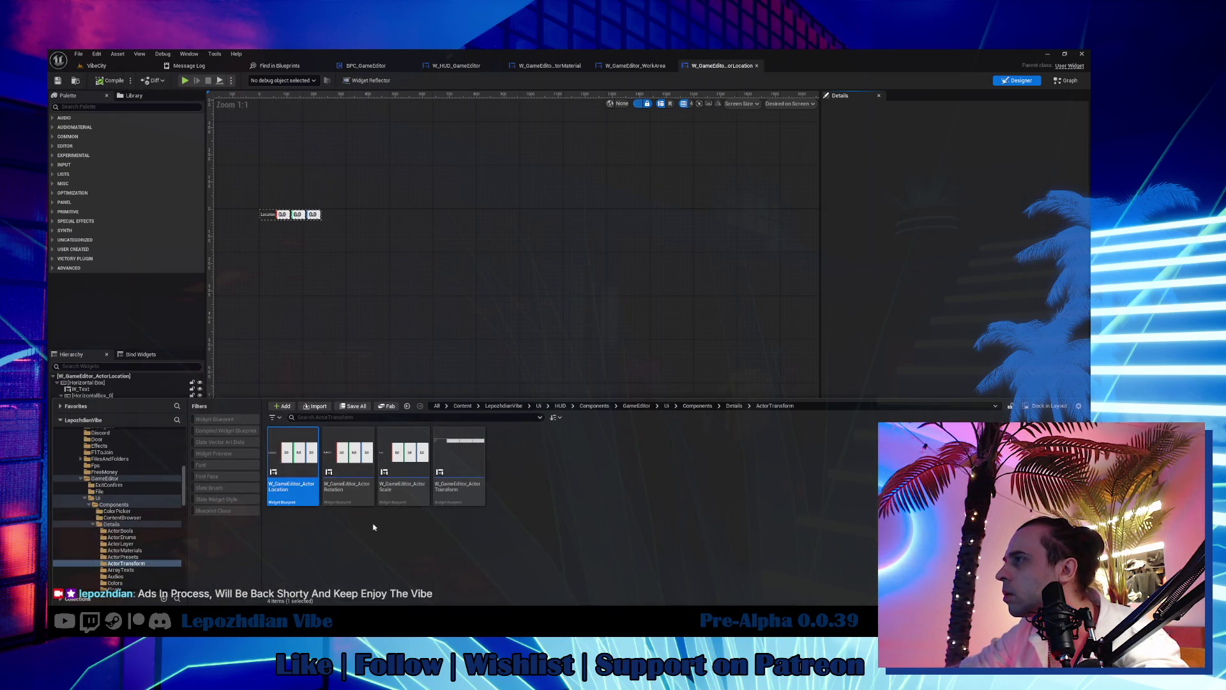
left_click(112, 499)
type("w")
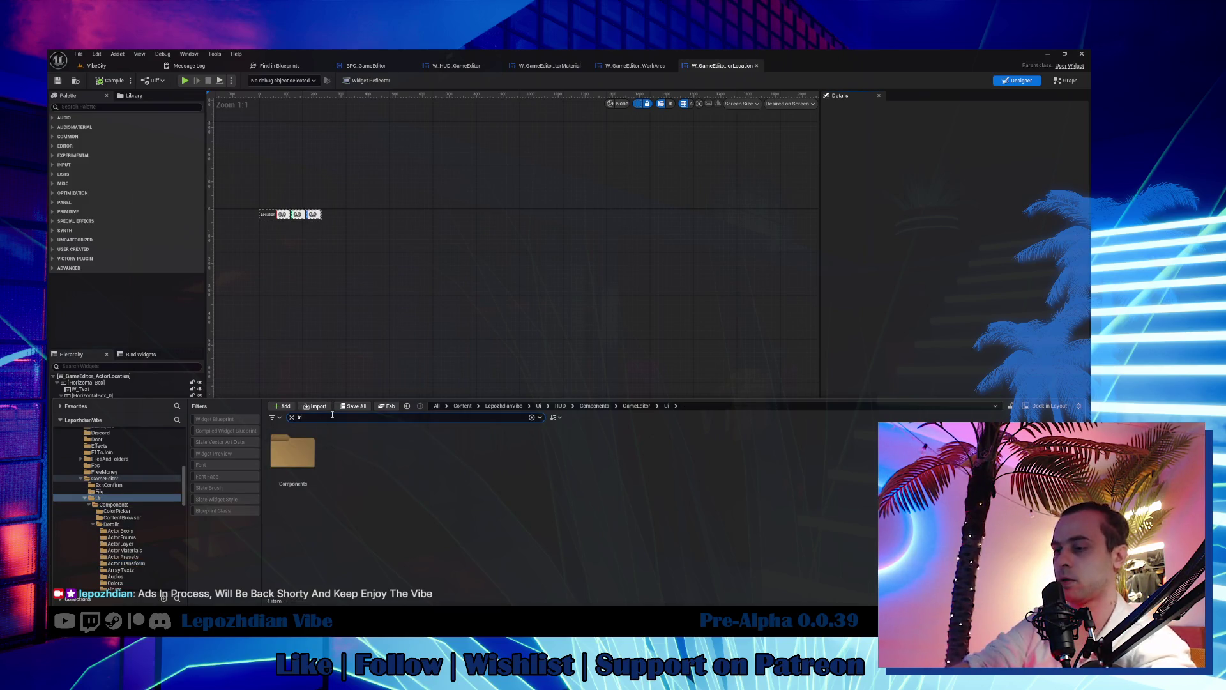
Step: Filter the Ui folder by 'transform' and select the ActorLocation widget asset
type("ansform")
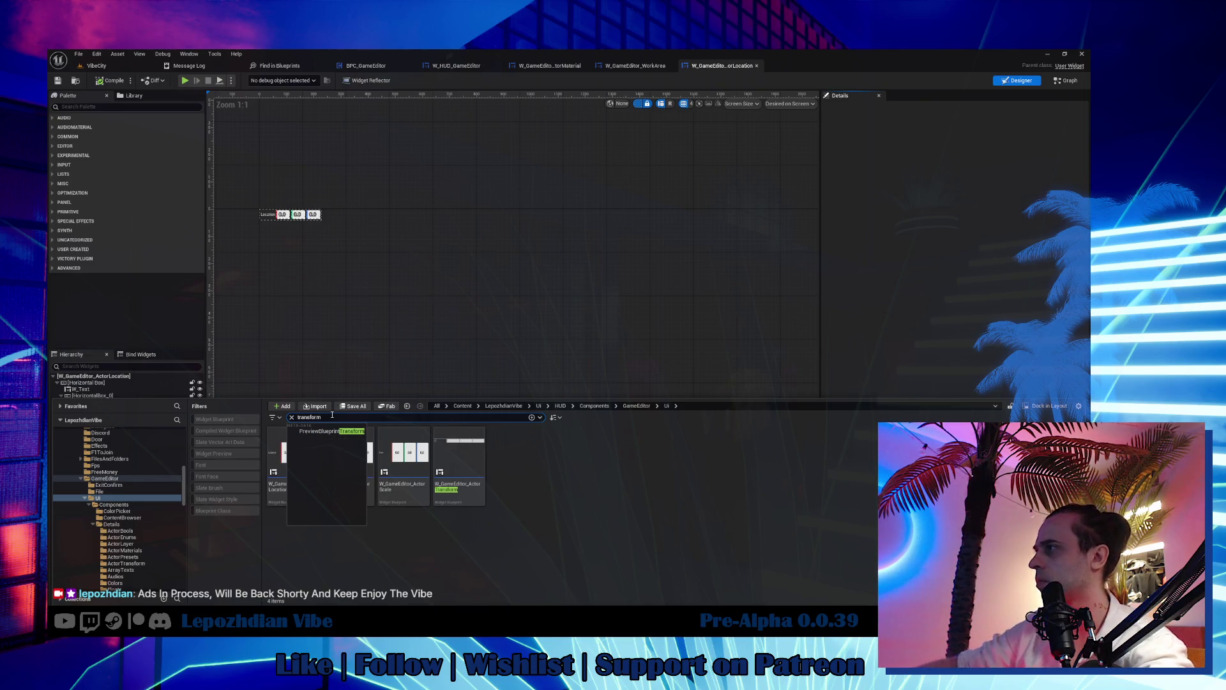
left_click(501, 546)
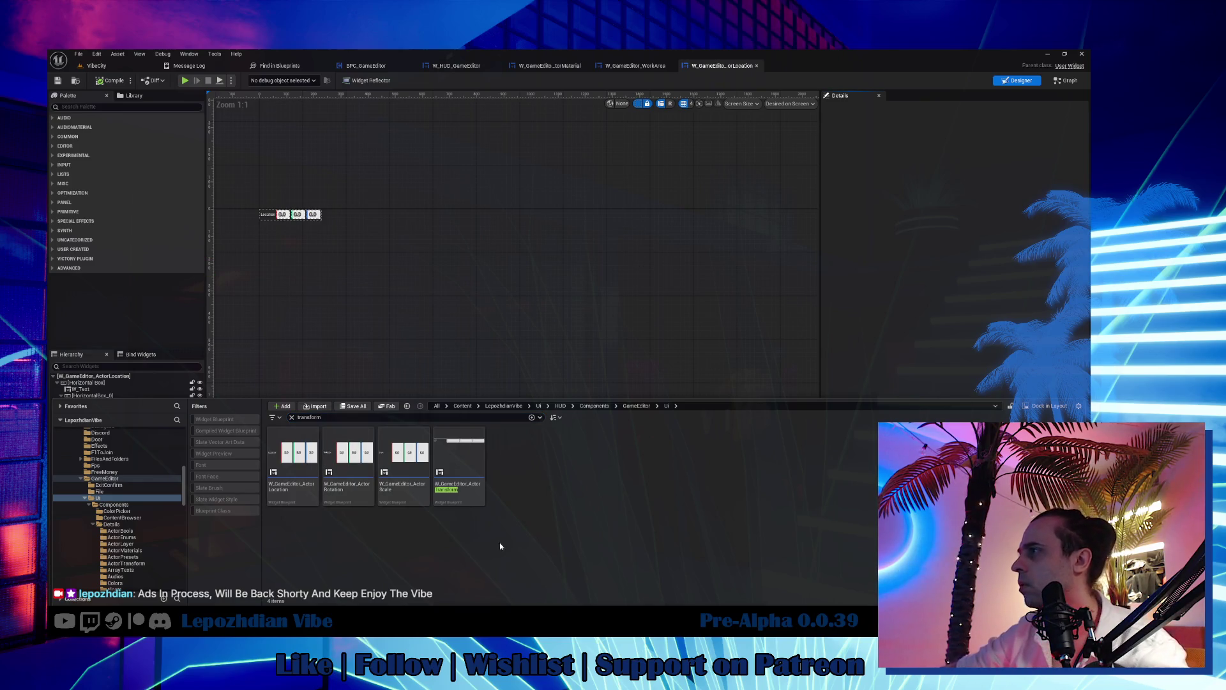
left_click(104, 479)
scroll(96, 492, "up", 10)
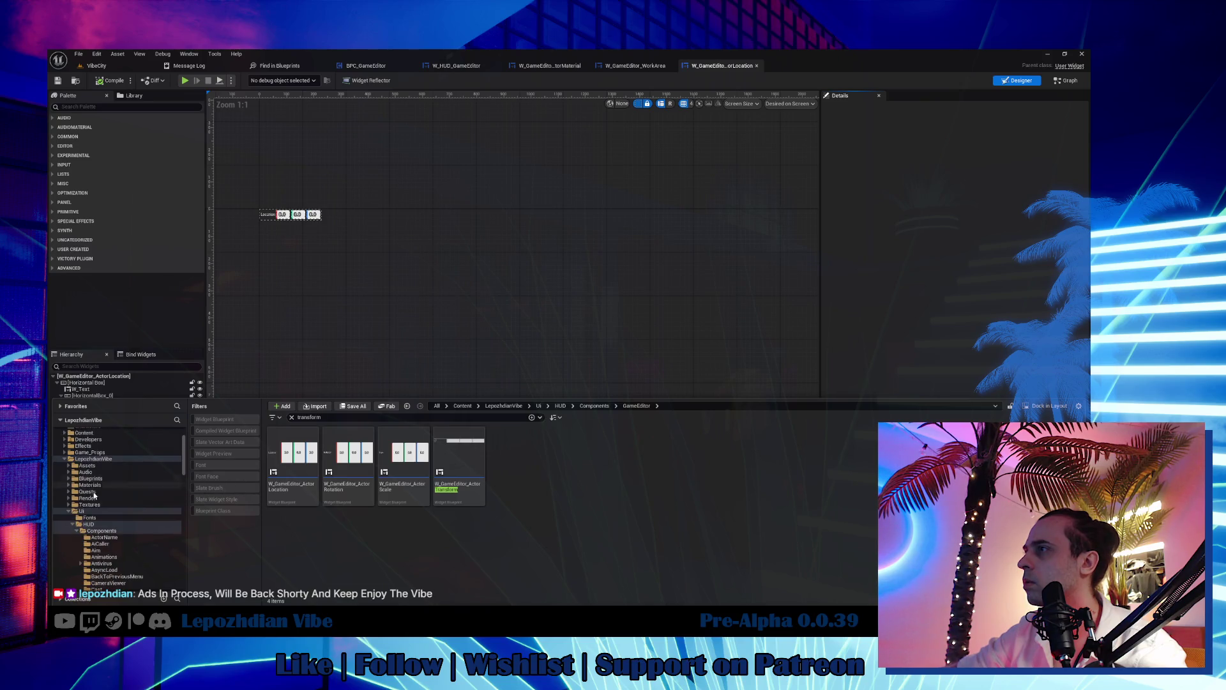
left_click(82, 512)
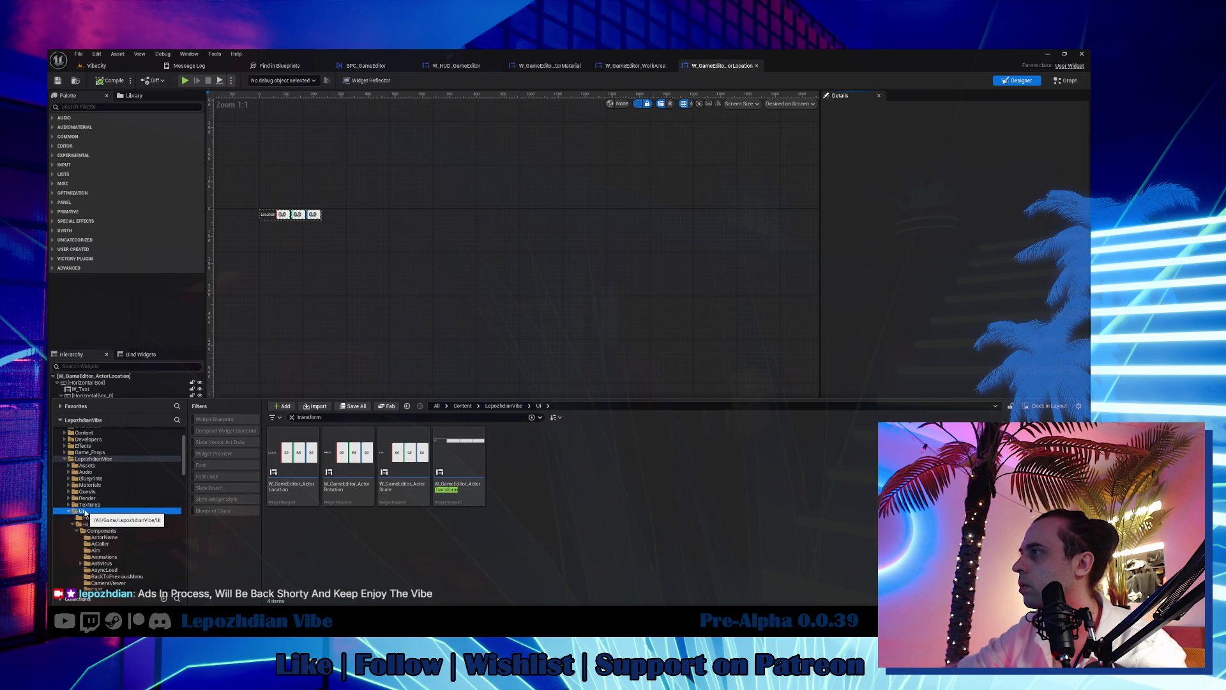
left_click(292, 463)
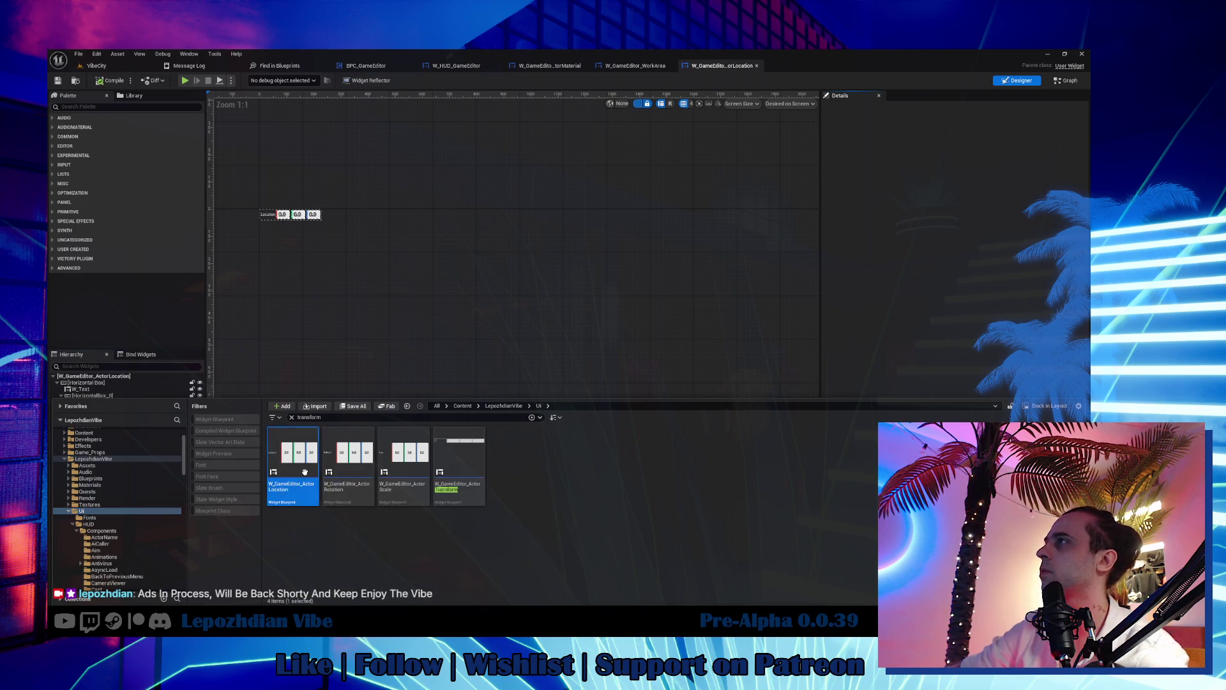